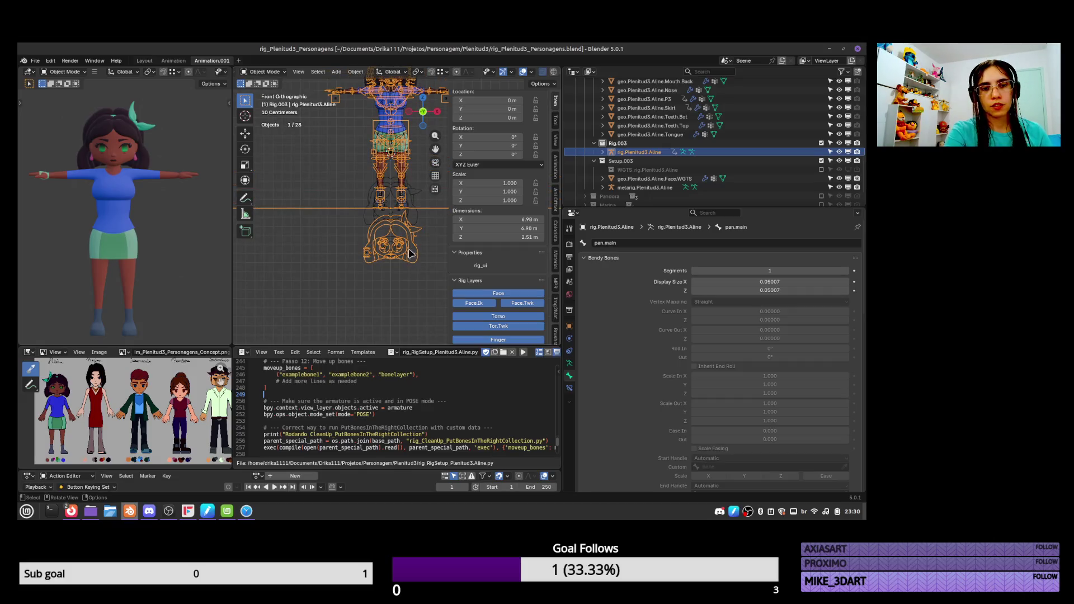
Select the Face.WGTS widget and scale its vertices down in Edit Mode
{"action": "left_click", "coordinate": [425, 240]}
{"action": "scroll", "coordinate": [428, 241], "scroll_direction": "up", "scroll_amount": 3}
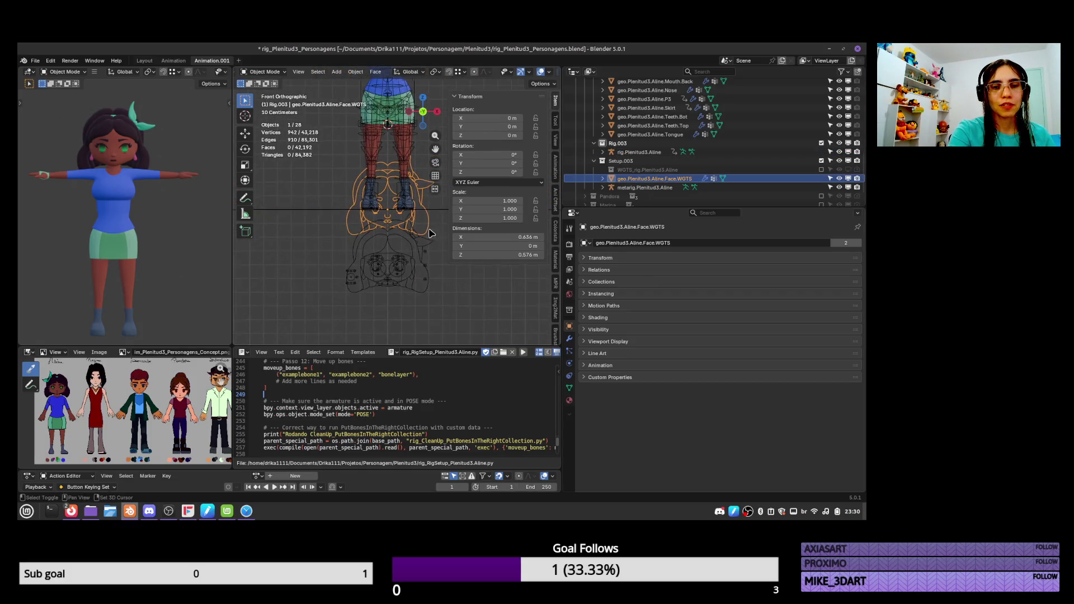
{"action": "key", "text": "Tab"}
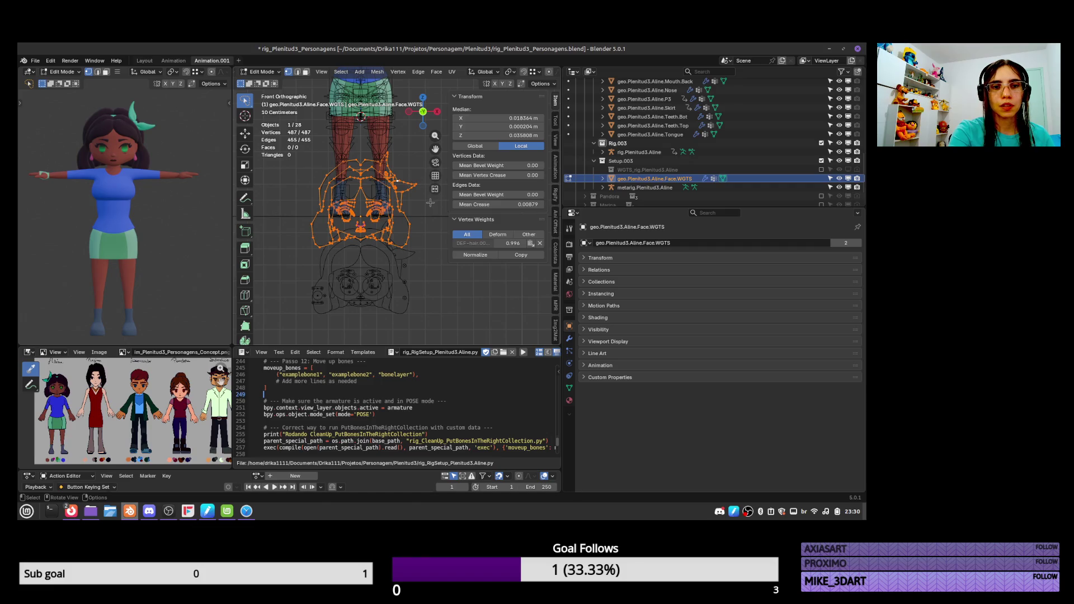
{"action": "key", "text": "s"}
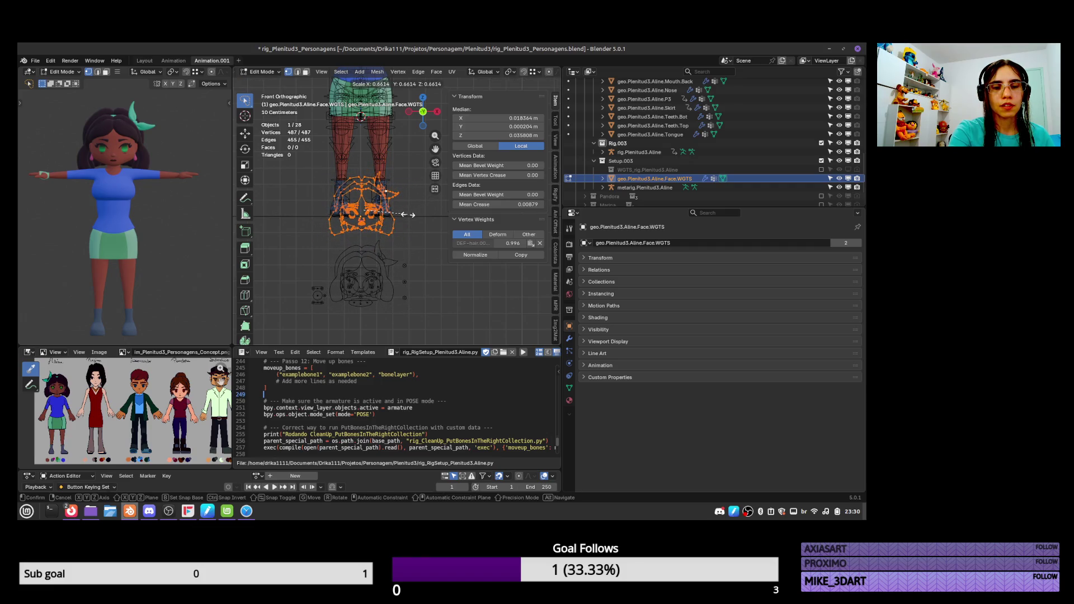
{"action": "left_click", "coordinate": [406, 216]}
{"action": "key", "text": "Tab"}
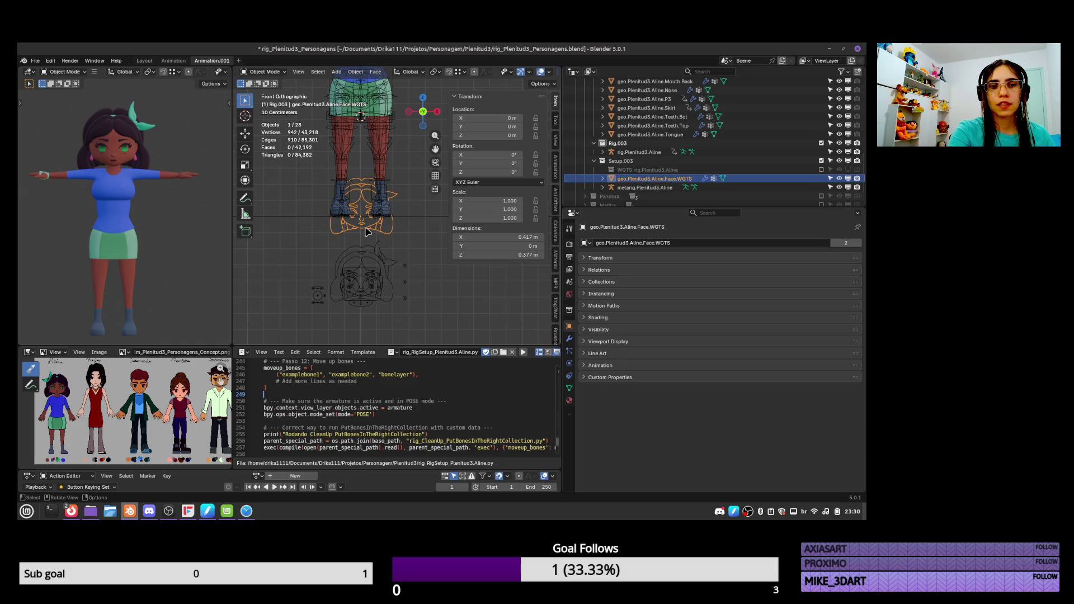
Show the Pandora collection and rescale the face widget slightly larger
{"action": "left_click", "coordinate": [821, 197]}
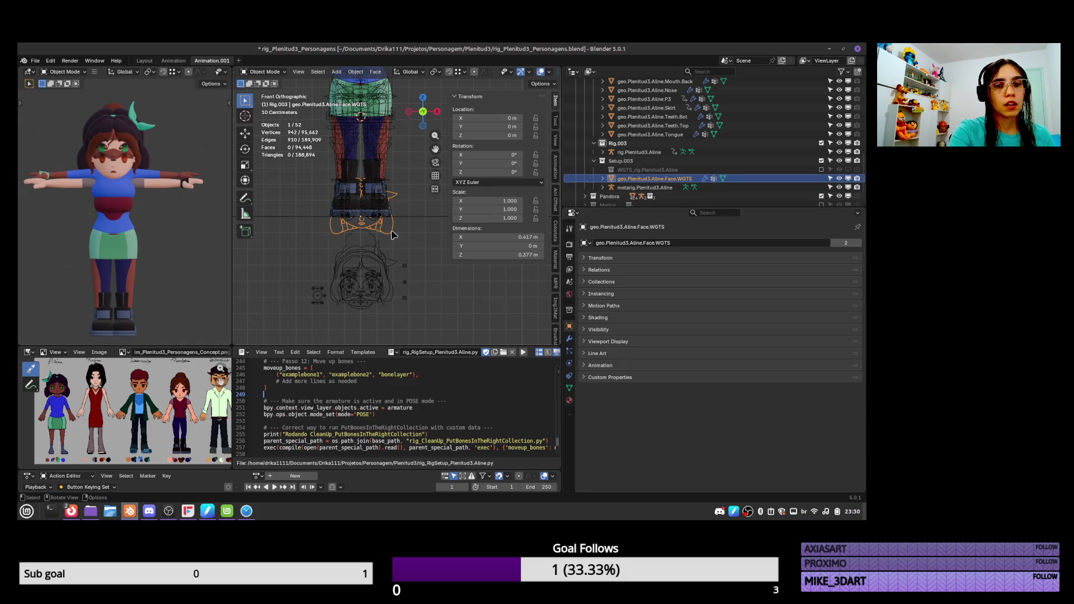
{"action": "key", "text": "Tab"}
{"action": "key", "text": "s"}
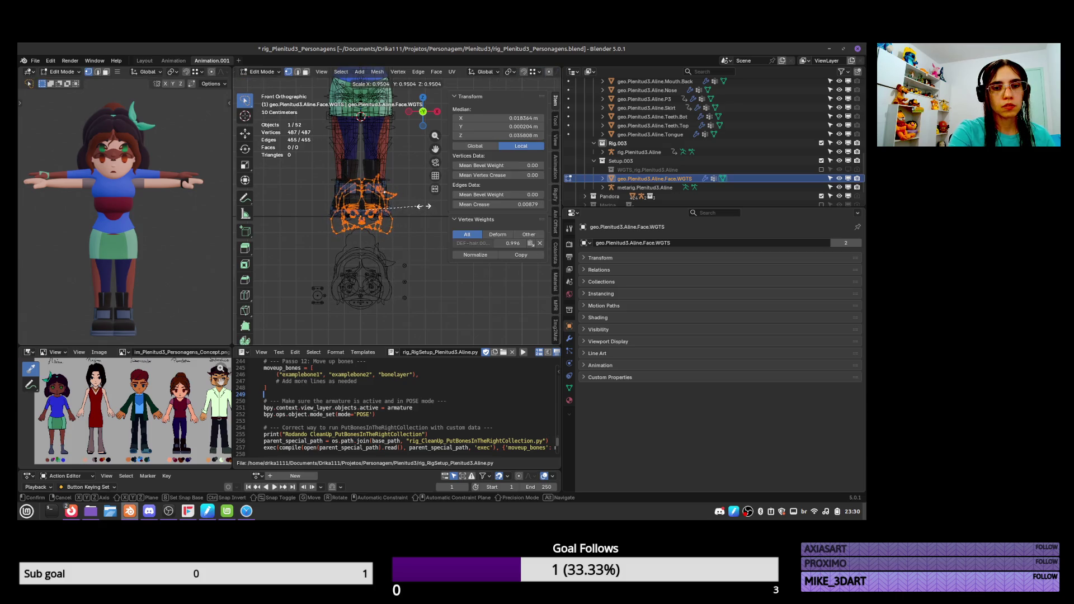
{"action": "left_click", "coordinate": [425, 206]}
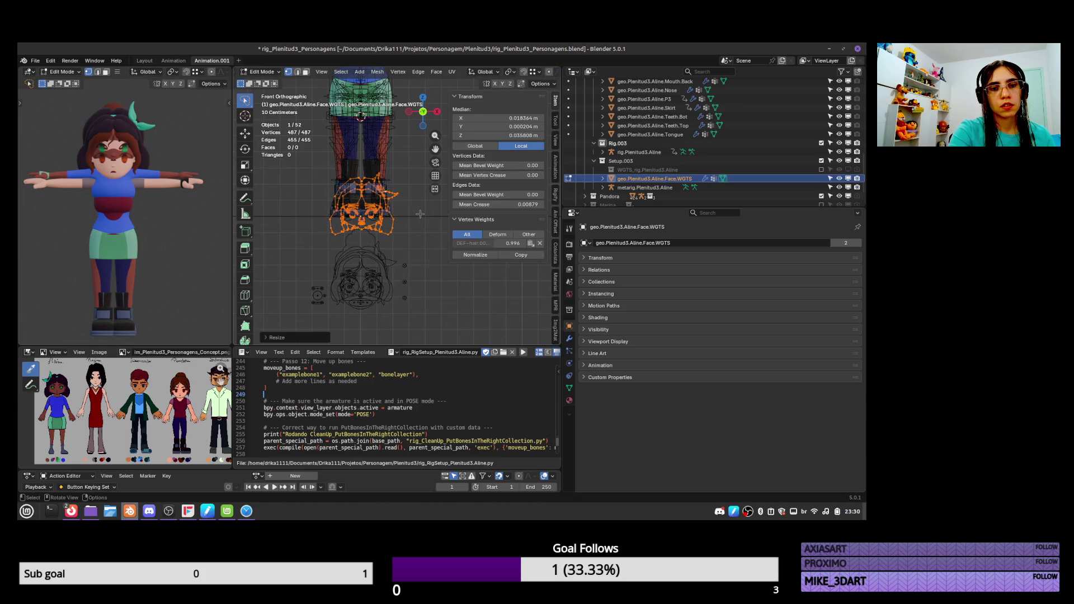
Try lowering the face widget along Z, inspect it, then undo the move
{"action": "key", "text": "g"}
{"action": "key", "text": "z"}
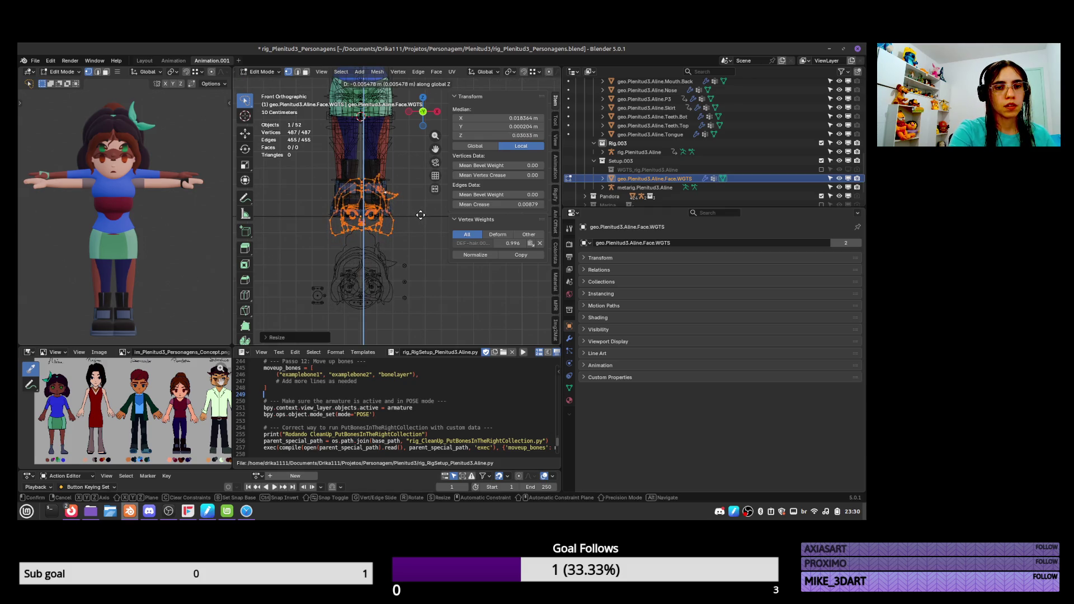
{"action": "left_click", "coordinate": [377, 238]}
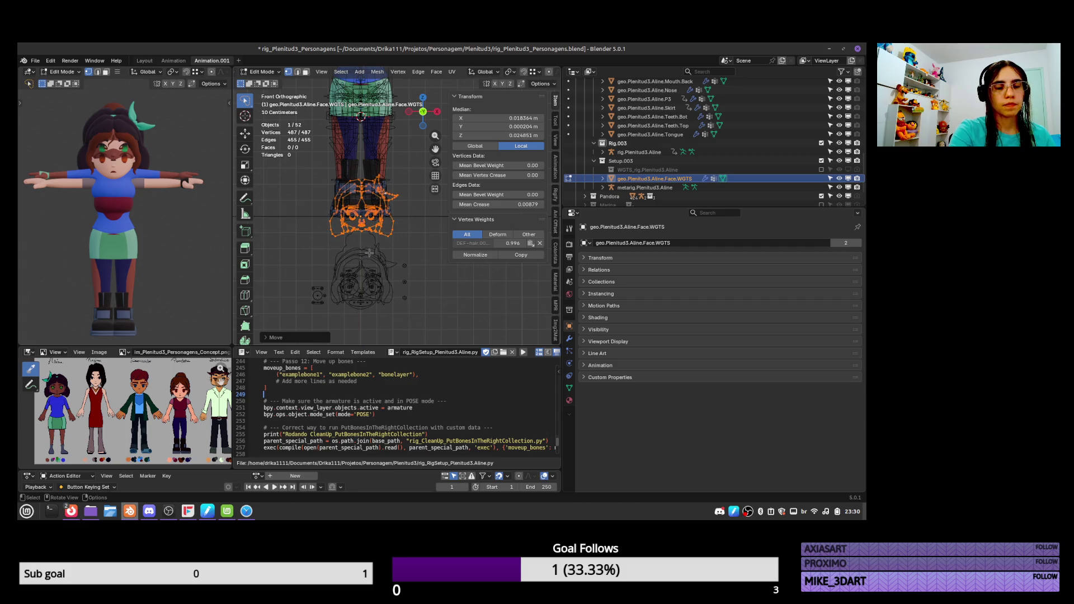
{"action": "key", "text": "KP_Decimal"}
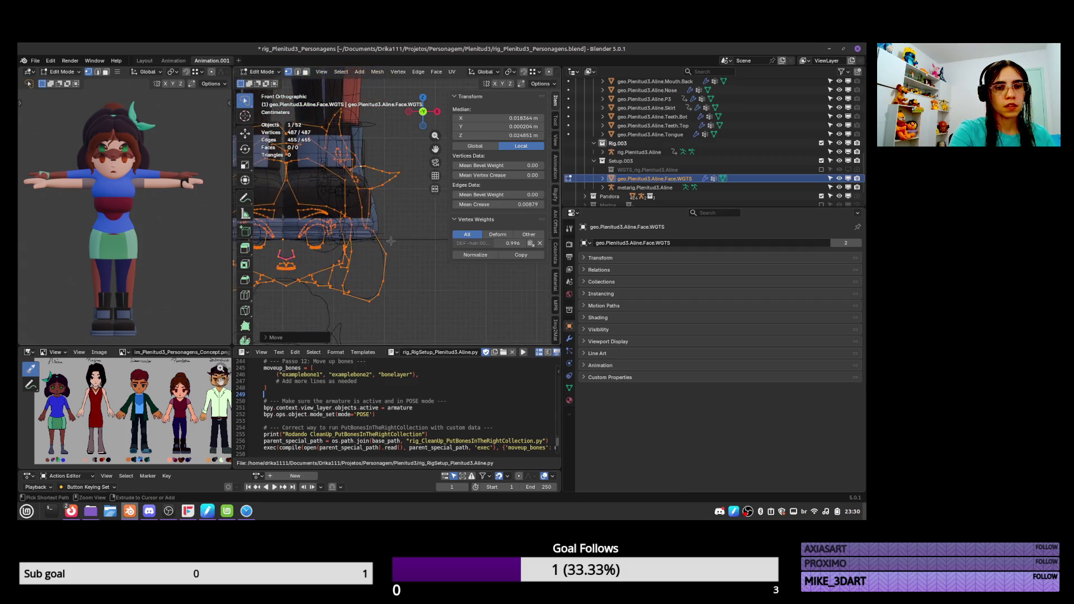
{"action": "scroll", "coordinate": [425, 218], "scroll_direction": "up", "scroll_amount": 2}
{"action": "scroll", "coordinate": [425, 218], "scroll_direction": "down", "scroll_amount": 2}
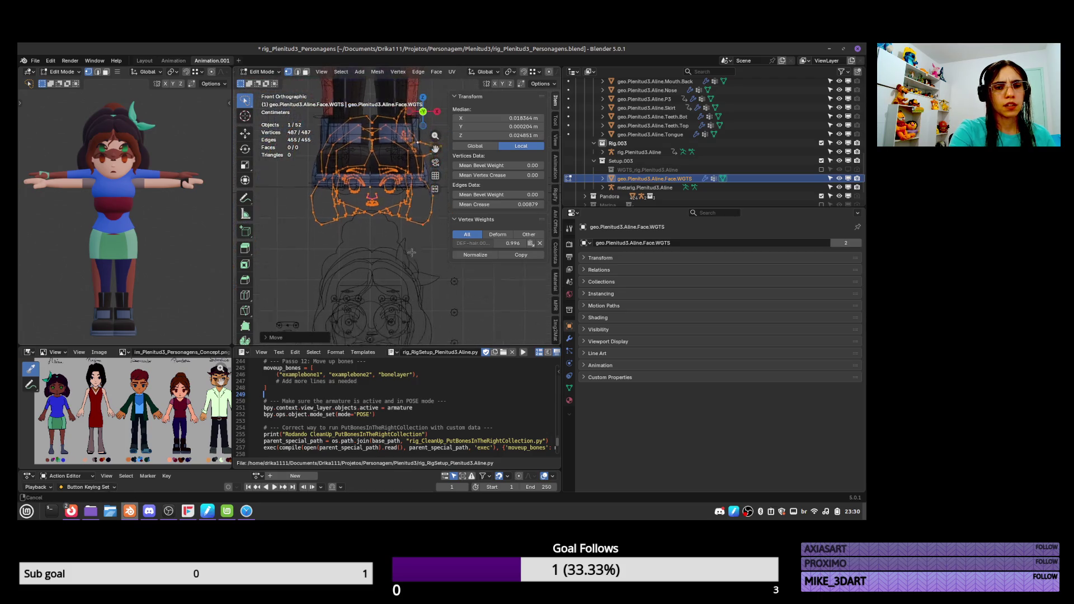
{"action": "scroll", "coordinate": [413, 220], "scroll_direction": "down", "scroll_amount": 2, "text": "shift"}
{"action": "middle_click_drag", "start_coordinate": [413, 220], "coordinate": [401, 276], "text": "shift"}
{"action": "key", "text": "ctrl+z"}
{"action": "key", "text": "Tab"}
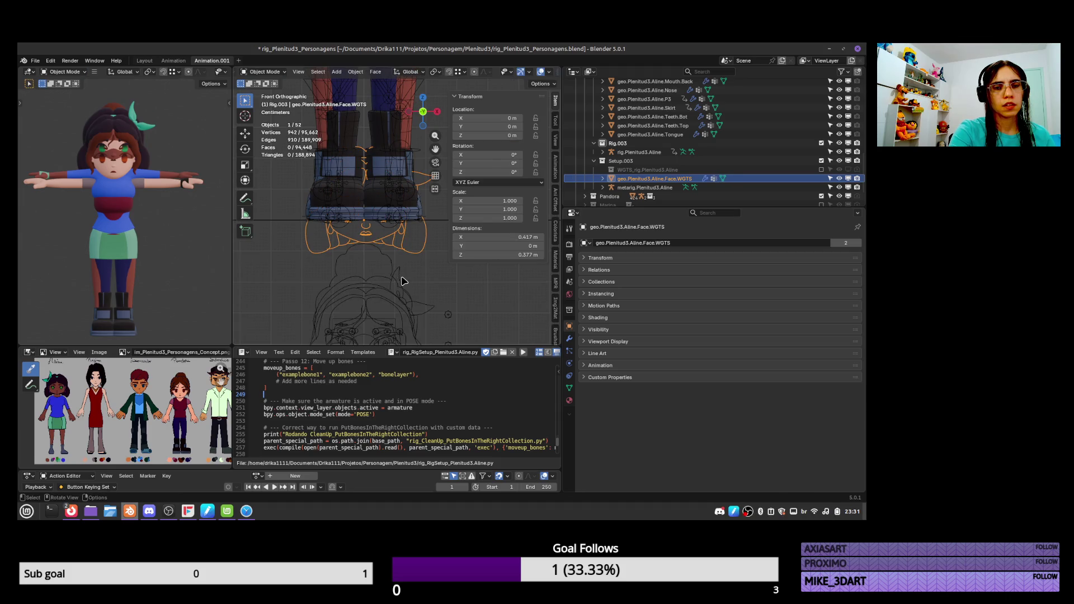
Turn on snapping and move the selected mouth vertices of the face widget
{"action": "key", "text": "Tab"}
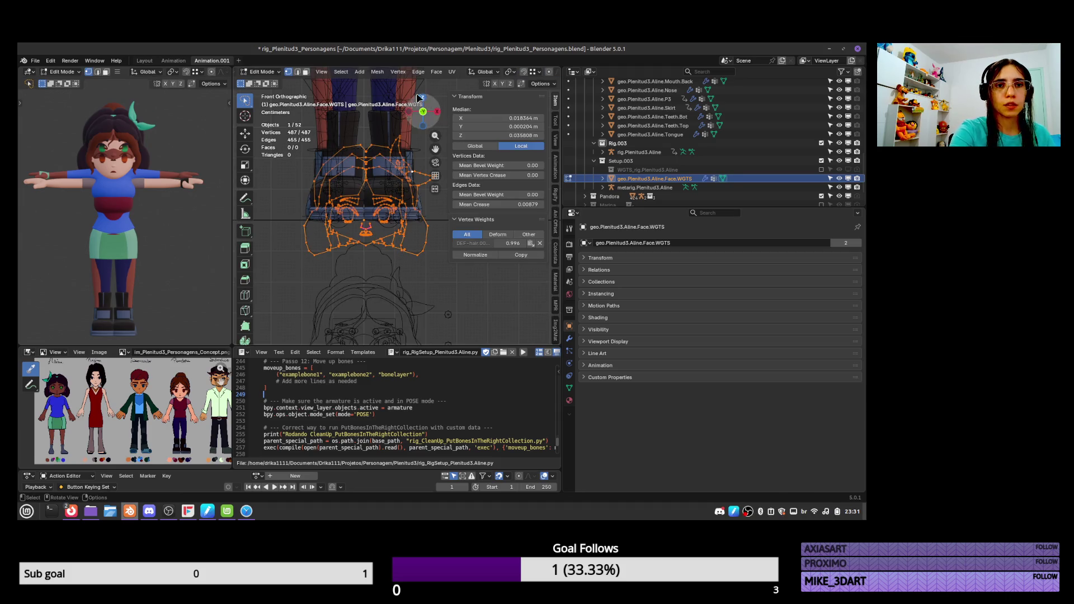
{"action": "left_click", "coordinate": [524, 72]}
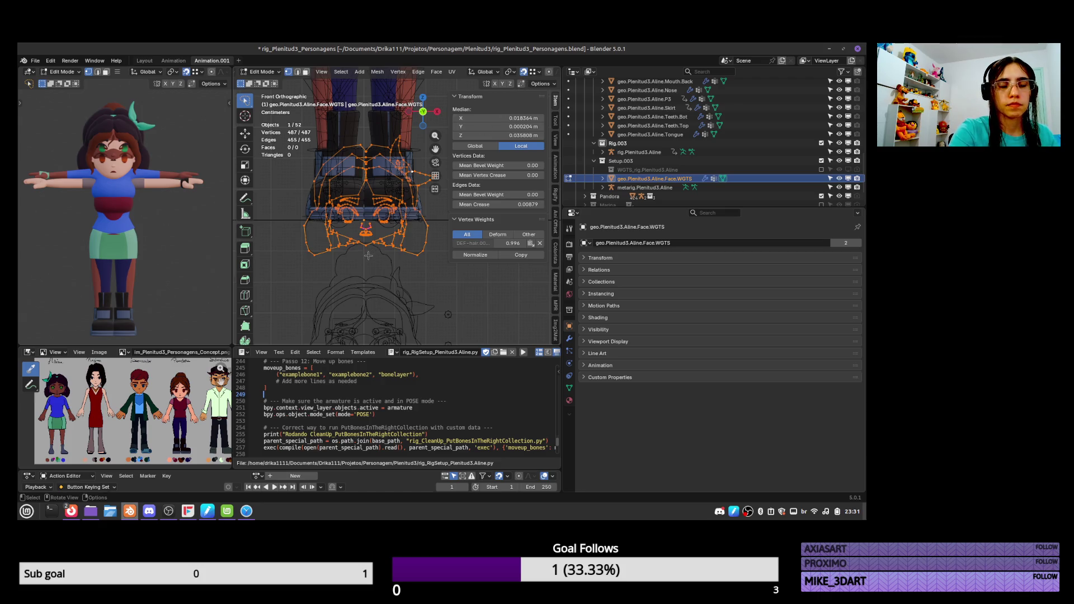
{"action": "scroll", "coordinate": [369, 256], "scroll_direction": "up", "scroll_amount": 6}
{"action": "key", "text": "g"}
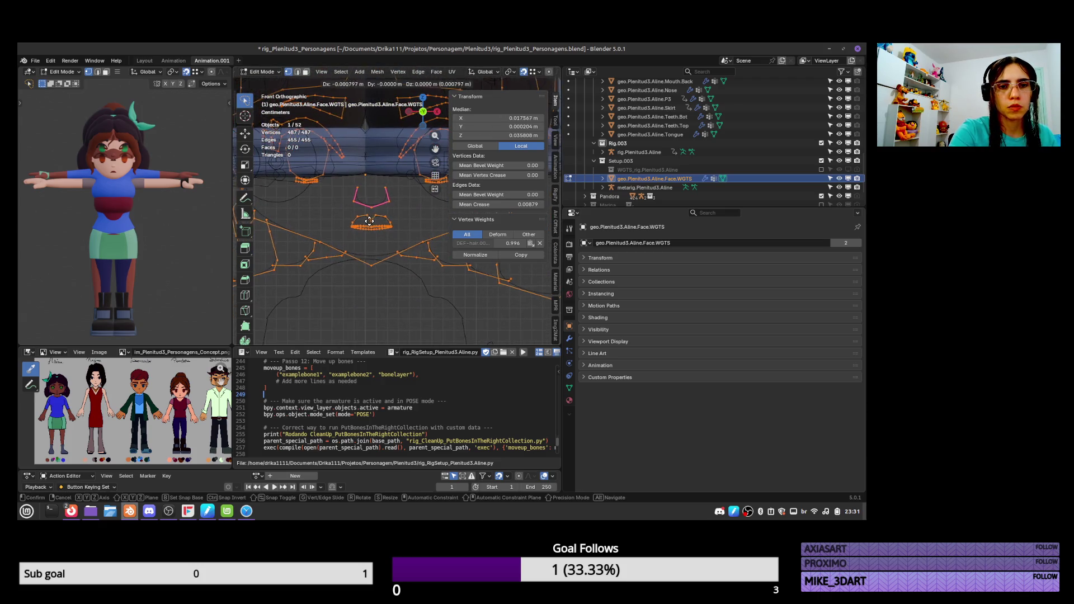
{"action": "left_click", "coordinate": [366, 225]}
Set the snap target to Grid and move the widget vertices up and left
{"action": "left_click", "coordinate": [533, 72]}
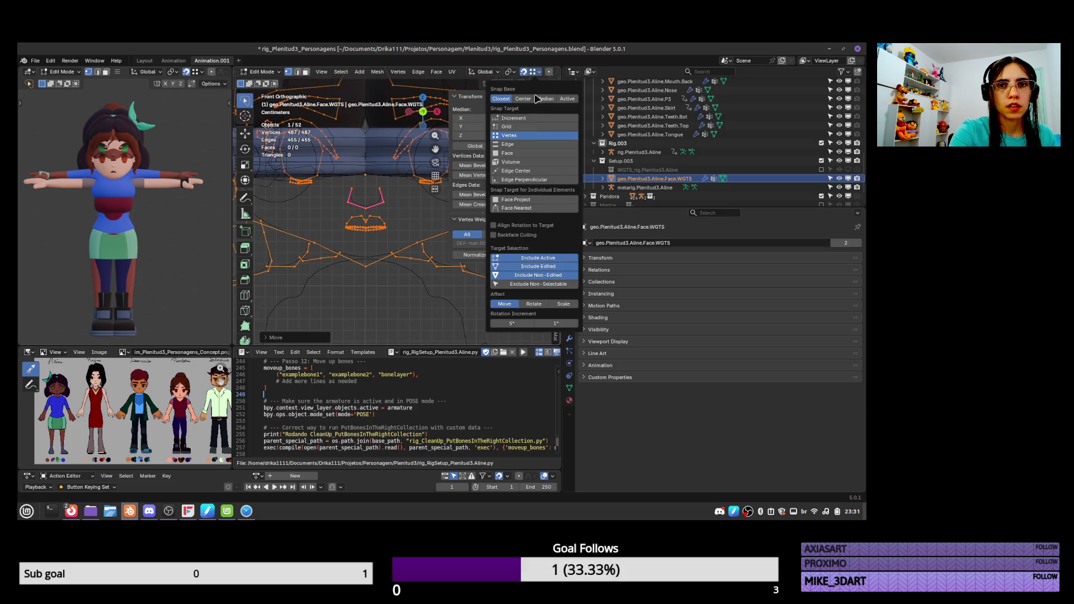
{"action": "left_click", "coordinate": [526, 127]}
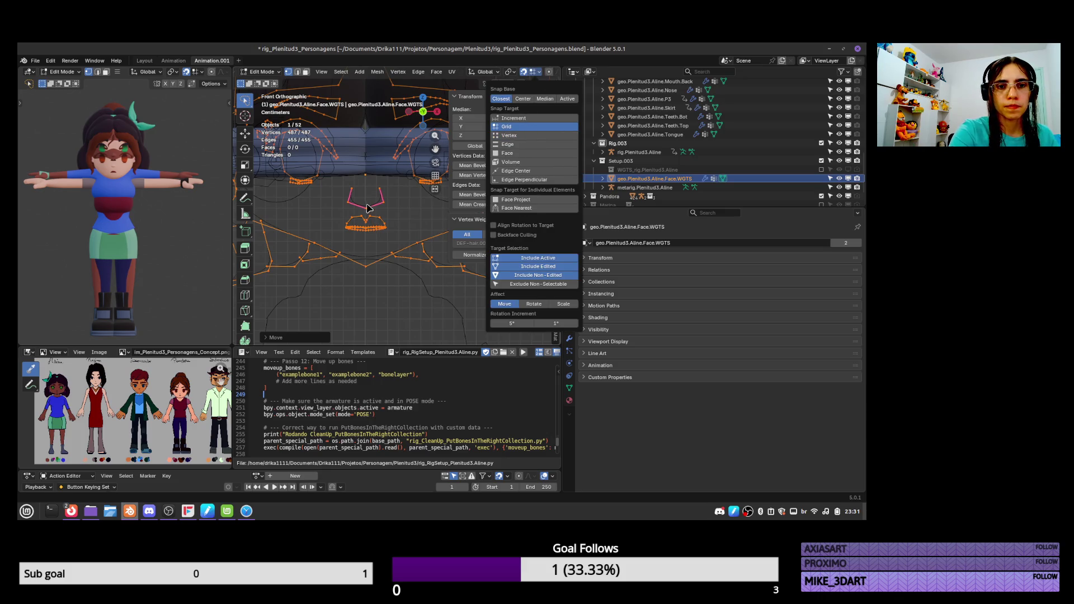
{"action": "key", "text": "g"}
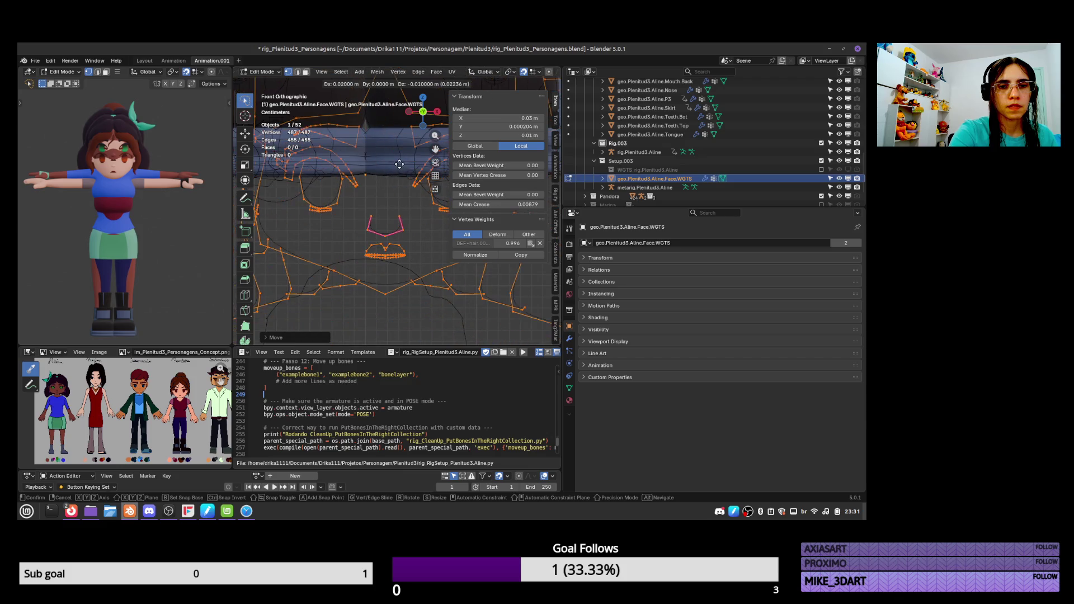
{"action": "left_click", "coordinate": [383, 156]}
{"action": "key", "text": "g"}
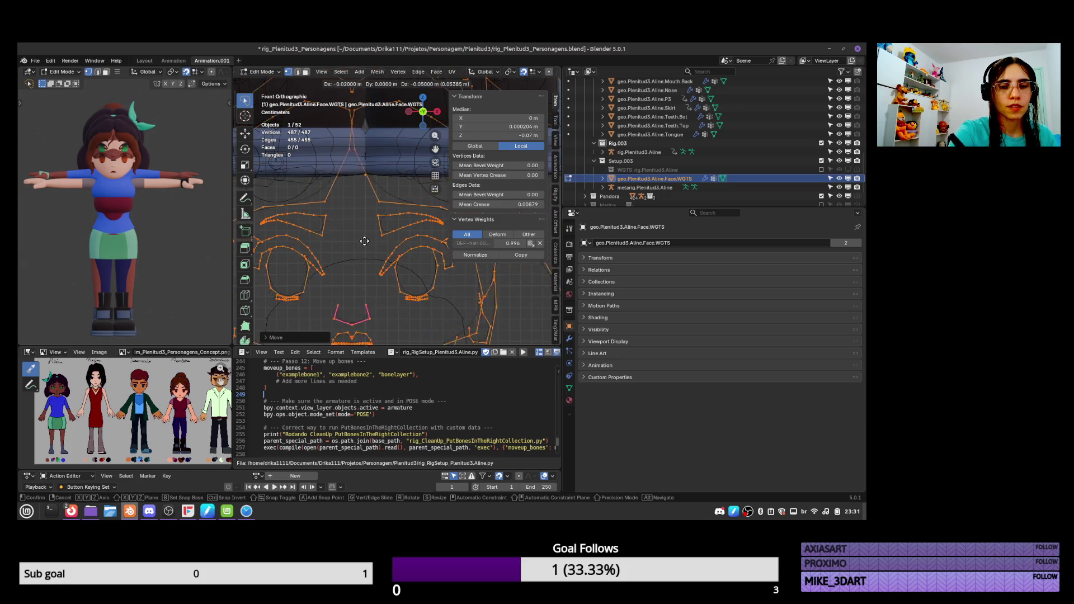
{"action": "left_click", "coordinate": [373, 135]}
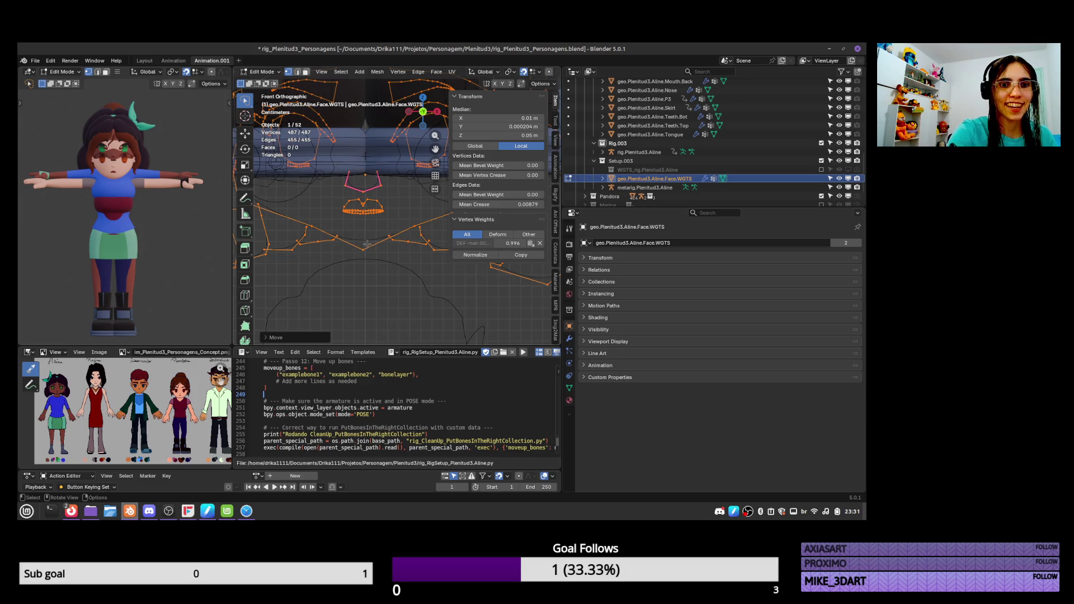
Nudge the widget vertices slightly right along X and finish vertex editing
{"action": "scroll", "coordinate": [377, 224], "scroll_direction": "up", "scroll_amount": 3}
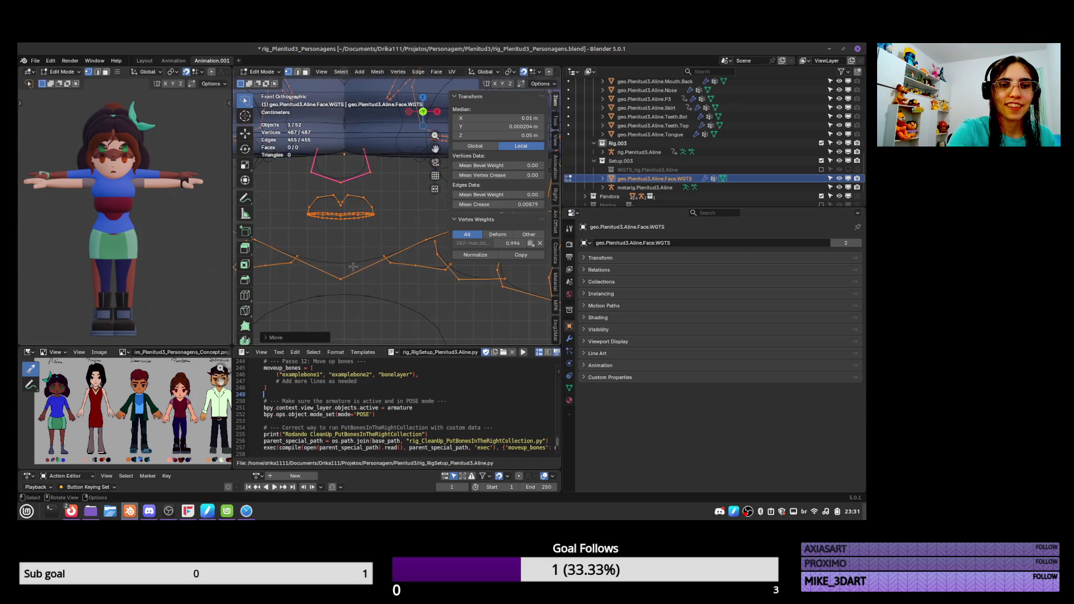
{"action": "key", "text": "g"}
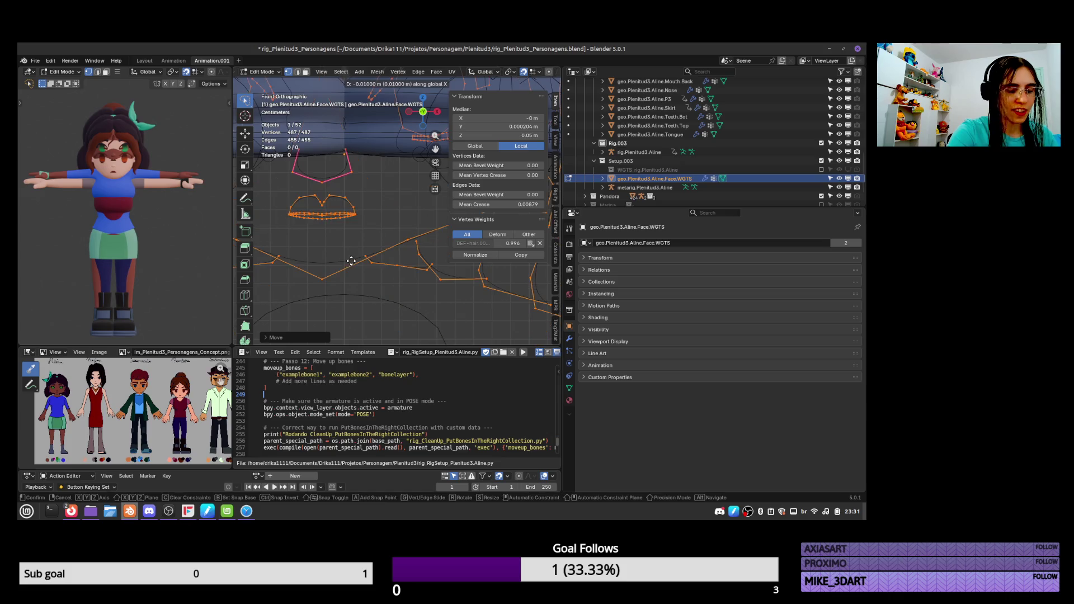
{"action": "key", "text": "x"}
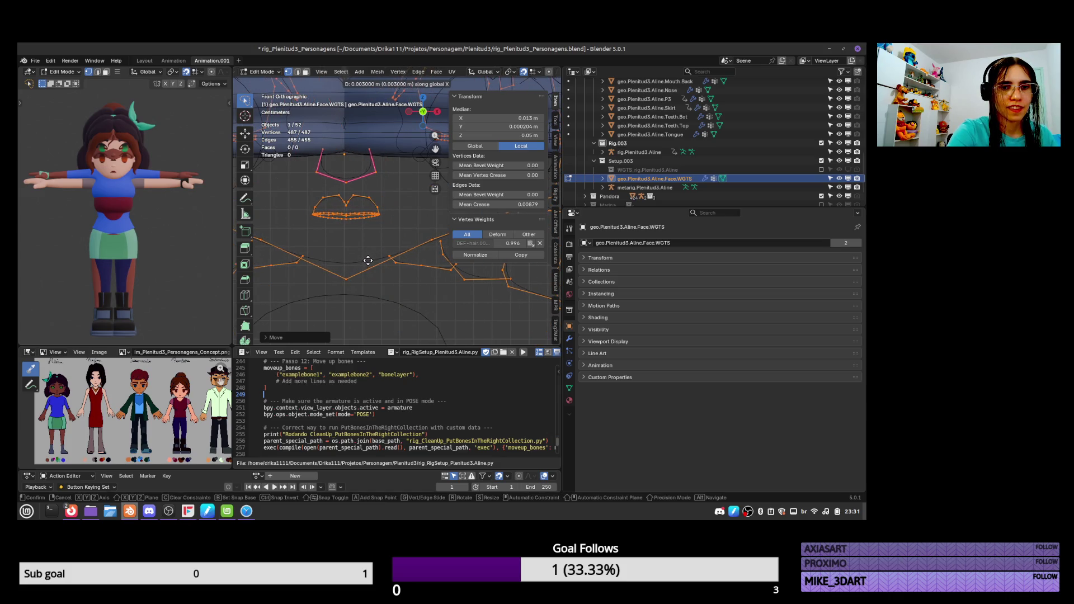
{"action": "left_click", "coordinate": [364, 260]}
{"action": "key", "text": "x"}
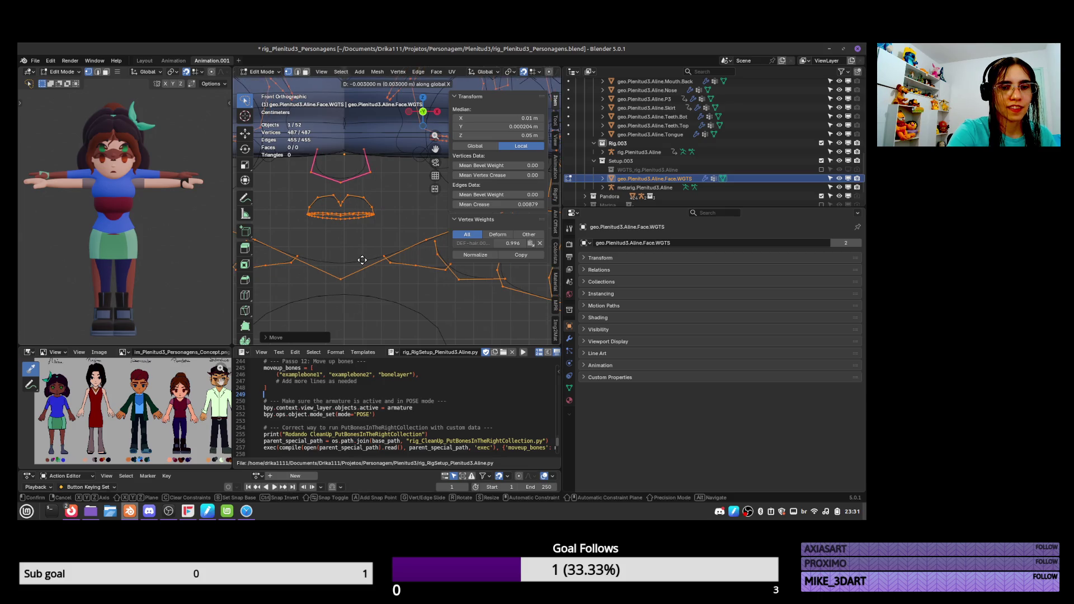
{"action": "left_click", "coordinate": [376, 242]}
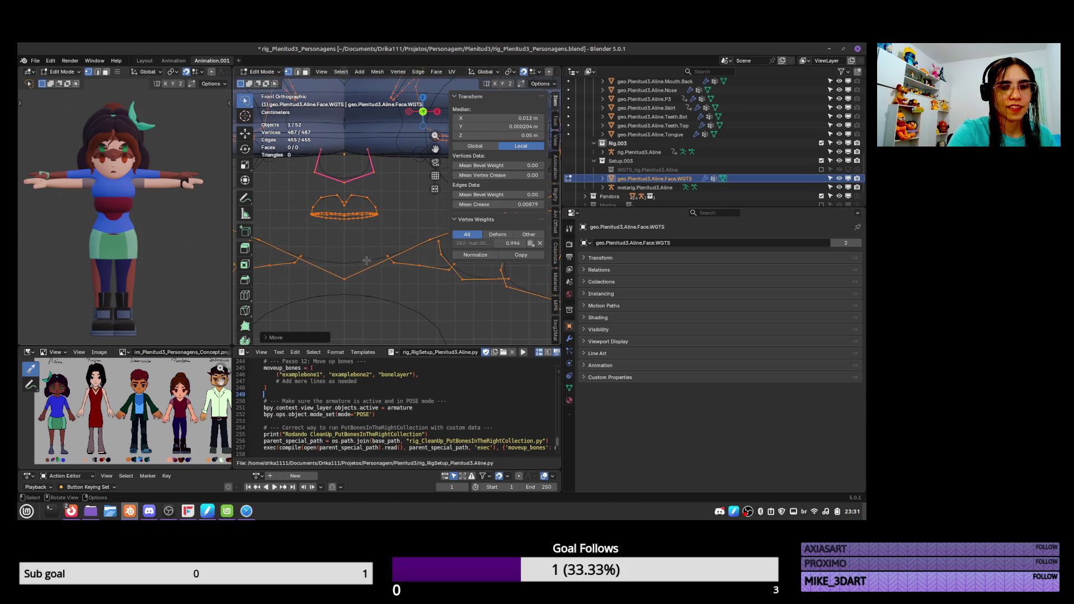
{"action": "key", "text": "Tab"}
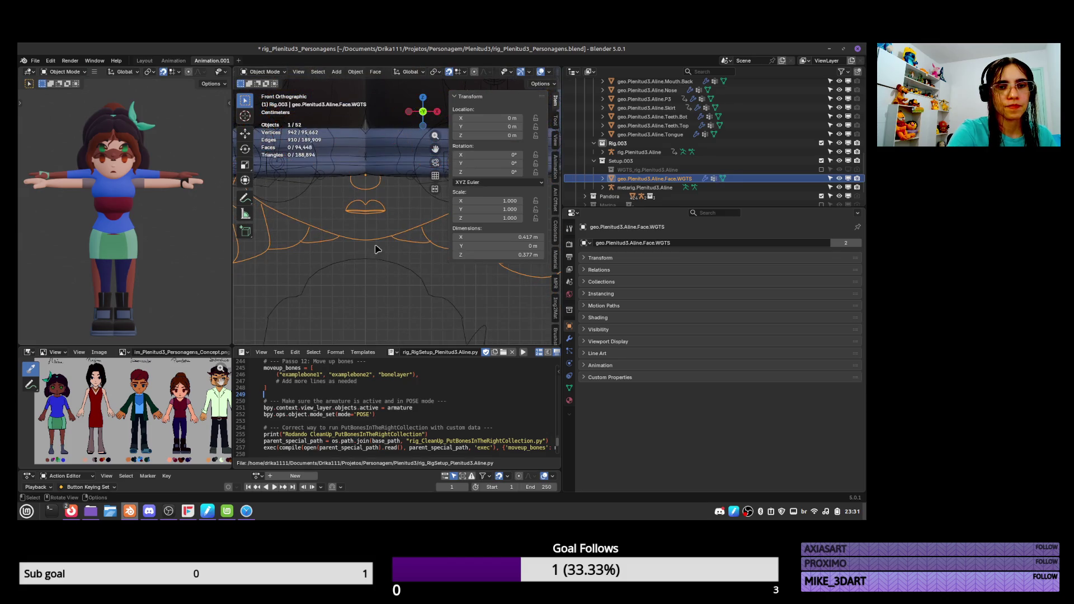
Lower the face widget vertices along Z in Edit Mode
{"action": "middle_click_drag", "start_coordinate": [378, 321], "coordinate": [390, 154], "text": "ctrl"}
{"action": "scroll", "coordinate": [390, 154], "scroll_direction": "up", "scroll_amount": 1}
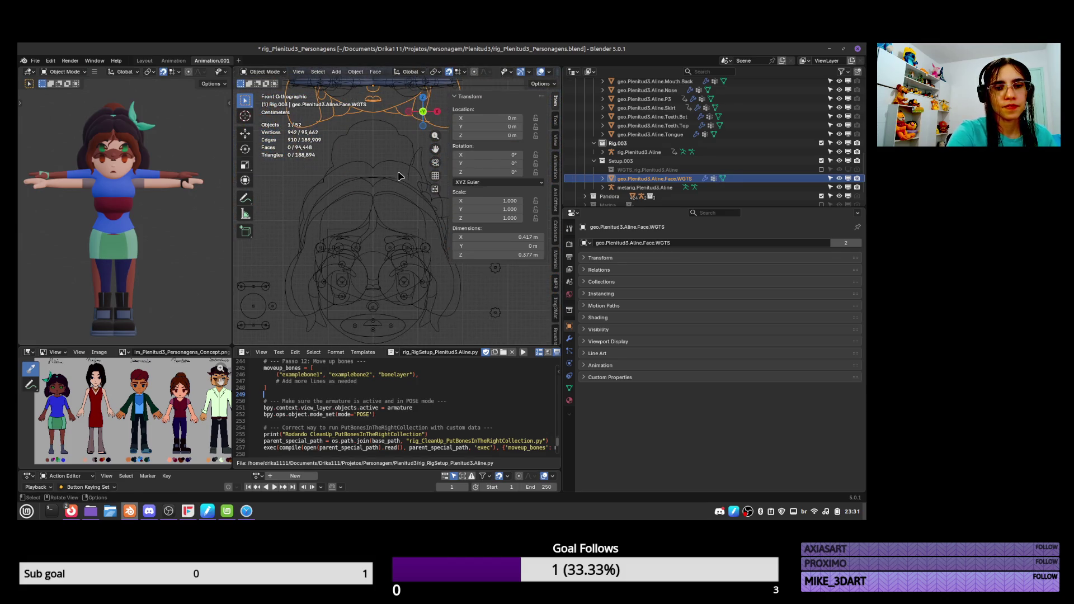
{"action": "key", "text": "Tab"}
{"action": "key", "text": "g"}
{"action": "right_click", "coordinate": [399, 169]}
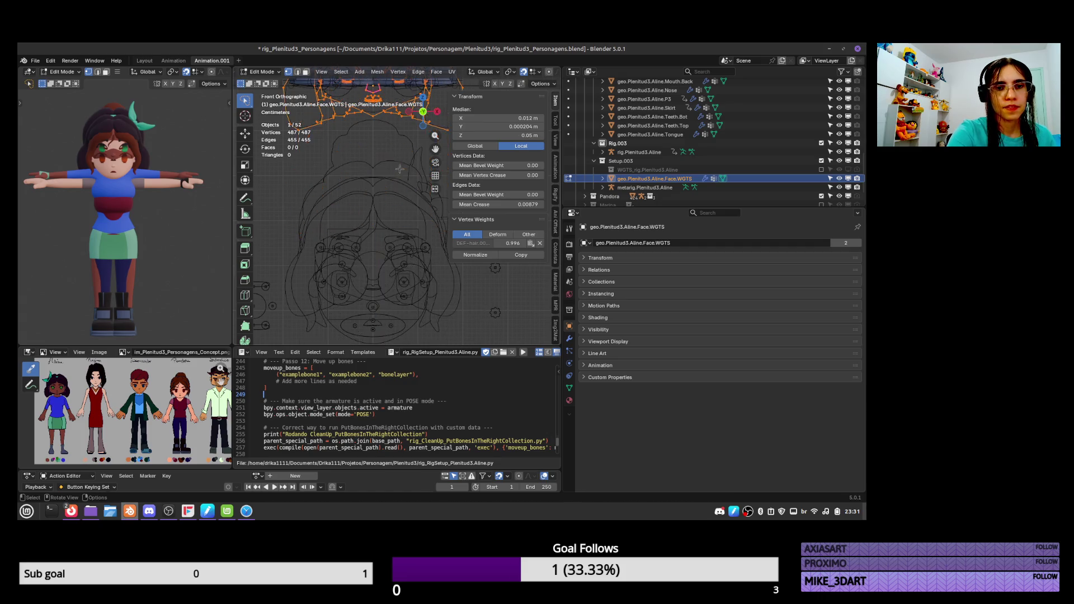
{"action": "key", "text": "g"}
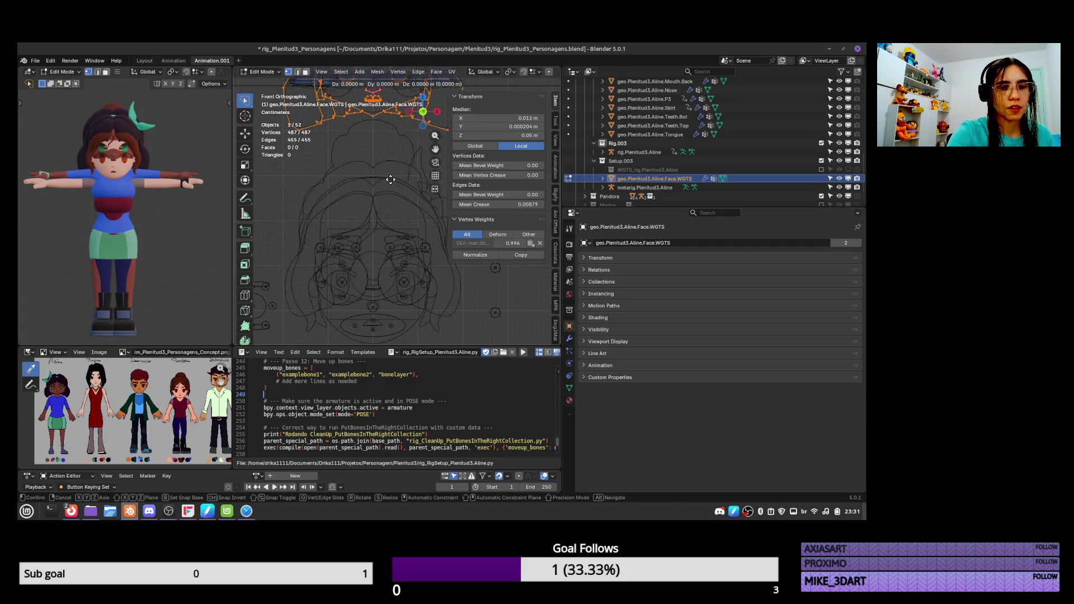
{"action": "key", "text": "z"}
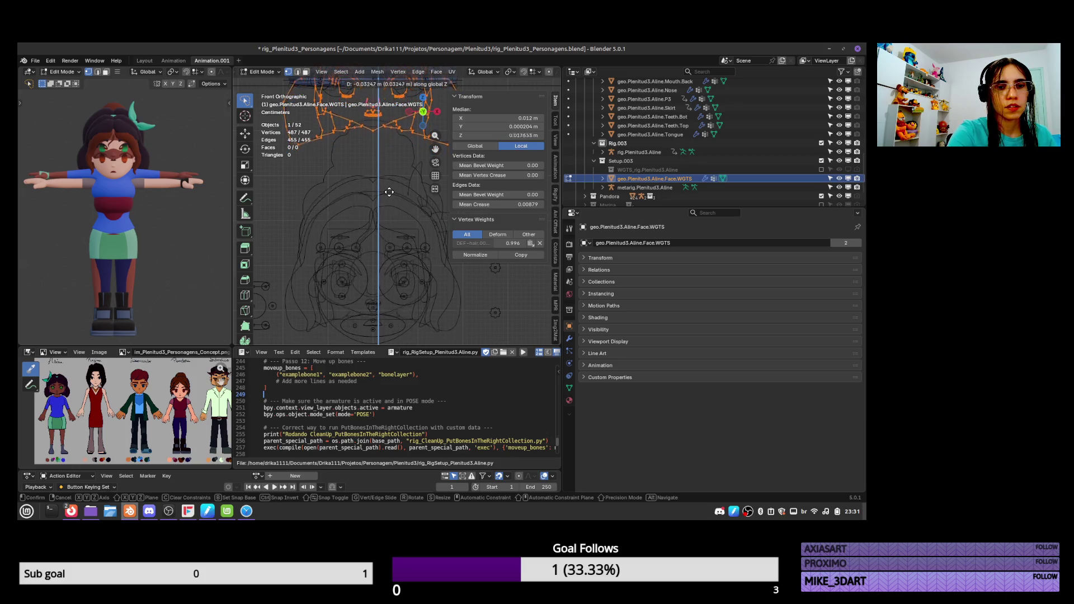
{"action": "left_click", "coordinate": [388, 192]}
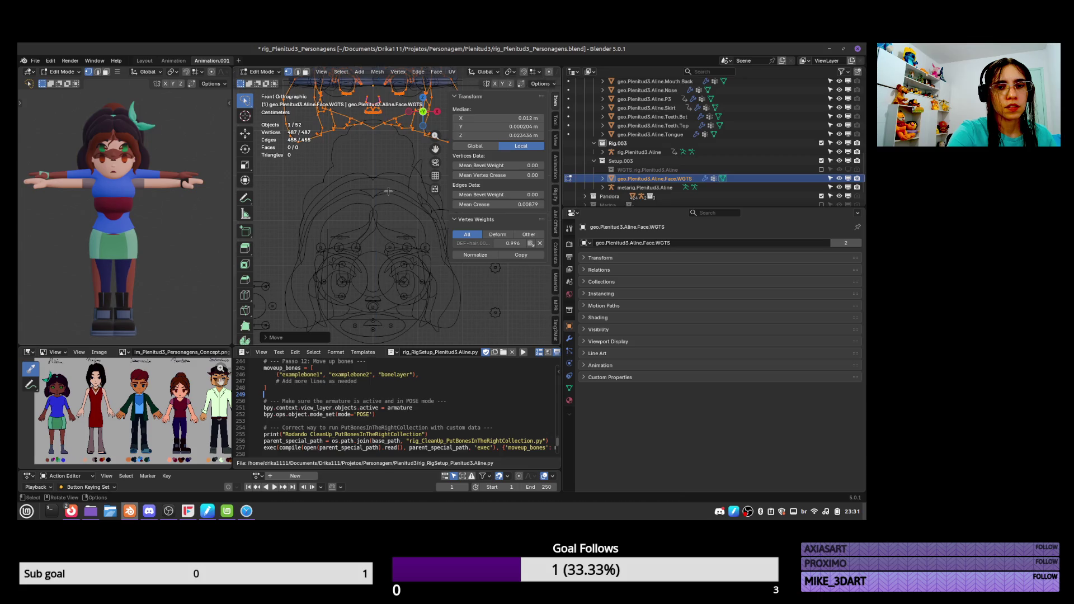
Scale the face widget up slightly, return to Object Mode and save the file
{"action": "left_click", "coordinate": [435, 162]}
{"action": "key", "text": "s"}
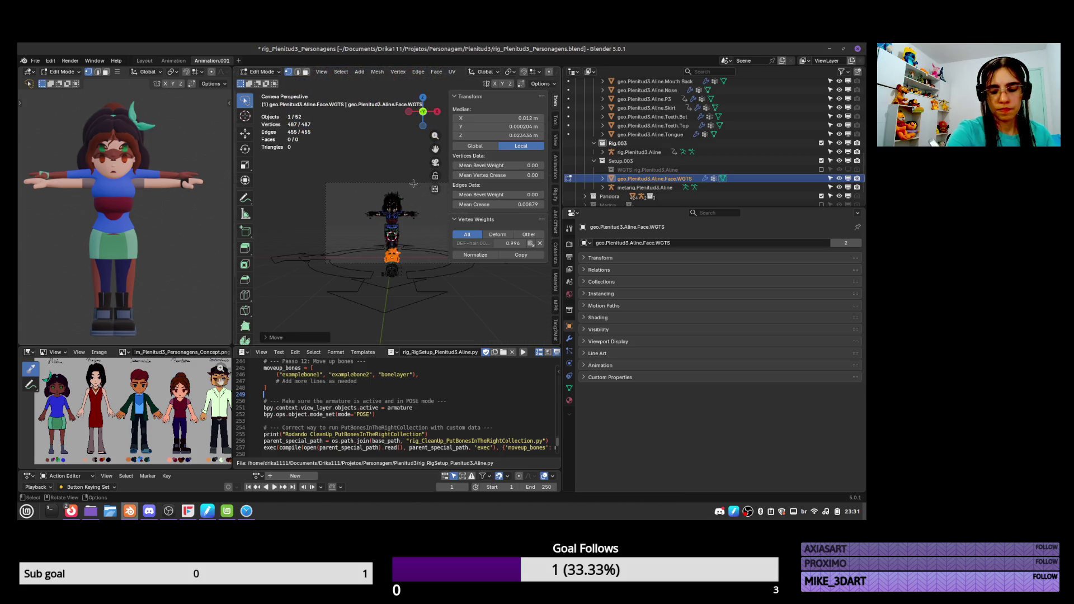
{"action": "key", "text": "KP_0"}
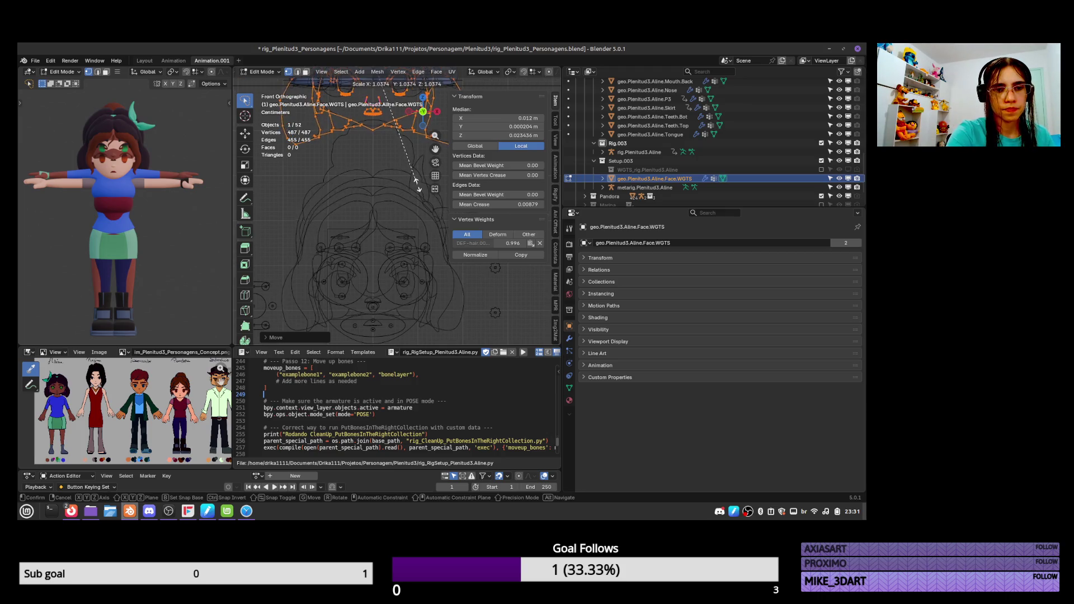
{"action": "left_click", "coordinate": [416, 187]}
{"action": "key", "text": "Tab"}
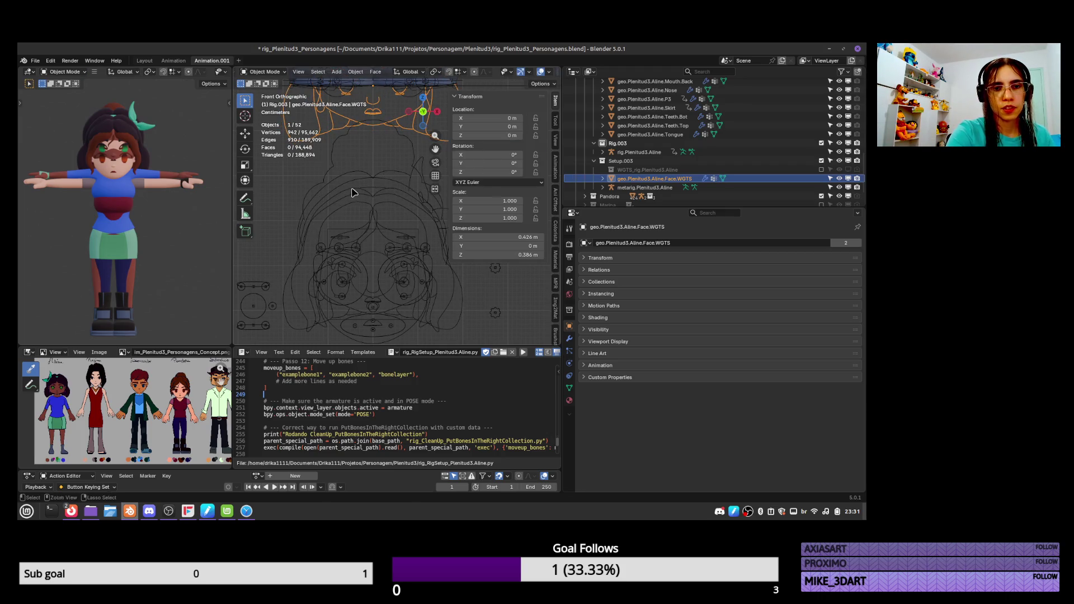
{"action": "scroll", "coordinate": [372, 202], "scroll_direction": "down", "scroll_amount": 3}
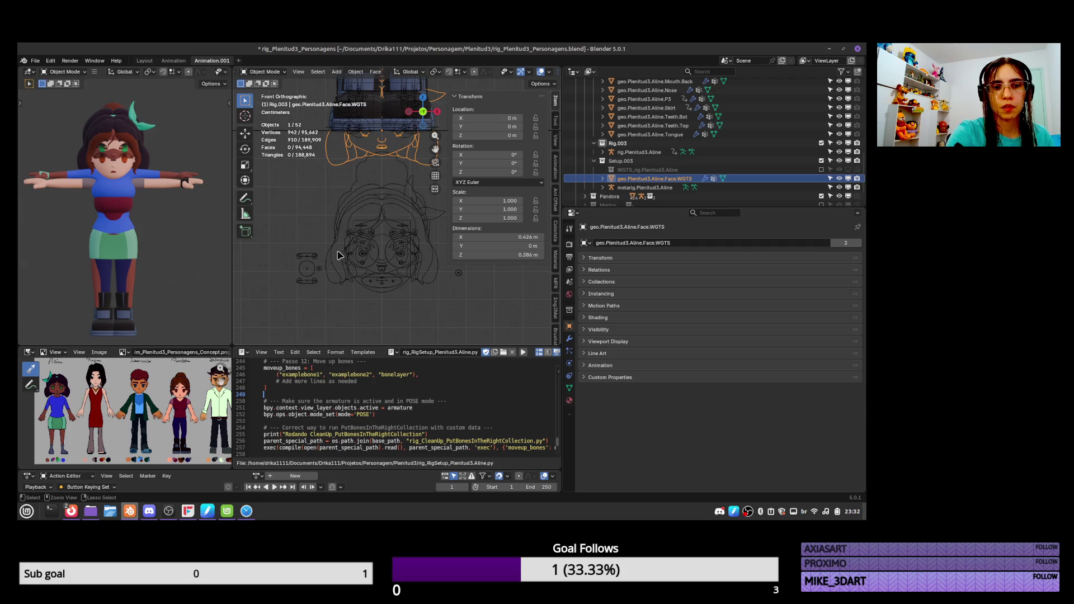
{"action": "key", "text": "ctrl+s"}
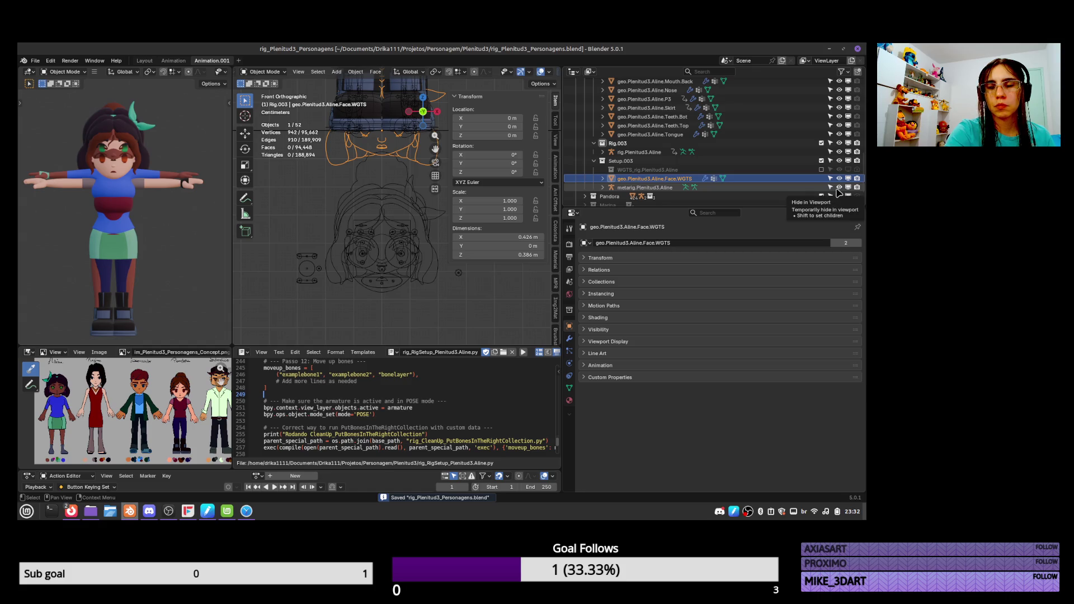
Exclude the Pandora collection and lower the face widget vertices along Z
{"action": "left_click", "coordinate": [840, 179]}
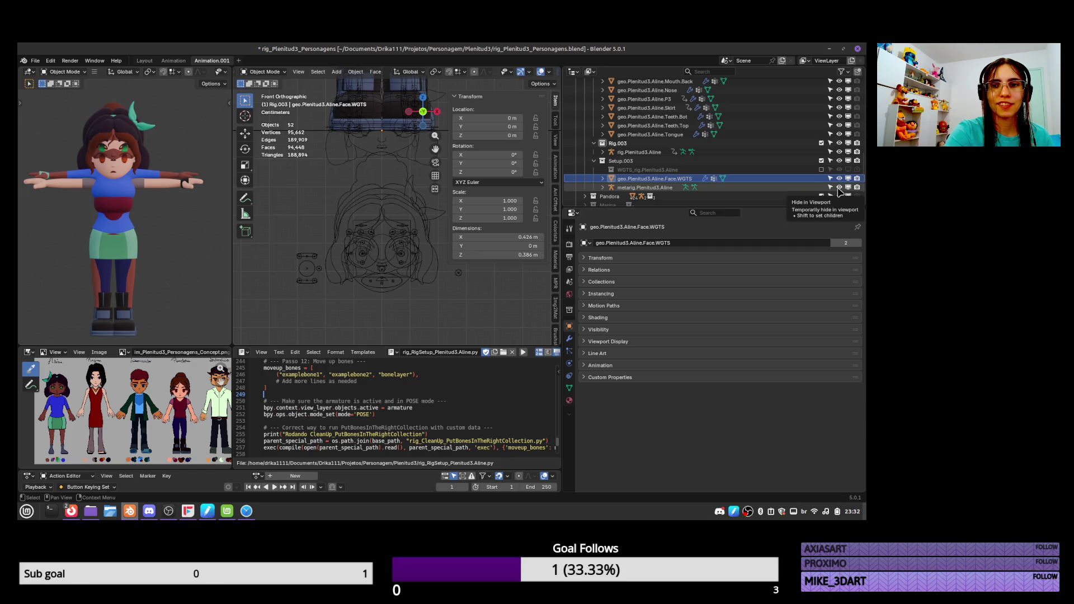
{"action": "left_click", "coordinate": [821, 196]}
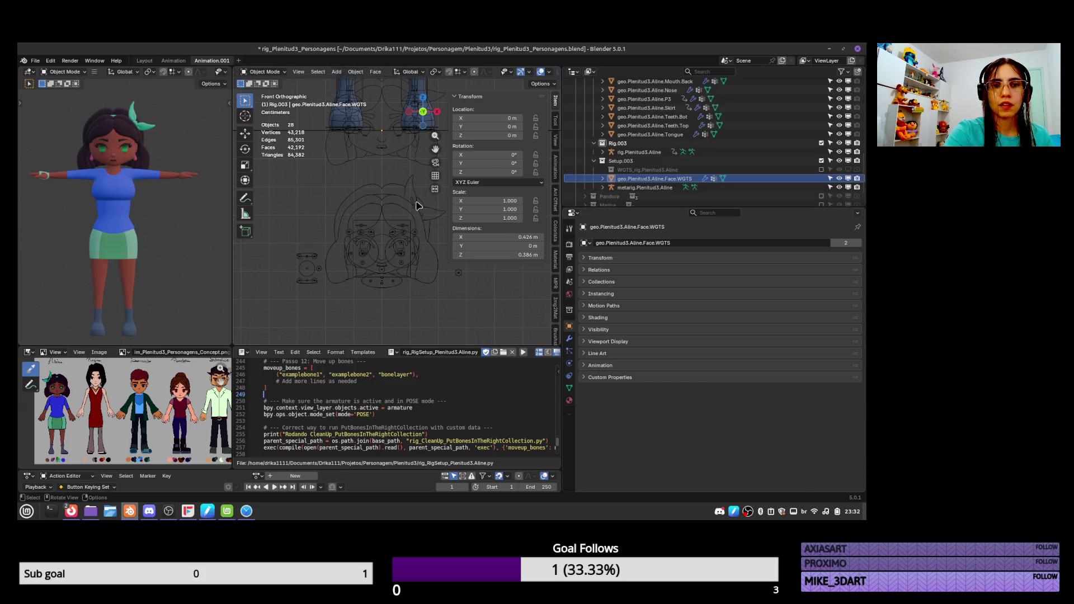
{"action": "key", "text": "Tab"}
{"action": "key", "text": "g"}
{"action": "key", "text": "z"}
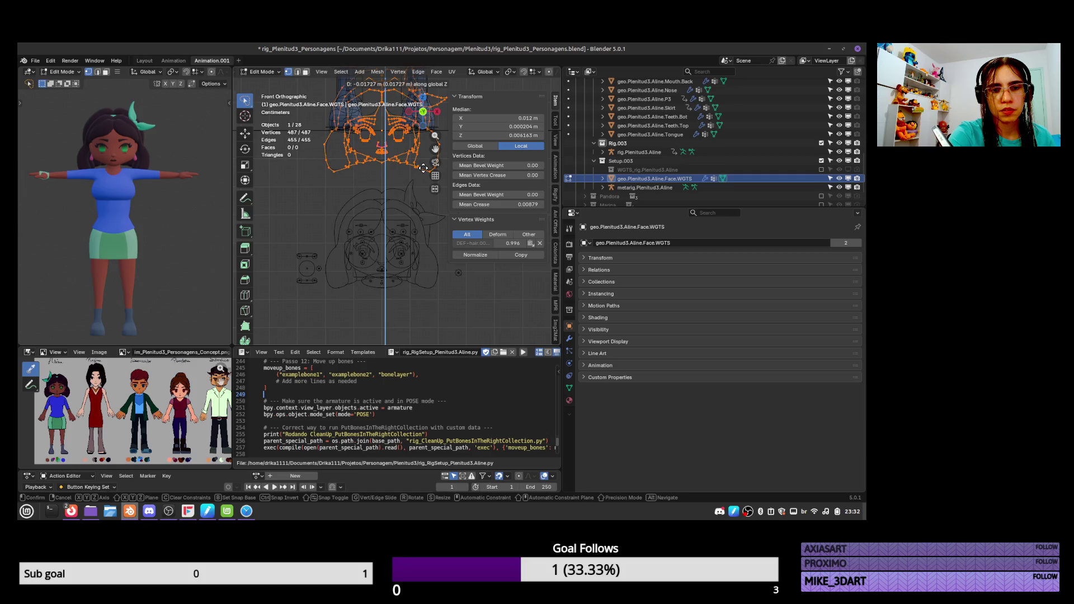
{"action": "left_click", "coordinate": [423, 167]}
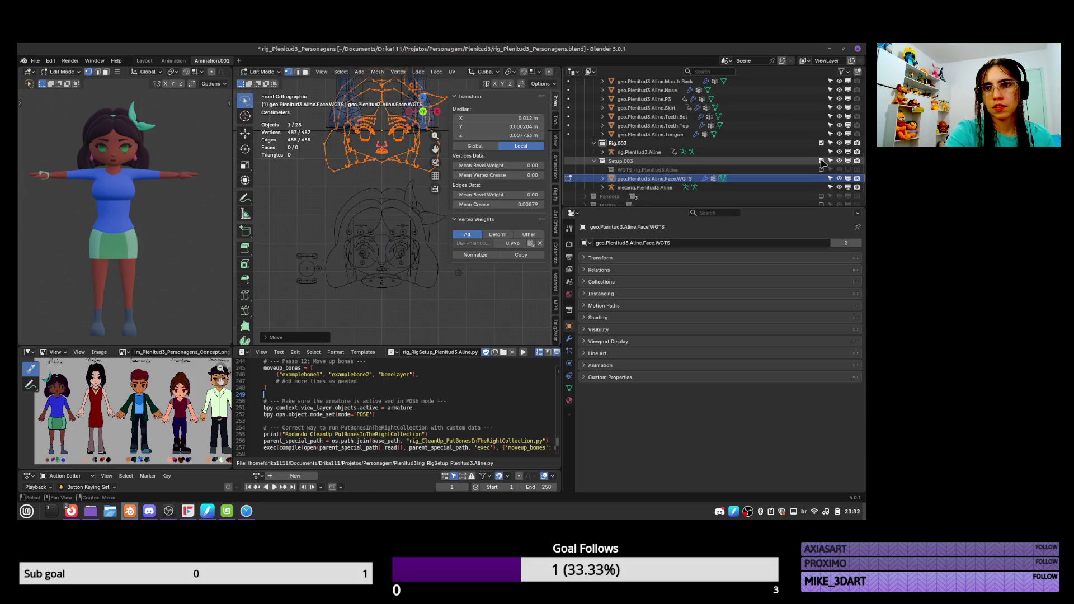
Swap the Pandora collection for Marina and enlarge the face widget to fit
{"action": "left_click", "coordinate": [822, 197]}
{"action": "left_click", "coordinate": [821, 196]}
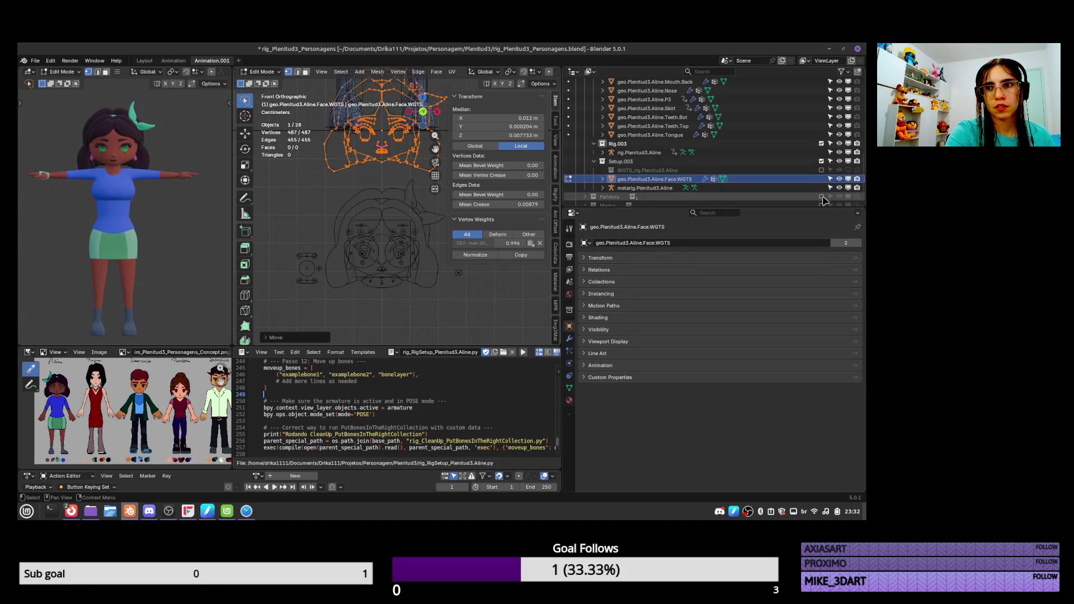
{"action": "scroll", "coordinate": [823, 187], "scroll_direction": "down", "scroll_amount": 2}
{"action": "left_click", "coordinate": [821, 179]}
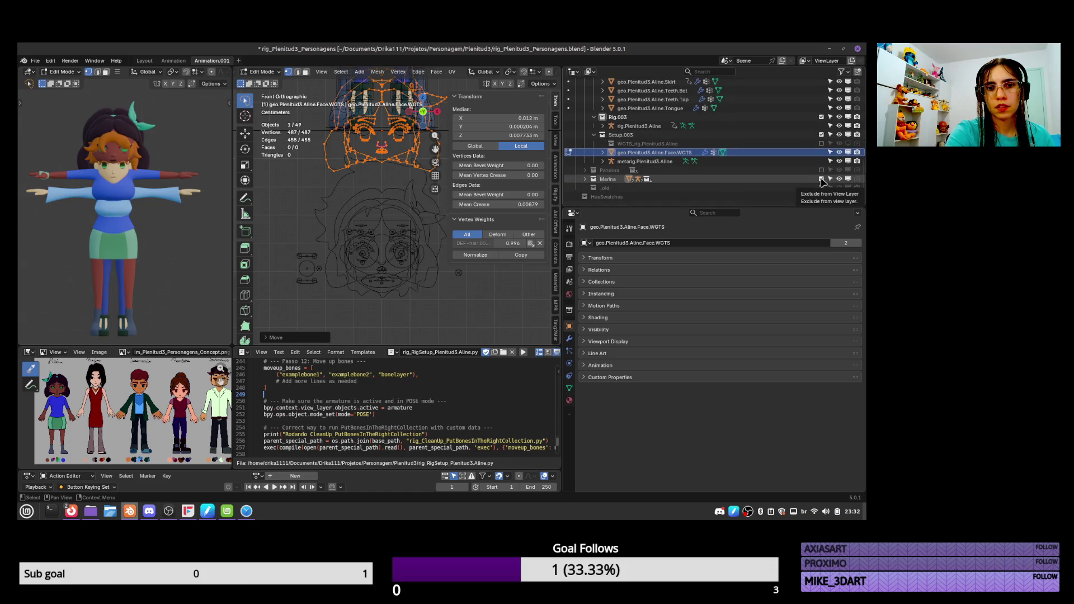
{"action": "key", "text": "Tab"}
{"action": "key", "text": "Tab"}
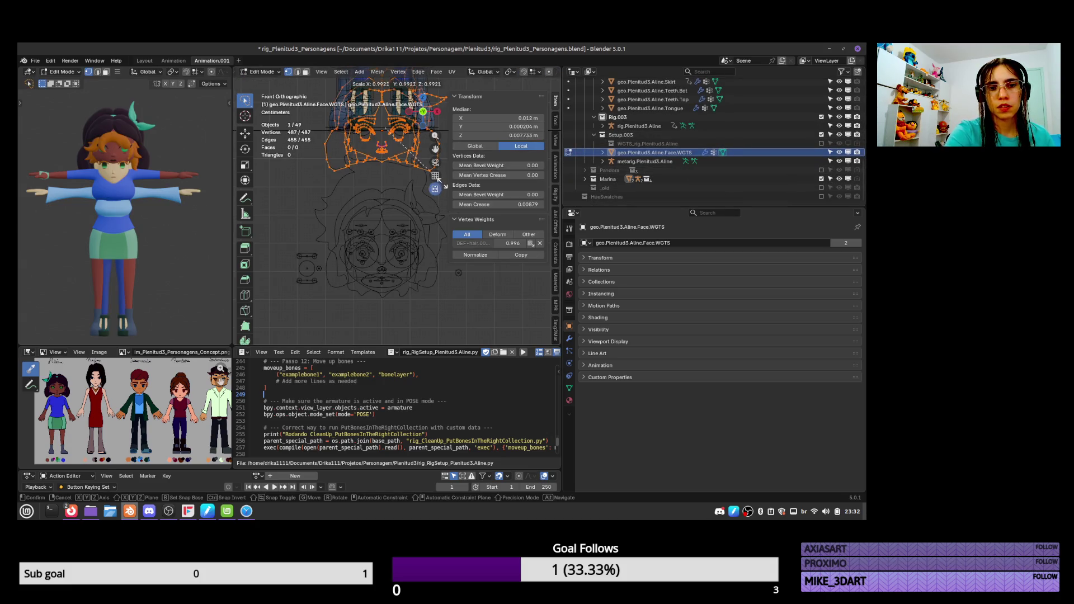
{"action": "key", "text": "s"}
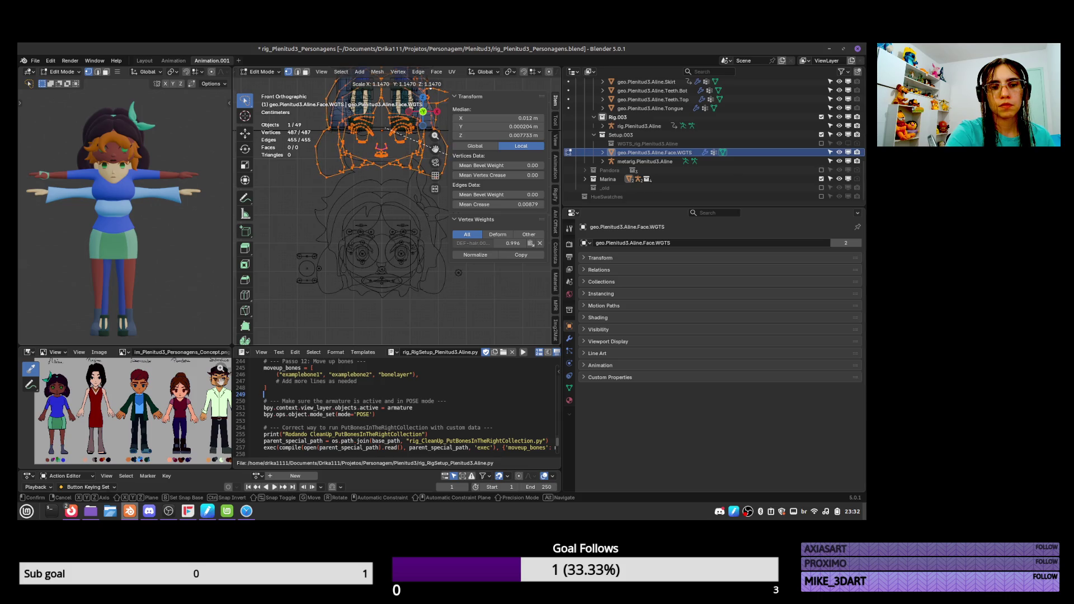
{"action": "left_click", "coordinate": [481, 174]}
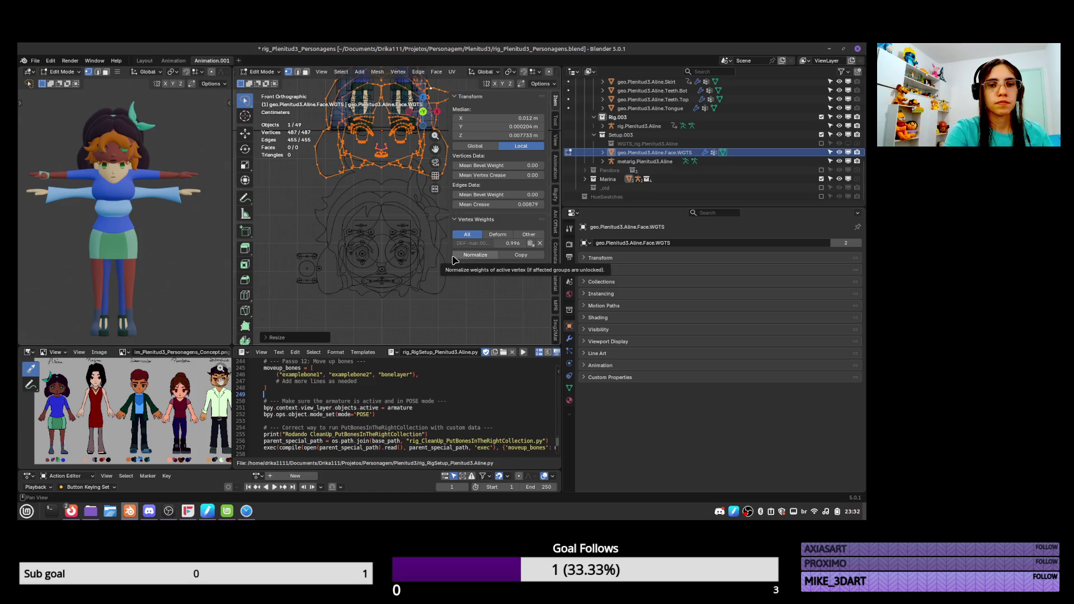
Cancel an extra vertical move, save the file and exclude Marina again
{"action": "key", "text": "g"}
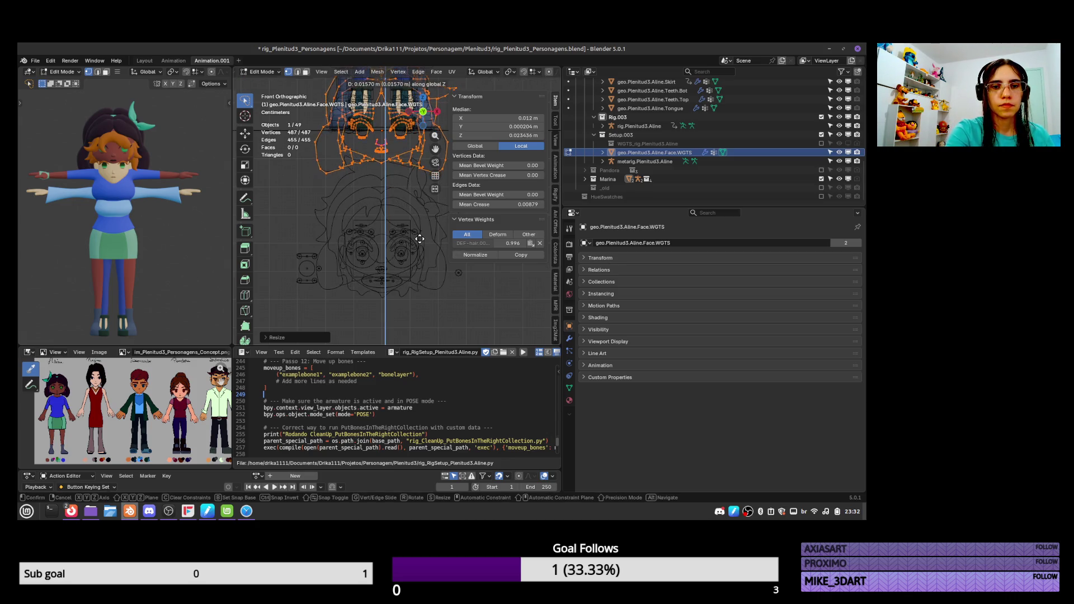
{"action": "key", "text": "z"}
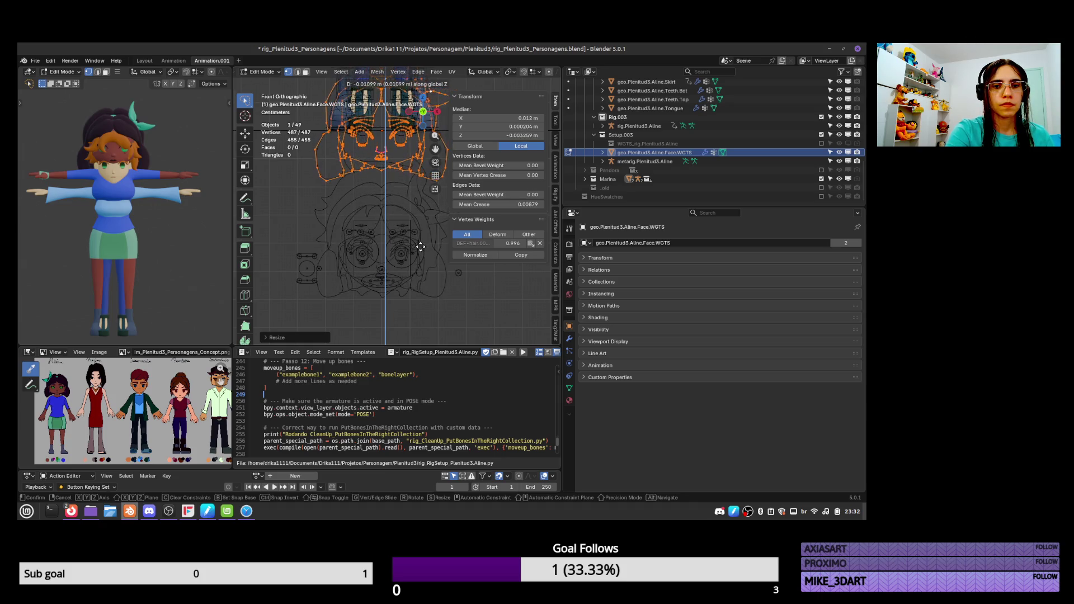
{"action": "right_click", "coordinate": [420, 249]}
{"action": "key", "text": "ctrl+s"}
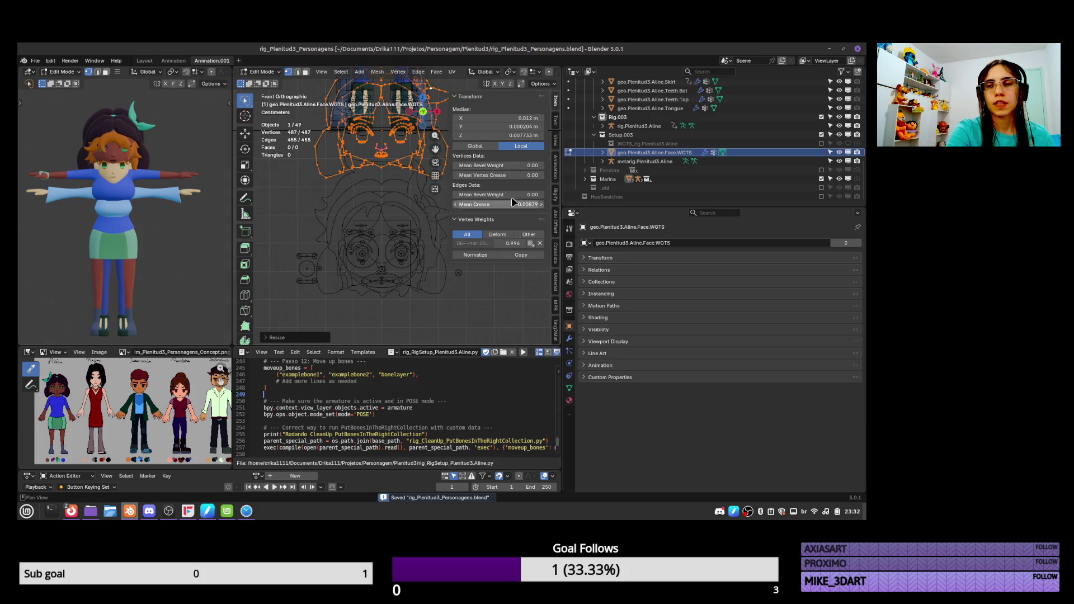
{"action": "left_click", "coordinate": [822, 179]}
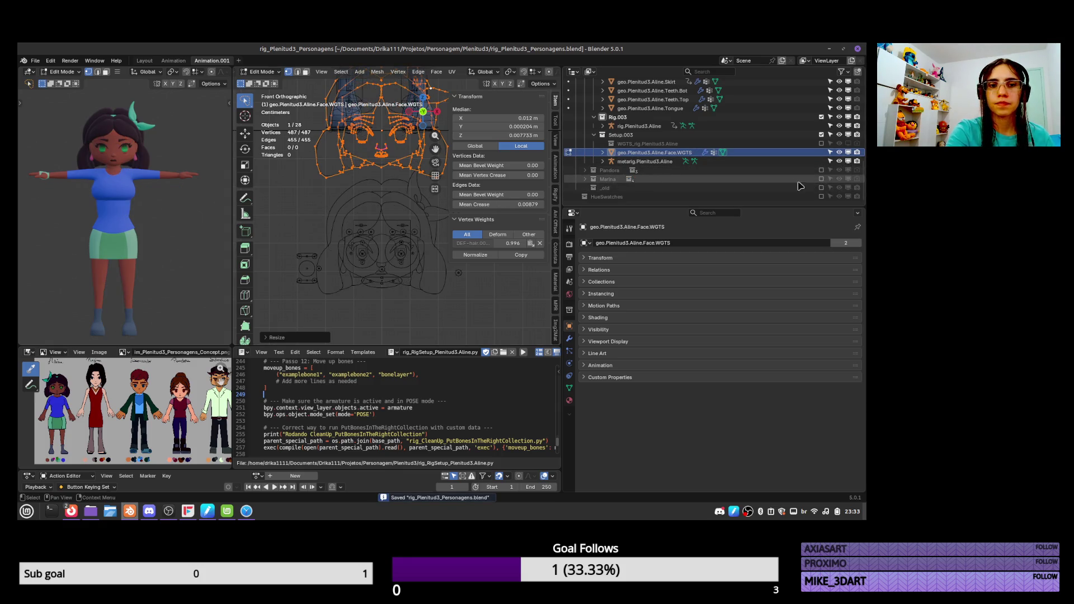
Toggle the face widget's viewport visibility and select the rig.Plenitud3.Aline armature
{"action": "key", "text": "Tab"}
{"action": "left_click", "coordinate": [395, 295]}
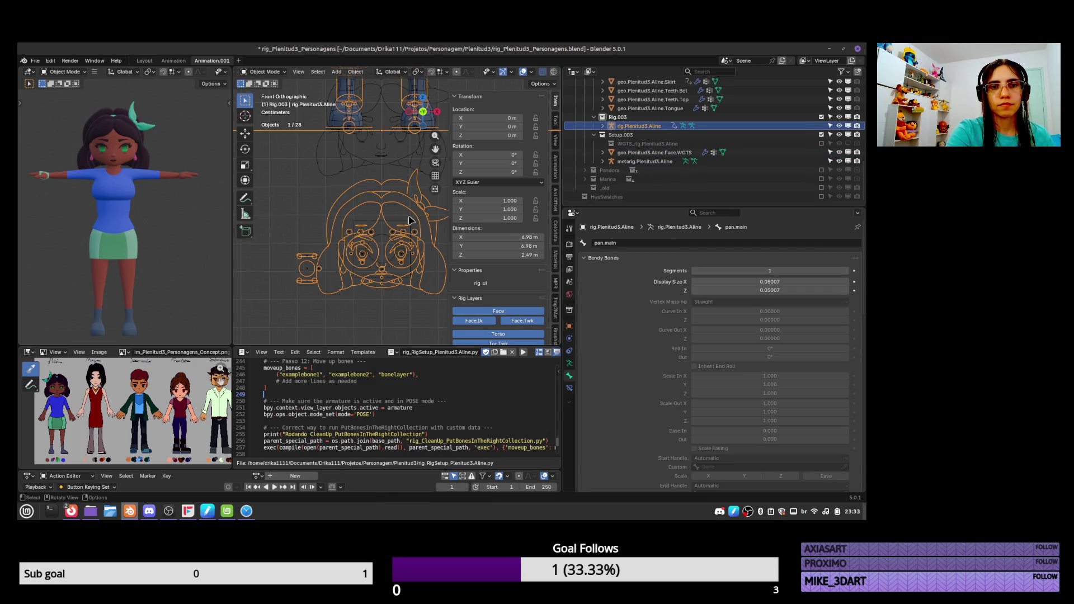
{"action": "left_click", "coordinate": [394, 169]}
{"action": "left_click", "coordinate": [841, 153]}
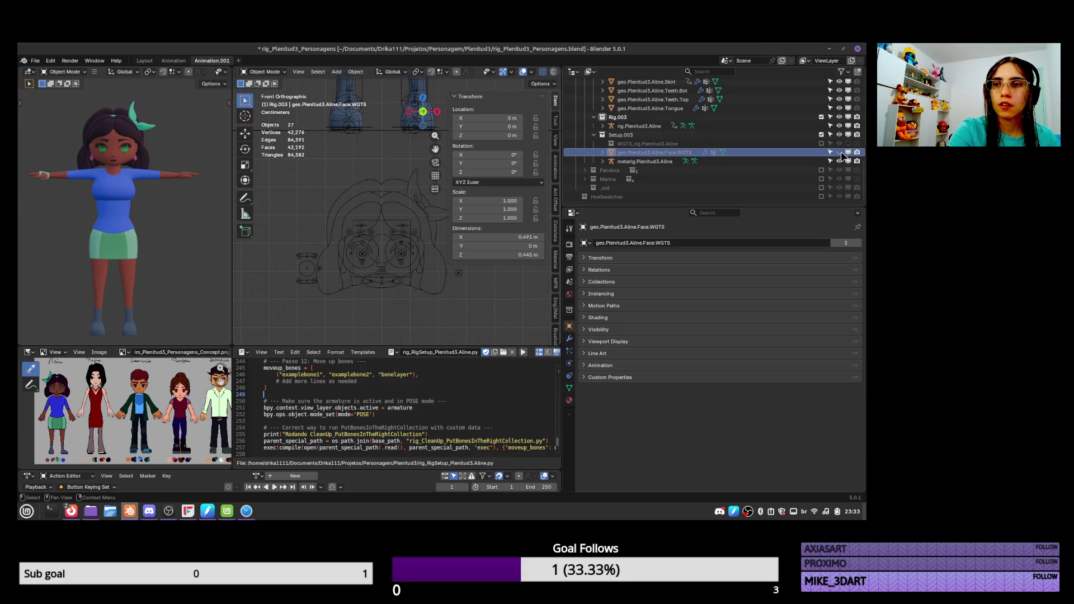
{"action": "left_click", "coordinate": [848, 153]}
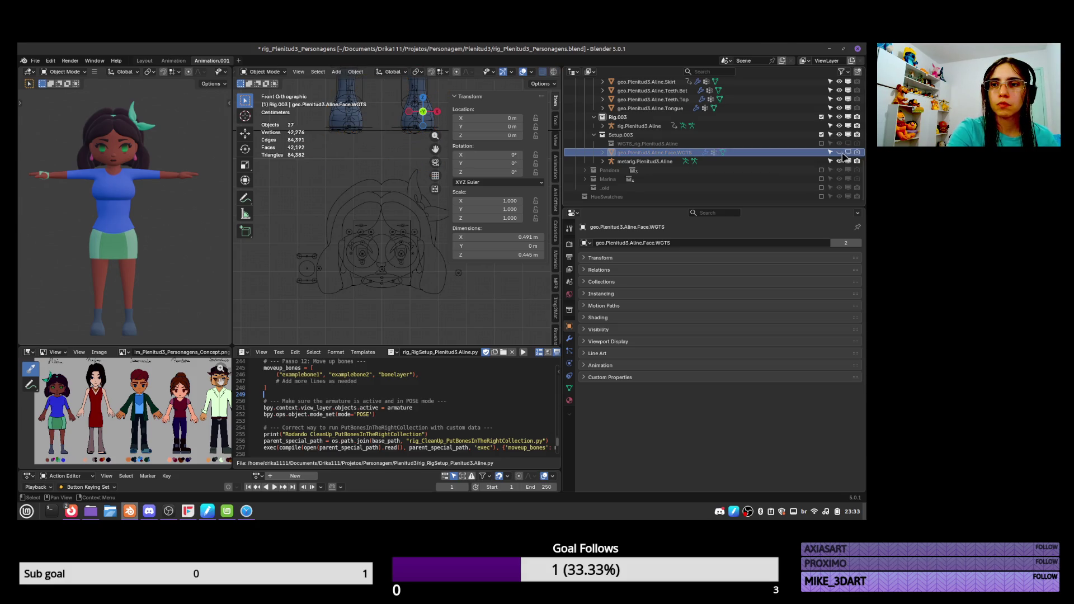
{"action": "left_click", "coordinate": [841, 154]}
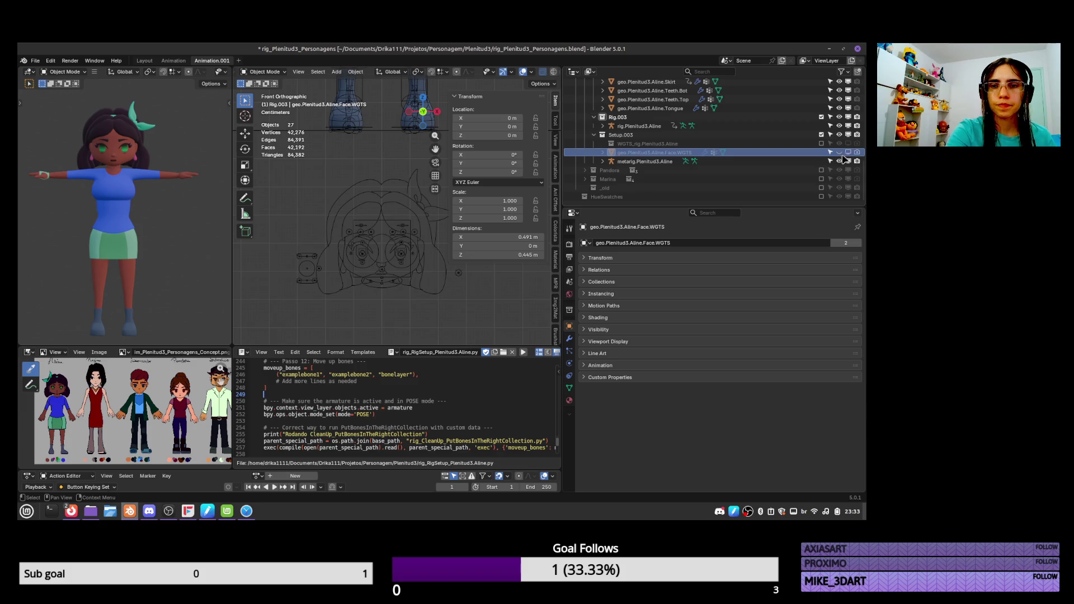
{"action": "left_click", "coordinate": [415, 253]}
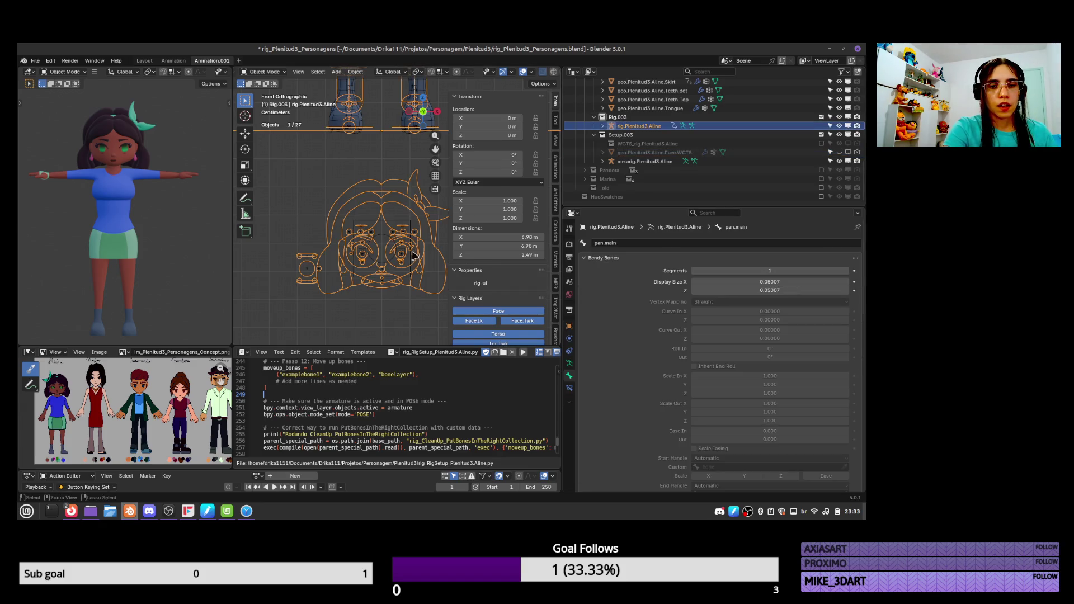
{"action": "key", "text": "ctrl+Tab"}
{"action": "key", "text": "ctrl+Tab"}
Inspect the metarig.Plenitud3.Aline head bones in Edit Mode
{"action": "left_click", "coordinate": [727, 162]}
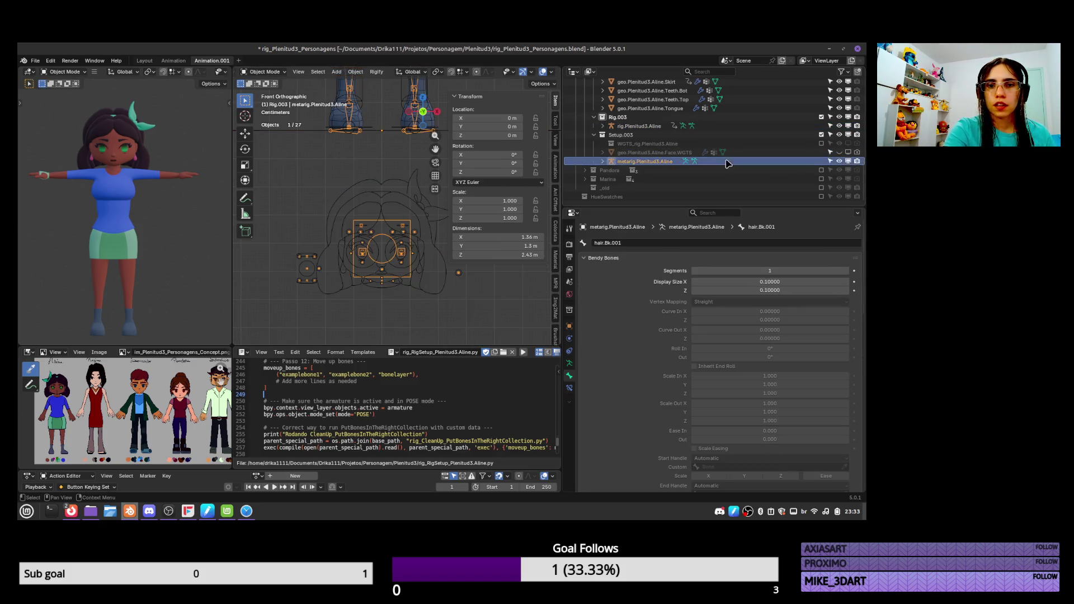
{"action": "key", "text": "Tab"}
{"action": "key", "text": "KP_Decimal"}
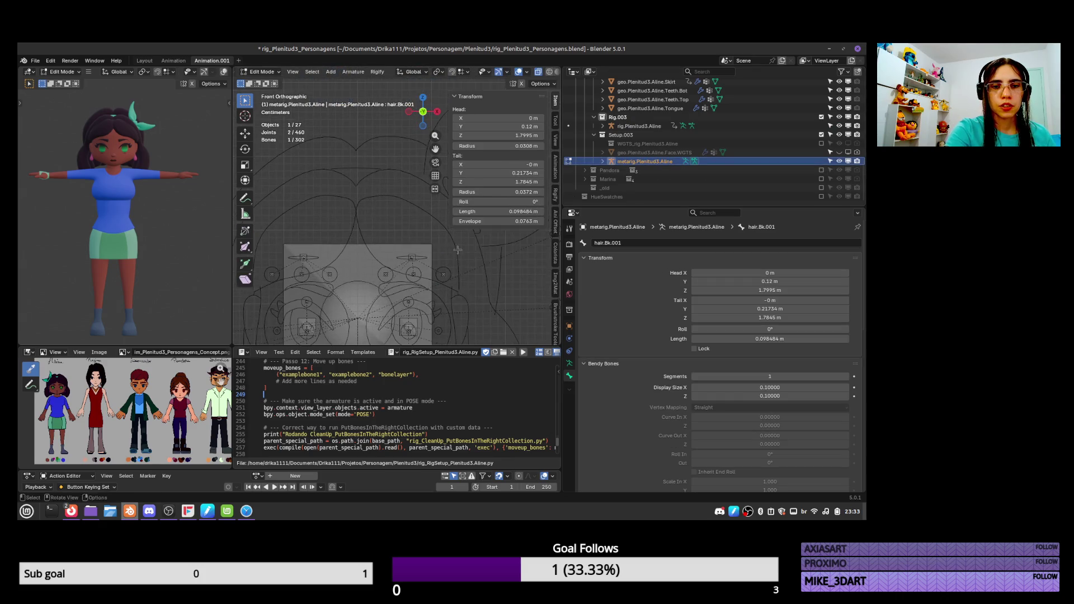
{"action": "middle_click_drag", "start_coordinate": [436, 258], "coordinate": [434, 236], "text": "shift"}
{"action": "key", "text": "Tab"}
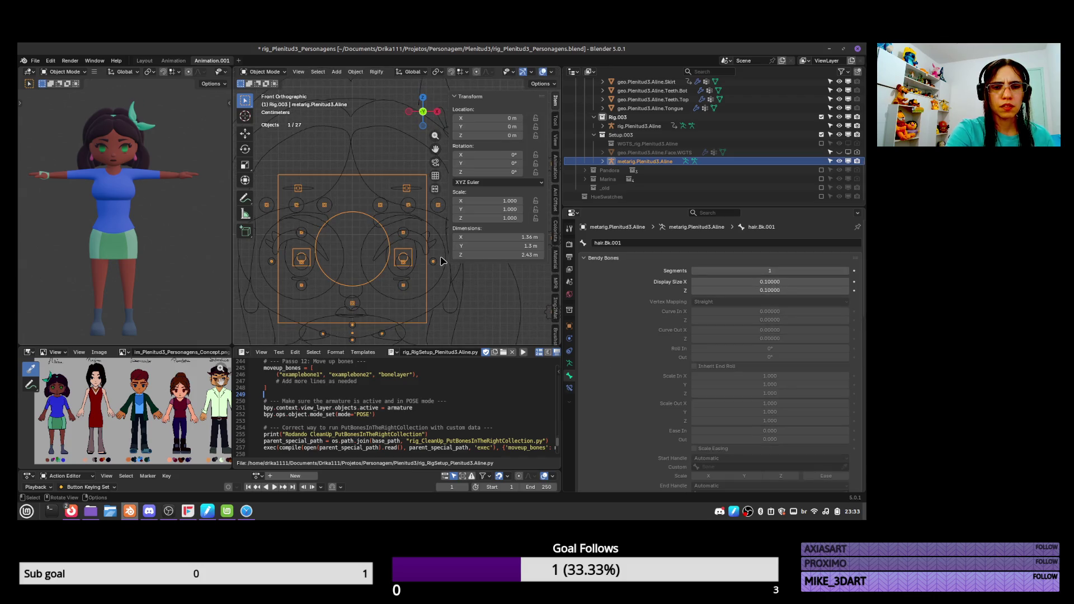
Put the generated rig.Plenitud3.Aline armature into Pose Mode
{"action": "left_click", "coordinate": [415, 266]}
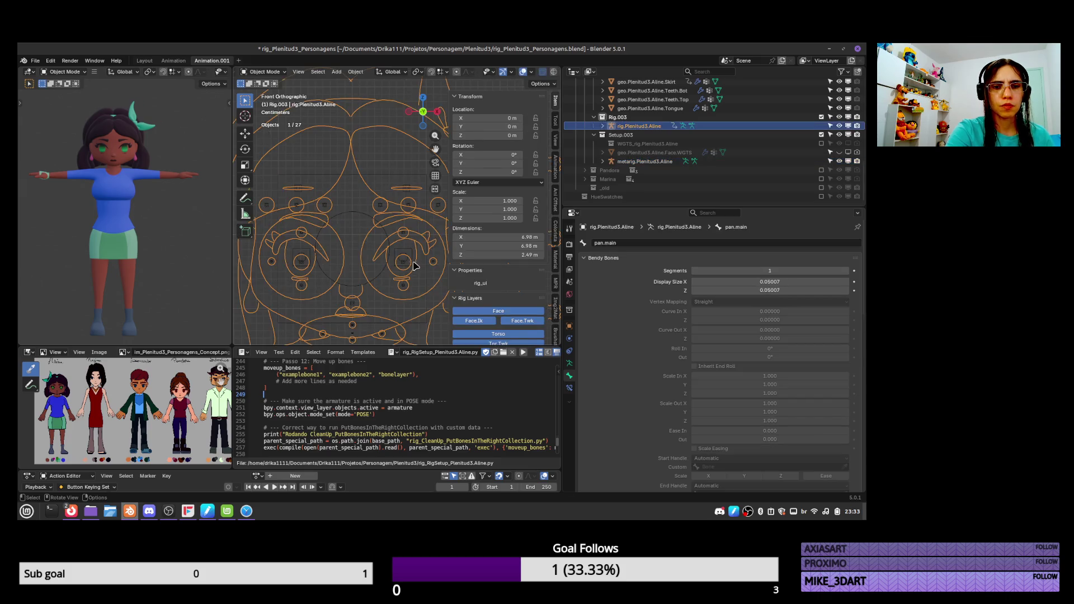
{"action": "key", "text": "Tab"}
{"action": "key", "text": "ctrl+Tab"}
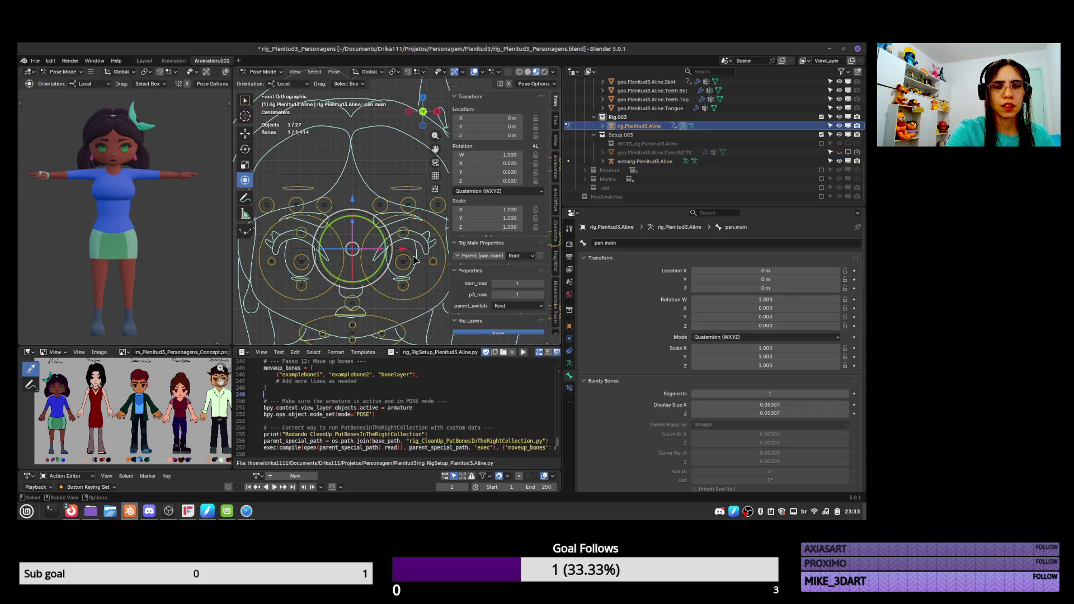
Test the left eye controls with a cancelled scale, select the mouth control, then pick the metarig
{"action": "left_click", "coordinate": [415, 260]}
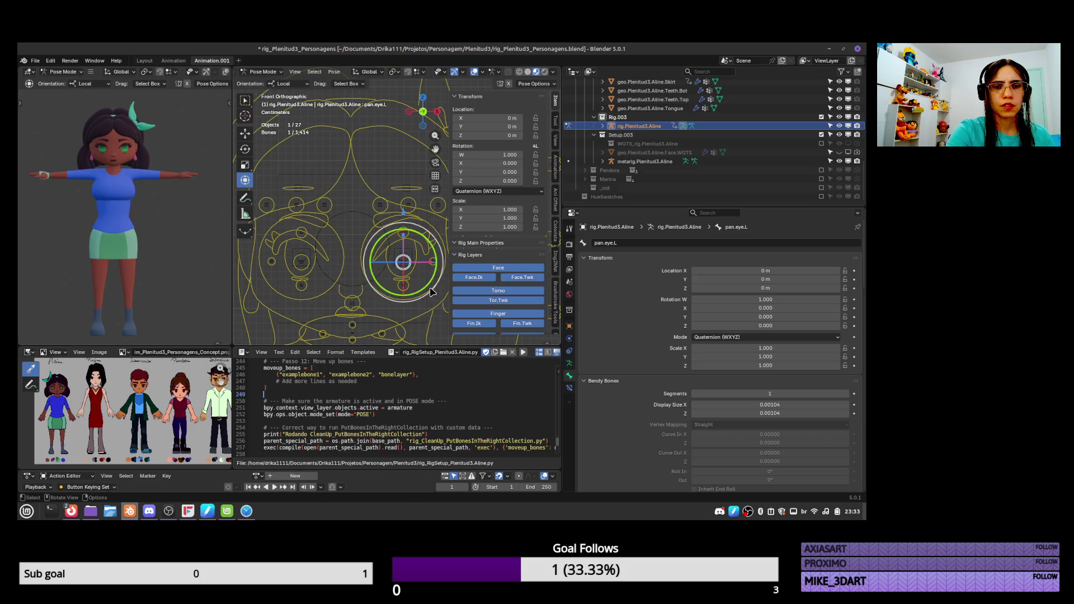
{"action": "left_click", "coordinate": [427, 259]}
{"action": "key", "text": "s"}
{"action": "key", "text": "Escape"}
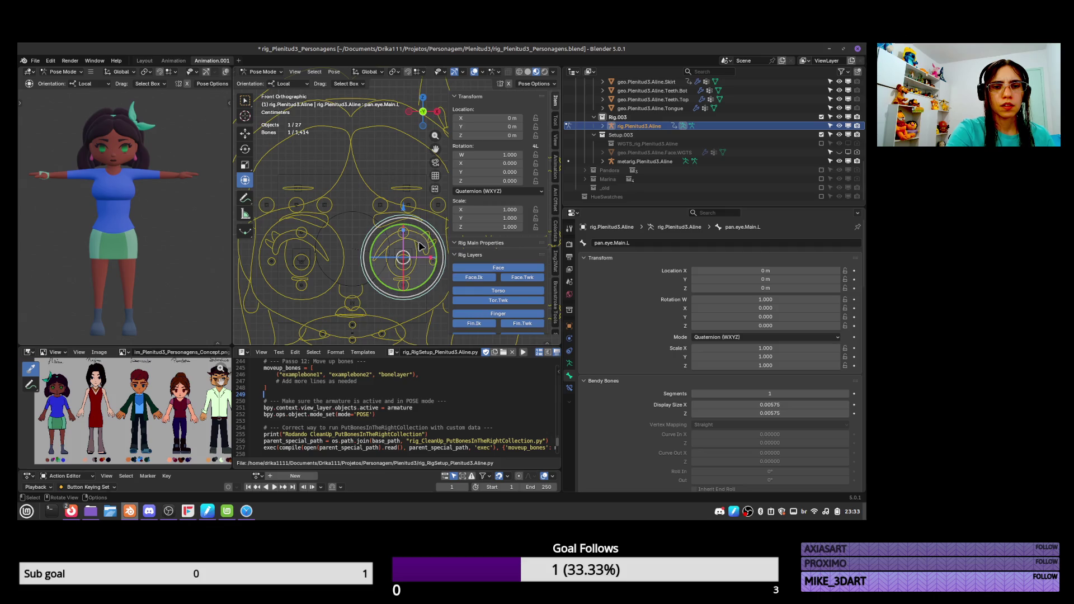
{"action": "scroll", "coordinate": [425, 270], "scroll_direction": "down", "scroll_amount": 3, "text": "shift"}
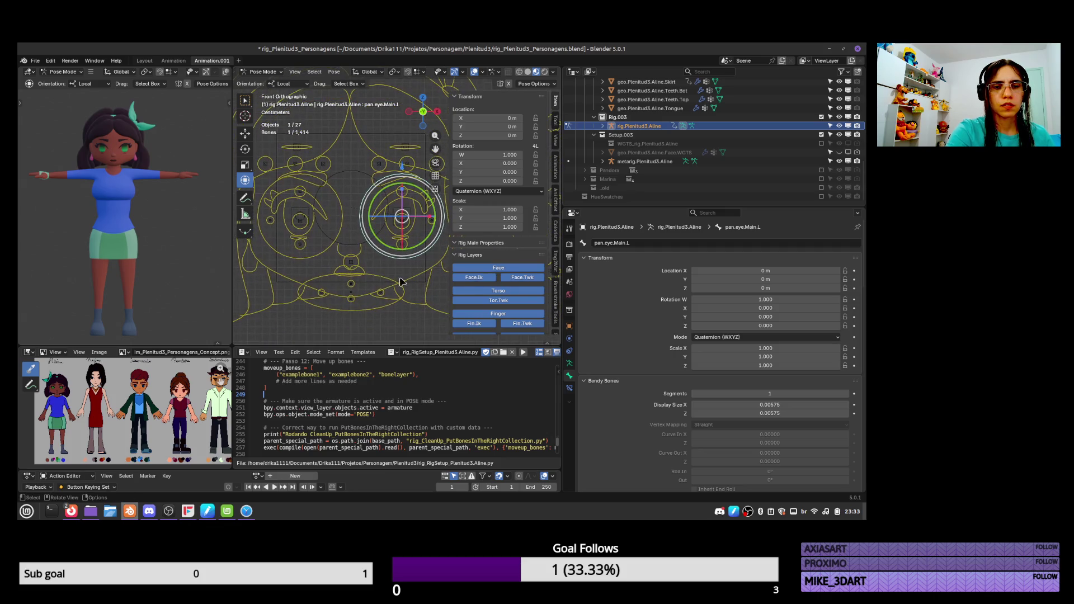
{"action": "left_click", "coordinate": [396, 284]}
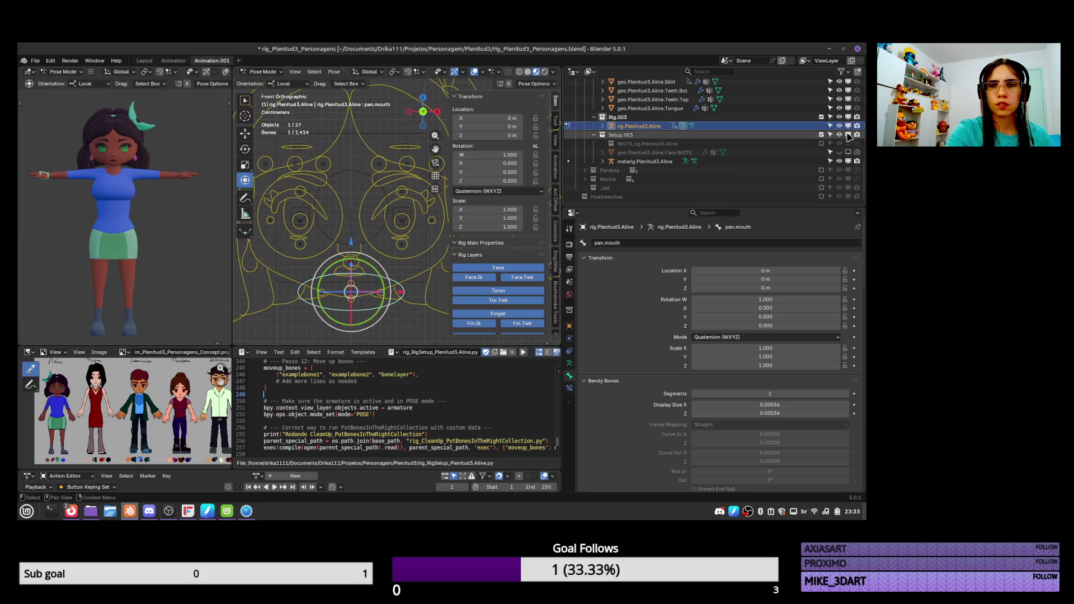
{"action": "left_click", "coordinate": [612, 162]}
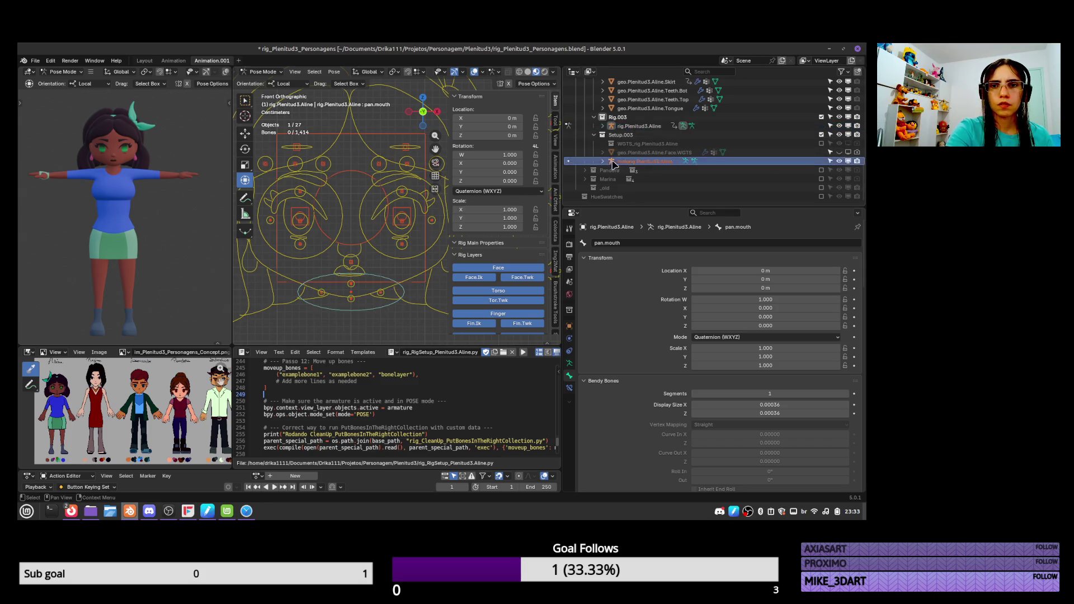
Box-select the metarig's nose-area bones and raise them about 0.025 m along Z
{"action": "key", "text": "ctrl+Tab"}
{"action": "left_click", "coordinate": [356, 268]}
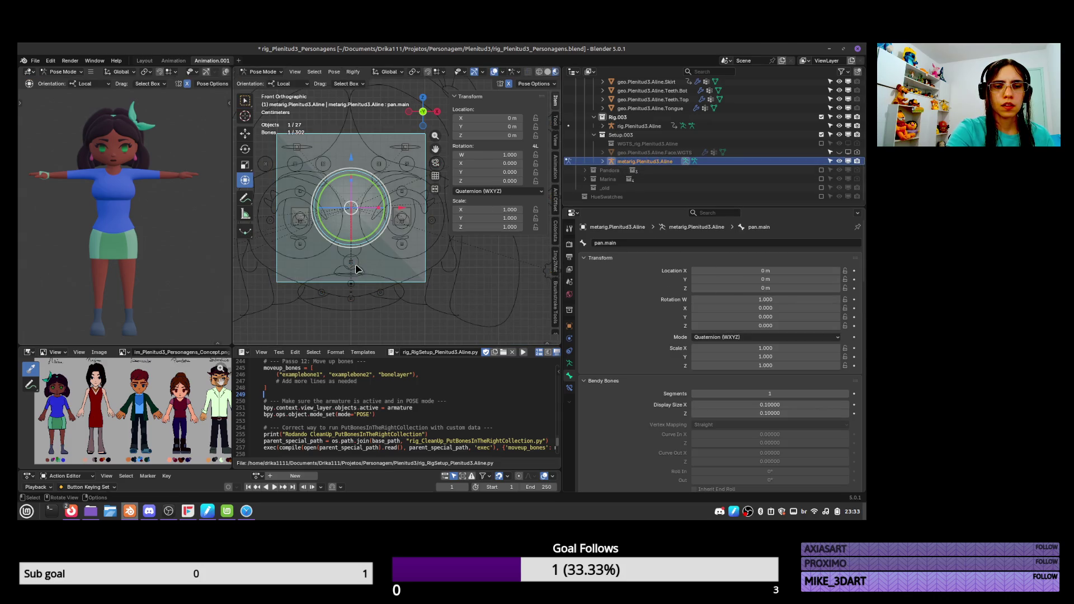
{"action": "left_click", "coordinate": [352, 263]}
{"action": "left_click_drag", "start_coordinate": [295, 319], "coordinate": [420, 280]}
{"action": "key", "text": "Tab"}
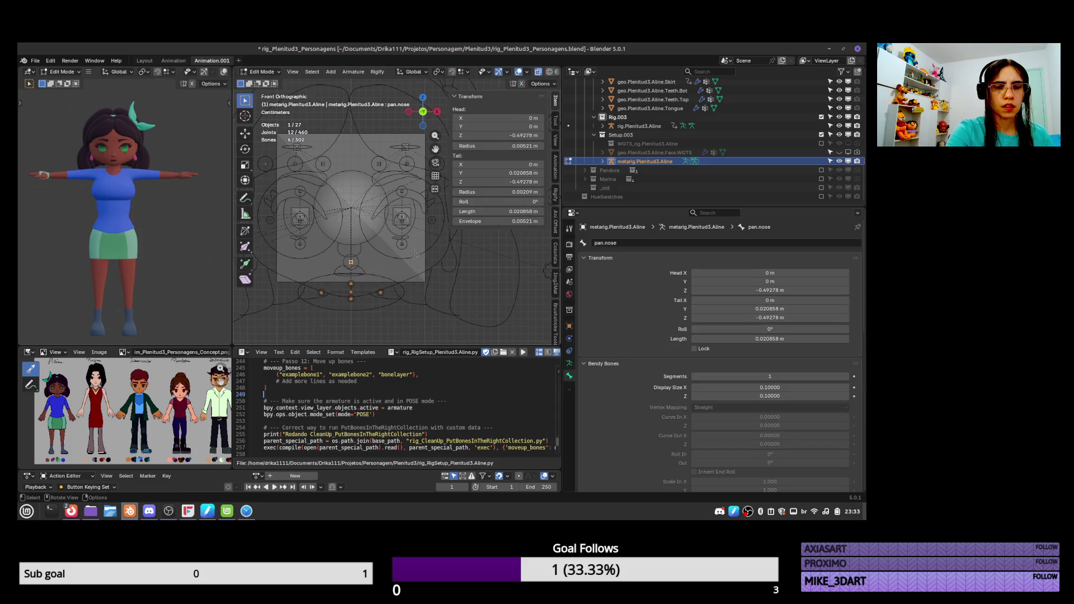
{"action": "key", "text": "g"}
{"action": "key", "text": "z"}
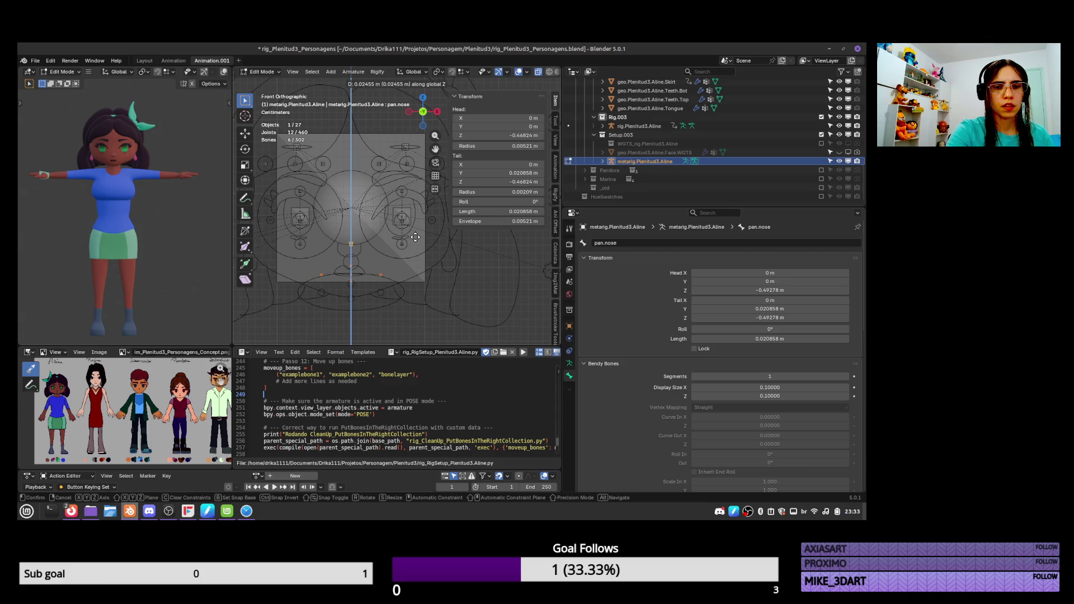
{"action": "left_click", "coordinate": [415, 237]}
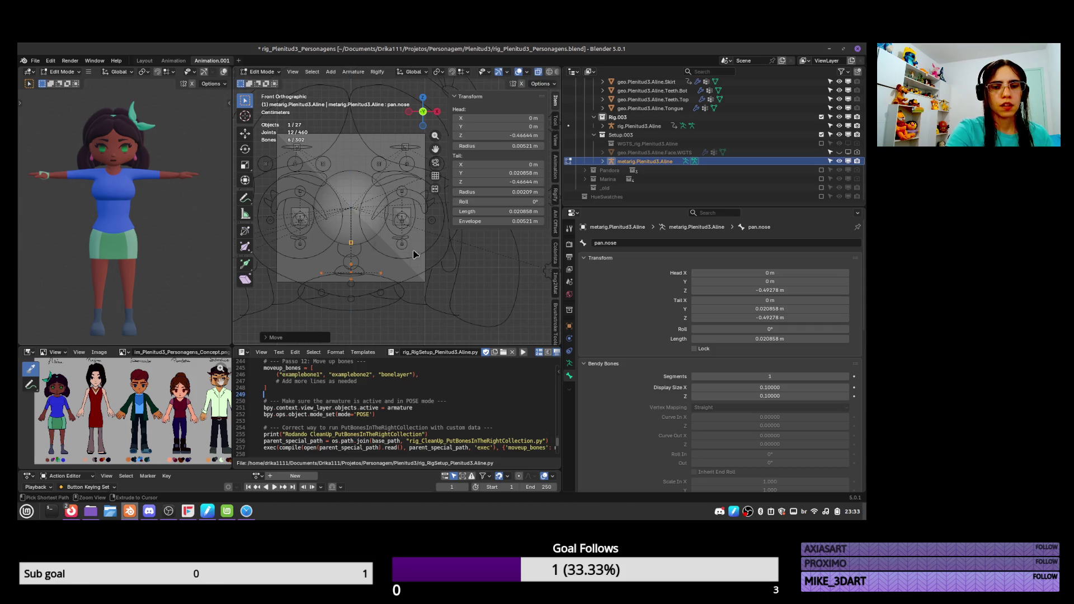
{"action": "key", "text": "Tab"}
Hide the generated rig in the viewport
{"action": "left_click", "coordinate": [405, 283]}
{"action": "left_click", "coordinate": [405, 287]}
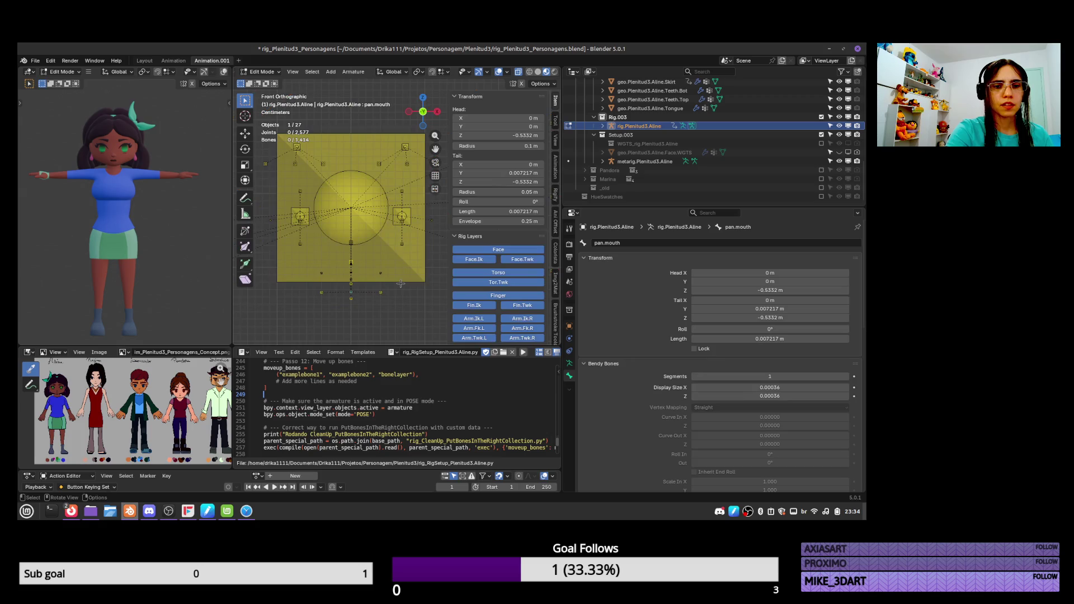
{"action": "left_click", "coordinate": [406, 285]}
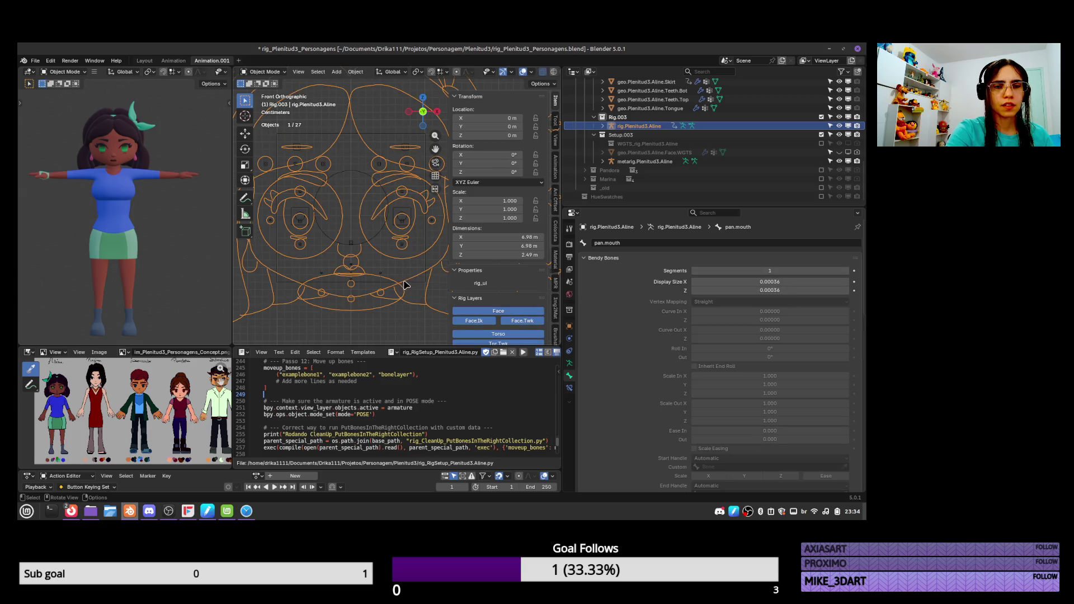
{"action": "left_click", "coordinate": [839, 126]}
{"action": "left_click", "coordinate": [840, 126]}
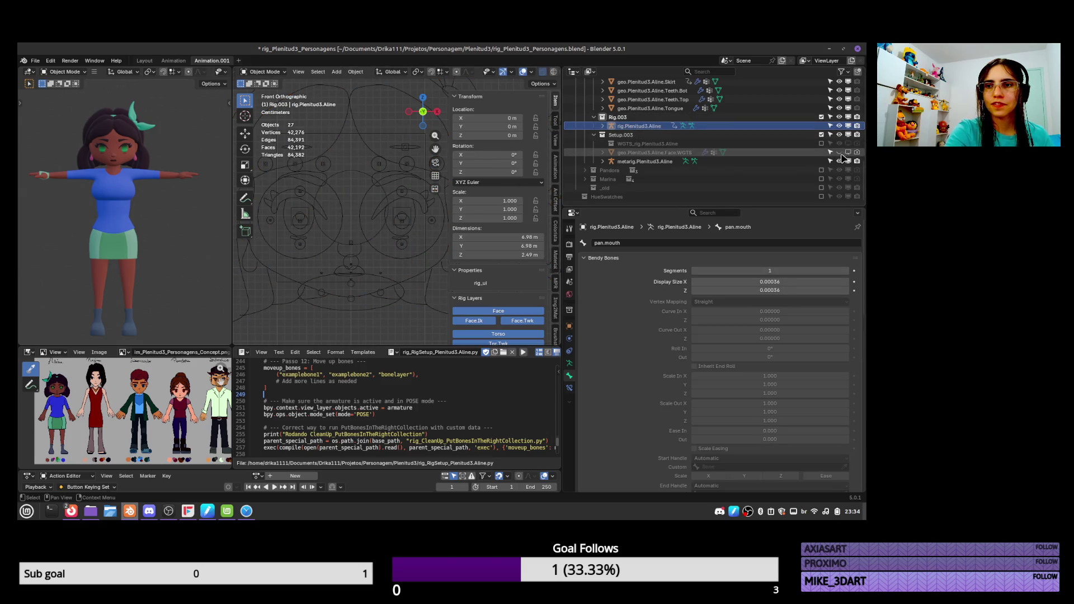
{"action": "left_click", "coordinate": [840, 126]}
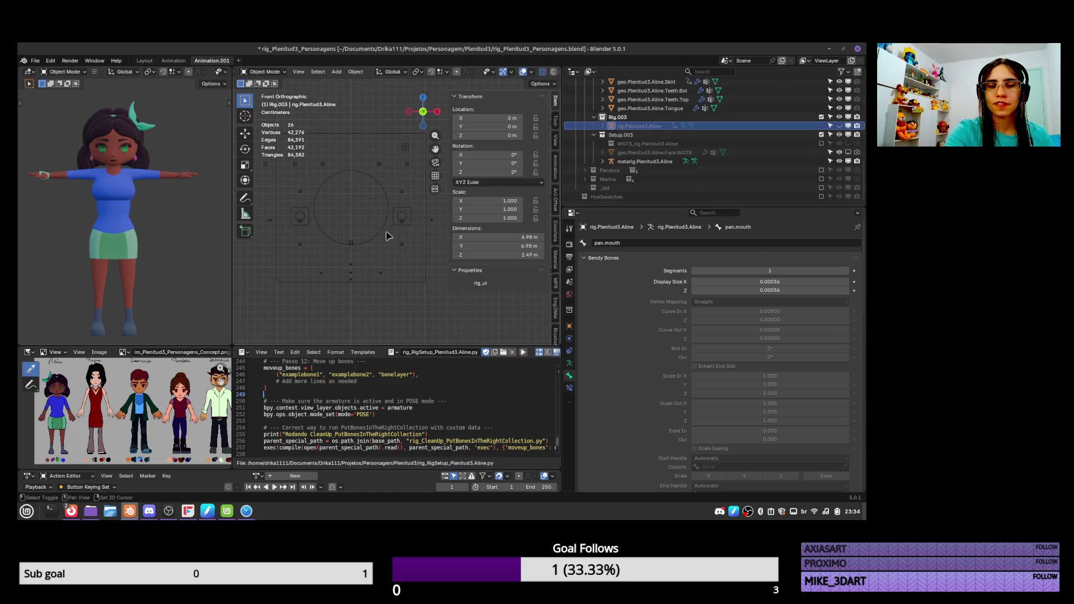
{"action": "middle_click_drag", "start_coordinate": [395, 315], "coordinate": [398, 252], "text": "shift"}
{"action": "scroll", "coordinate": [398, 252], "scroll_direction": "up", "scroll_amount": 2}
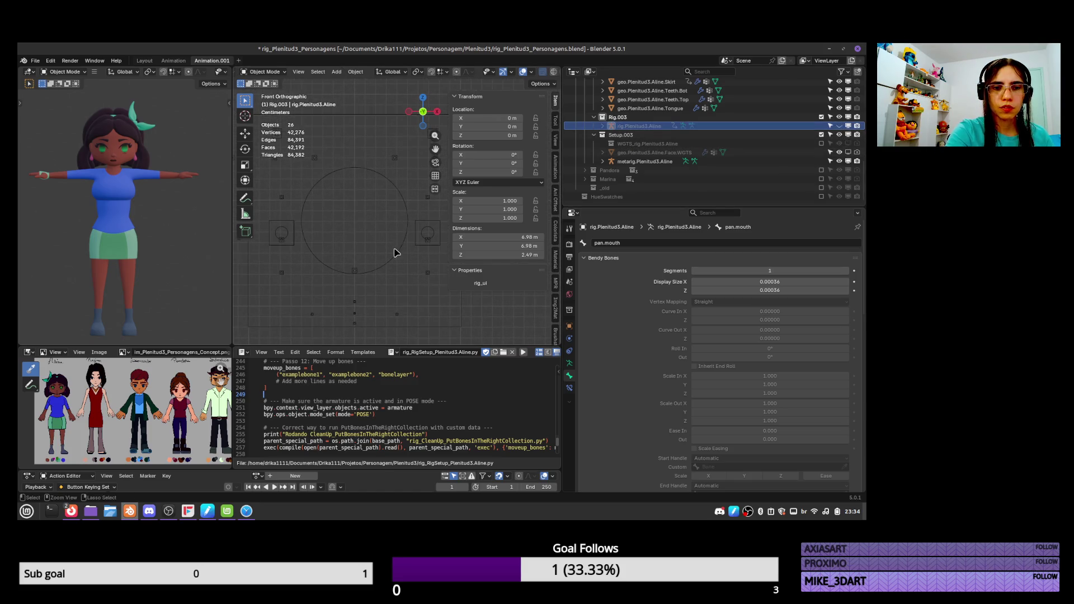
Make the Face.WGTS object visible again and select it
{"action": "left_click", "coordinate": [399, 252]}
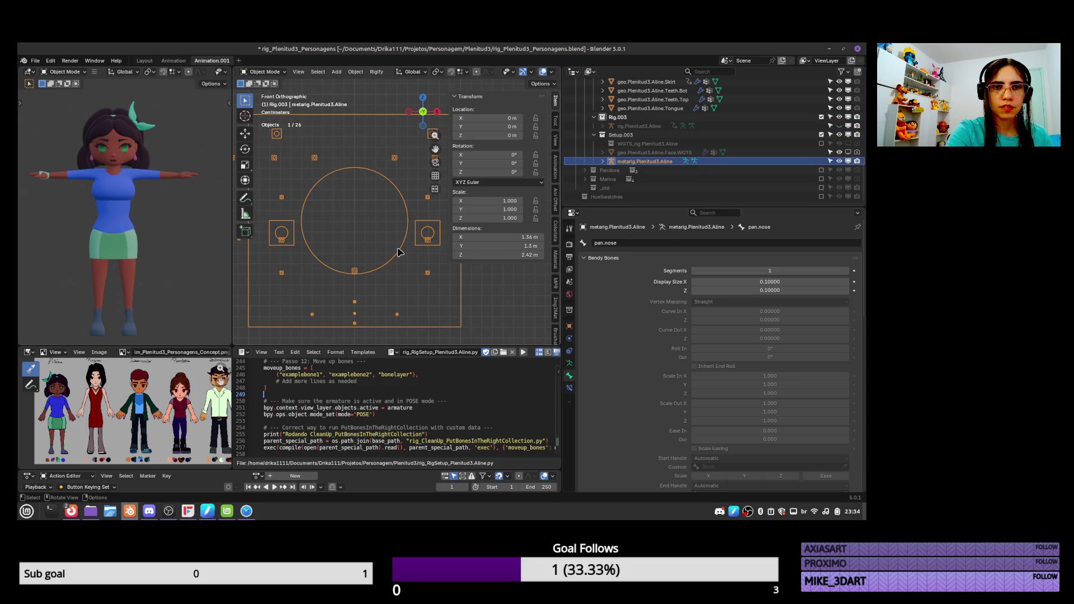
{"action": "key", "text": "Tab"}
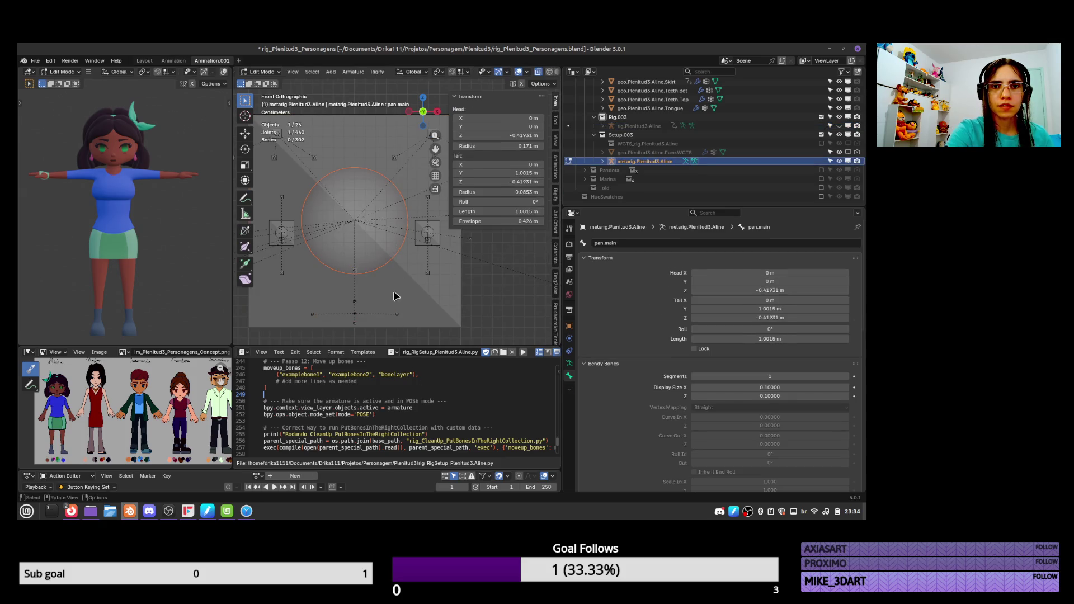
{"action": "key", "text": "Tab"}
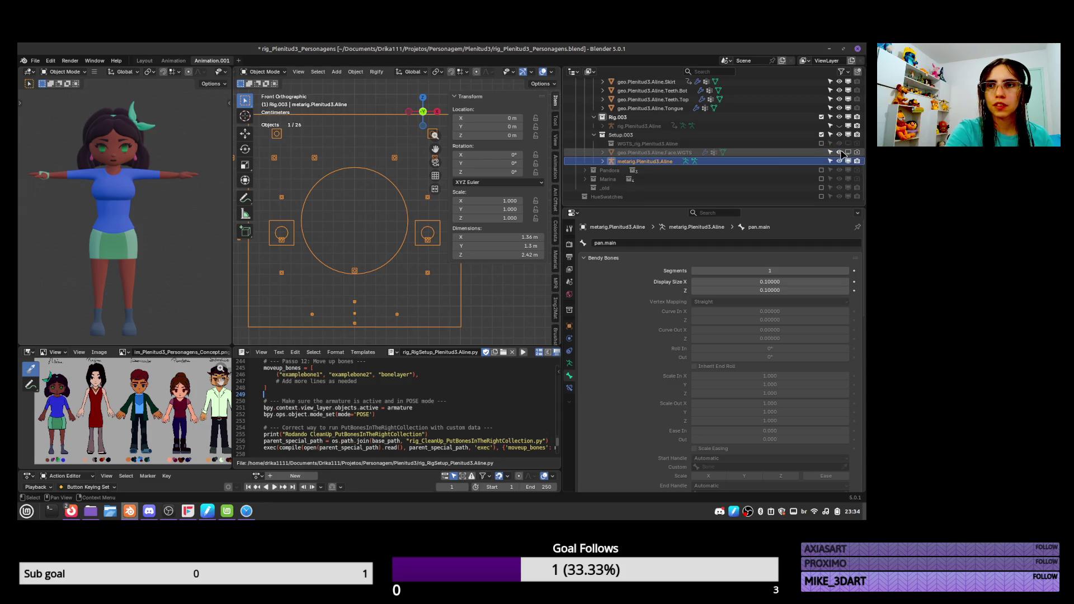
{"action": "left_click", "coordinate": [848, 152]}
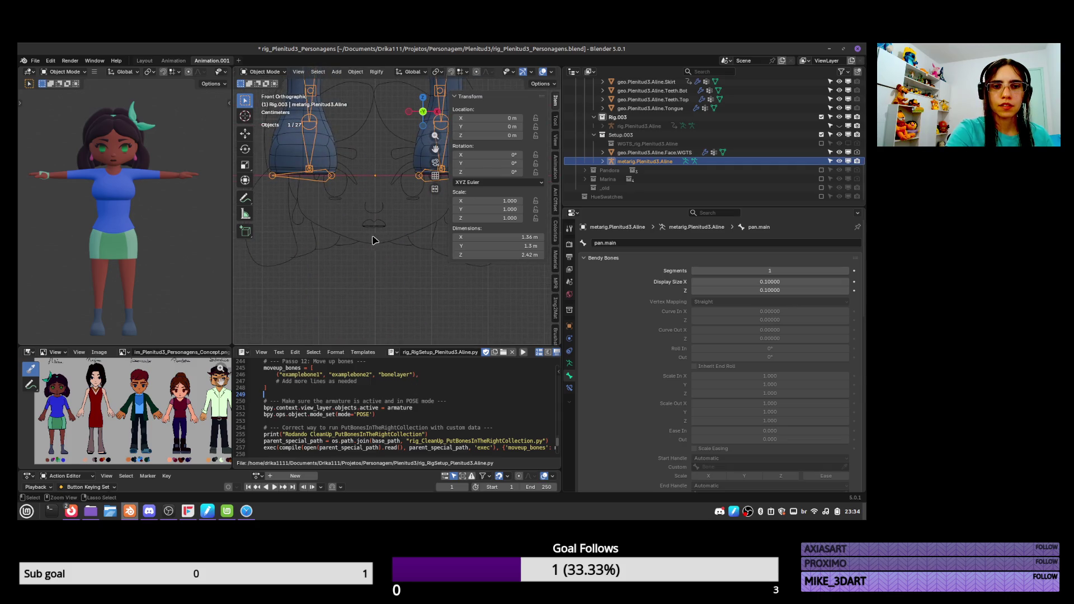
{"action": "key", "text": "ctrl+Tab"}
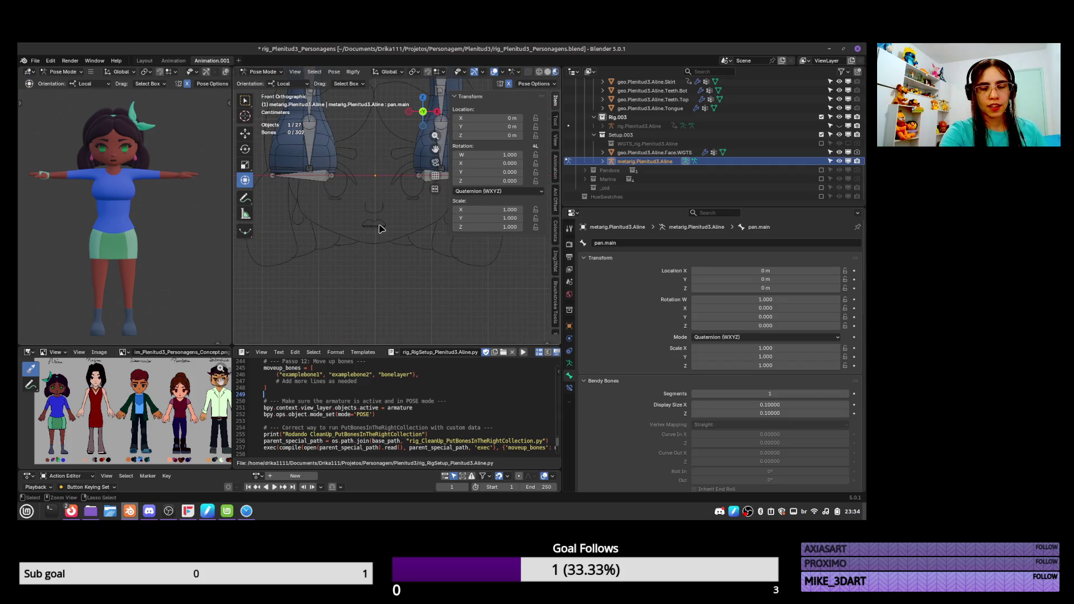
{"action": "left_click", "coordinate": [848, 161]}
{"action": "left_click", "coordinate": [427, 238]}
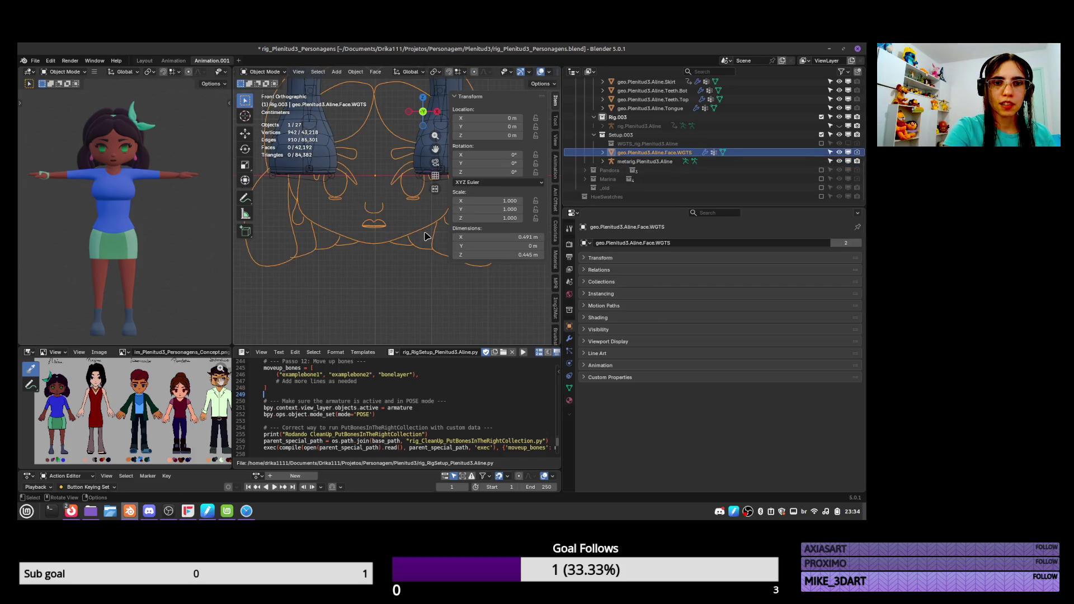
Isolate the Face.WGTS widget in a local front view and enter Edit Mode
{"action": "key", "text": "KP_Divide"}
{"action": "key", "text": "KP_1"}
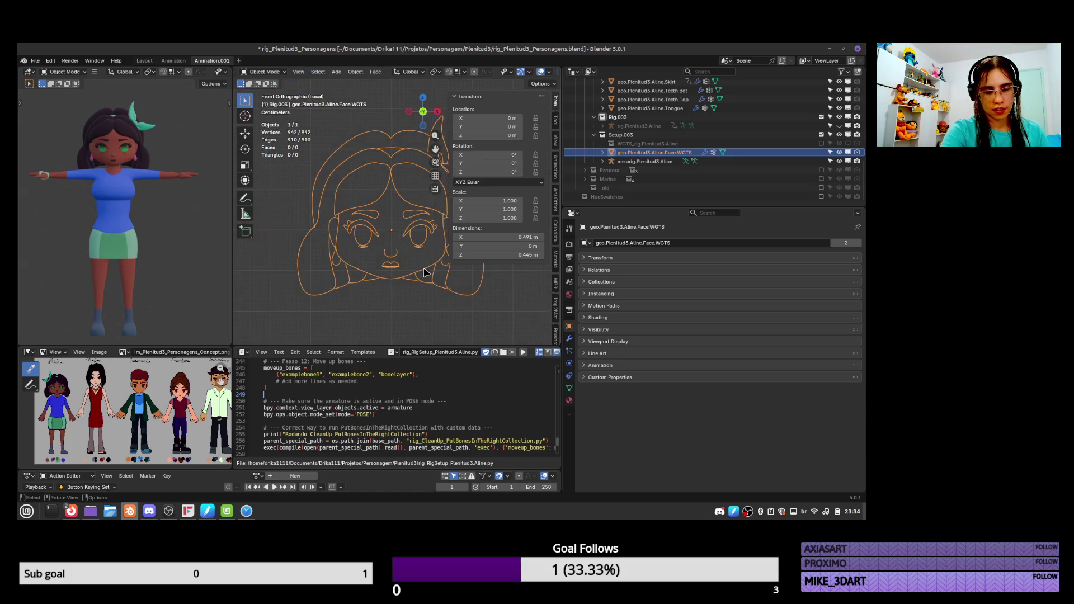
{"action": "scroll", "coordinate": [414, 263], "scroll_direction": "up", "scroll_amount": 5}
{"action": "scroll", "coordinate": [408, 269], "scroll_direction": "down", "scroll_amount": 3}
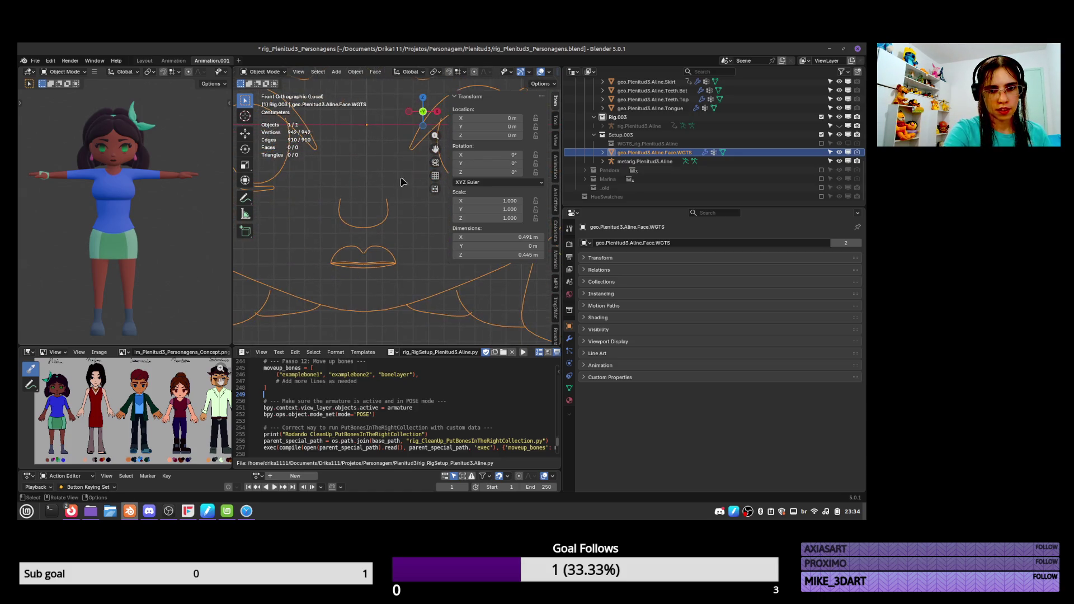
{"action": "key", "text": "Tab"}
Slide the selected widget vertices along X, then undo and redo that edit
{"action": "key", "text": "g"}
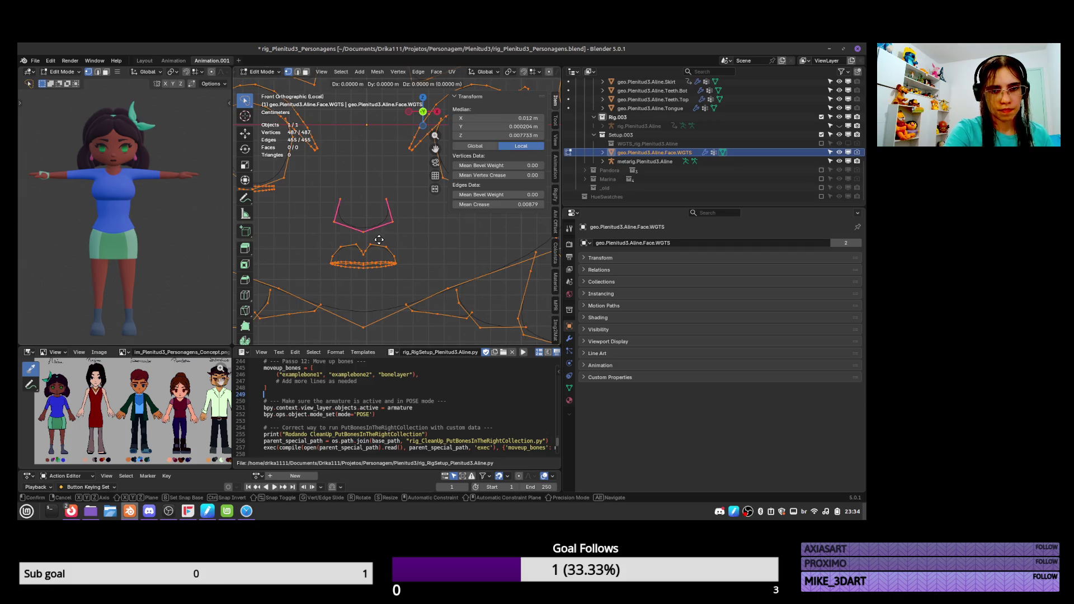
{"action": "key", "text": "x"}
{"action": "left_click", "coordinate": [383, 240]}
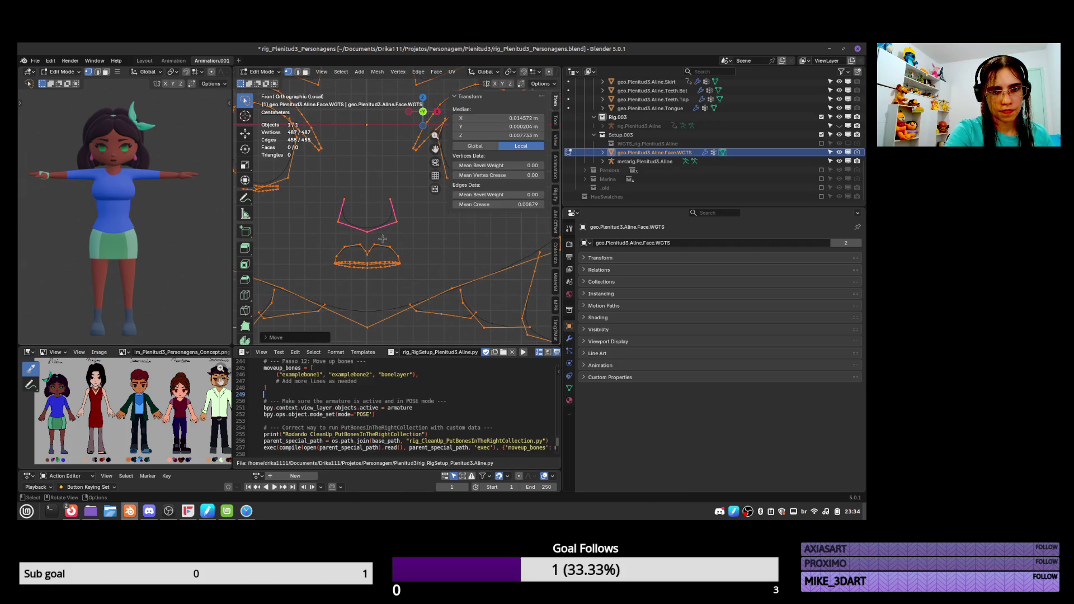
{"action": "scroll", "coordinate": [383, 239], "scroll_direction": "up", "scroll_amount": 3}
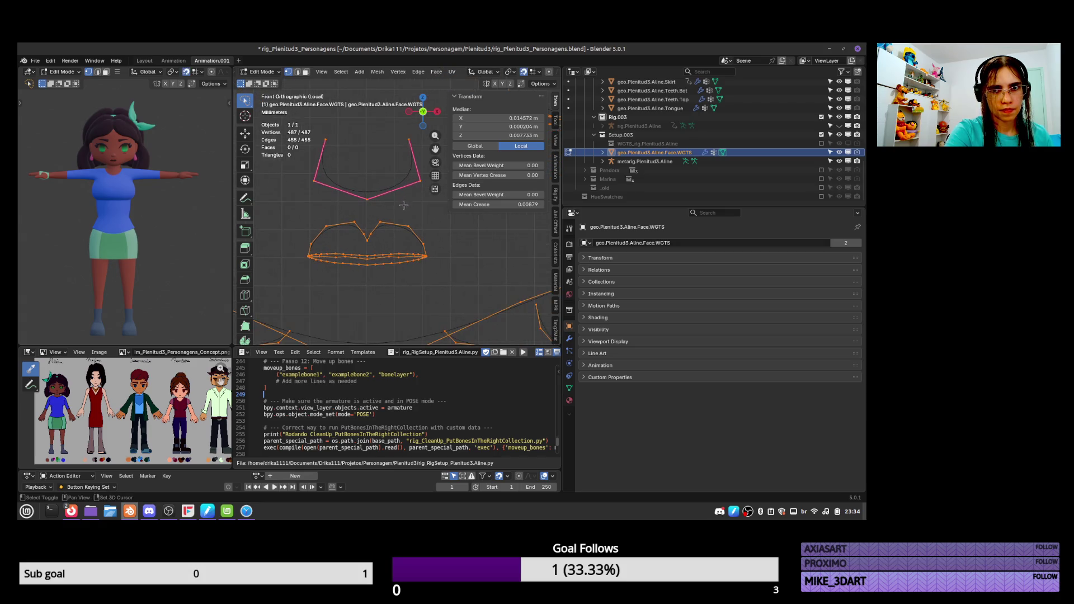
{"action": "scroll", "coordinate": [391, 201], "scroll_direction": "down", "scroll_amount": 5, "text": "shift"}
{"action": "scroll", "coordinate": [385, 193], "scroll_direction": "up", "scroll_amount": 2}
{"action": "key", "text": "ctrl+z"}
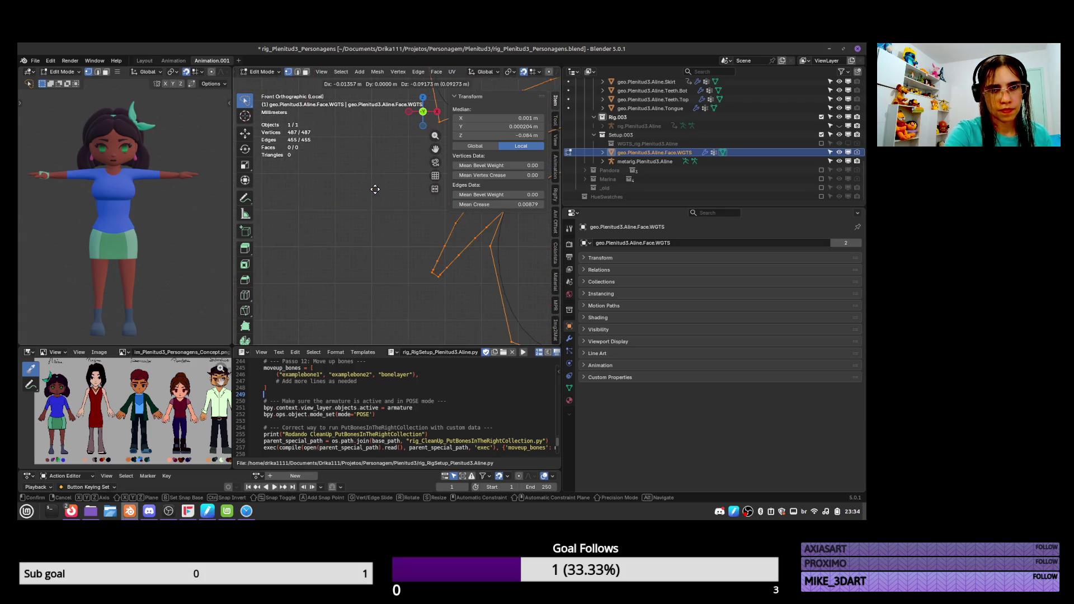
{"action": "key", "text": "ctrl+z"}
{"action": "key", "text": "ctrl+shift+z"}
{"action": "key", "text": "ctrl+shift+z"}
{"action": "scroll", "coordinate": [403, 186], "scroll_direction": "down", "scroll_amount": 5}
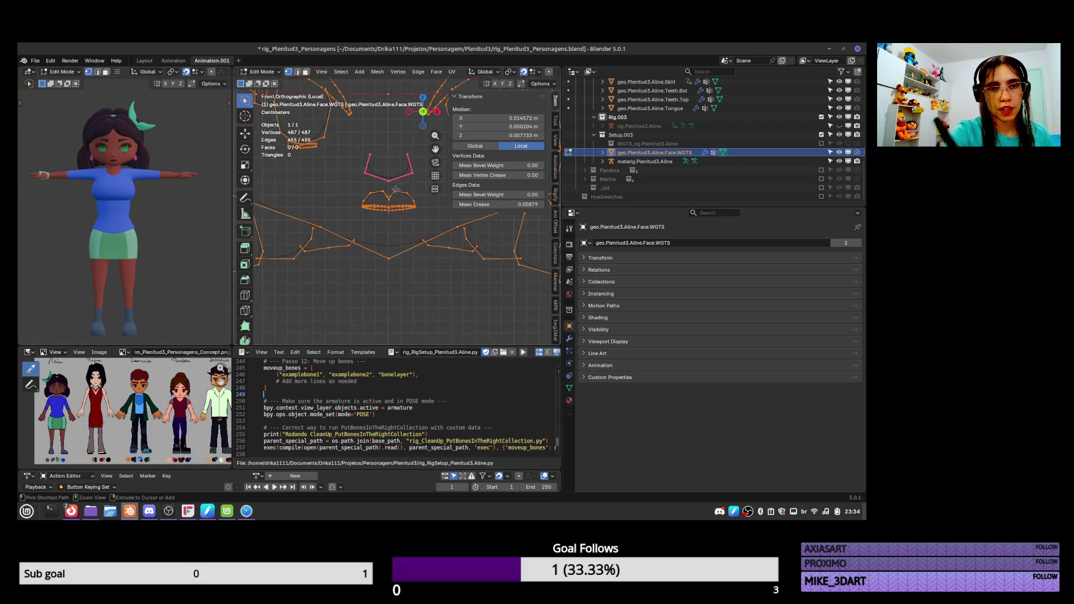
Cancel a trial move, then move the mouth shapes to a new position
{"action": "key", "text": "g"}
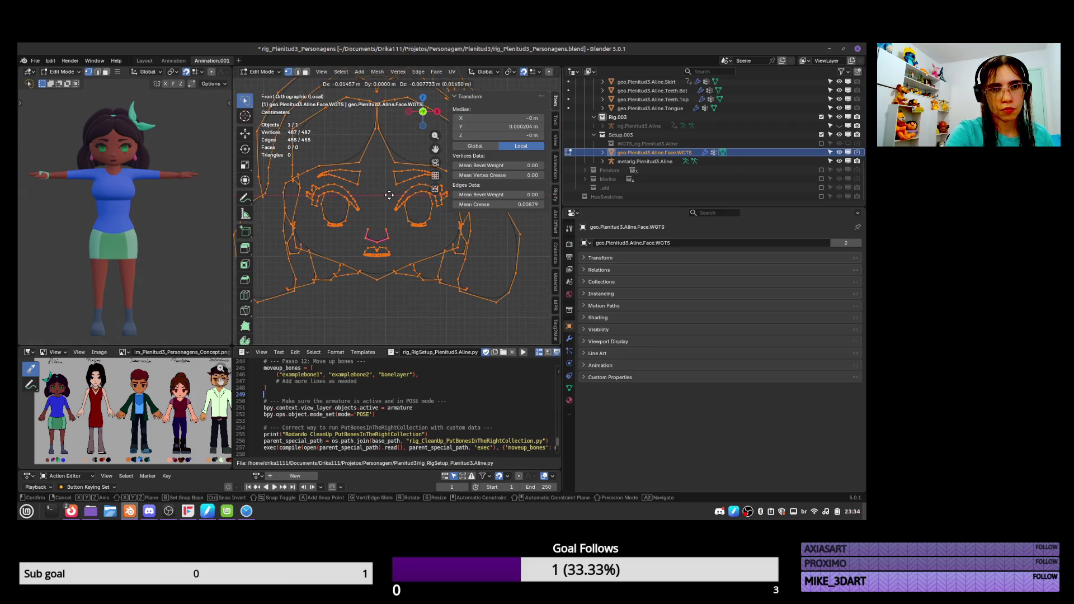
{"action": "right_click", "coordinate": [394, 194]}
{"action": "scroll", "coordinate": [393, 197], "scroll_direction": "up", "scroll_amount": 10}
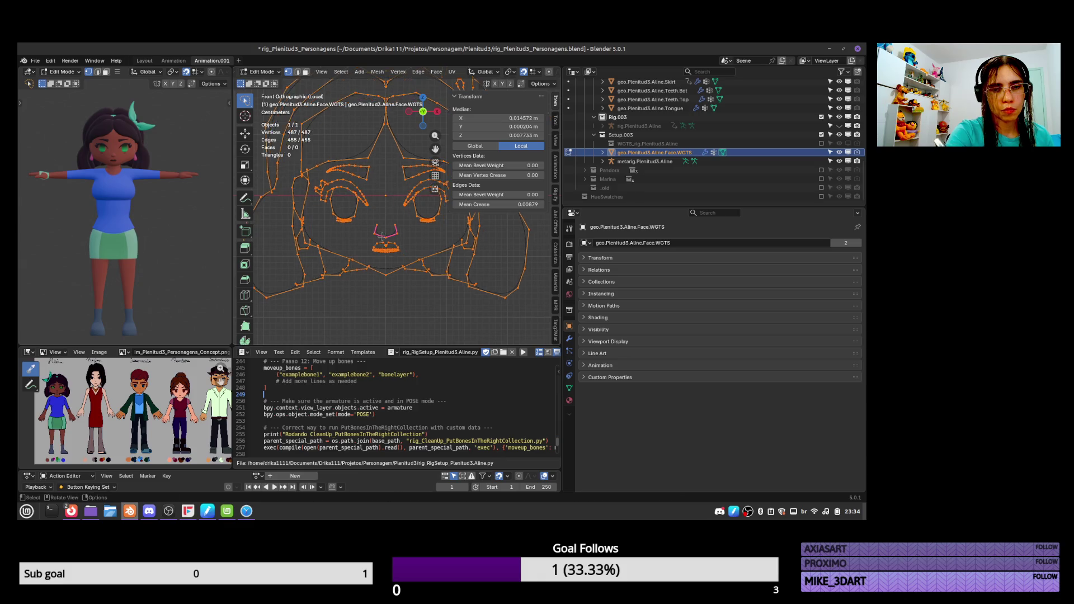
{"action": "scroll", "coordinate": [390, 200], "scroll_direction": "down", "scroll_amount": 10}
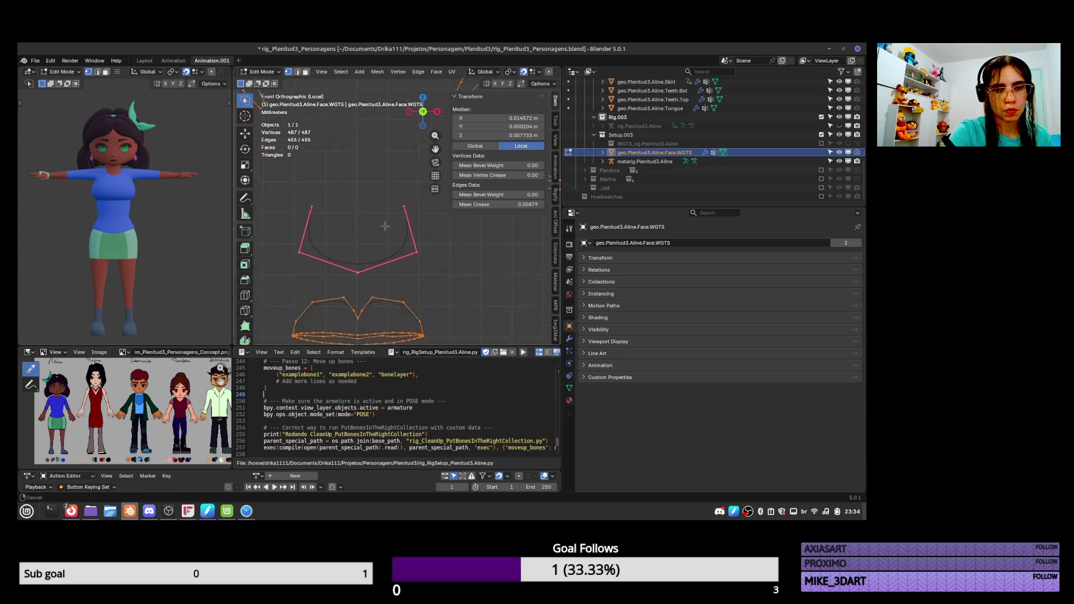
{"action": "scroll", "coordinate": [368, 275], "scroll_direction": "up", "scroll_amount": 3}
{"action": "key", "text": "g"}
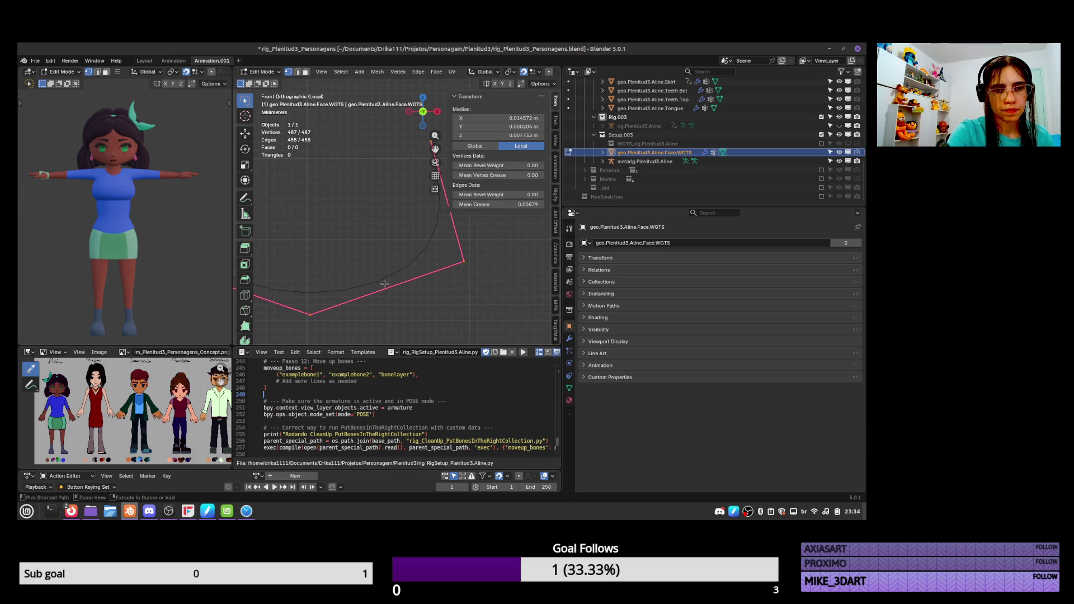
{"action": "left_click", "coordinate": [416, 213]}
Nudge the mouth shapes sideways along X and return to Object Mode
{"action": "key", "text": "g"}
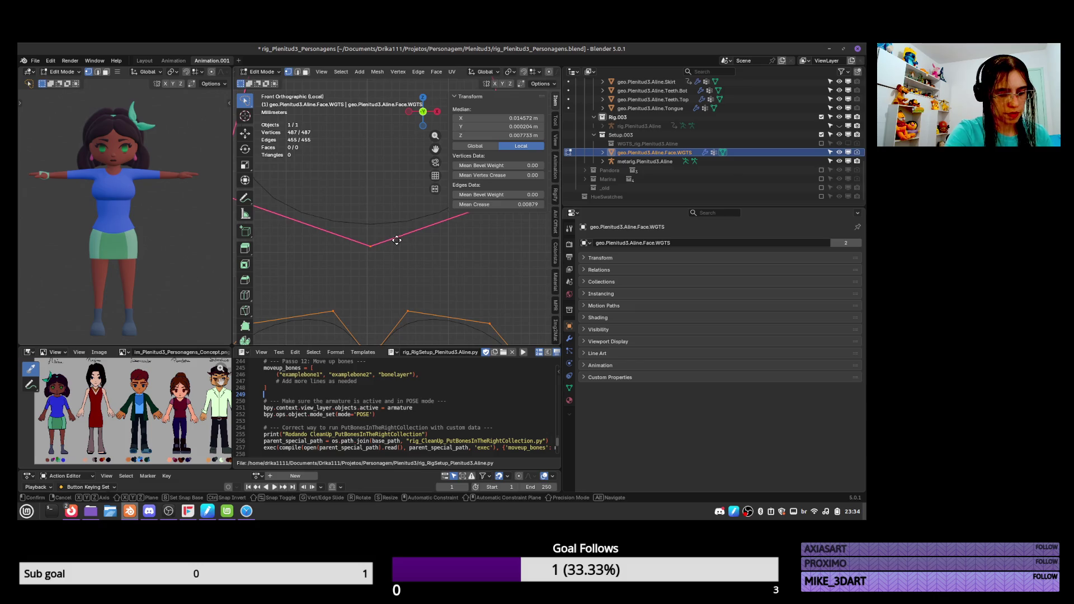
{"action": "key", "text": "x"}
{"action": "left_click", "coordinate": [393, 243]}
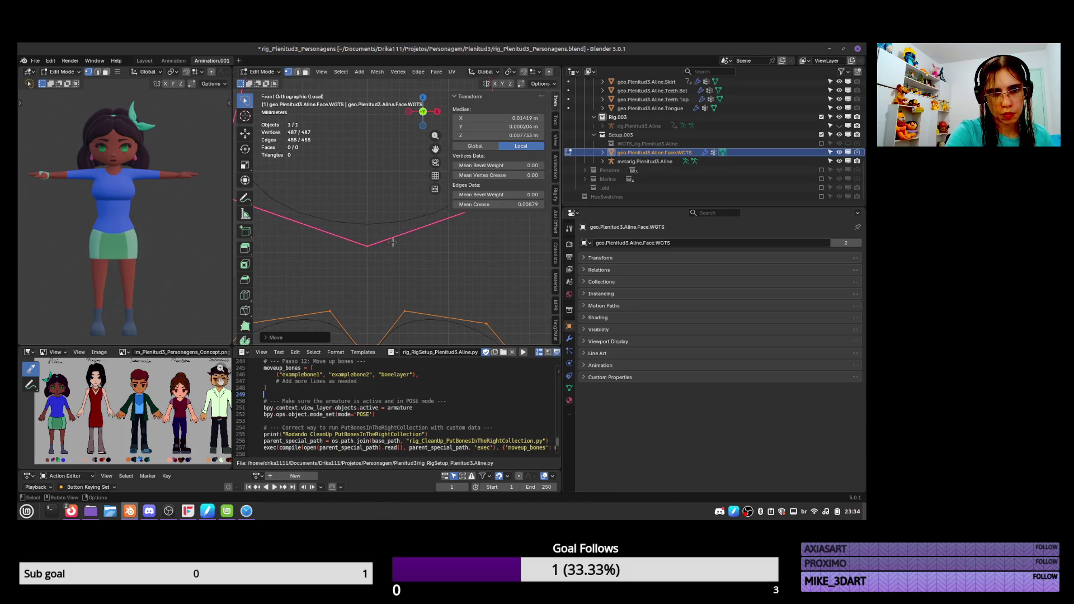
{"action": "scroll", "coordinate": [393, 243], "scroll_direction": "down", "scroll_amount": 3}
{"action": "scroll", "coordinate": [397, 313], "scroll_direction": "down", "scroll_amount": 5}
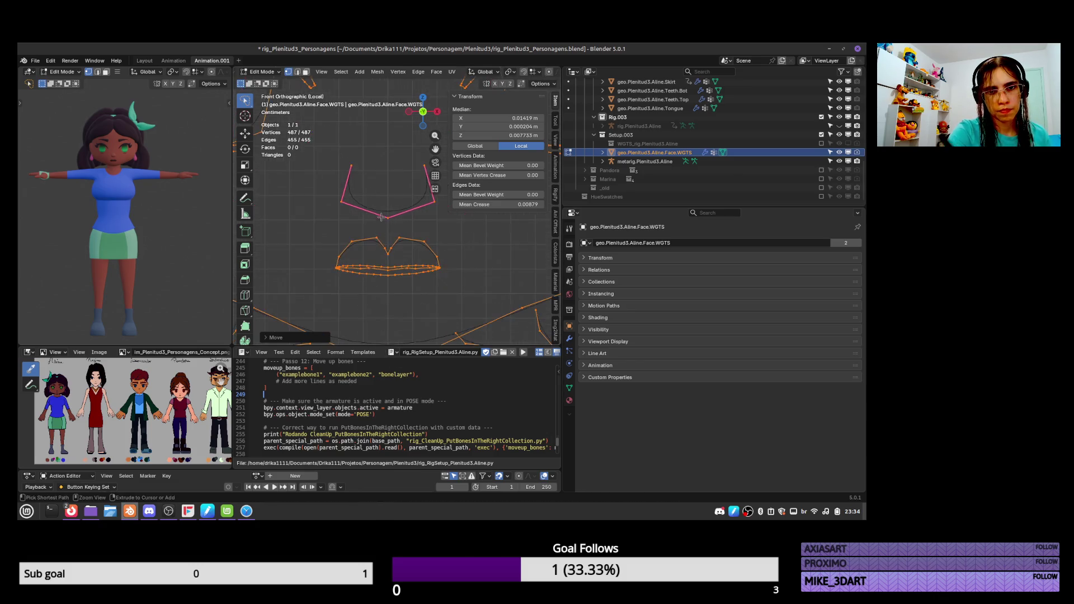
{"action": "key", "text": "Tab"}
{"action": "middle_click_drag", "start_coordinate": [399, 315], "coordinate": [397, 302], "text": "ctrl"}
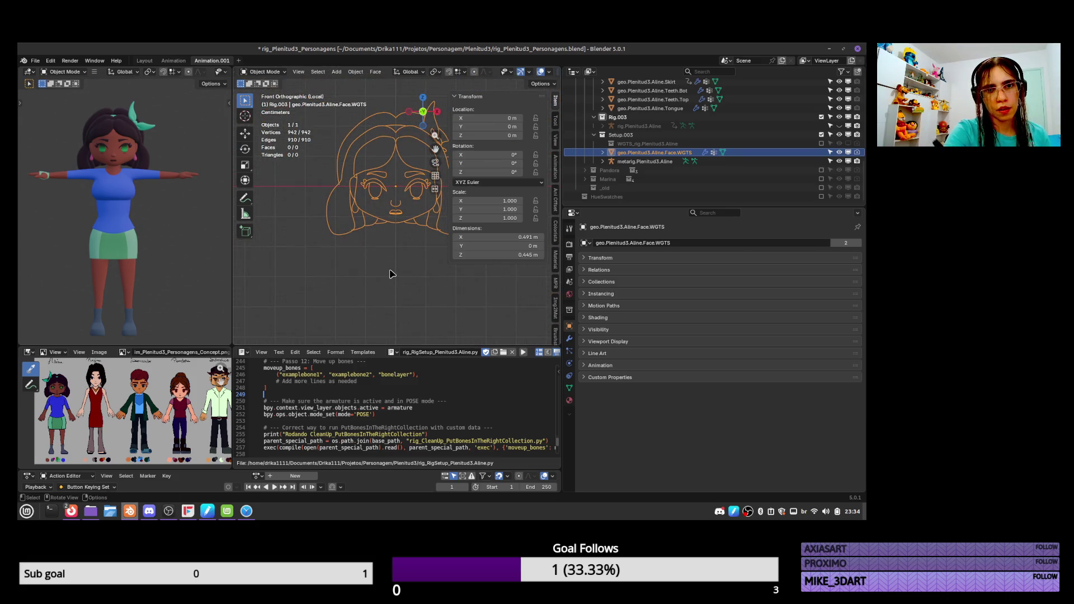
Save, hide the face widget mesh, and show rig.Plenitud3.Aline in the full front view
{"action": "key", "text": "ctrl+s"}
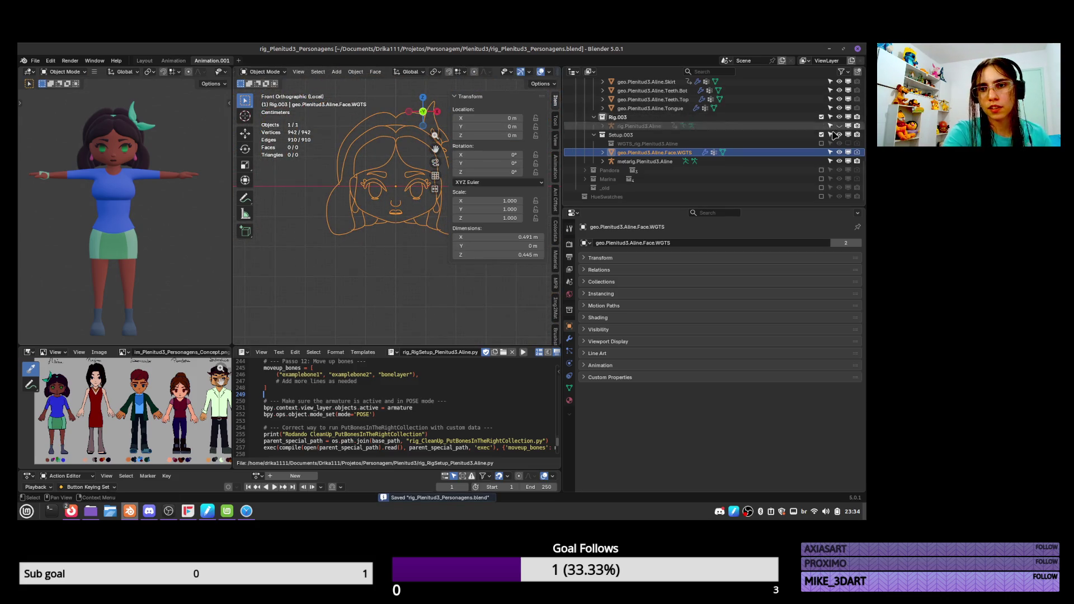
{"action": "left_click", "coordinate": [840, 153]}
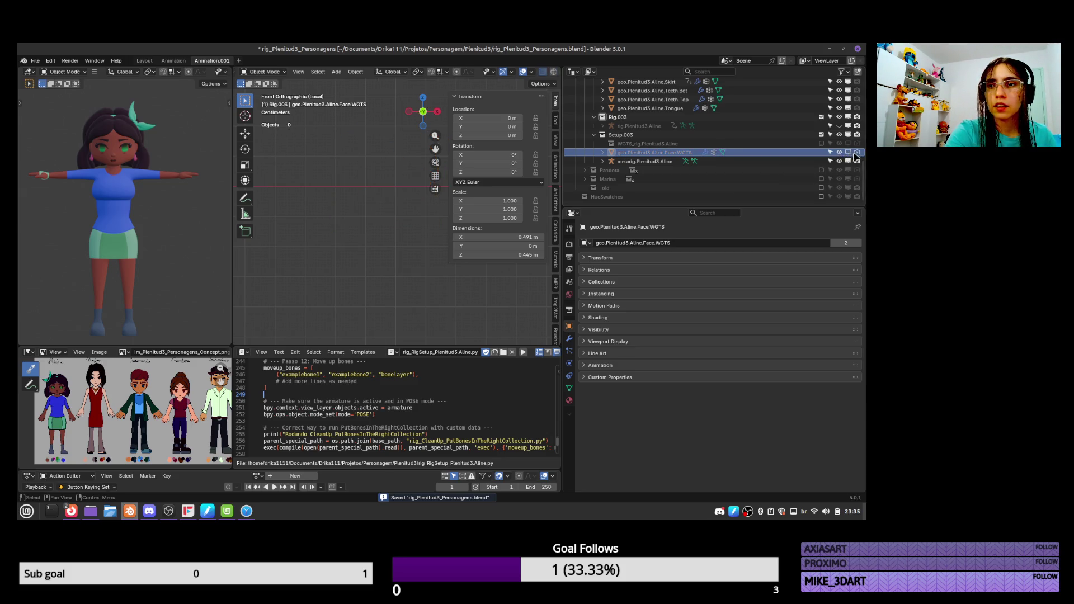
{"action": "left_click", "coordinate": [840, 126]}
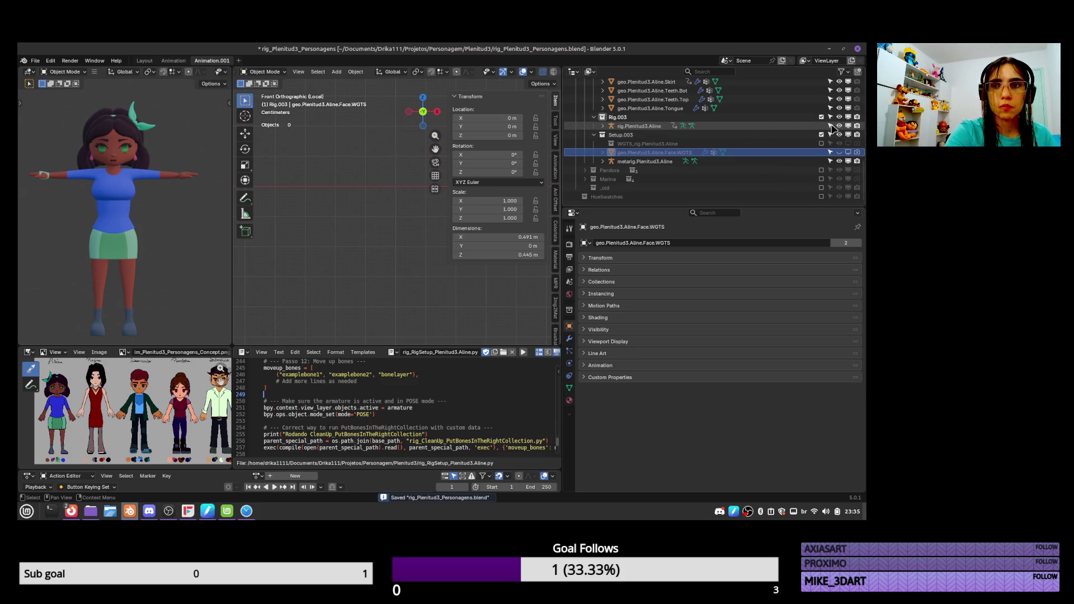
{"action": "key", "text": "KP_Divide"}
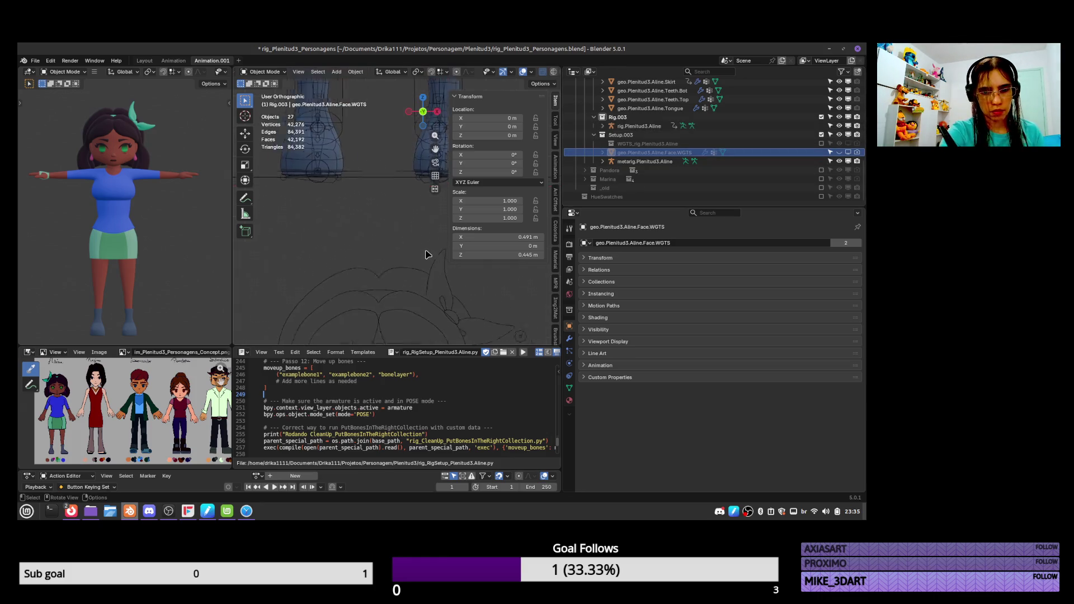
{"action": "key", "text": "KP_1"}
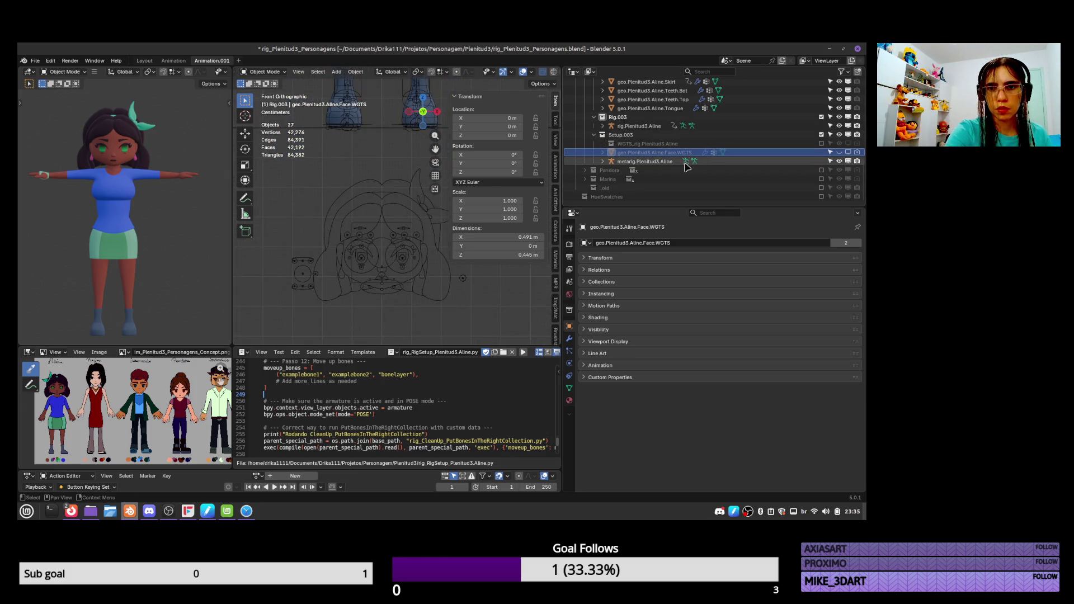
Edit metarig.Plenitud3.Aline and select a joint of the pan.eye.Main.L bone
{"action": "left_click", "coordinate": [660, 162]}
{"action": "scroll", "coordinate": [425, 276], "scroll_direction": "up", "scroll_amount": 3}
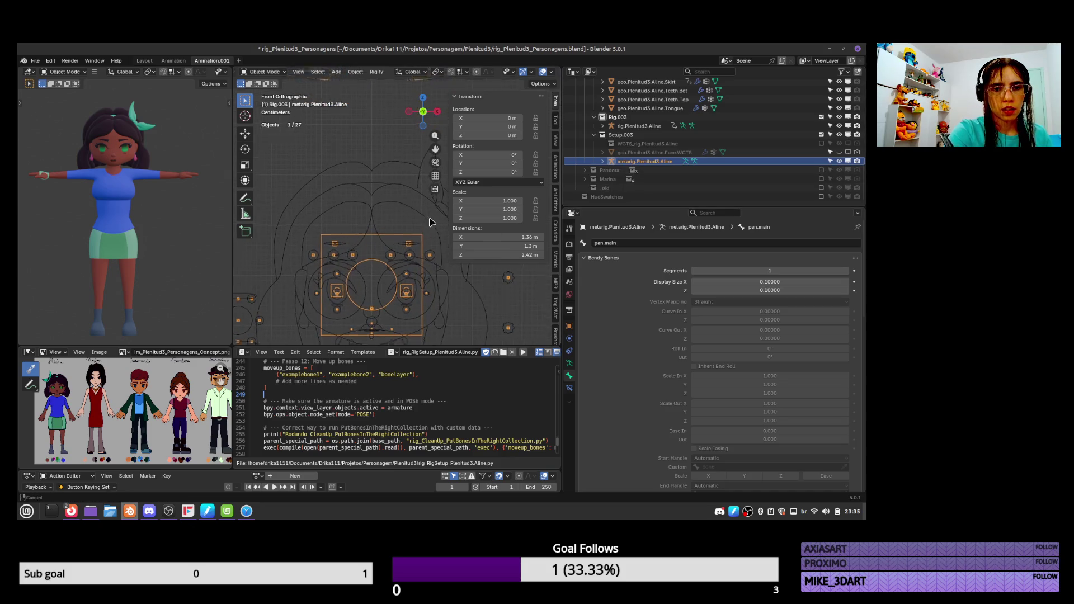
{"action": "key", "text": "Tab"}
{"action": "key", "text": "Tab"}
{"action": "key", "text": "Tab"}
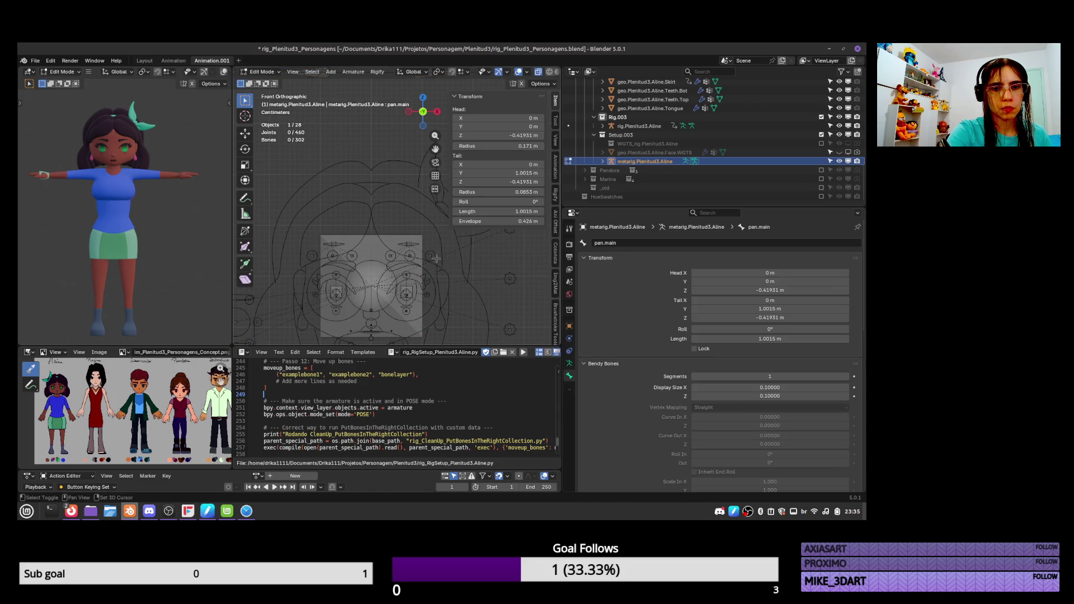
{"action": "middle_click_drag", "start_coordinate": [437, 257], "coordinate": [432, 211], "text": "shift"}
{"action": "left_click", "coordinate": [413, 251]}
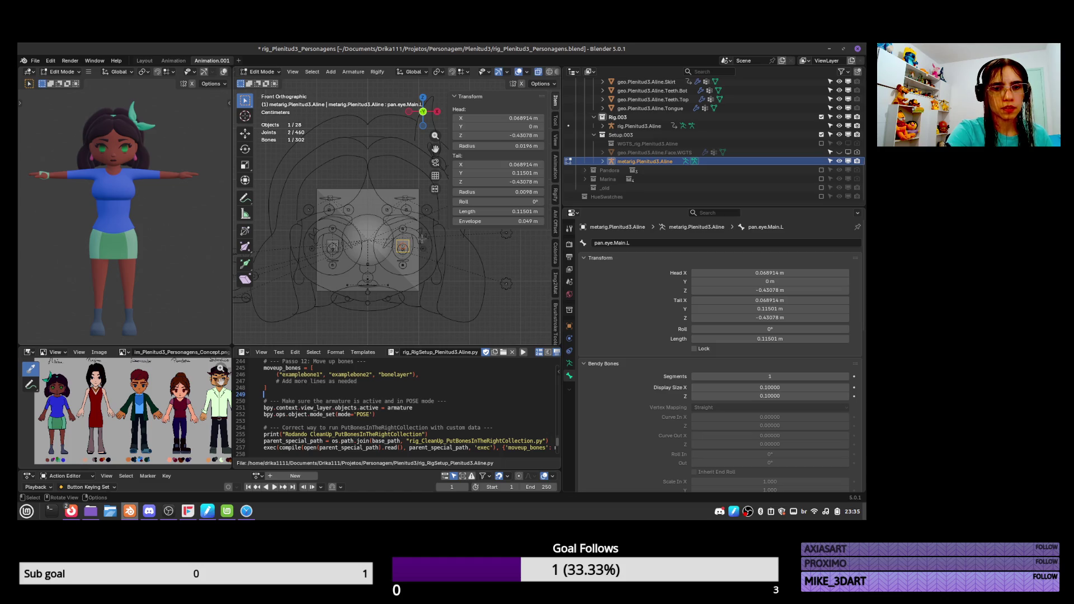
{"action": "middle_click_drag", "start_coordinate": [446, 269], "coordinate": [434, 227], "text": "shift"}
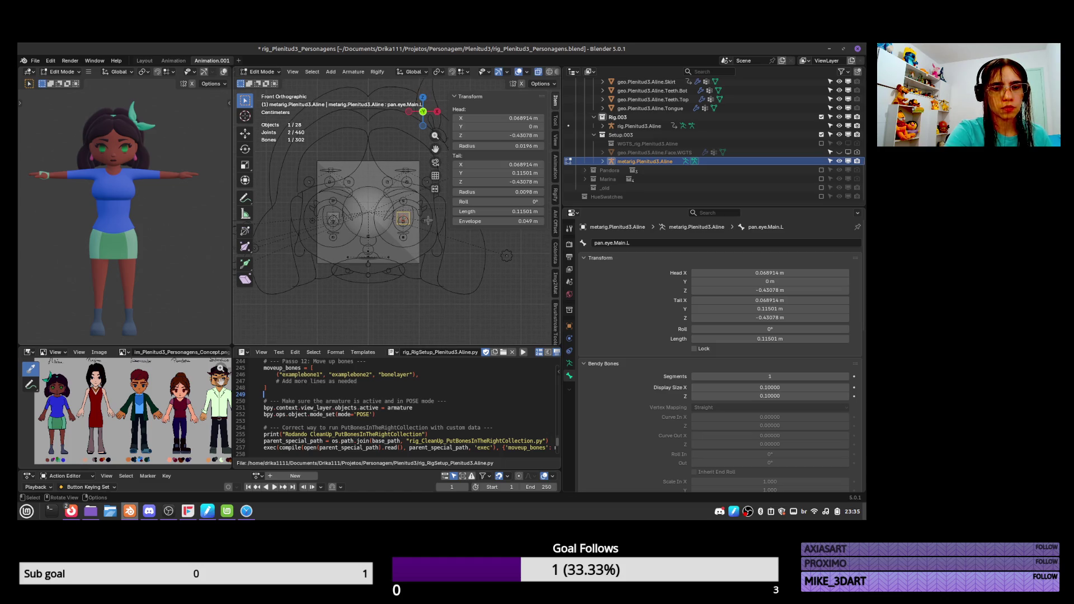
{"action": "left_click", "coordinate": [404, 218]}
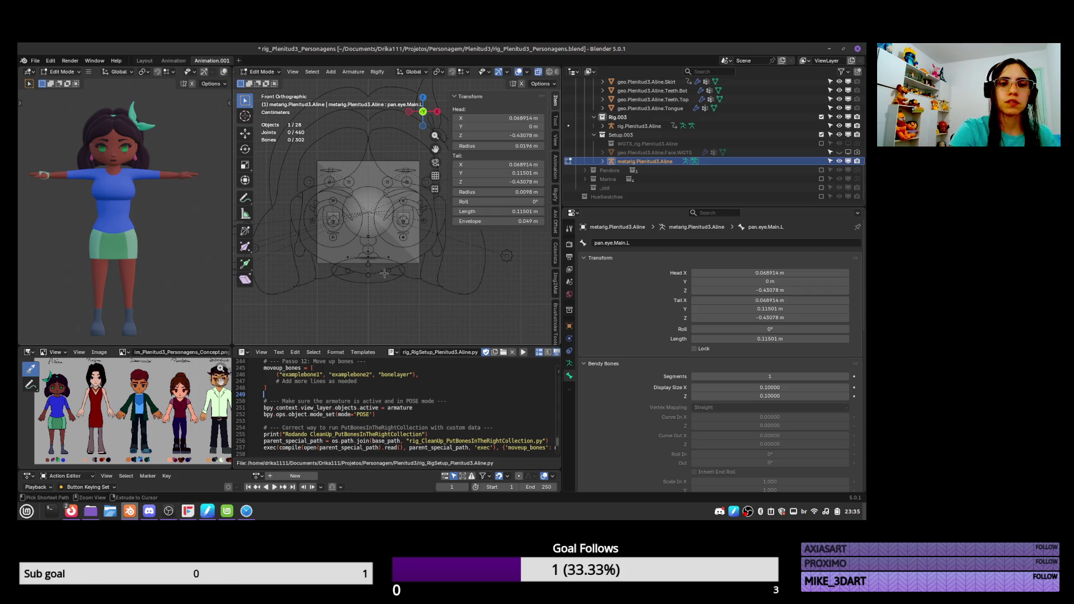
Return the metarig to Object Mode and save rig_Plenitud3_Personagens.blend
{"action": "key", "text": "ctrl+Tab"}
{"action": "left_click", "coordinate": [362, 265]}
{"action": "key", "text": "ctrl+s"}
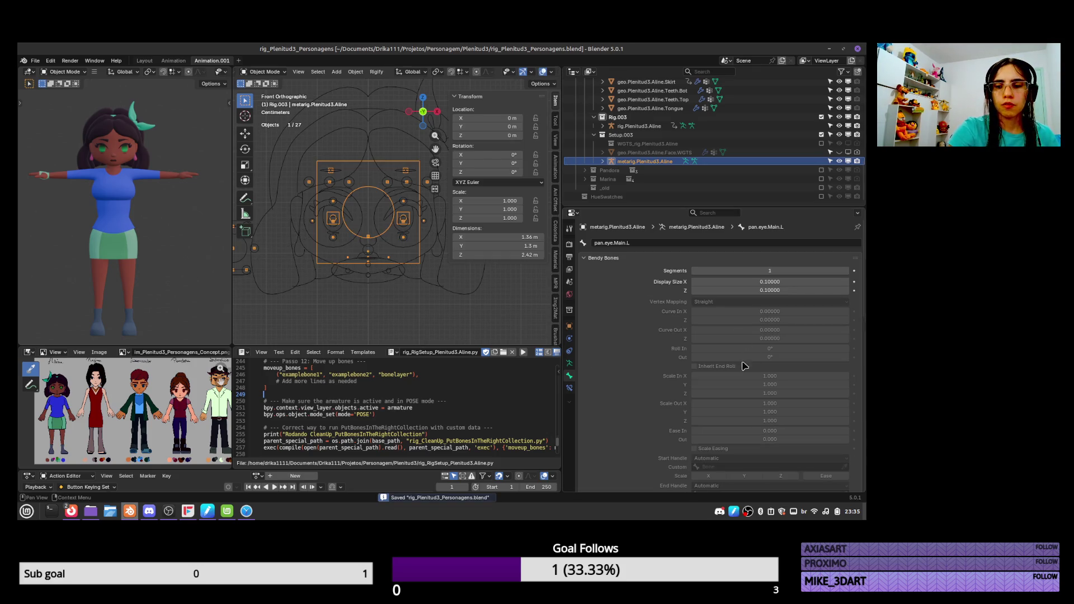
Bring up the metarig's Rigify generation settings, targeting the existing rig.Plenitud3.Aline
{"action": "left_click", "coordinate": [569, 363]}
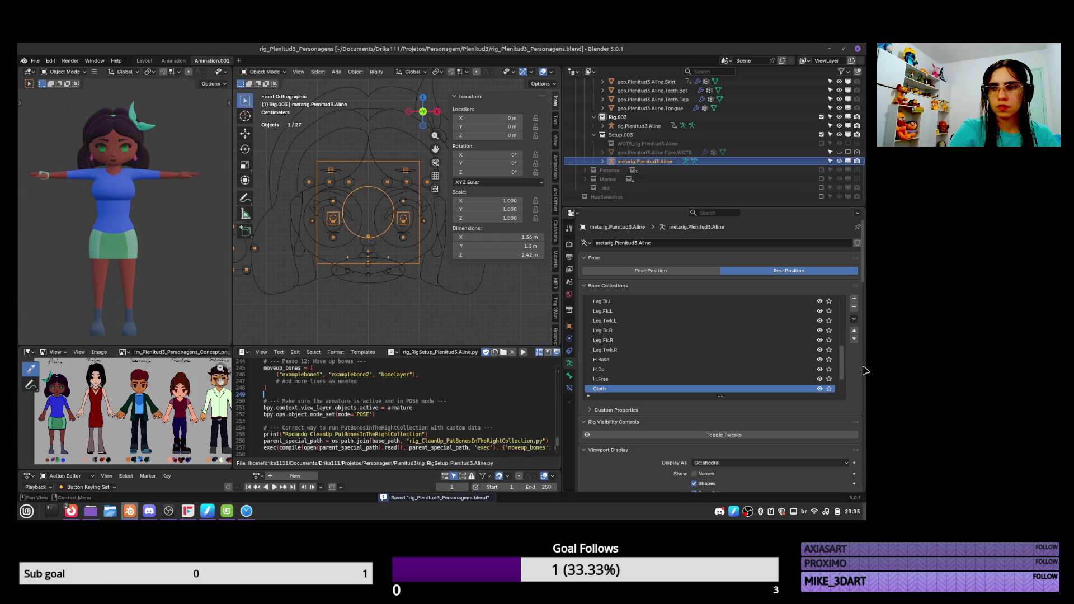
{"action": "left_click_drag", "start_coordinate": [865, 284], "coordinate": [869, 440]}
{"action": "scroll", "coordinate": [861, 351], "scroll_direction": "down", "scroll_amount": 10}
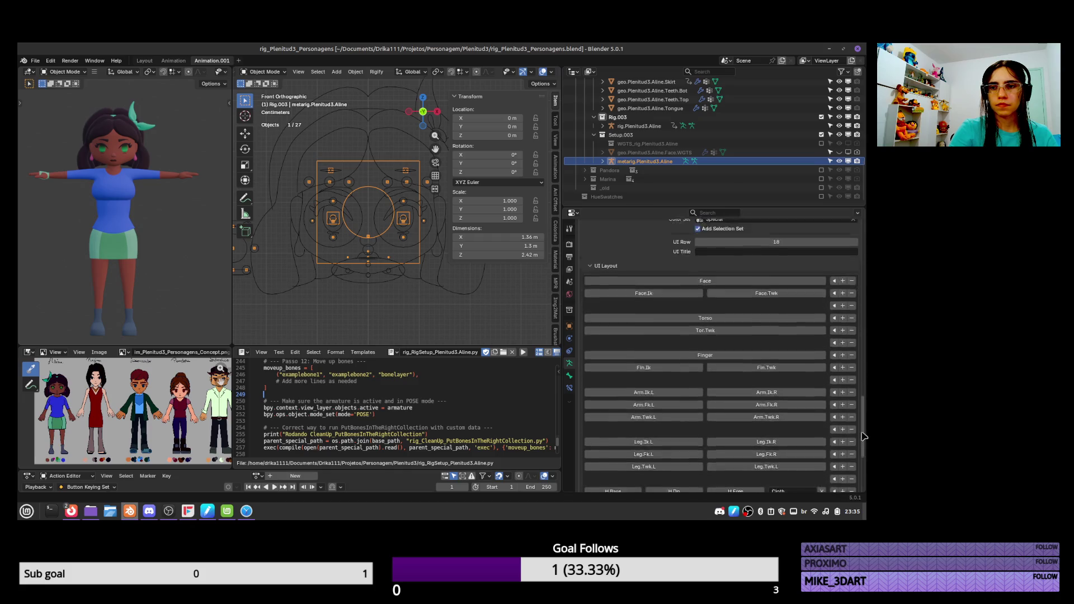
{"action": "scroll", "coordinate": [823, 336], "scroll_direction": "up", "scroll_amount": 1}
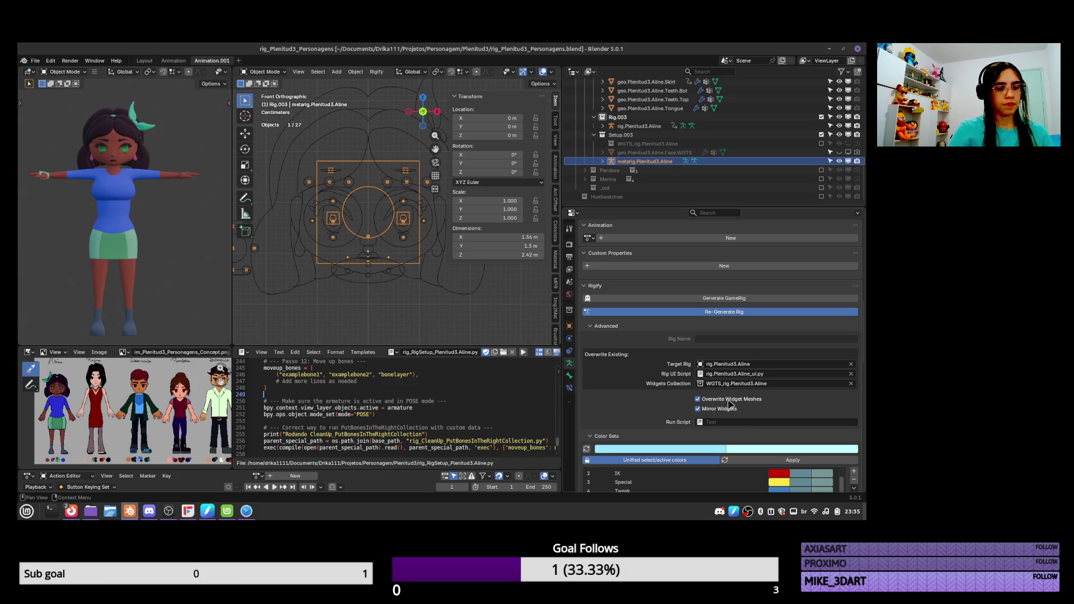
{"action": "key", "text": "alt+Tab"}
{"action": "key", "text": "alt+Tab"}
{"action": "key", "text": "alt+Tab"}
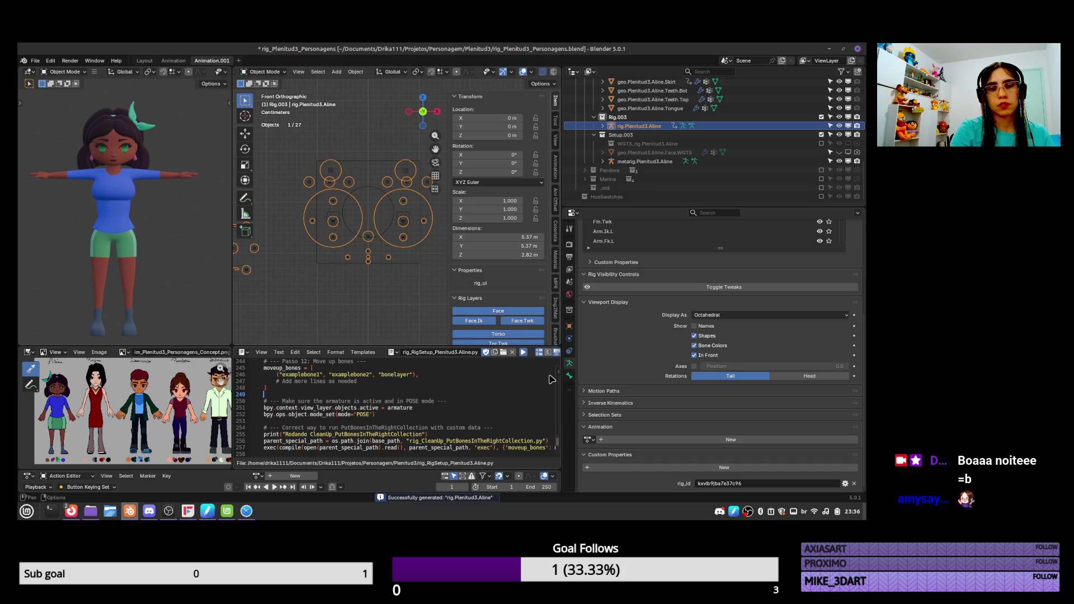
Put the generated rig in Pose Mode and select the pan.eye.Main.L control
{"action": "key", "text": "alt+p"}
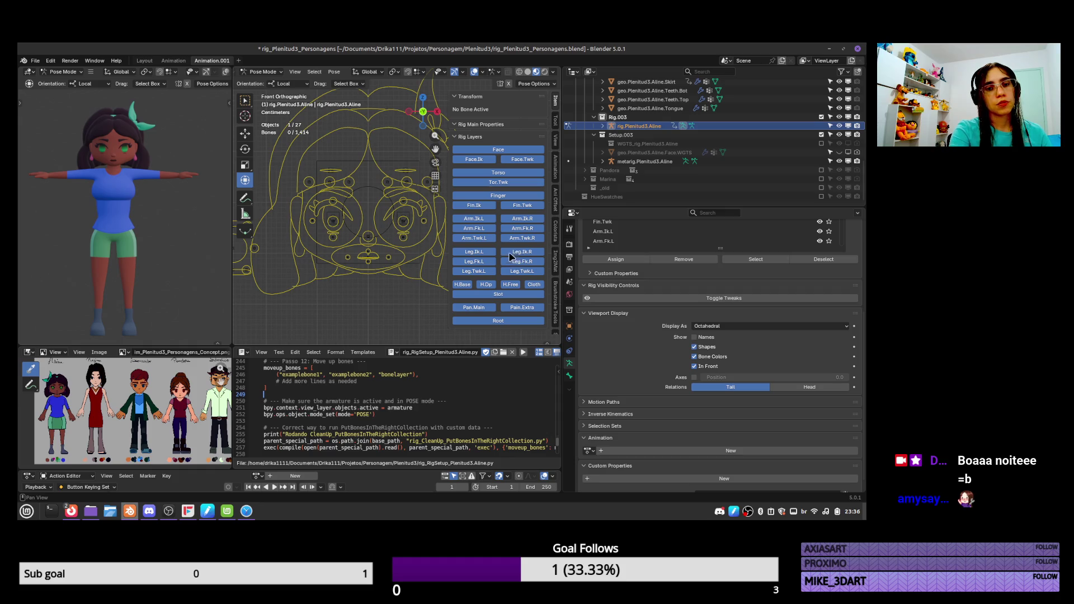
{"action": "left_click", "coordinate": [430, 231]}
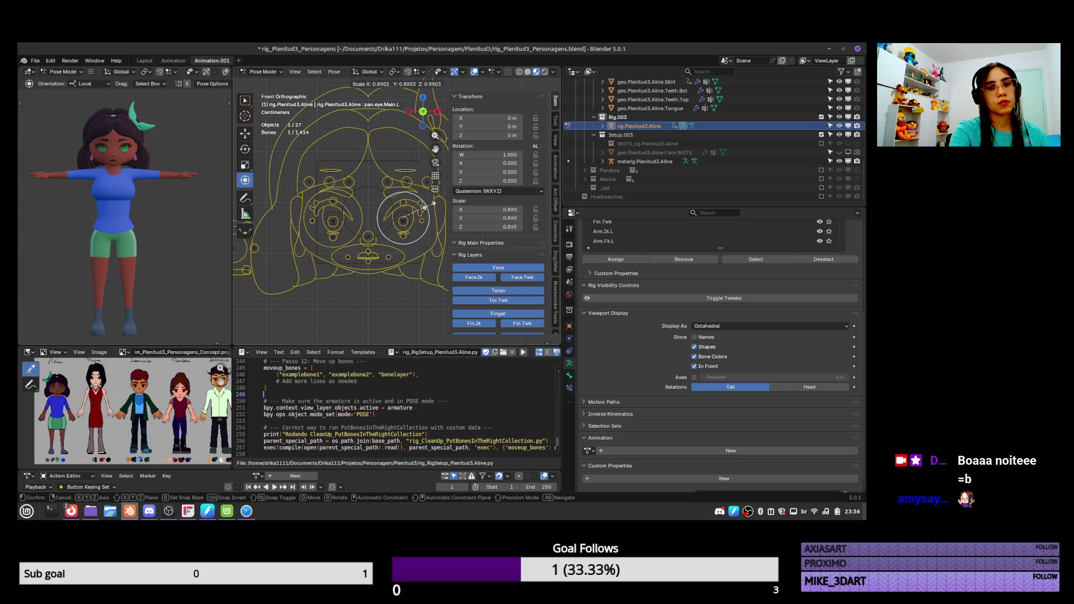
{"action": "left_click_drag", "start_coordinate": [554, 434], "coordinate": [553, 421]}
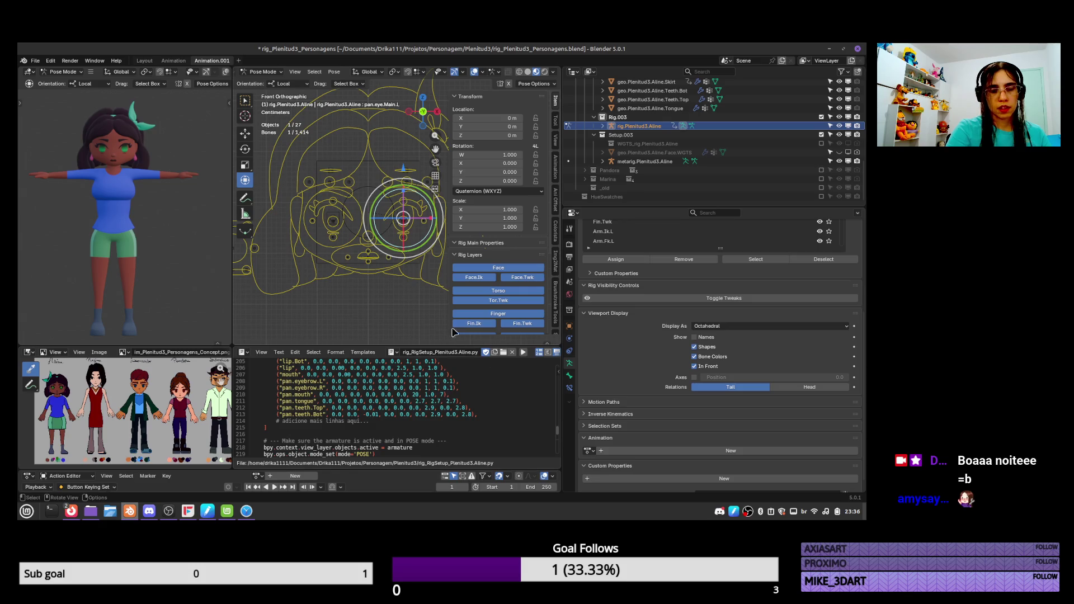
{"action": "middle_click_drag", "start_coordinate": [365, 243], "coordinate": [411, 261]}
{"action": "scroll", "coordinate": [411, 262], "scroll_direction": "up", "scroll_amount": 3}
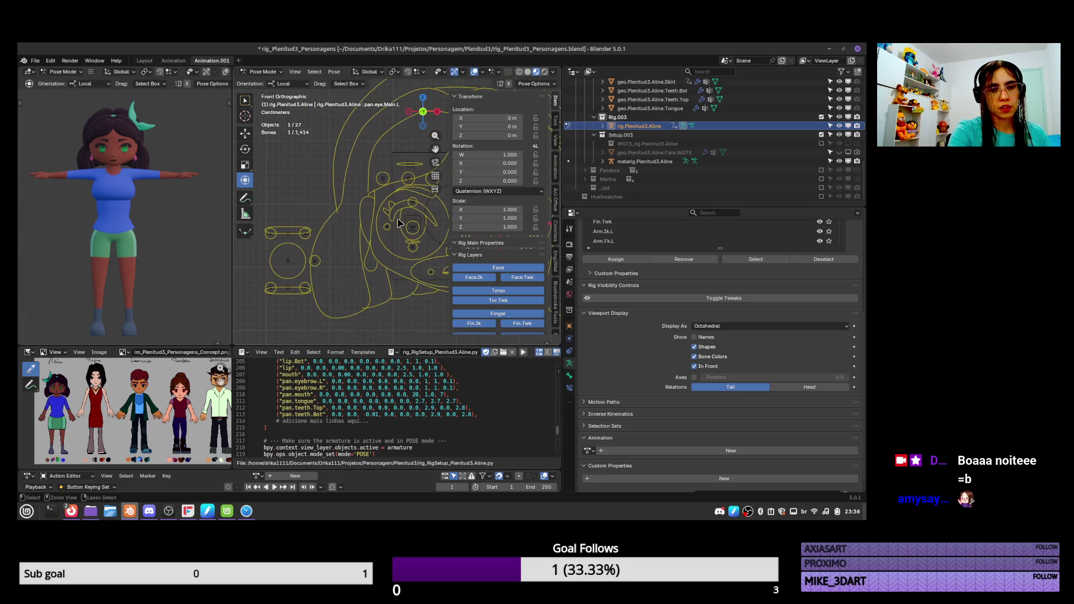
Pick the pan.tongue and pan.tongue.SW bones among overlapping bones, then switch to Object Mode
{"action": "left_click", "coordinate": [323, 267]}
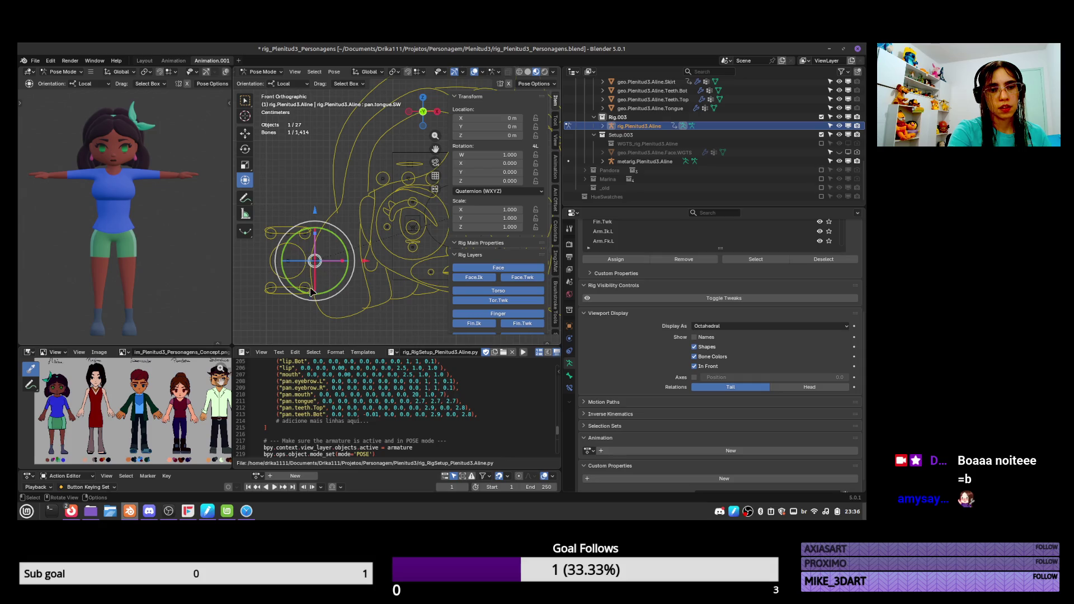
{"action": "left_click", "coordinate": [325, 268]}
{"action": "left_click", "coordinate": [325, 268]}
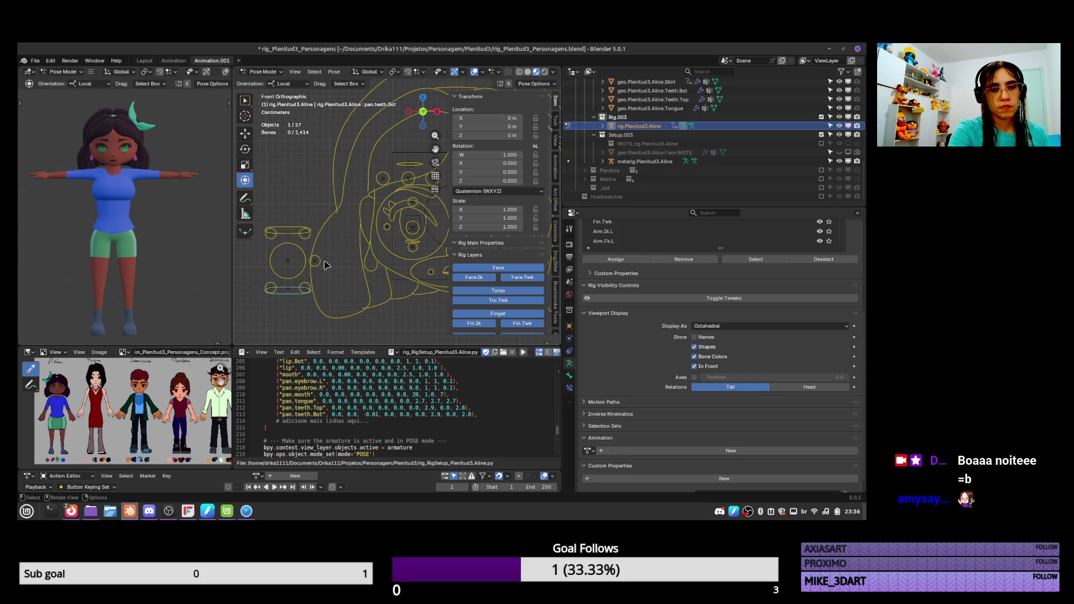
{"action": "left_click", "coordinate": [320, 262]}
{"action": "left_click", "coordinate": [317, 256]}
{"action": "left_click", "coordinate": [318, 255]}
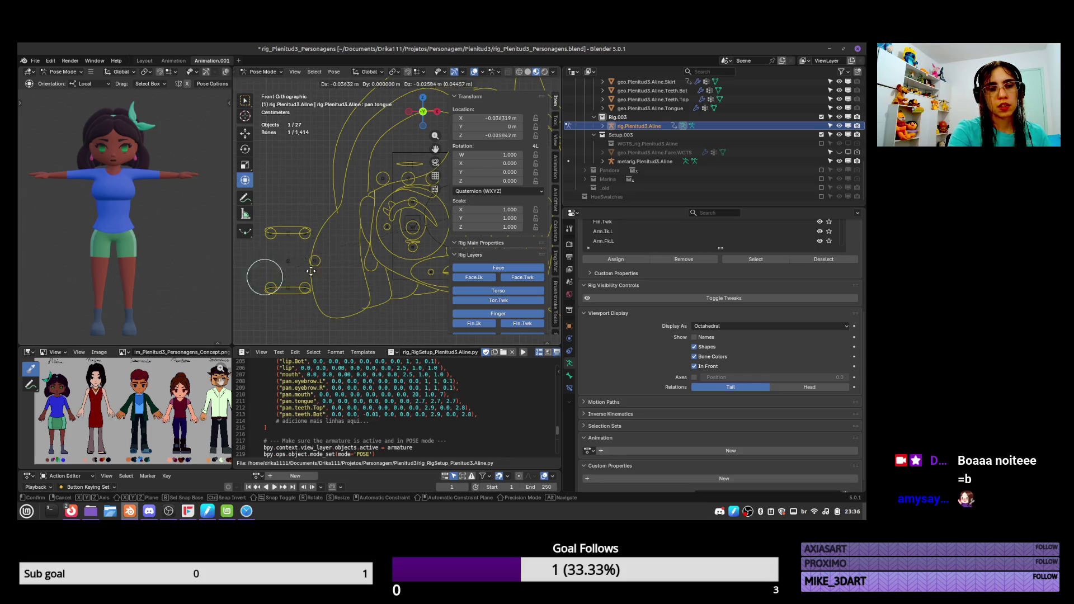
{"action": "left_click", "coordinate": [321, 253]}
{"action": "left_click", "coordinate": [325, 251]}
{"action": "left_click", "coordinate": [329, 249]}
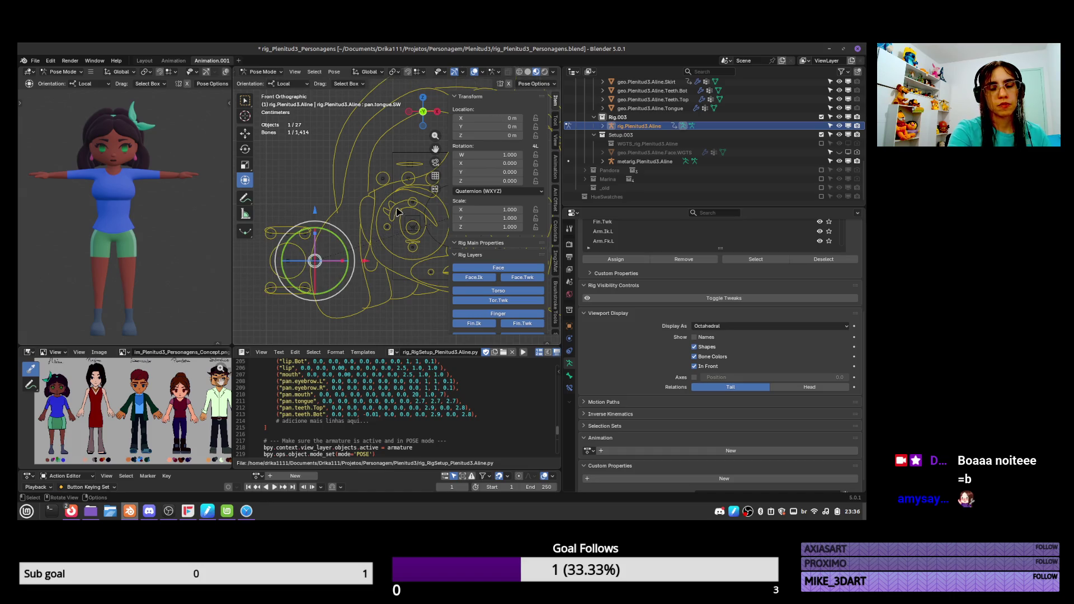
{"action": "key", "text": "ctrl+Tab"}
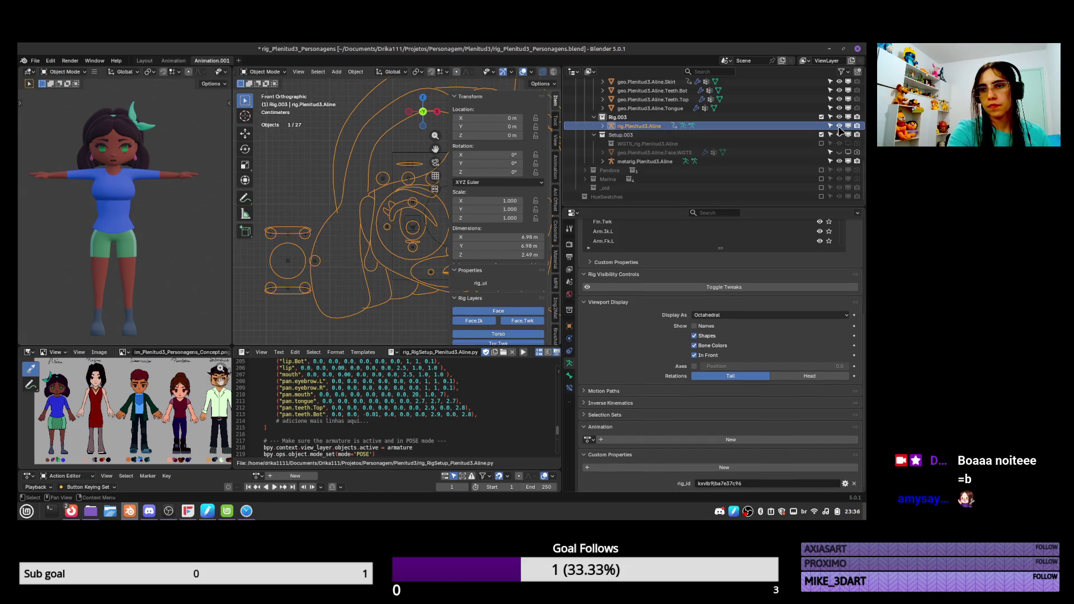
Hide metarig.Plenitud3.Aline, select rig.Plenitud3.Aline and put it back in Pose Mode
{"action": "left_click", "coordinate": [839, 126]}
{"action": "left_click", "coordinate": [840, 127]}
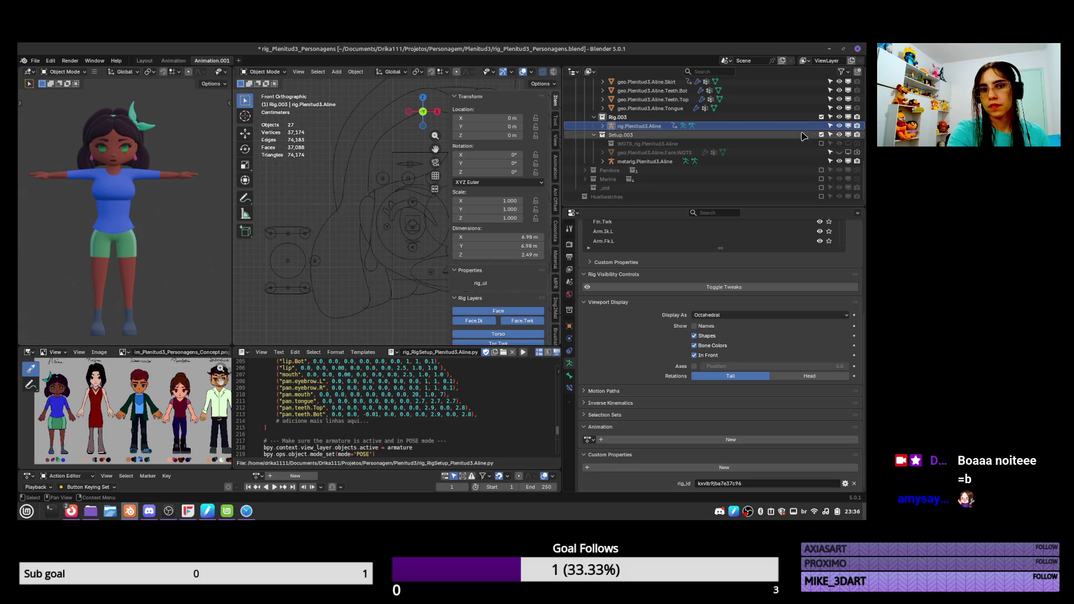
{"action": "left_click", "coordinate": [311, 271]}
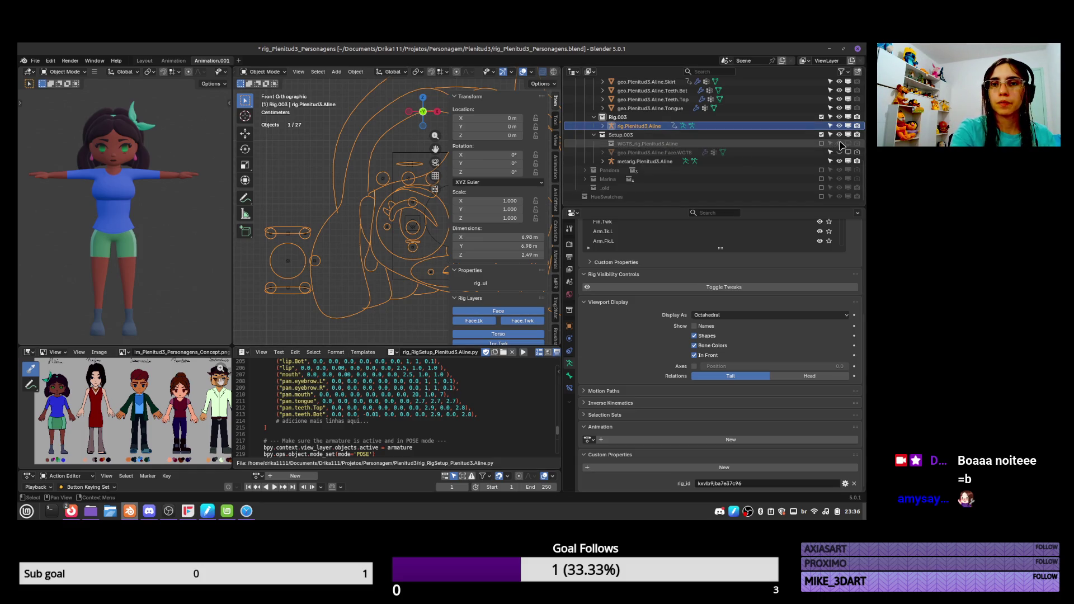
{"action": "left_click", "coordinate": [839, 161]}
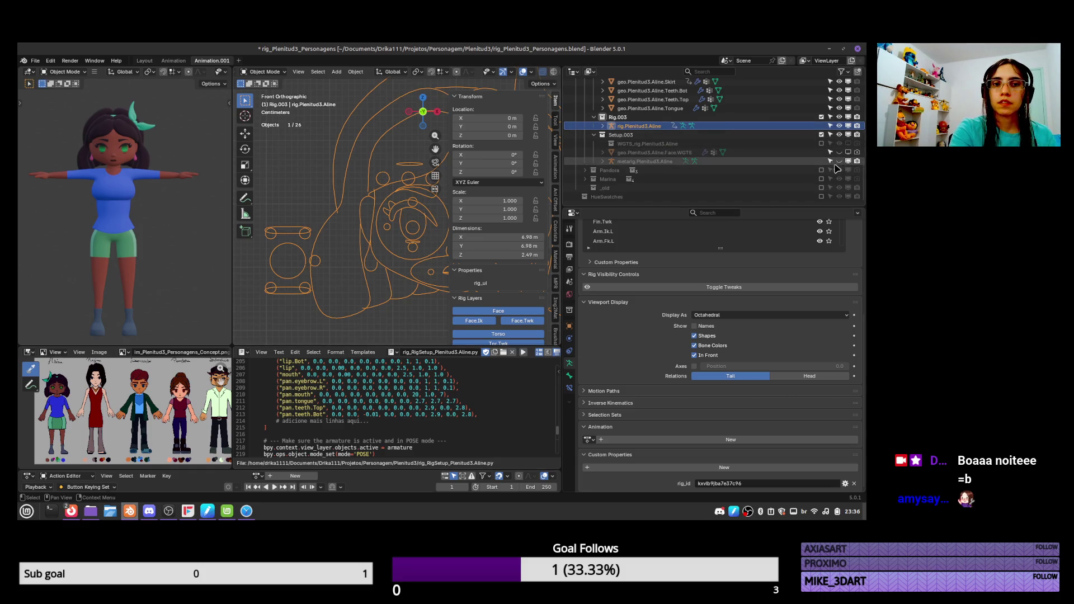
{"action": "key", "text": "ctrl+Tab"}
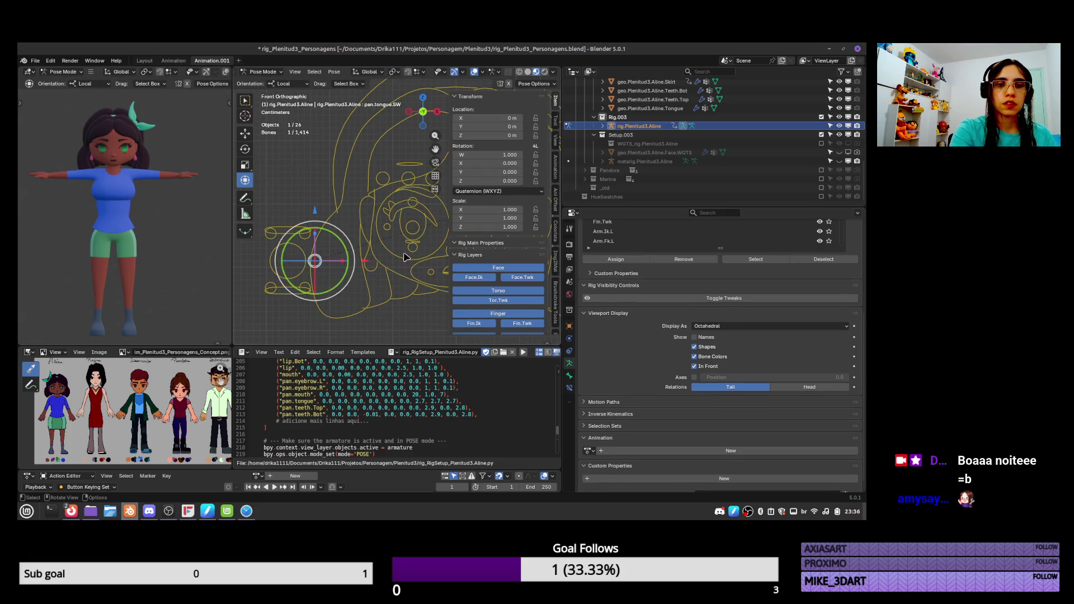
Select the right eye control pan.eye.Main.R and frame the whole face rig
{"action": "left_click", "coordinate": [412, 249]}
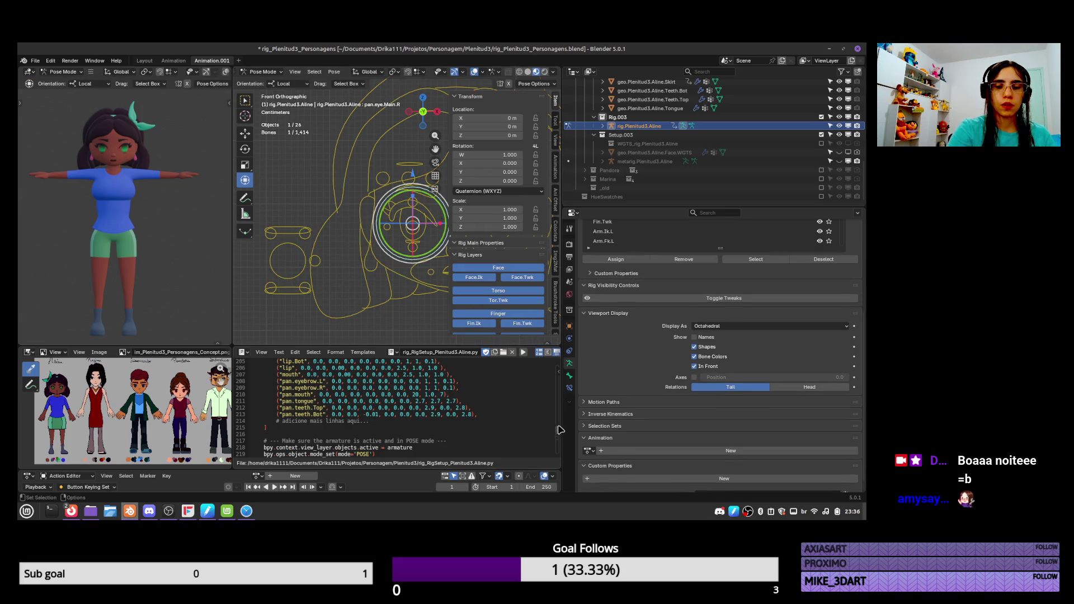
{"action": "scroll", "coordinate": [559, 431], "scroll_direction": "up", "scroll_amount": 1}
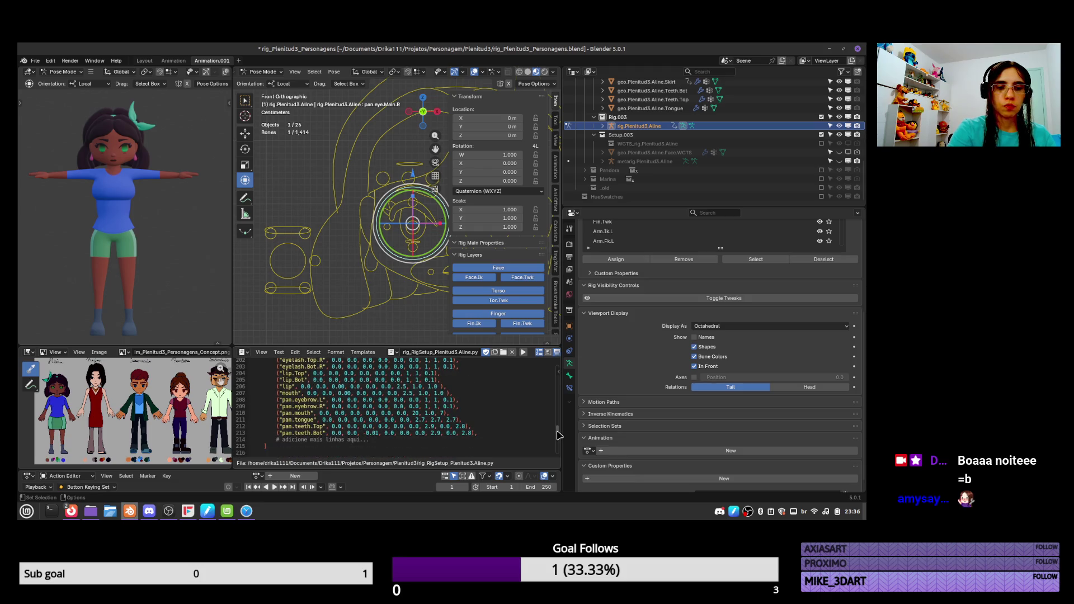
{"action": "left_click_drag", "start_coordinate": [558, 436], "coordinate": [558, 431]}
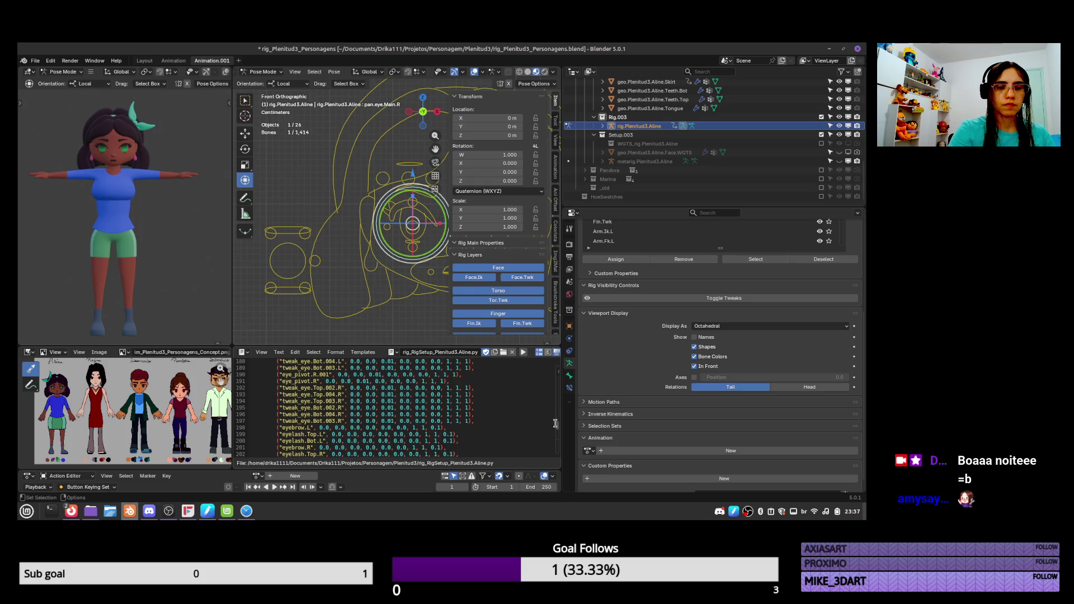
{"action": "scroll", "coordinate": [559, 429], "scroll_direction": "up", "scroll_amount": 4}
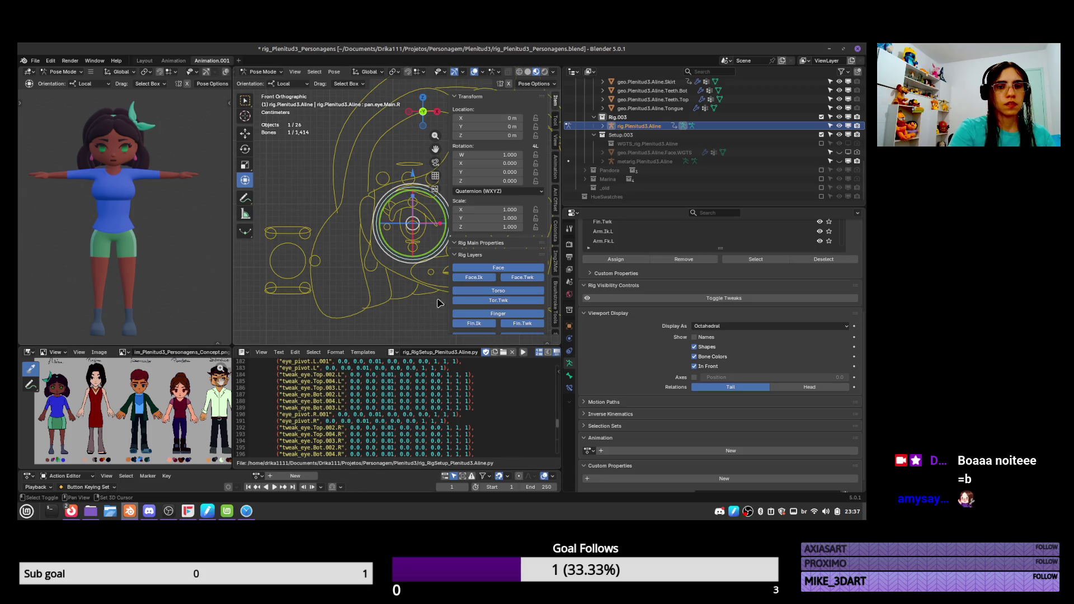
{"action": "middle_click_drag", "start_coordinate": [442, 246], "coordinate": [319, 223], "text": "shift"}
{"action": "middle_click_drag", "start_coordinate": [408, 224], "coordinate": [403, 220], "text": "shift"}
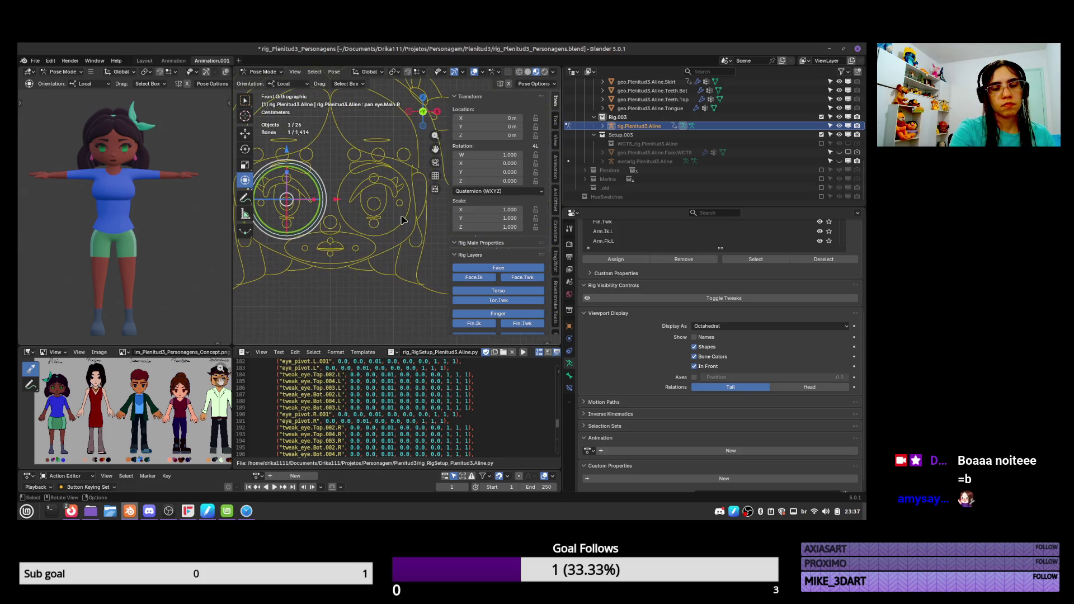
Inspect the pan.eyebrow.L, pan.eye.Main.L and pan.mouth controls
{"action": "left_click", "coordinate": [388, 143]}
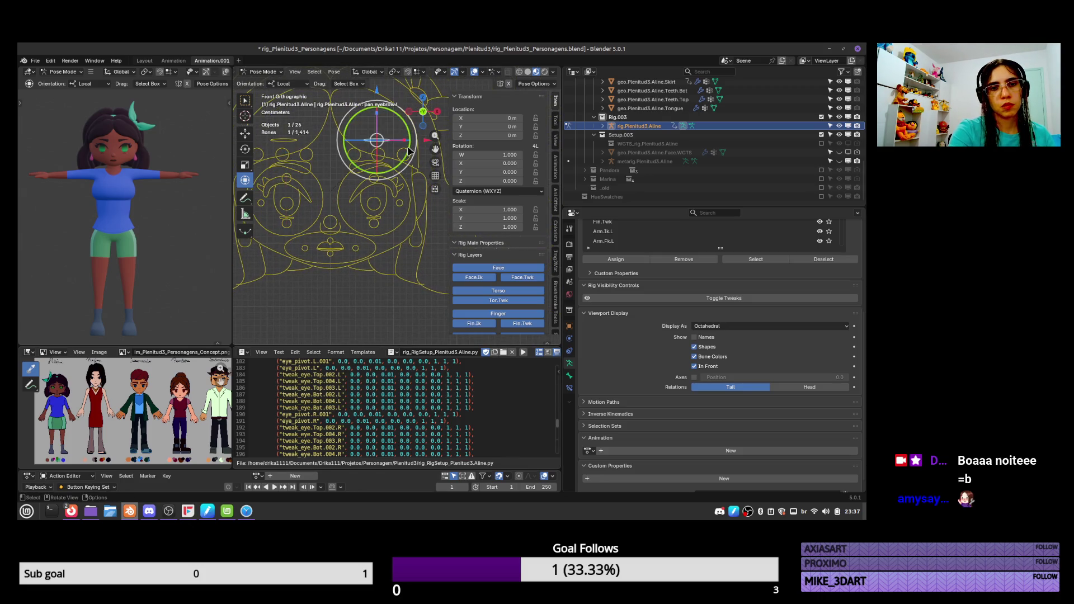
{"action": "left_click", "coordinate": [409, 192]}
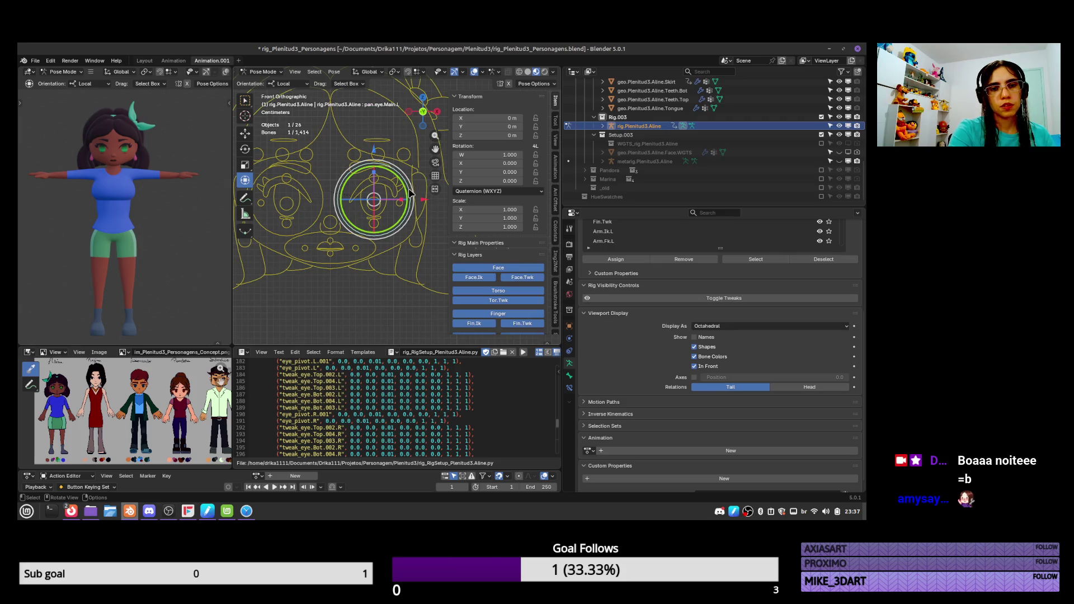
{"action": "left_click", "coordinate": [391, 241]}
{"action": "scroll", "coordinate": [445, 425], "scroll_direction": "down", "scroll_amount": 3}
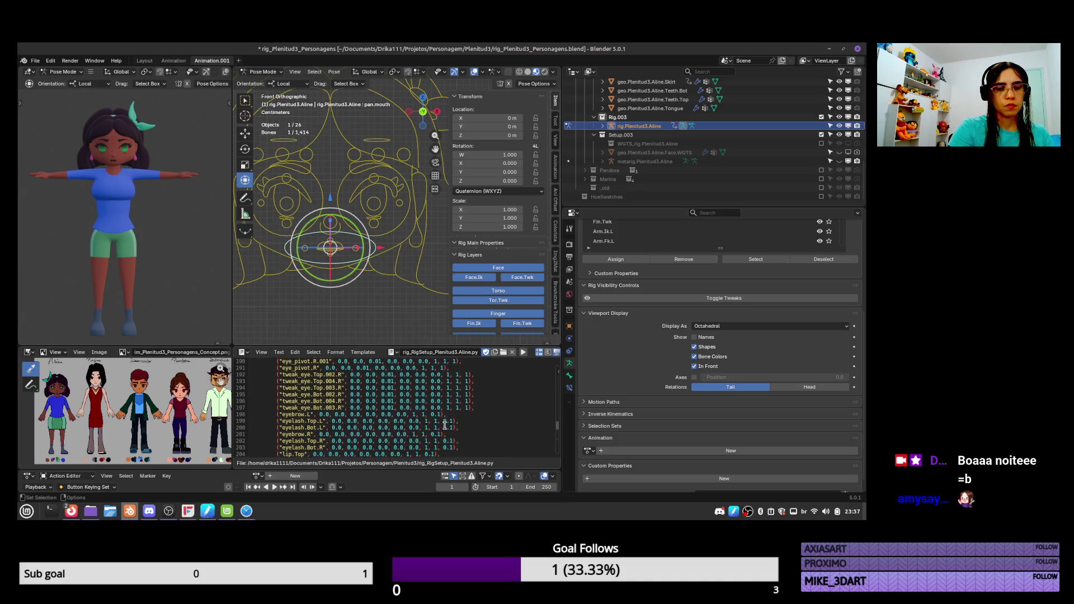
{"action": "scroll", "coordinate": [445, 425], "scroll_direction": "down", "scroll_amount": 4}
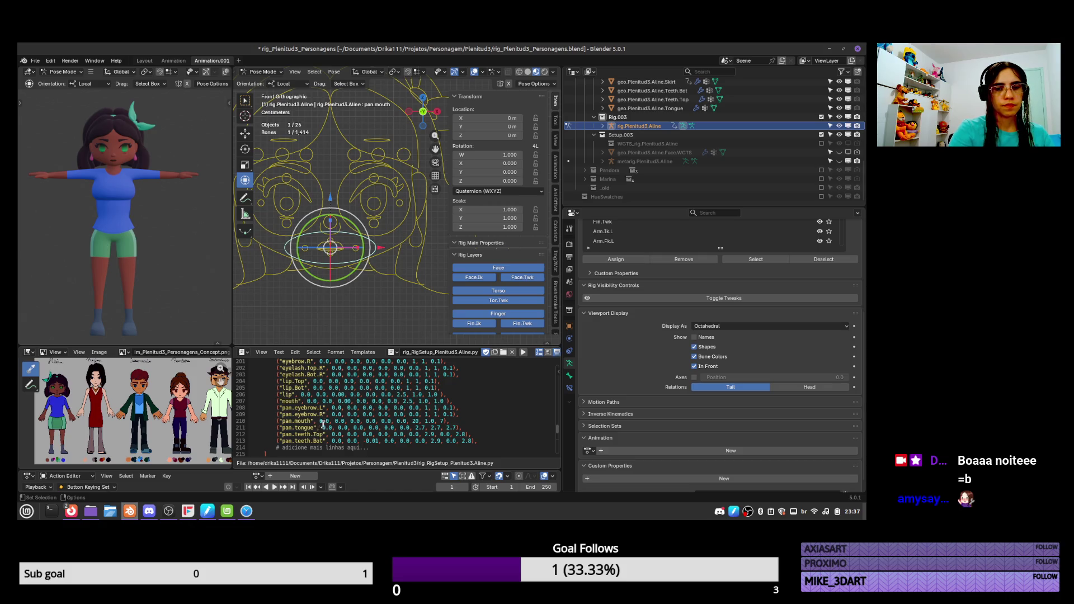
Shrink the pan.mouth custom shape X scale and set its Y scale to 1
{"action": "left_click", "coordinate": [569, 376]}
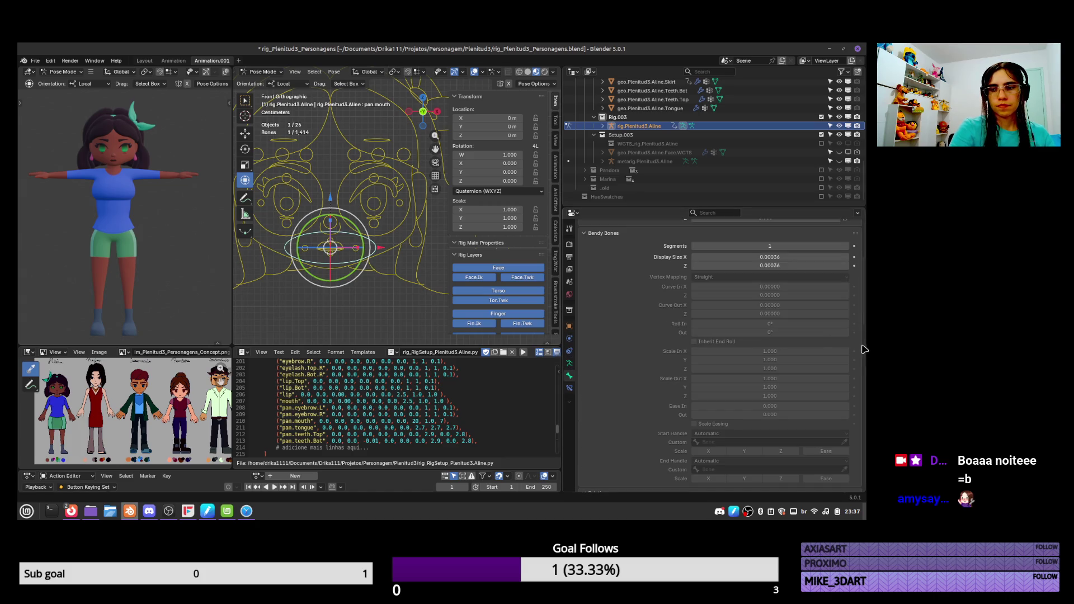
{"action": "left_click_drag", "start_coordinate": [865, 349], "coordinate": [860, 487]}
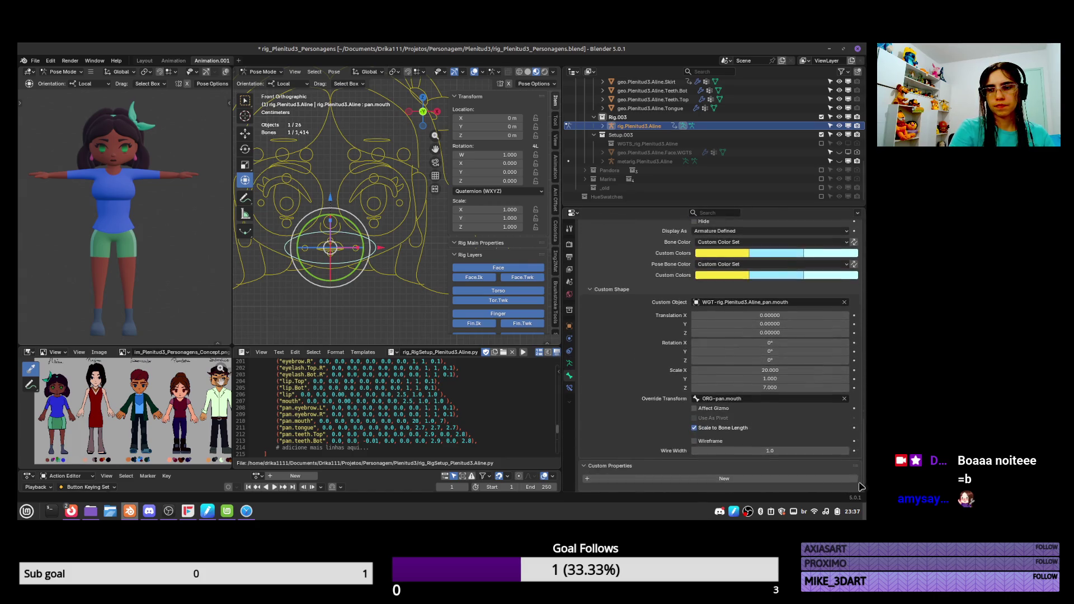
{"action": "mouse_move", "coordinate": [771, 370]}
{"action": "left_mouse_down"}
{"action": "mouse_move", "coordinate": [750, 372]}
{"action": "mouse_move", "coordinate": [761, 372]}
{"action": "left_mouse_up"}
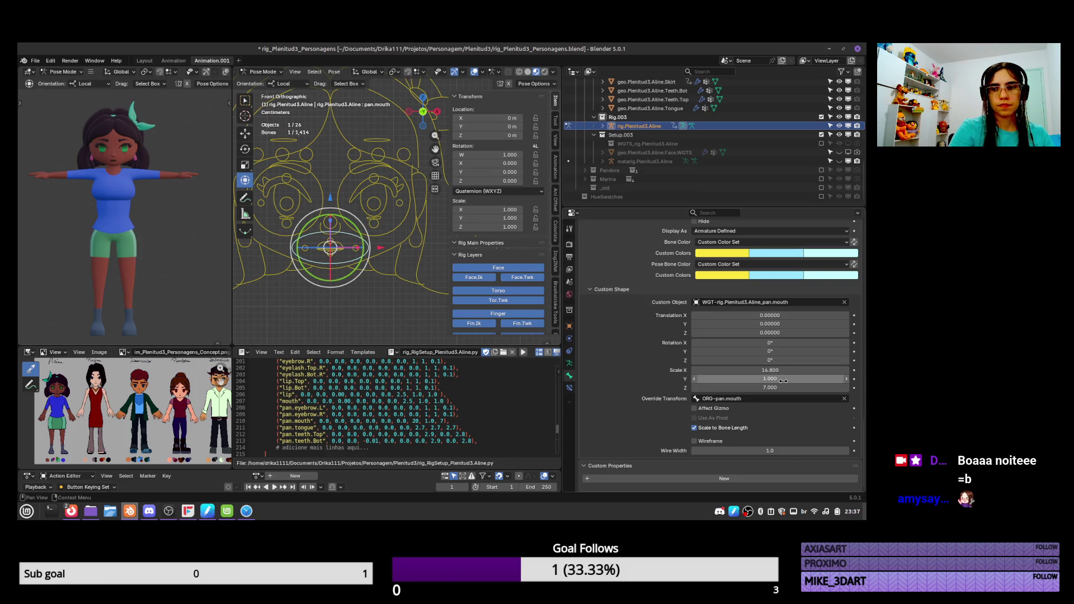
{"action": "left_click", "coordinate": [774, 381]}
{"action": "type", "text": "1"}
{"action": "key", "text": "Return"}
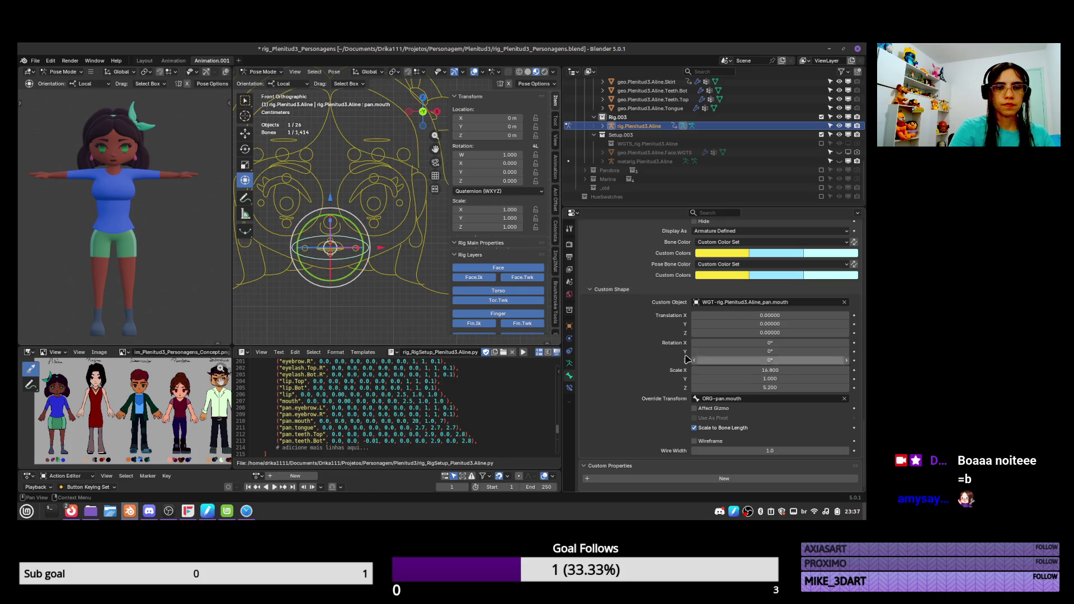
Reselect pan.mouth after checking pan.mouth.Top and .Bot, and delete the old 20 scale in the script
{"action": "left_click", "coordinate": [333, 242]}
{"action": "left_click", "coordinate": [332, 258]}
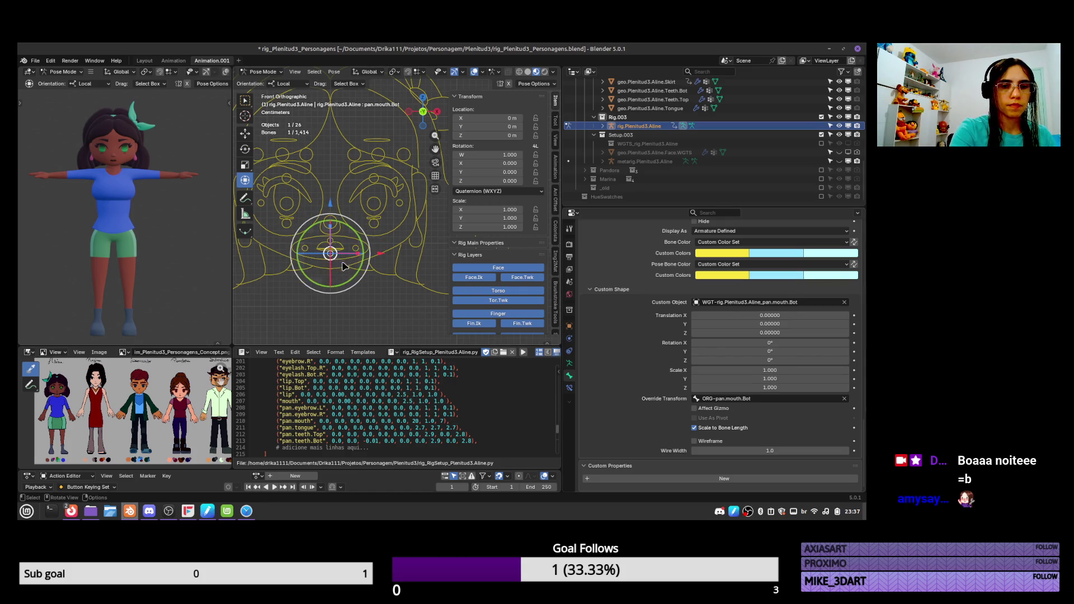
{"action": "left_click", "coordinate": [367, 254]}
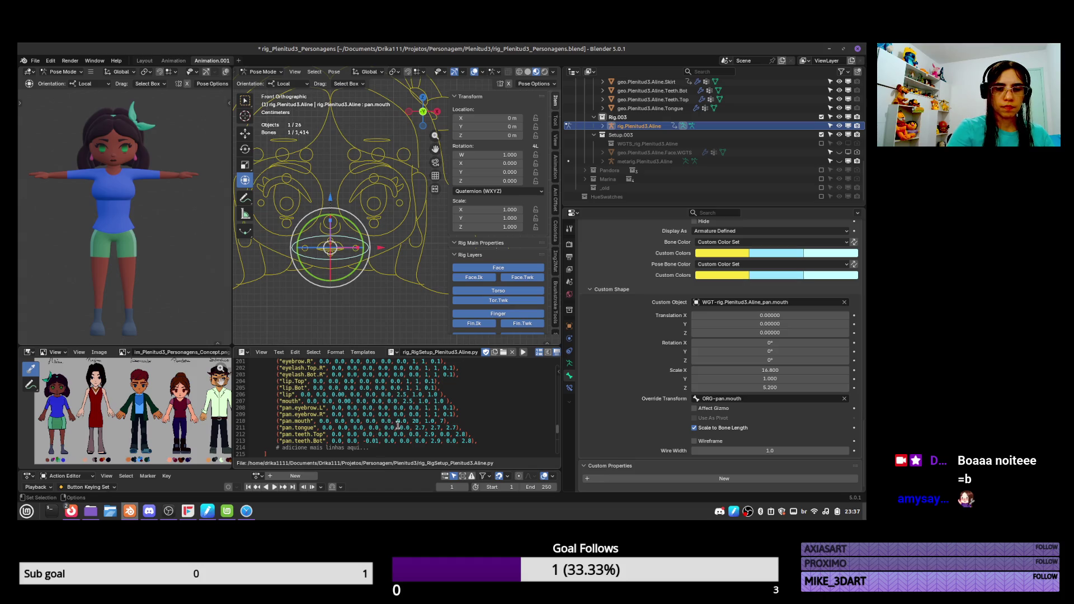
{"action": "key", "text": "BackSpace"}
{"action": "key", "text": "BackSpace"}
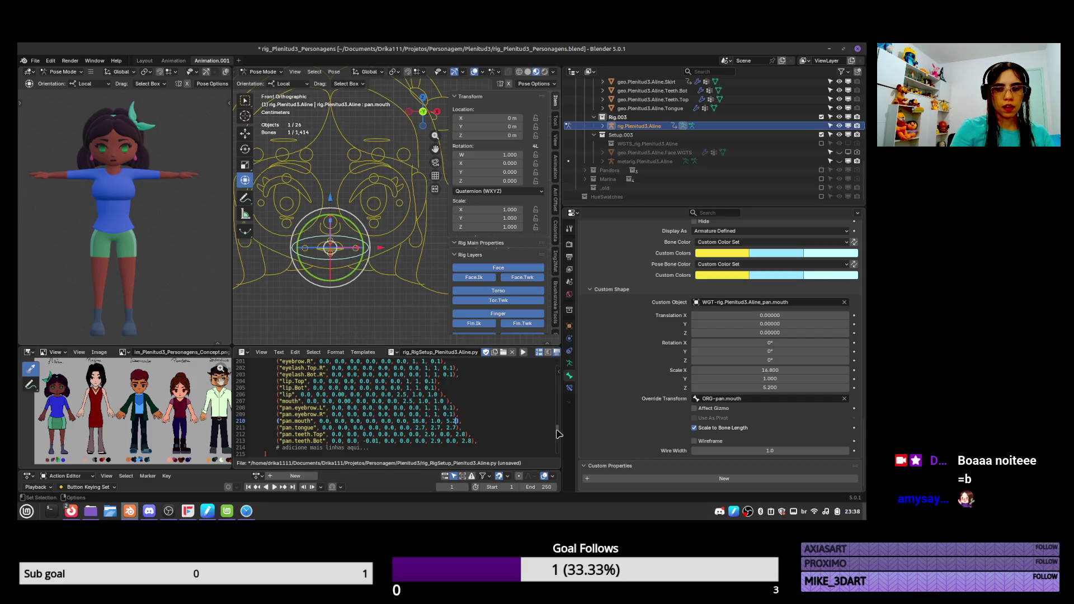
Duplicate the pan.mouth line twice in the setup script
{"action": "left_click_drag", "start_coordinate": [465, 418], "coordinate": [466, 414]}
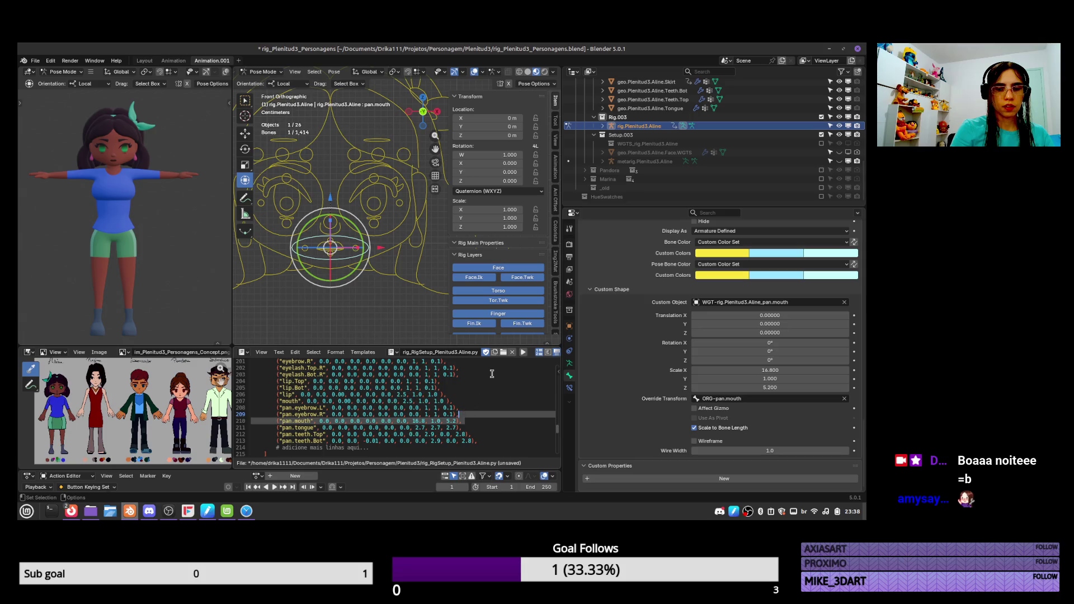
{"action": "key", "text": "ctrl+c"}
{"action": "key", "text": "Right"}
{"action": "key", "text": "Return"}
{"action": "key", "text": "ctrl+v"}
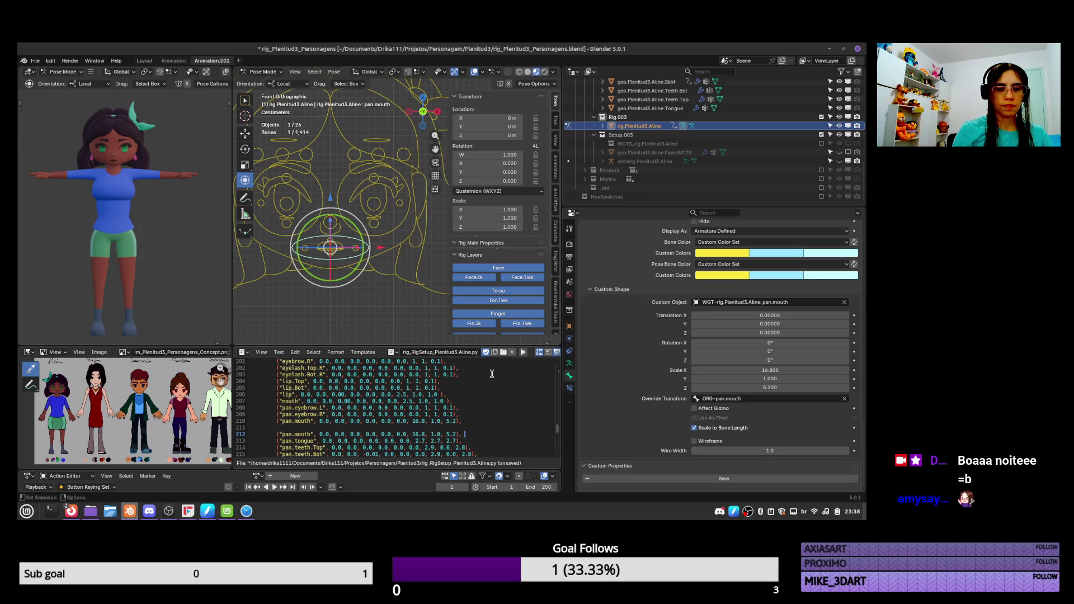
{"action": "key", "text": "Return"}
{"action": "key", "text": "ctrl+v"}
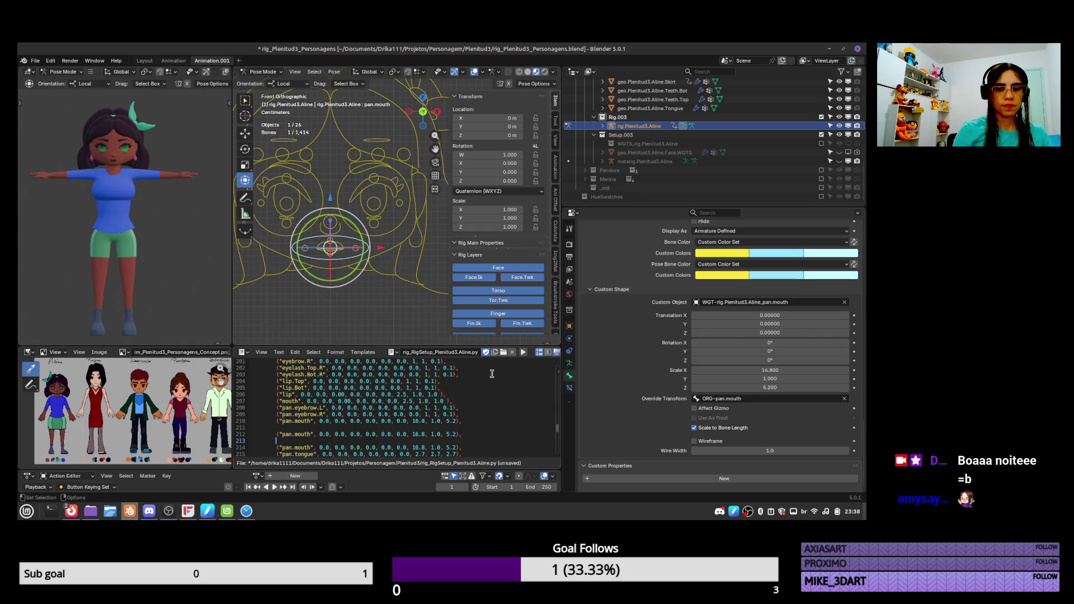
{"action": "key", "text": "BackSpace"}
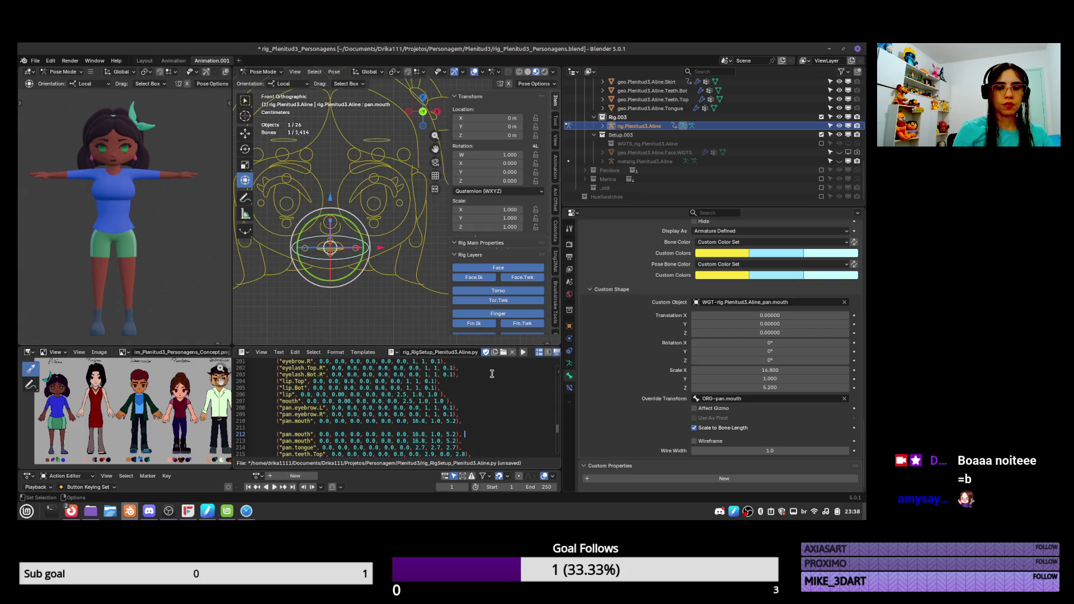
{"action": "key", "text": "BackSpace"}
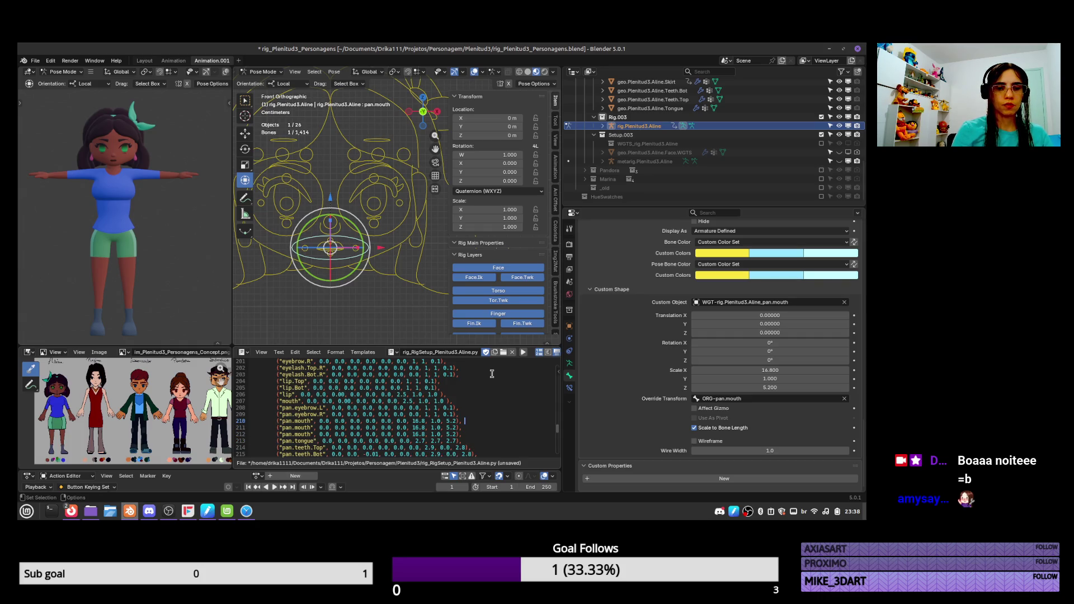
Set the pan.eye.Main.L custom shape X scale to 0.9
{"action": "left_click", "coordinate": [404, 224]}
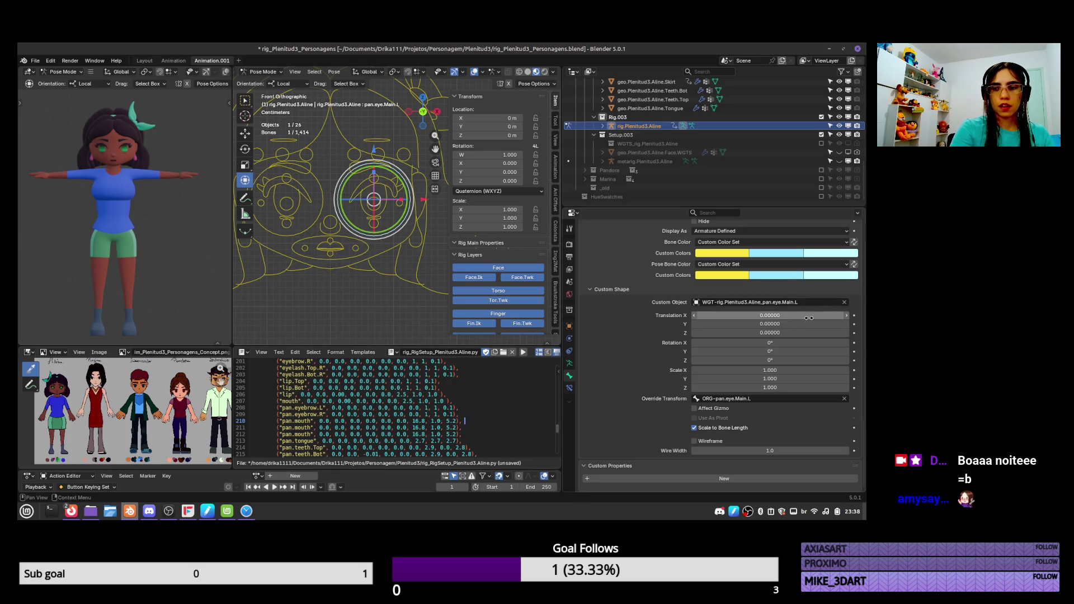
{"action": "left_click_drag", "start_coordinate": [784, 371], "coordinate": [778, 372]}
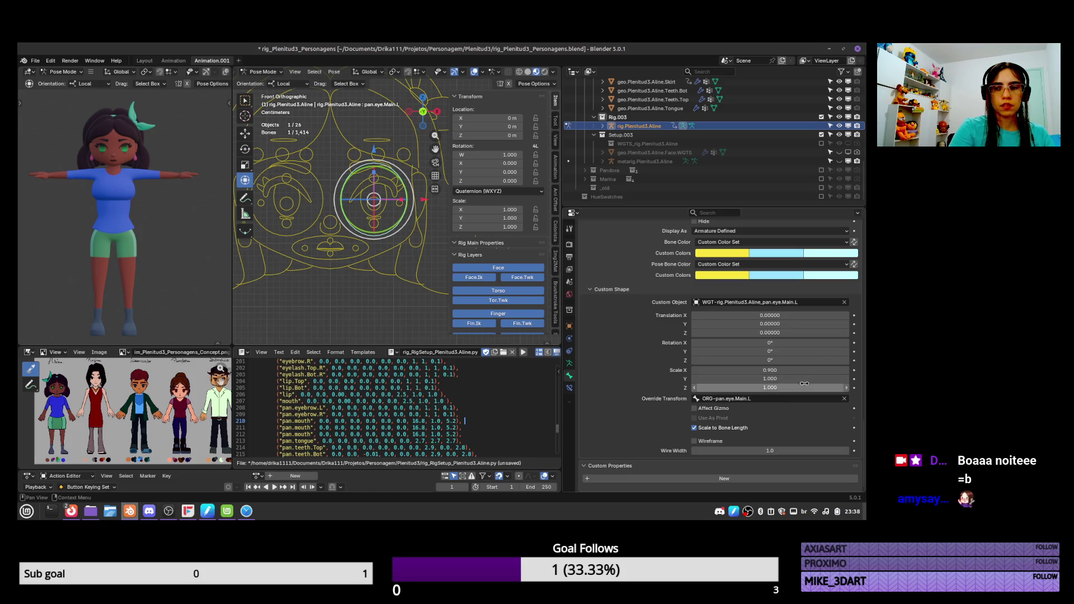
{"action": "left_click", "coordinate": [793, 371]}
{"action": "key", "text": "Return"}
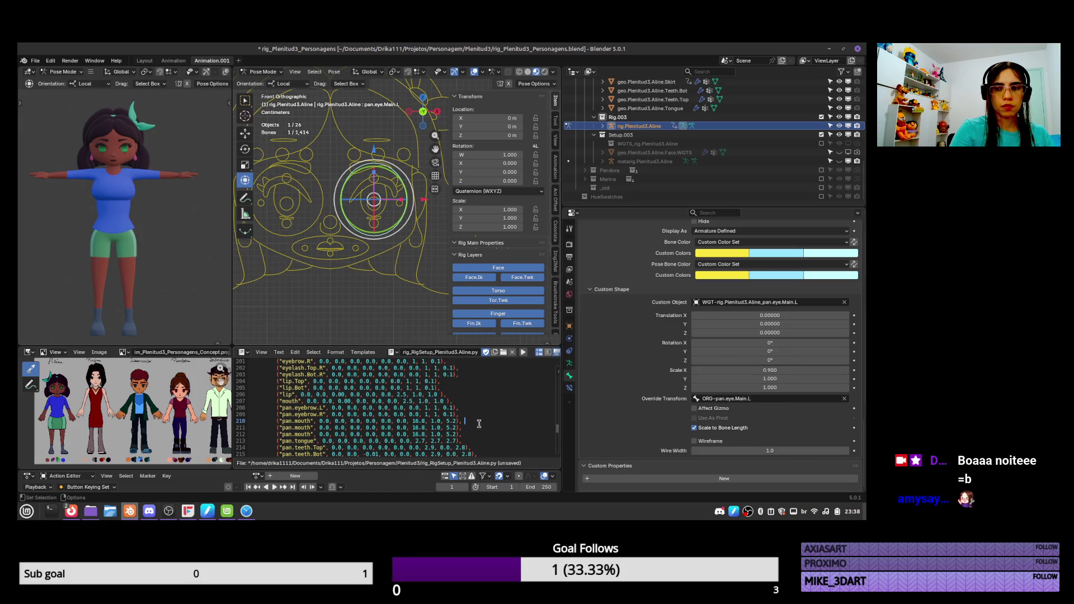
{"action": "scroll", "coordinate": [461, 434], "scroll_direction": "down", "scroll_amount": 1}
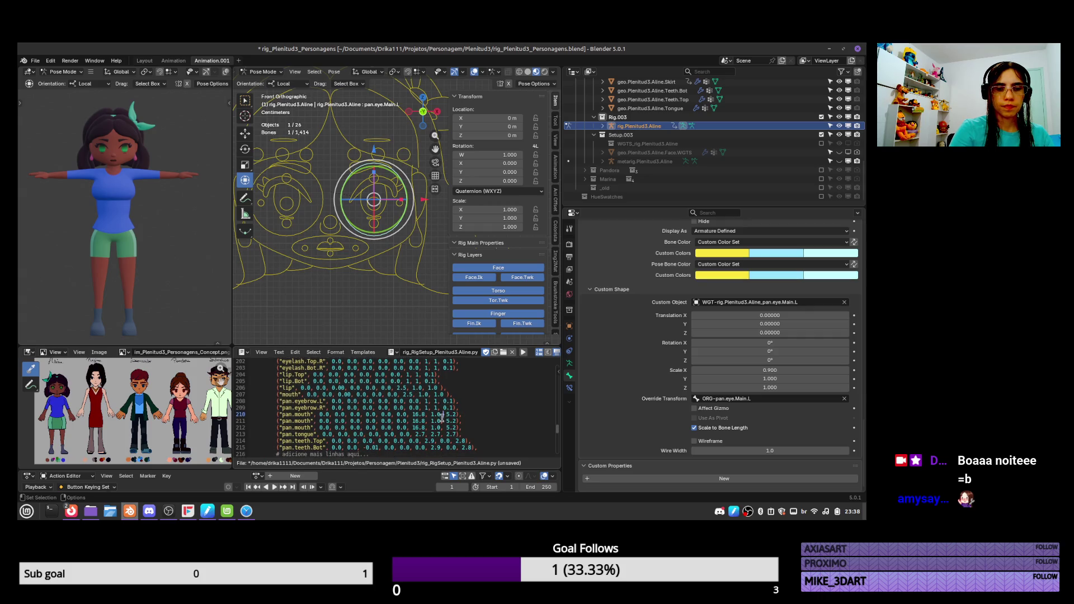
Change the scale values on script lines 211 and 212 to 0.9, 1.0, 1.0
{"action": "double_click", "coordinate": [421, 421]}
{"action": "type", "text": "0.9"}
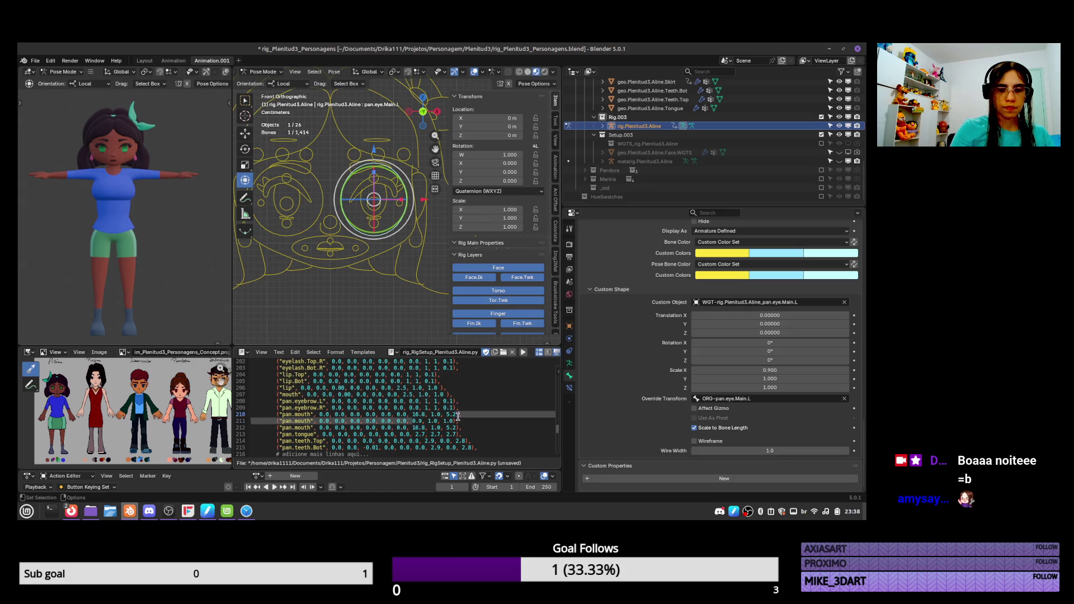
{"action": "left_click_drag", "start_coordinate": [412, 428], "coordinate": [458, 428]}
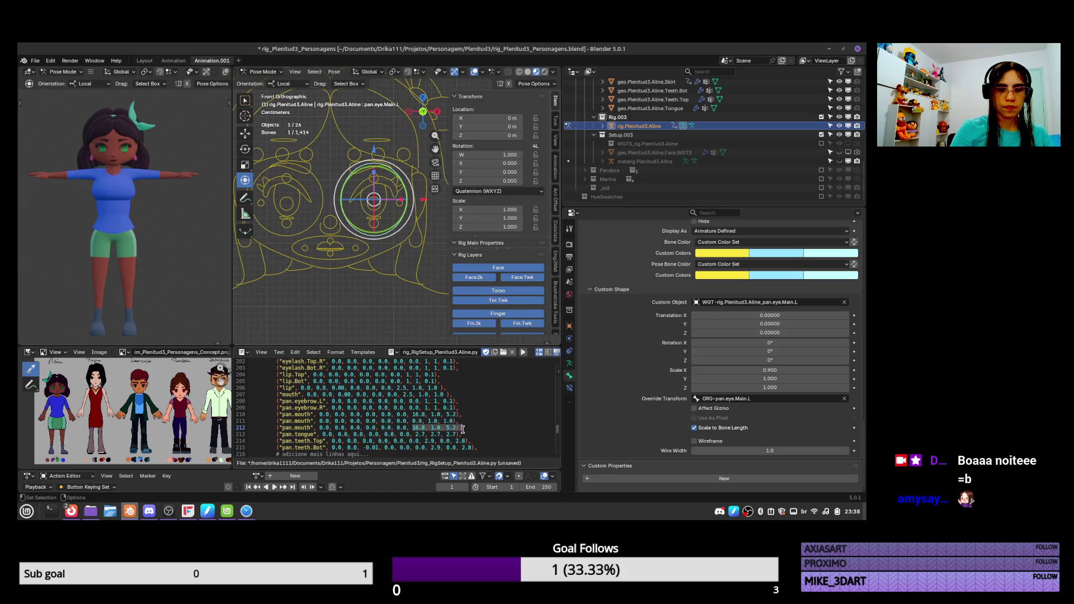
{"action": "key", "text": "ctrl+v"}
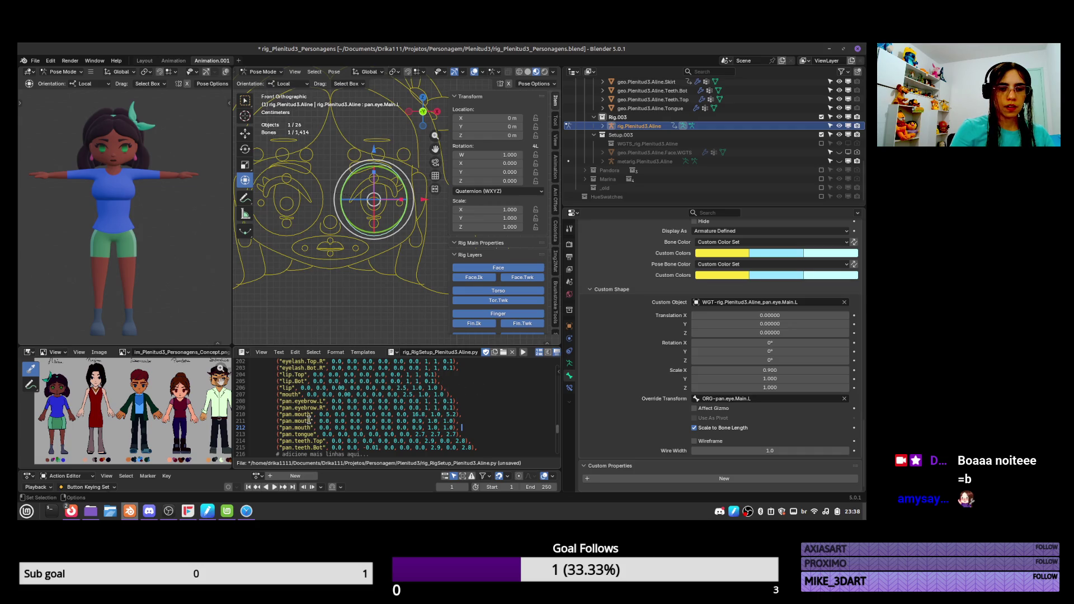
Copy the pan.eye.Main.L bone name and replace pan.mouth with it on line 211
{"action": "left_click", "coordinate": [309, 421]}
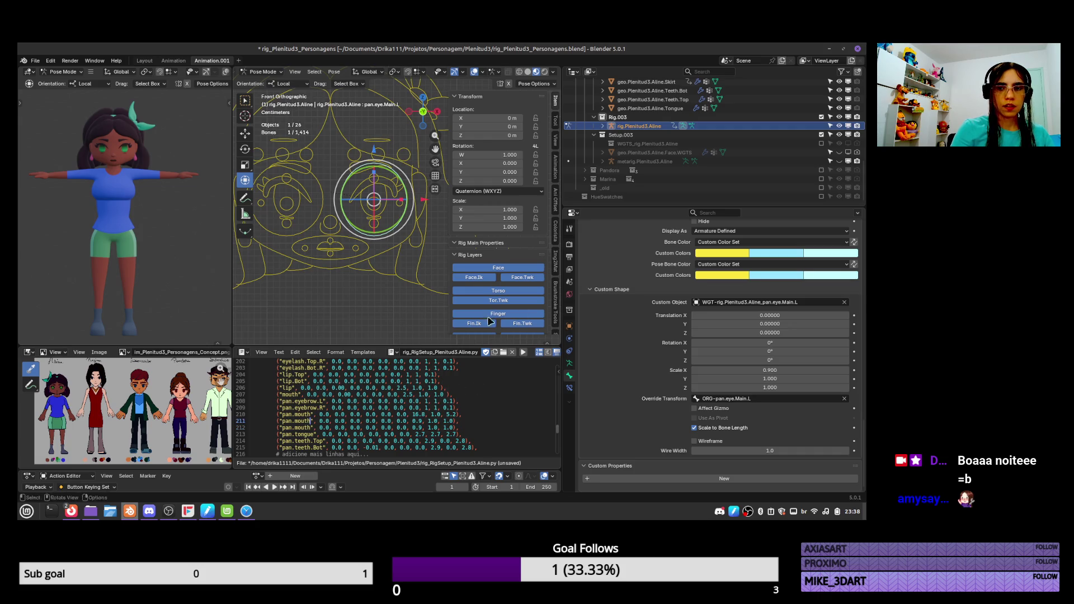
{"action": "left_click", "coordinate": [731, 399]}
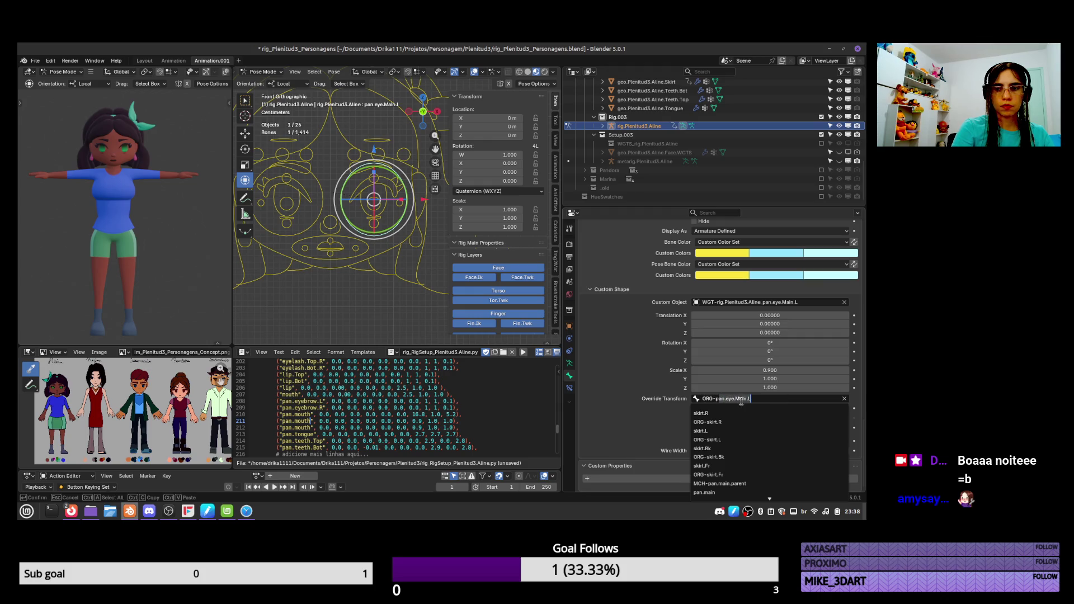
{"action": "left_click_drag", "start_coordinate": [715, 400], "coordinate": [786, 400]}
{"action": "left_click_drag", "start_coordinate": [714, 402], "coordinate": [771, 400]}
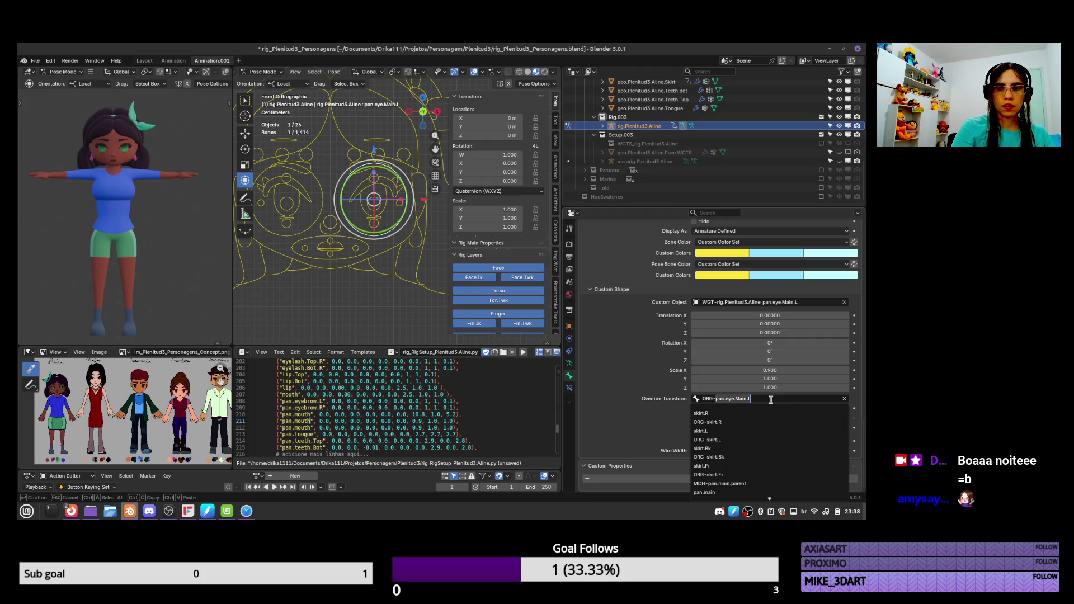
{"action": "key", "text": "Return"}
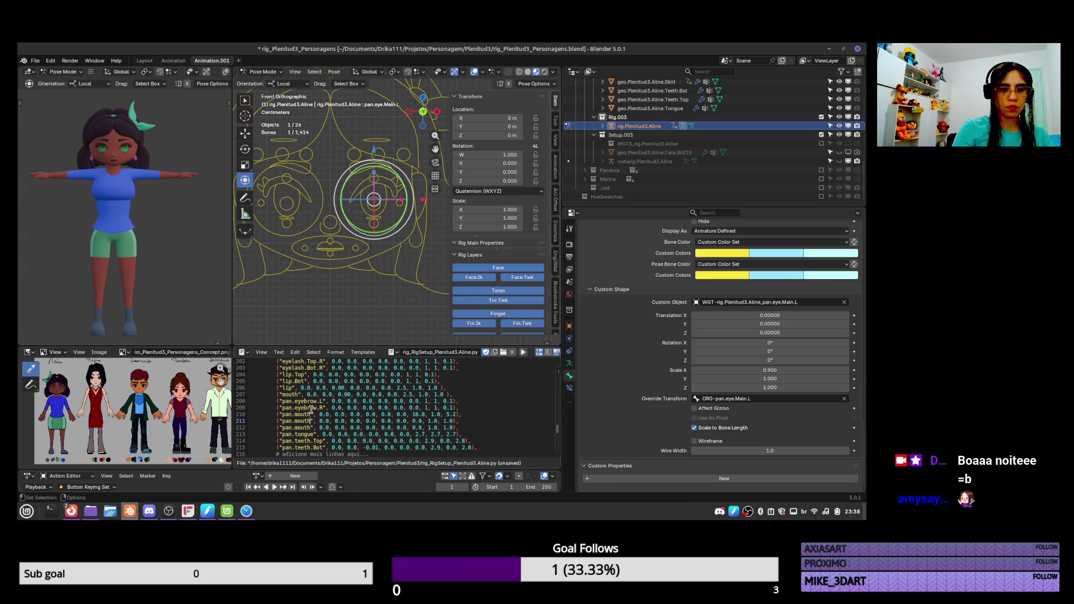
{"action": "double_click", "coordinate": [307, 421]}
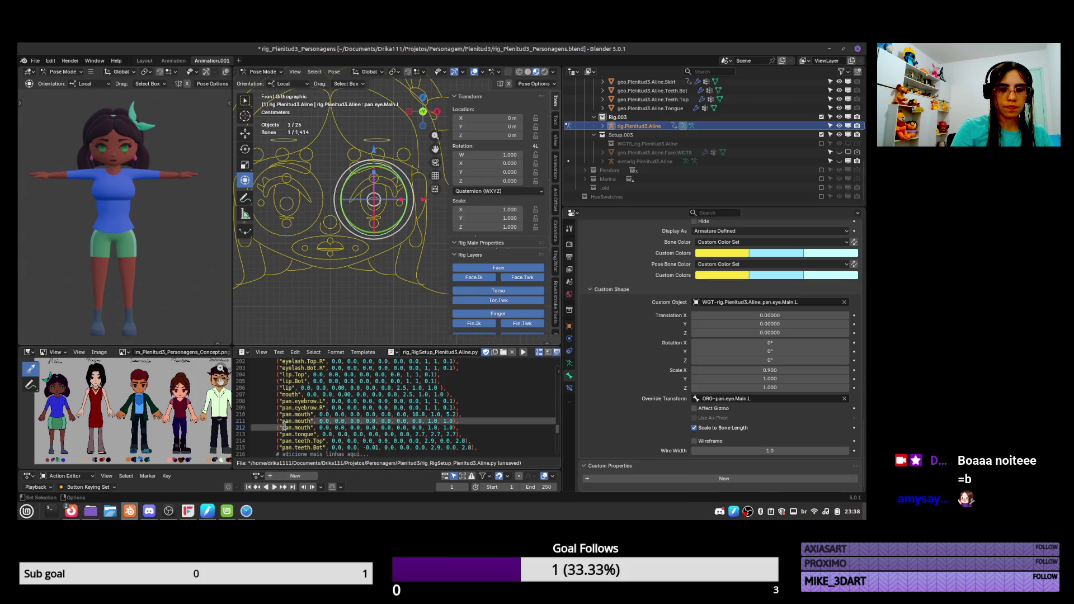
{"action": "key", "text": "ctrl+v"}
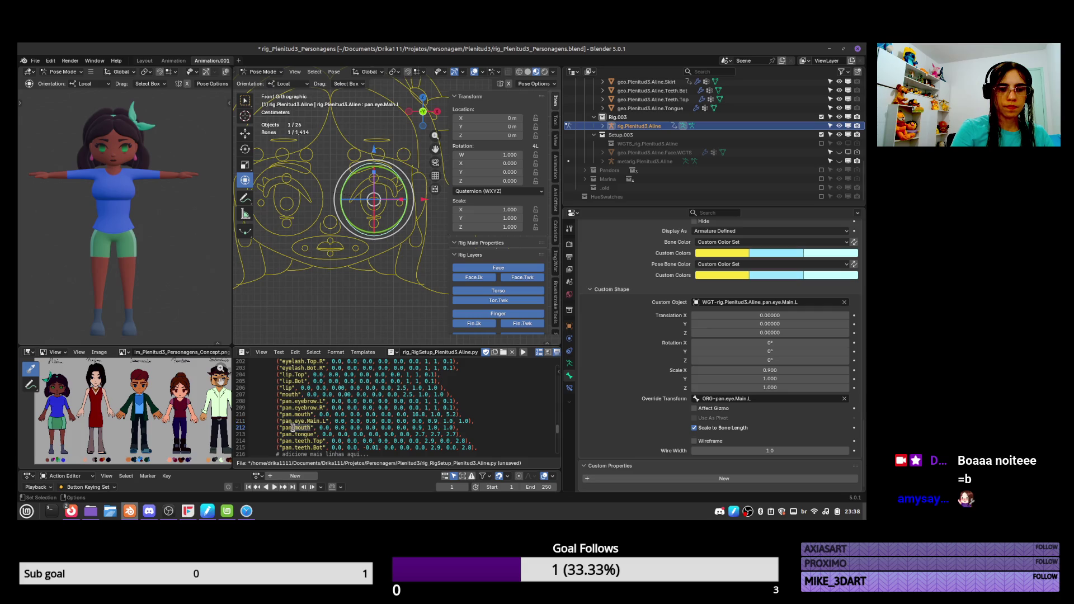
Name line 212 pan.eye.Main.R and rerun the setup script
{"action": "key", "text": "ctrl+v"}
{"action": "key", "text": "BackSpace"}
{"action": "type", "text": "R"}
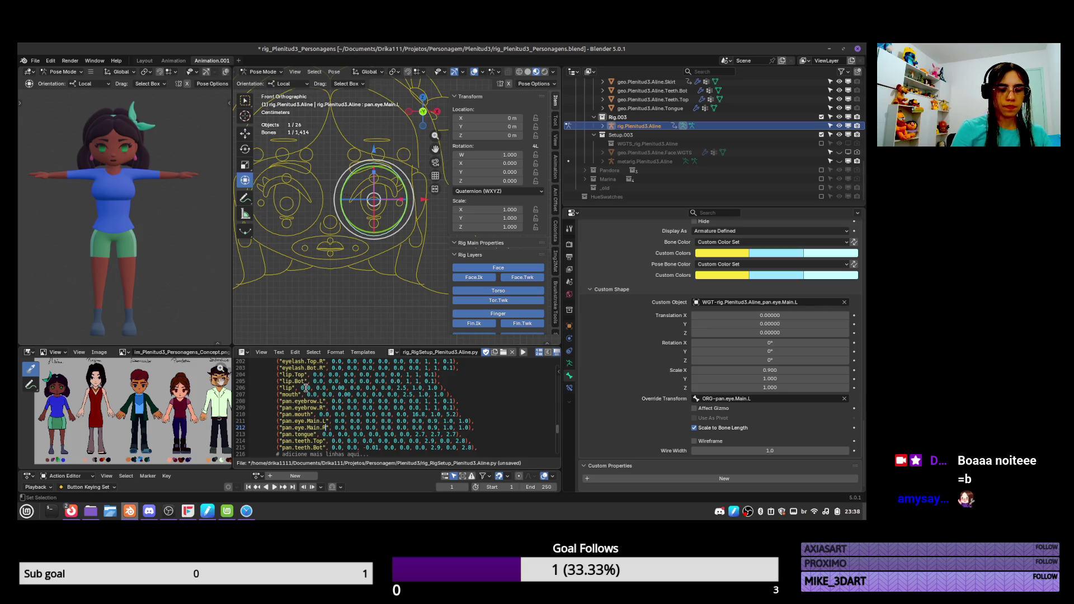
{"action": "left_click", "coordinate": [473, 380]}
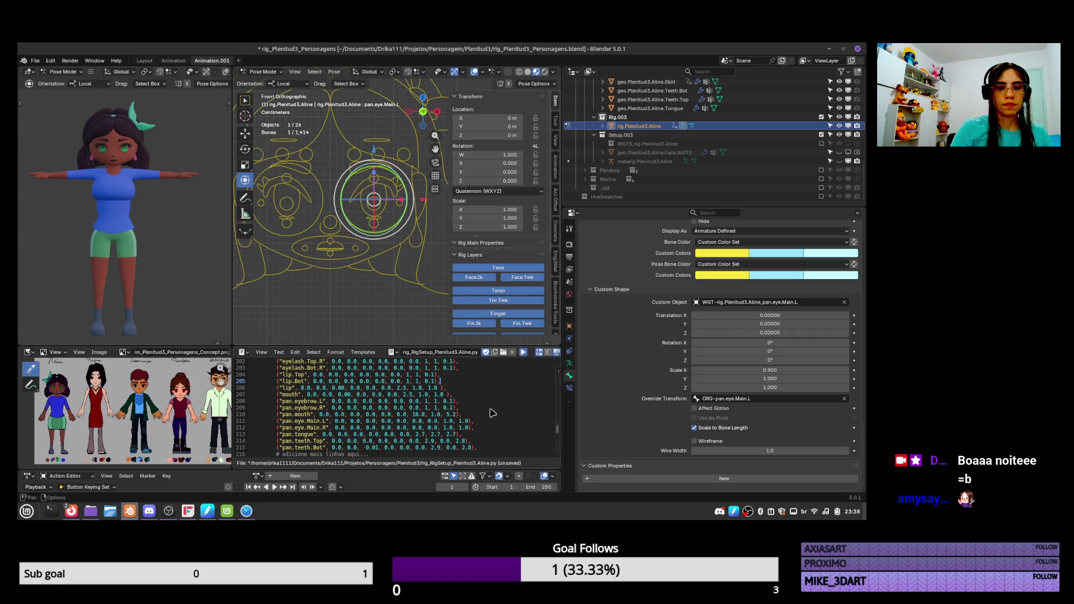
{"action": "key", "text": "alt+p"}
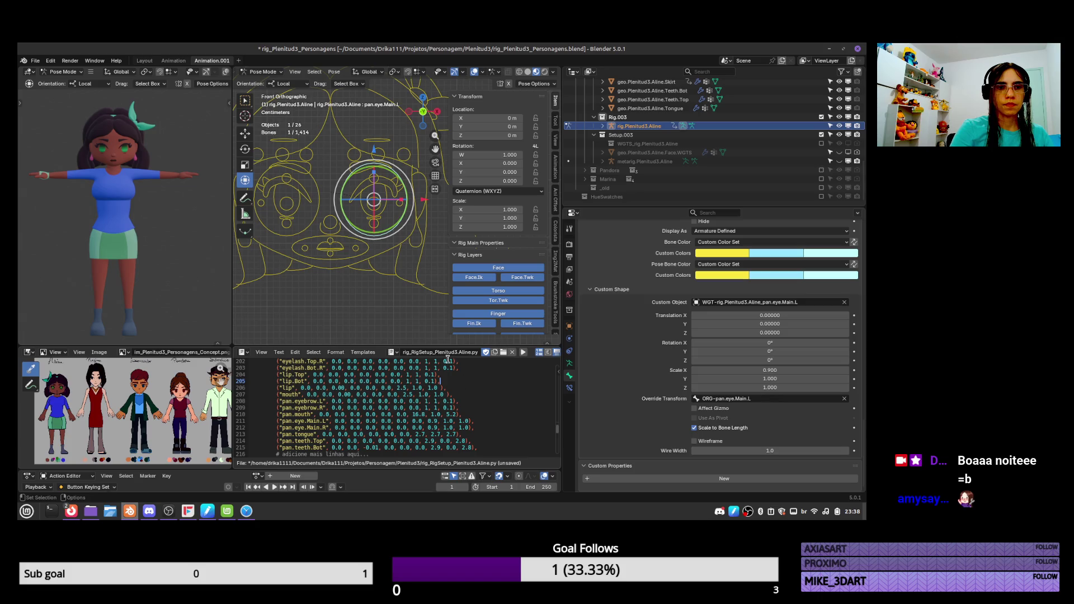
Inspect the pan.main and pan.emotion controls, then save the file
{"action": "left_click", "coordinate": [396, 275]}
{"action": "scroll", "coordinate": [364, 301], "scroll_direction": "down", "scroll_amount": 4}
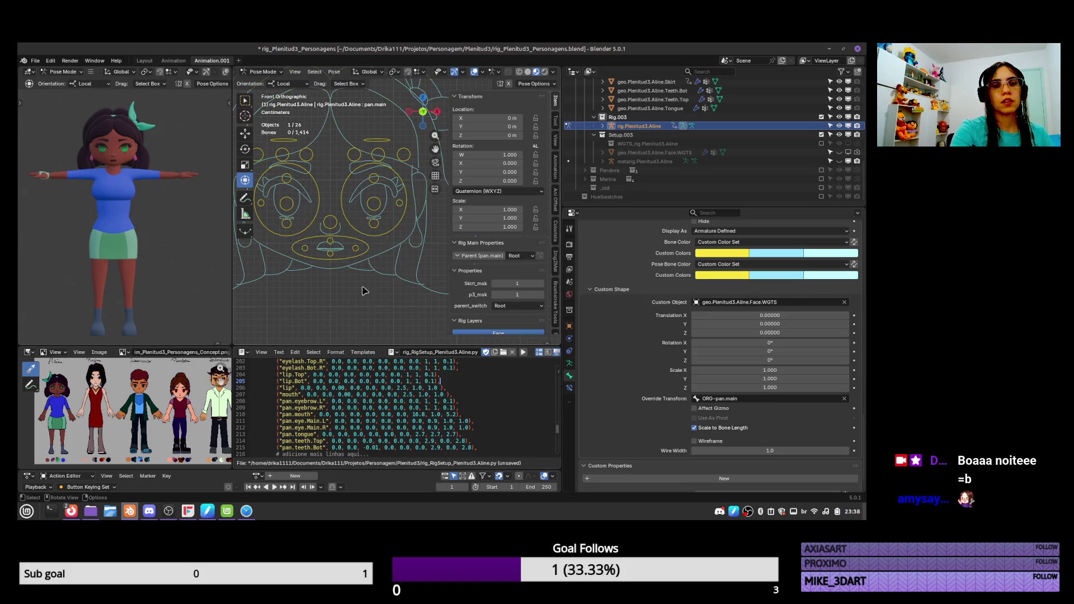
{"action": "left_click", "coordinate": [400, 315]}
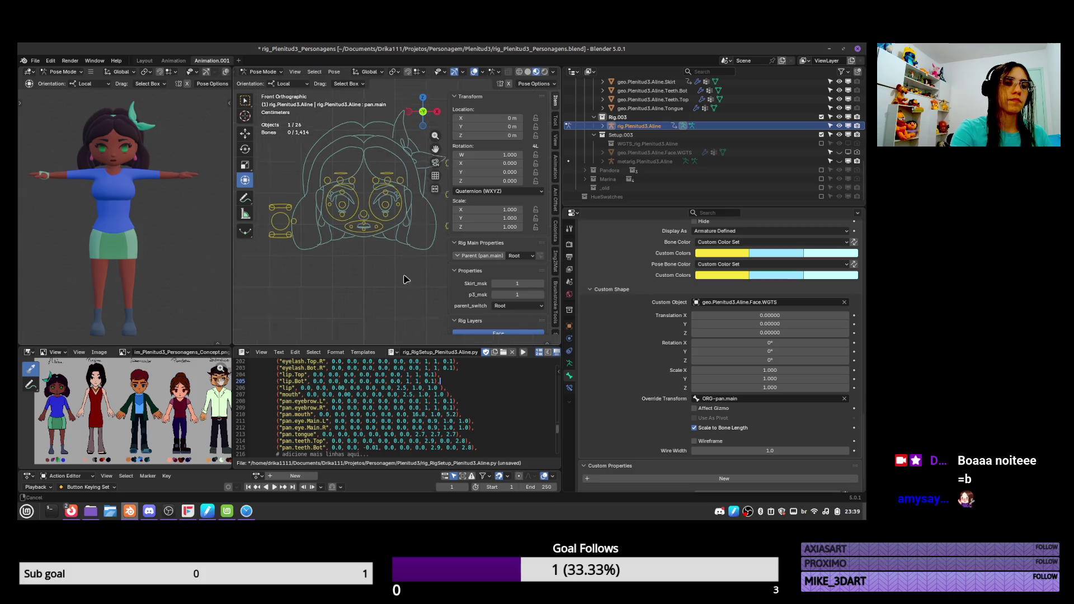
{"action": "scroll", "coordinate": [406, 253], "scroll_direction": "down", "scroll_amount": 3}
{"action": "left_click", "coordinate": [428, 217]}
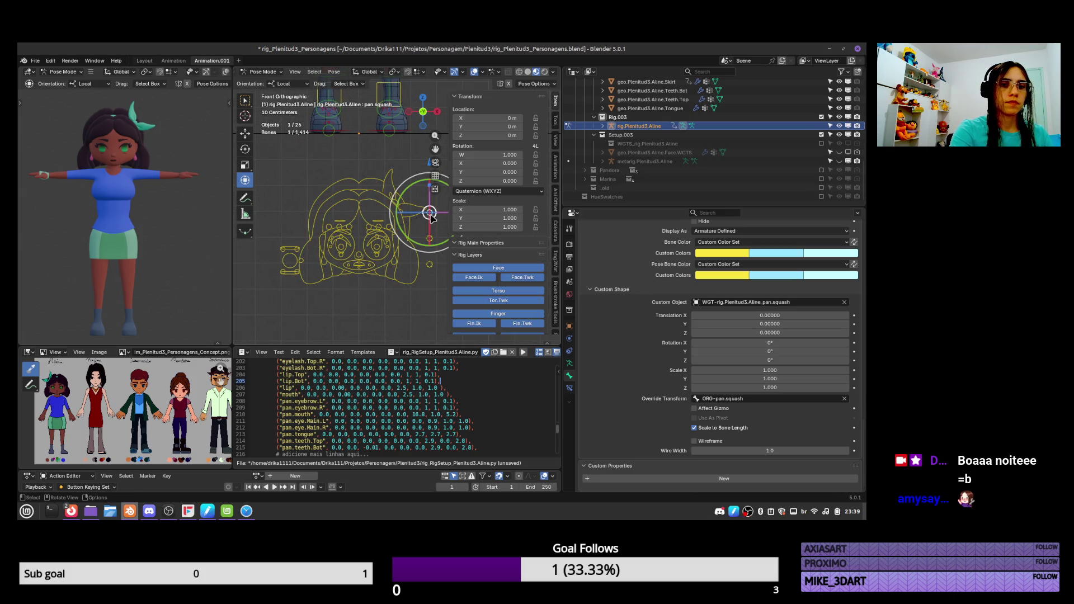
{"action": "key", "text": "ctrl+s"}
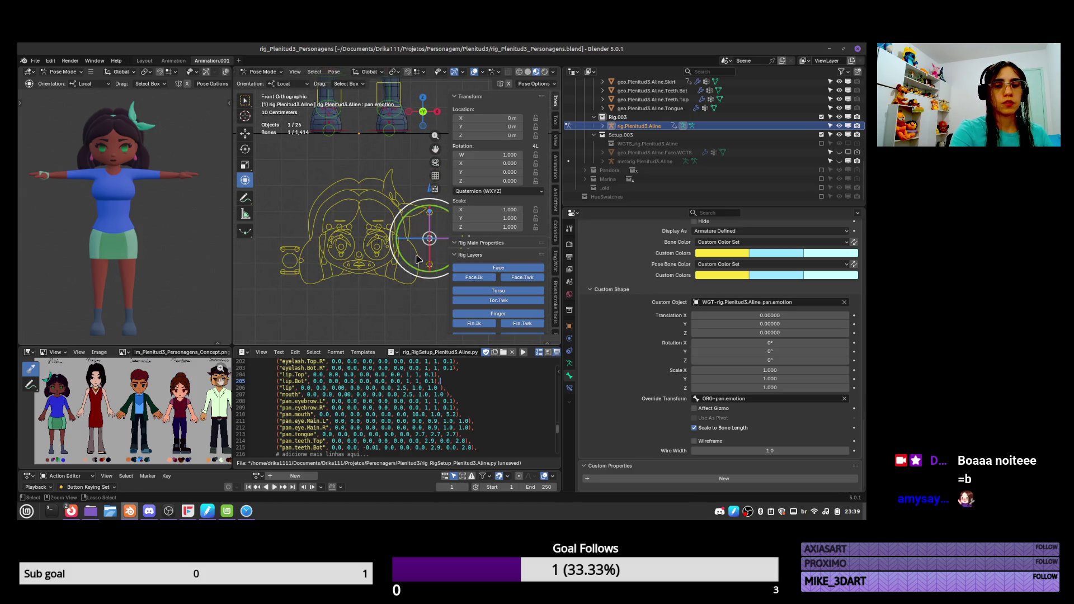
Recheck pan.main and pan.emotion, deselect all, save again and pan to show the body
{"action": "middle_click_drag", "start_coordinate": [398, 242], "coordinate": [385, 286], "text": "shift"}
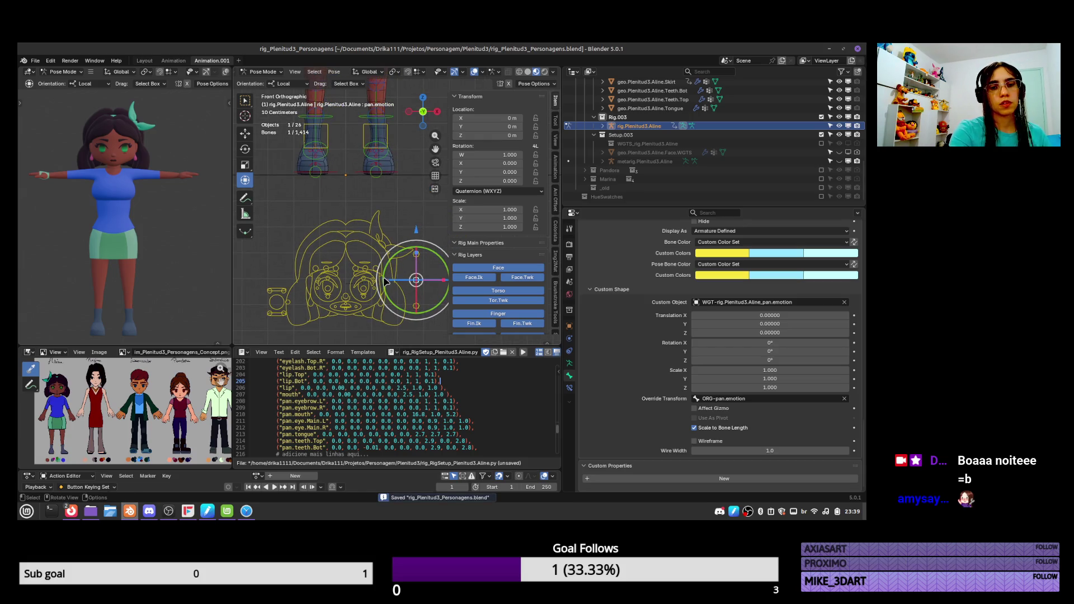
{"action": "scroll", "coordinate": [385, 280], "scroll_direction": "up", "scroll_amount": 5}
{"action": "left_click", "coordinate": [378, 290]}
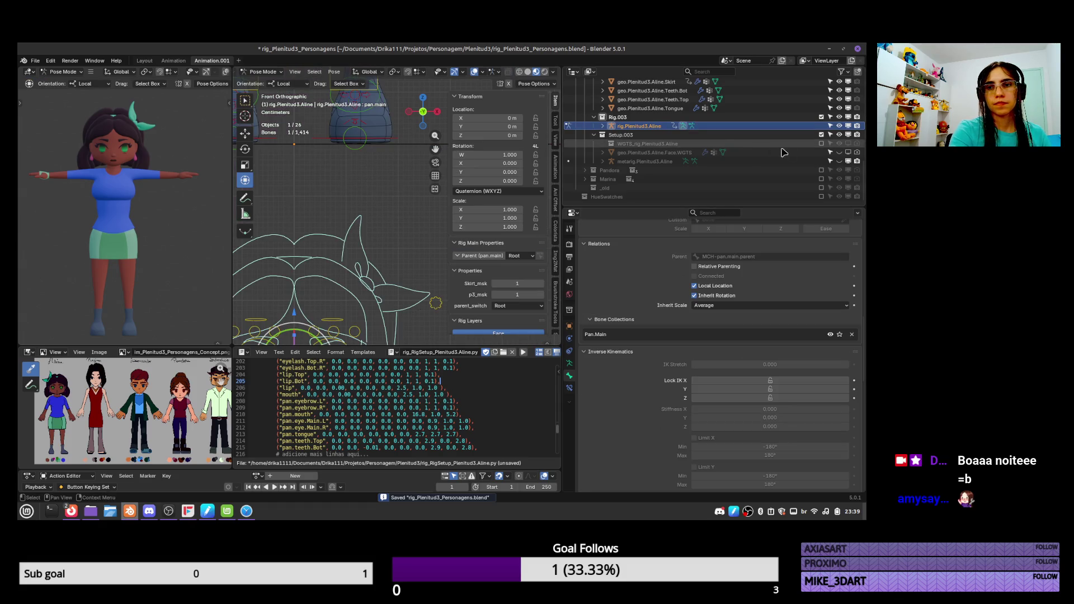
{"action": "scroll", "coordinate": [425, 313], "scroll_direction": "down", "scroll_amount": 4}
{"action": "left_click", "coordinate": [431, 324]}
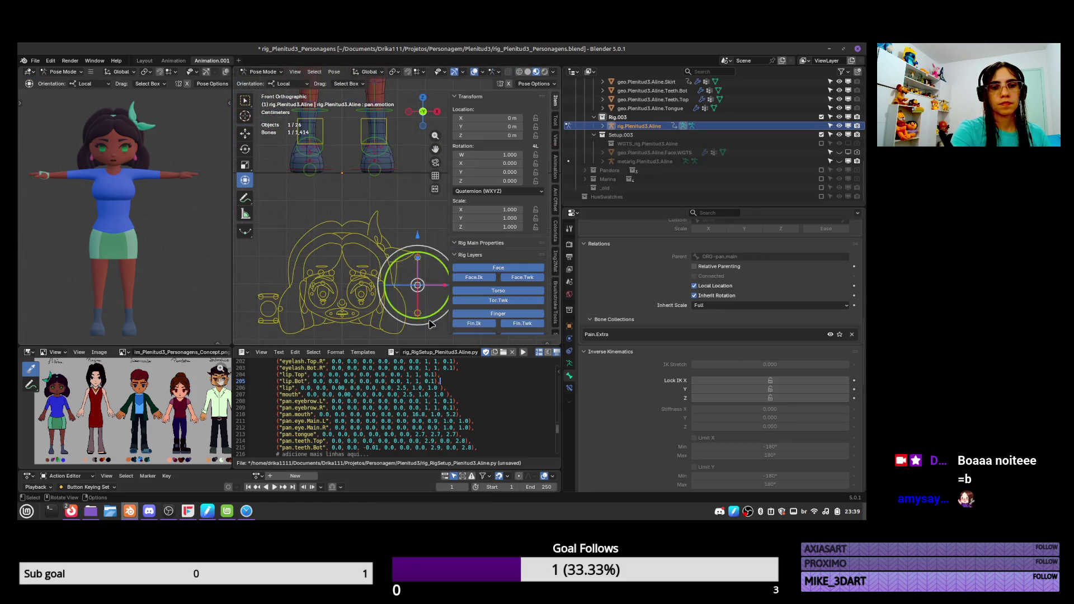
{"action": "left_click", "coordinate": [408, 220]}
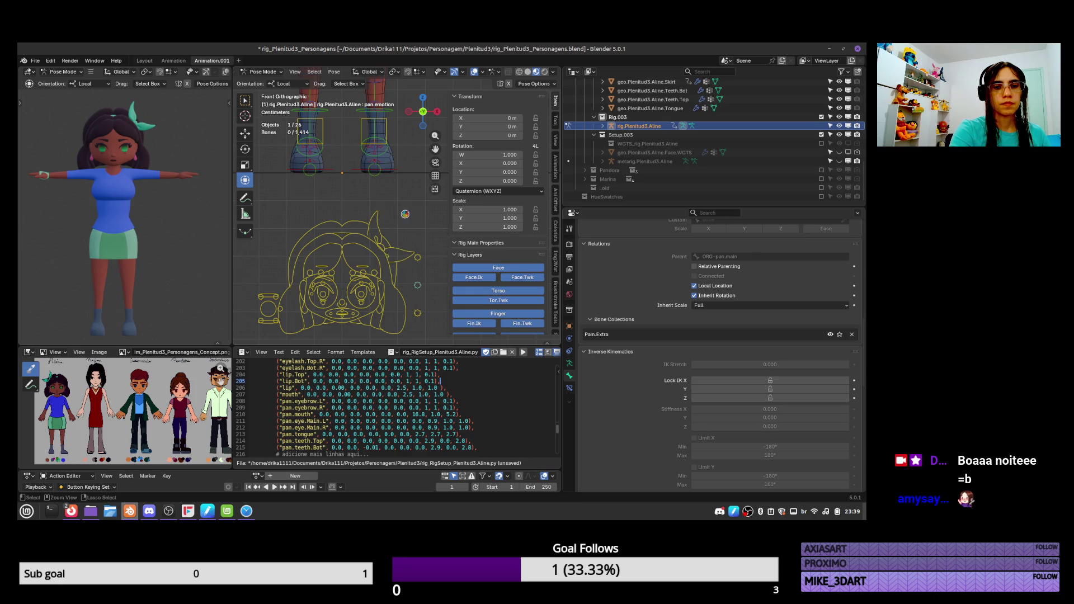
{"action": "key", "text": "ctrl+s"}
{"action": "scroll", "coordinate": [409, 221], "scroll_direction": "down", "scroll_amount": 3}
{"action": "middle_click_drag", "start_coordinate": [400, 247], "coordinate": [392, 302], "text": "shift"}
{"action": "scroll", "coordinate": [392, 302], "scroll_direction": "up", "scroll_amount": 4, "text": "shift"}
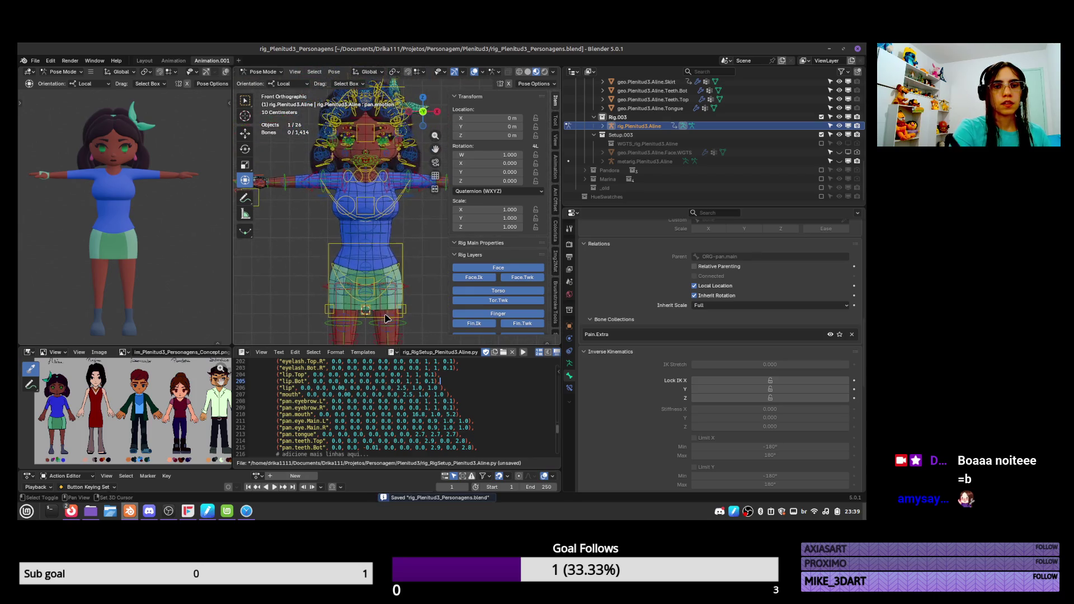
Return to object mode, select all character meshes from Base down to Tongue, and show their modifiers
{"action": "key", "text": "ctrl+Tab"}
{"action": "left_click", "coordinate": [393, 232]}
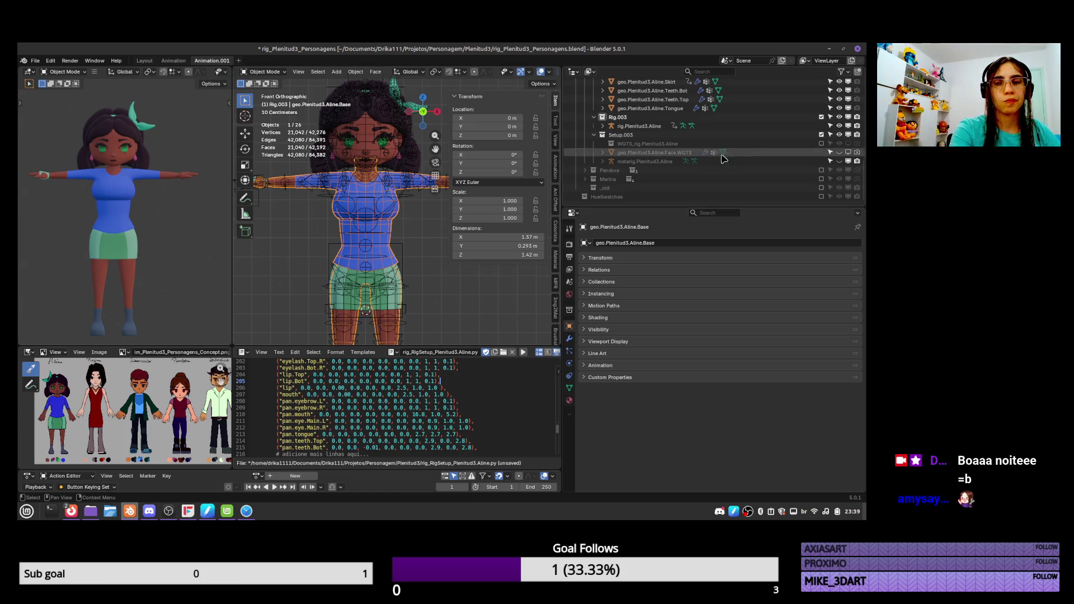
{"action": "key", "text": "KP_Decimal"}
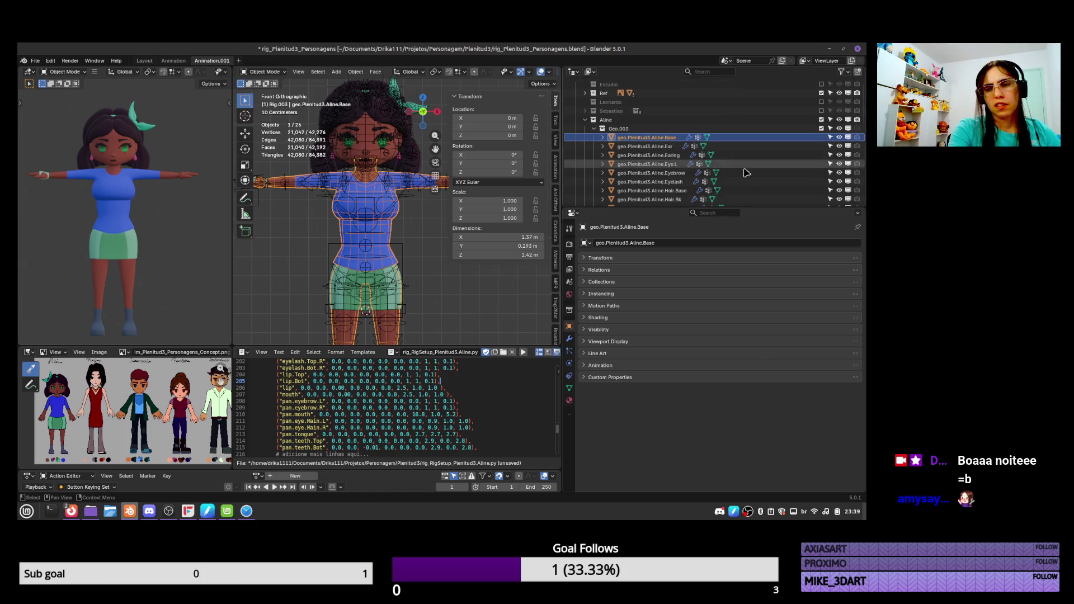
{"action": "scroll", "coordinate": [744, 159], "scroll_direction": "down", "scroll_amount": 5}
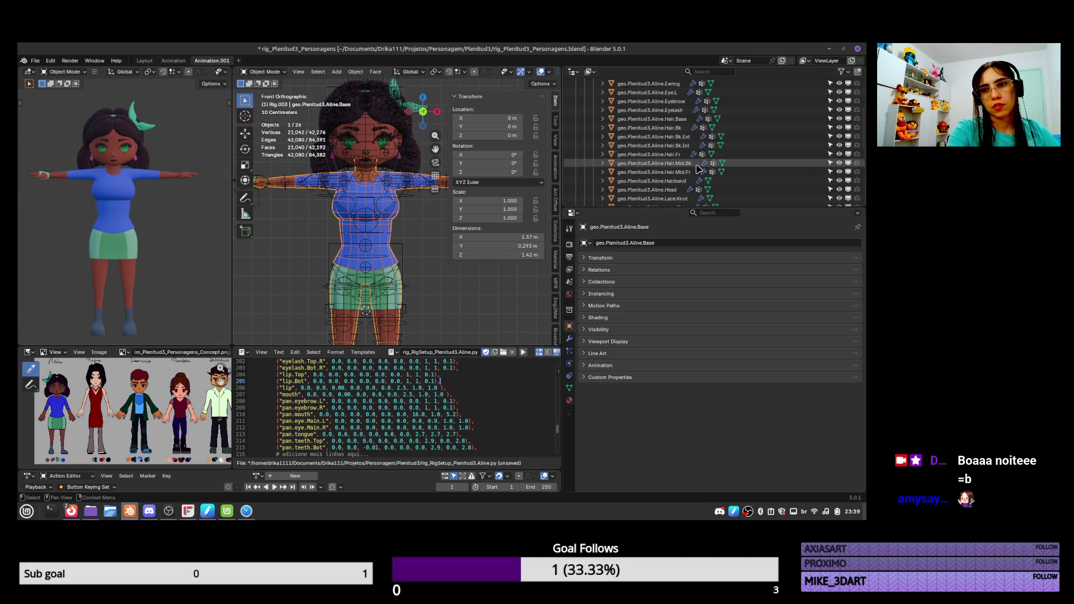
{"action": "scroll", "coordinate": [696, 137], "scroll_direction": "down", "scroll_amount": 7}
{"action": "scroll", "coordinate": [694, 131], "scroll_direction": "down", "scroll_amount": 1}
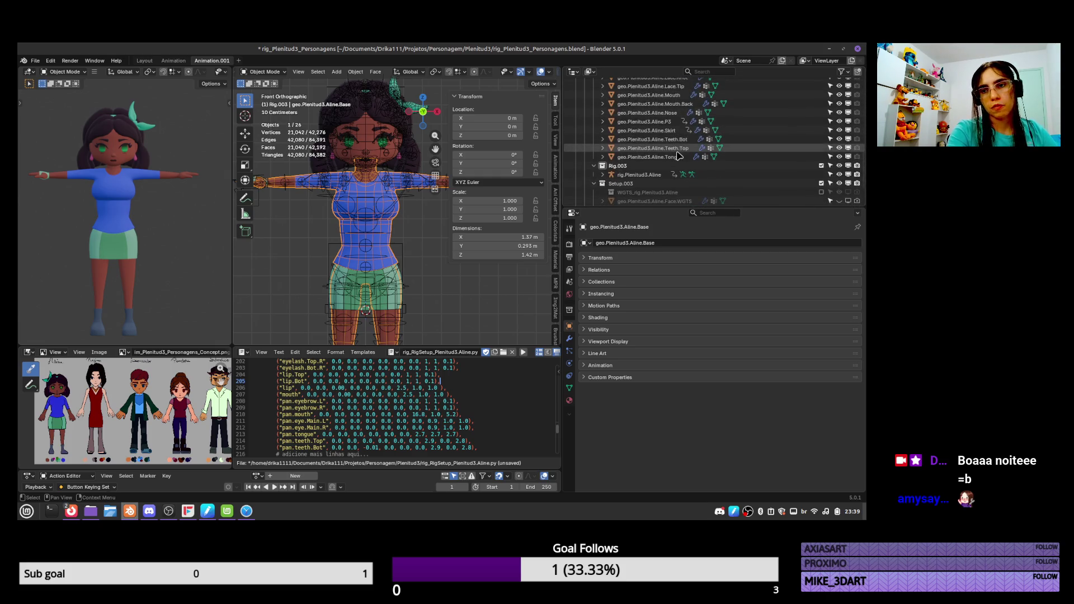
{"action": "left_click", "coordinate": [663, 157], "text": "shift"}
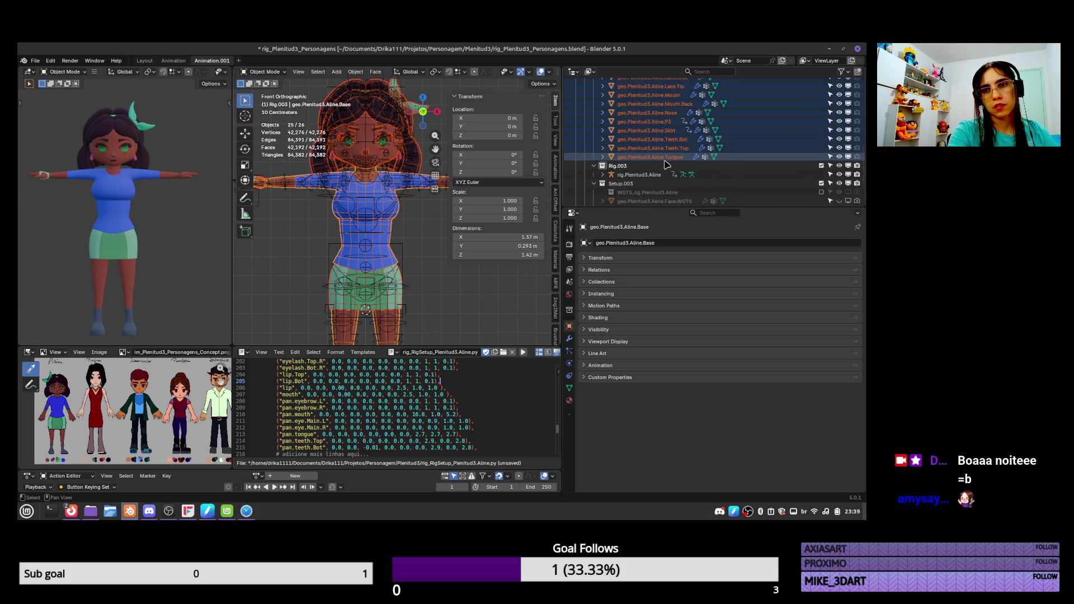
{"action": "left_click", "coordinate": [569, 339]}
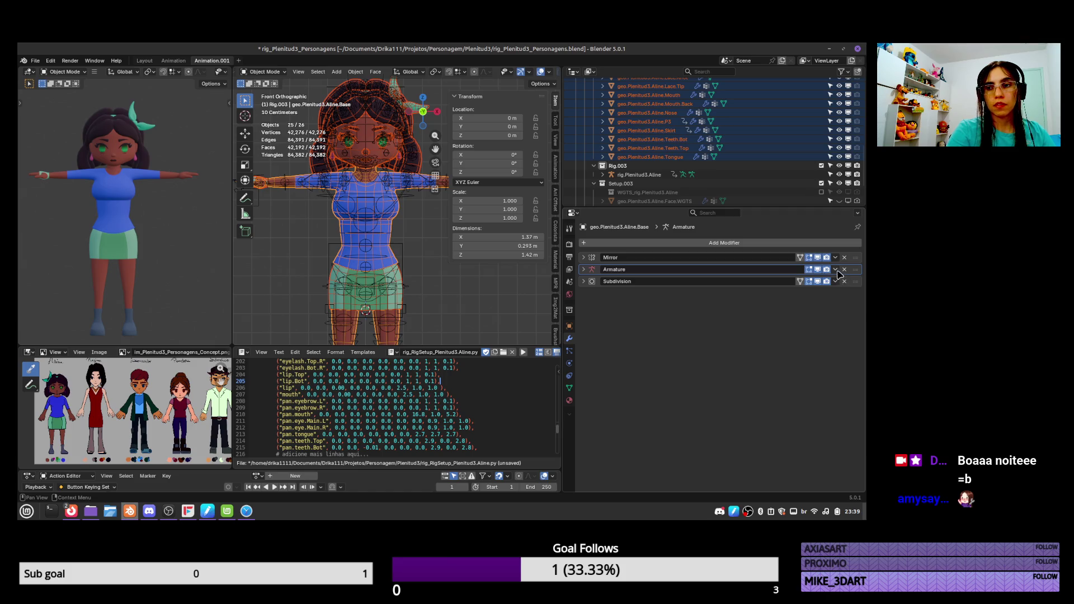
Apply an Armature modifier context-menu action on the body, skirt and all meshes, then select the rig
{"action": "right_click", "coordinate": [819, 271]}
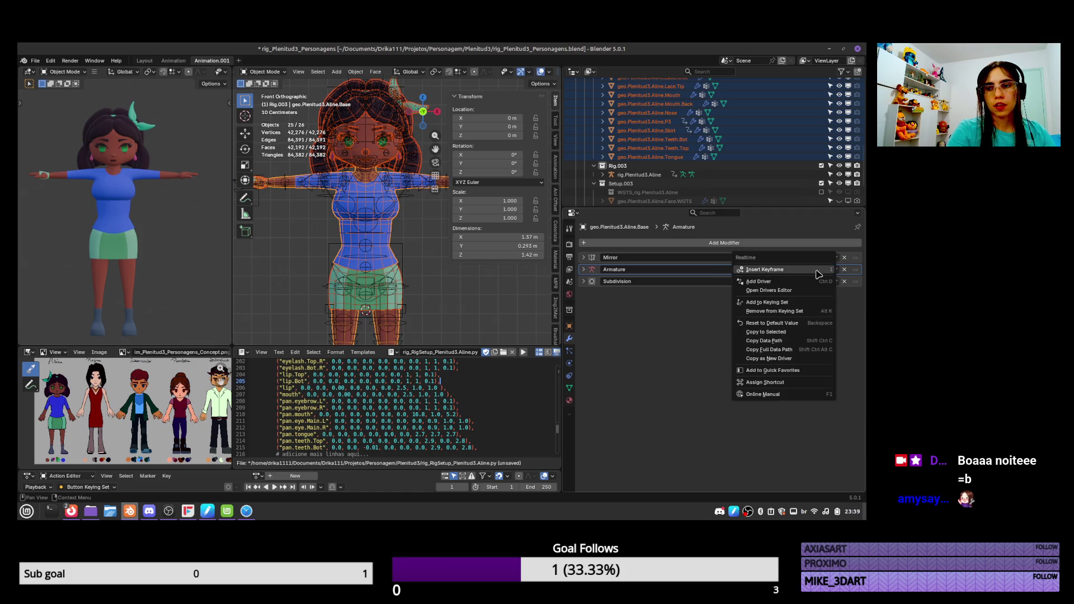
{"action": "left_click", "coordinate": [799, 335]}
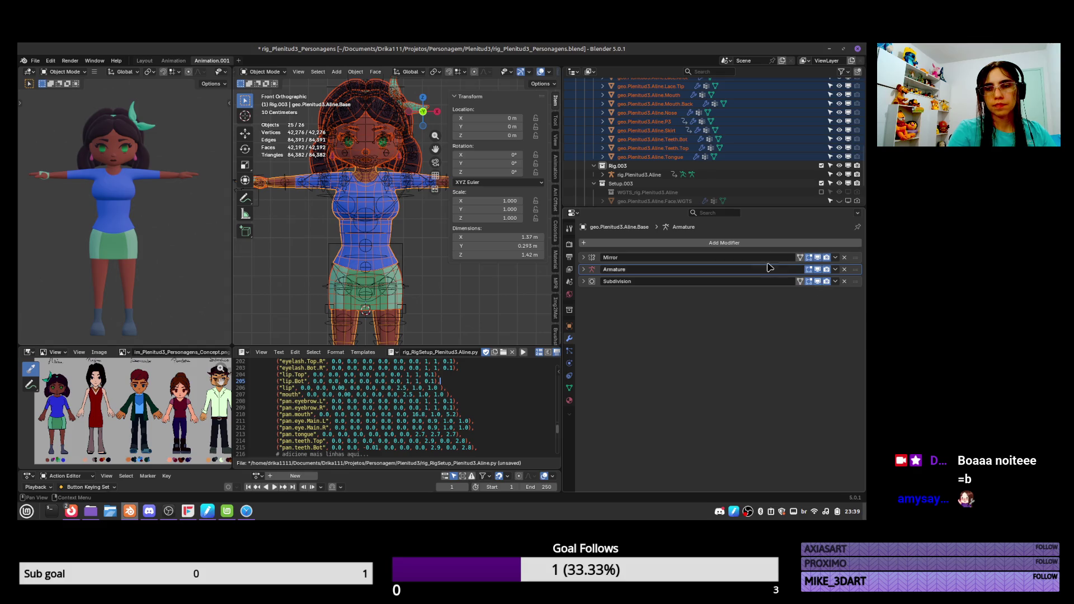
{"action": "left_click", "coordinate": [666, 131]}
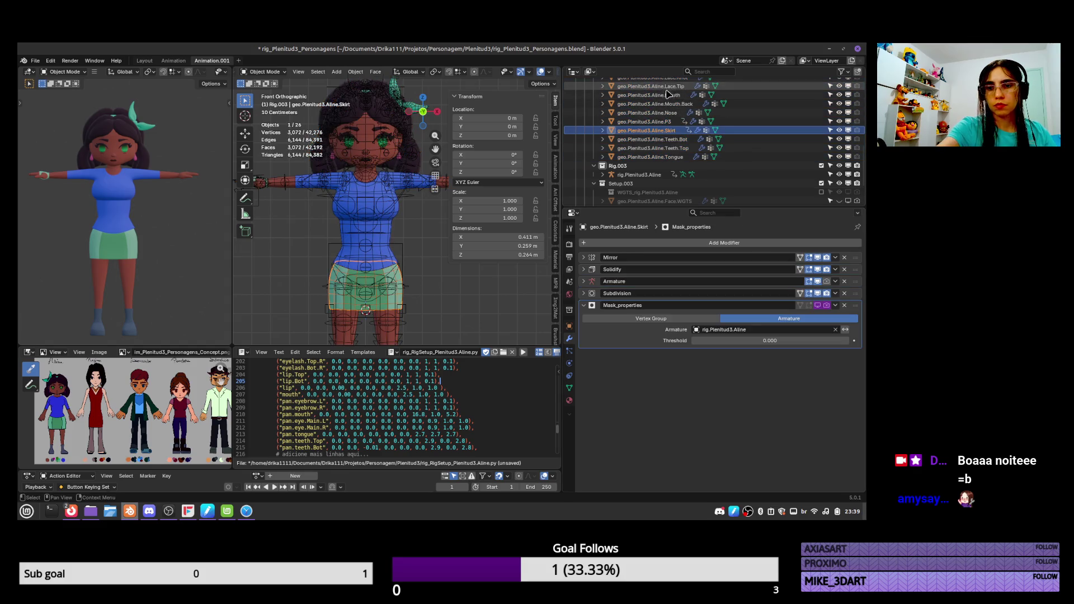
{"action": "key", "text": "a"}
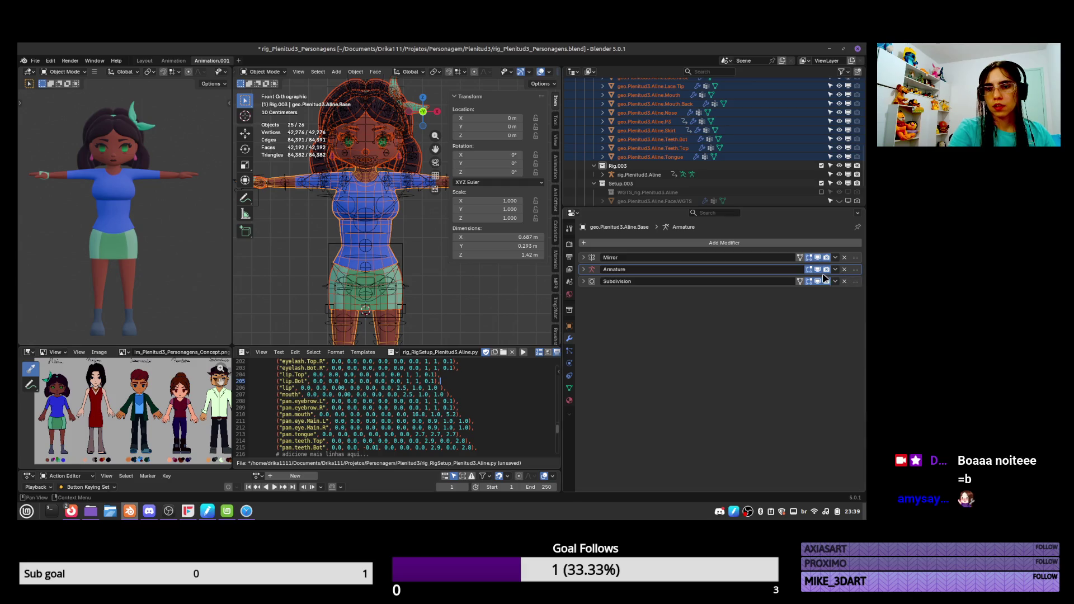
{"action": "right_click", "coordinate": [825, 273]}
{"action": "left_click", "coordinate": [791, 337]}
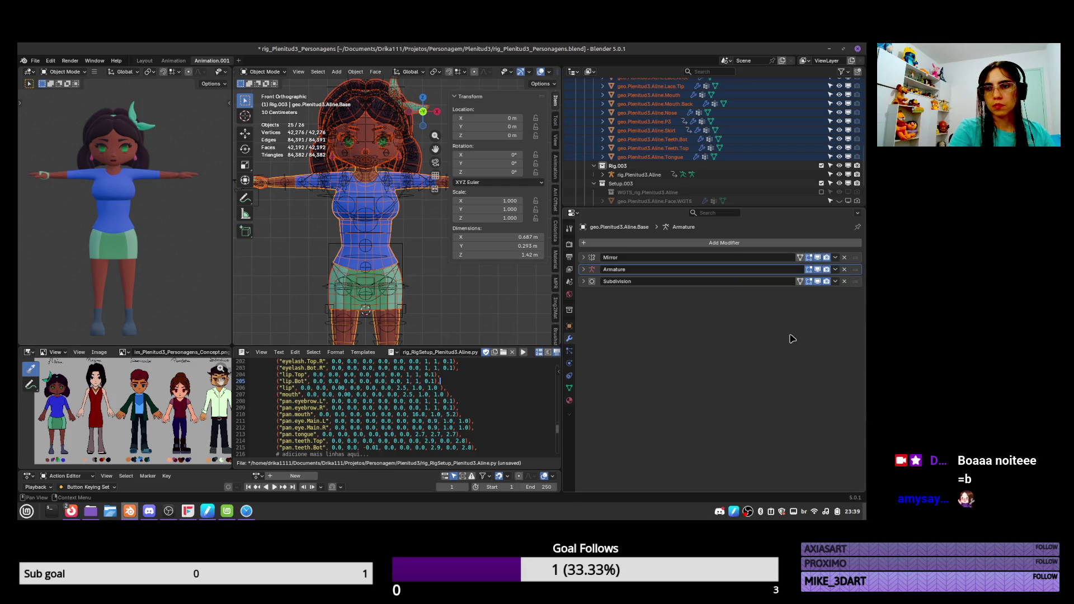
{"action": "left_click", "coordinate": [408, 255]}
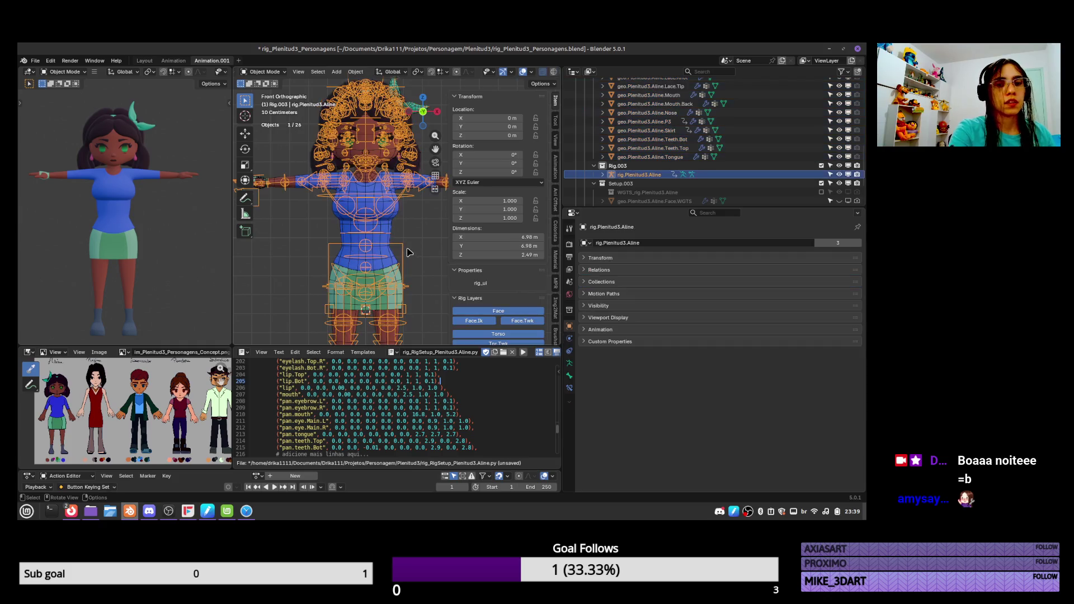
Test-move the torso control in pose mode, cancel it, and select the Aline meshes in object mode
{"action": "key", "text": "ctrl+Tab"}
{"action": "left_click_drag", "start_coordinate": [409, 255], "coordinate": [408, 270]}
{"action": "key", "text": "Escape"}
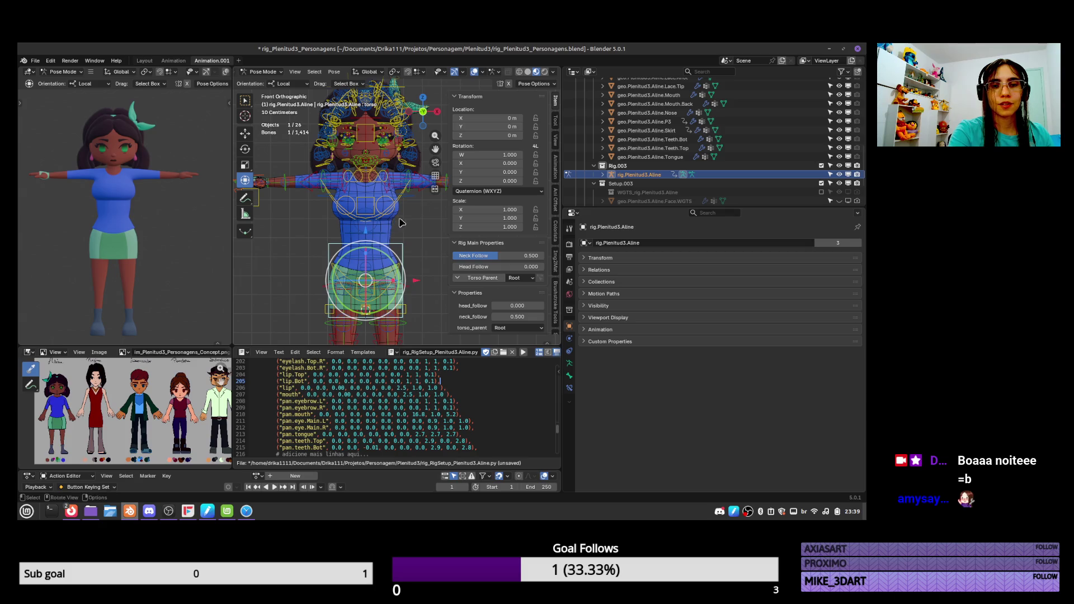
{"action": "left_click", "coordinate": [401, 222]}
{"action": "scroll", "coordinate": [675, 126], "scroll_direction": "up", "scroll_amount": 10}
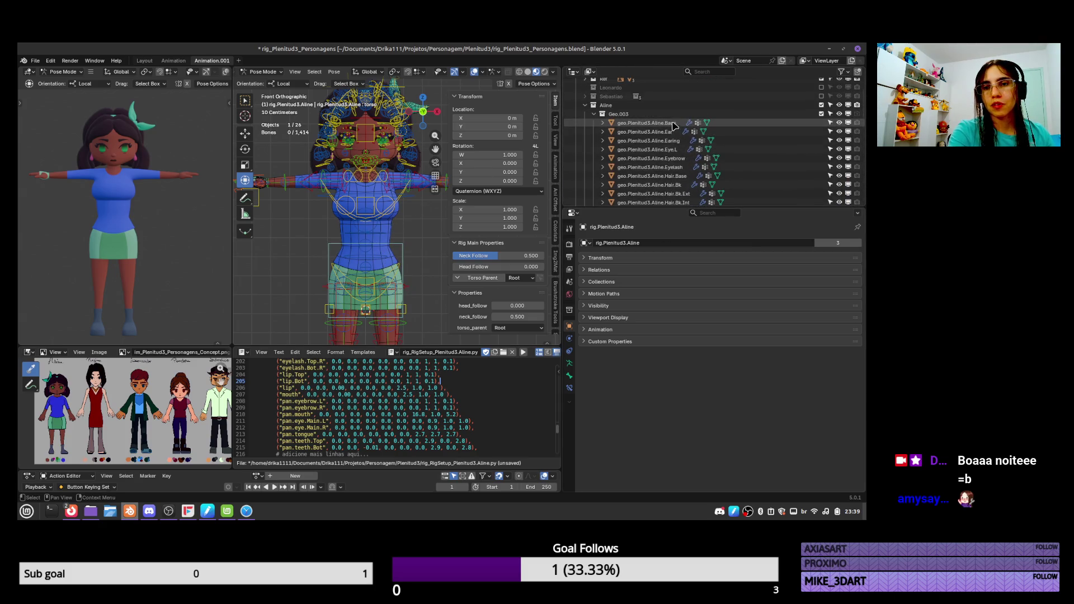
{"action": "left_click_drag", "start_coordinate": [674, 126], "coordinate": [672, 202]}
{"action": "left_click", "coordinate": [570, 363]}
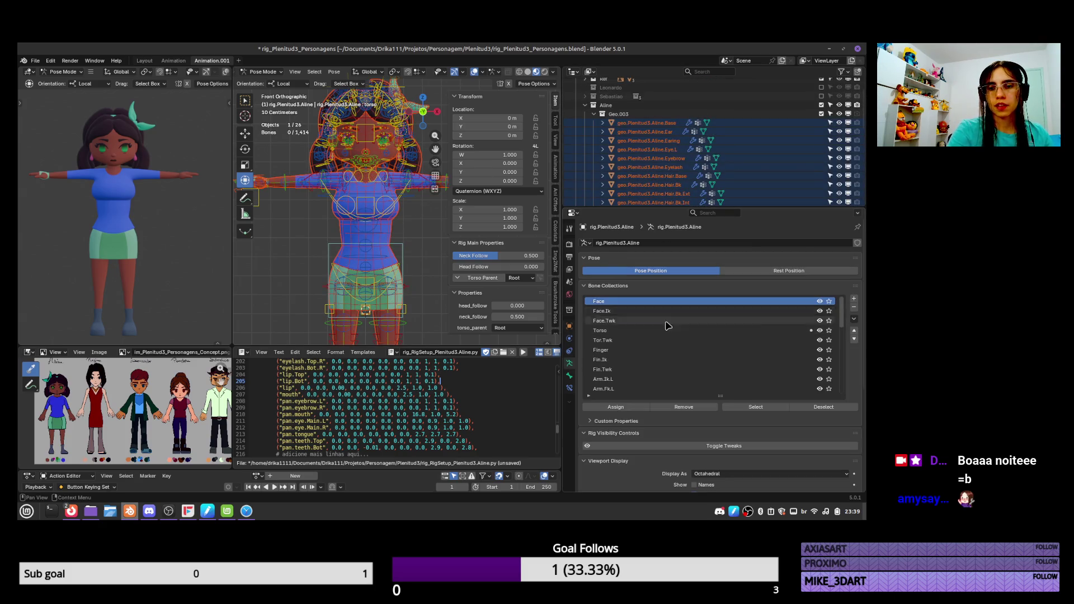
{"action": "key", "text": "ctrl+Tab"}
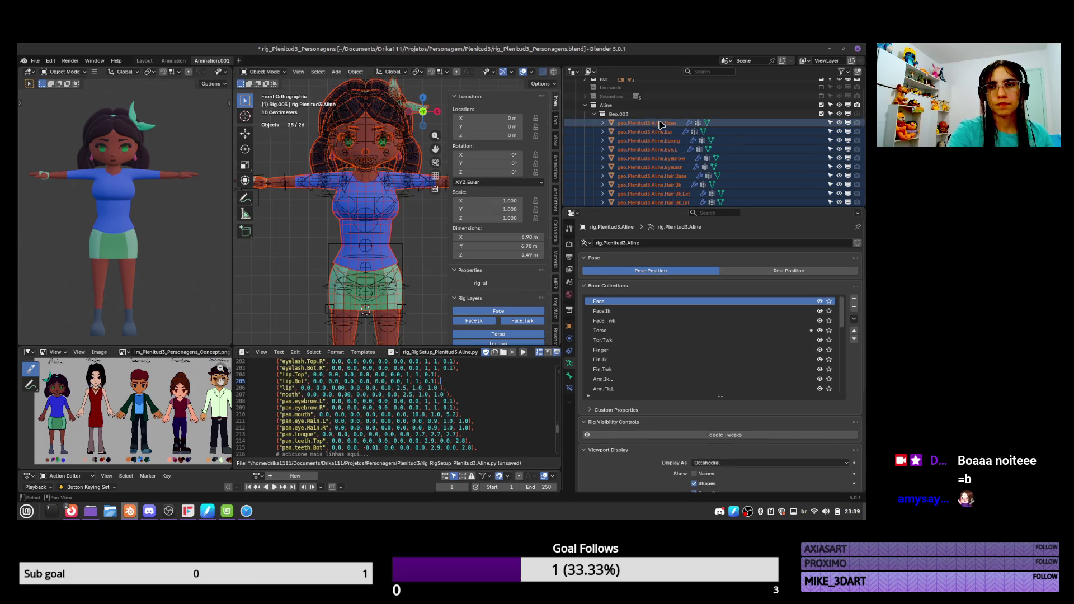
Set the body mesh's Armature modifier Object to rig.Plenitud3.Aline
{"action": "left_click", "coordinate": [662, 124]}
{"action": "scroll", "coordinate": [663, 112], "scroll_direction": "down", "scroll_amount": 5}
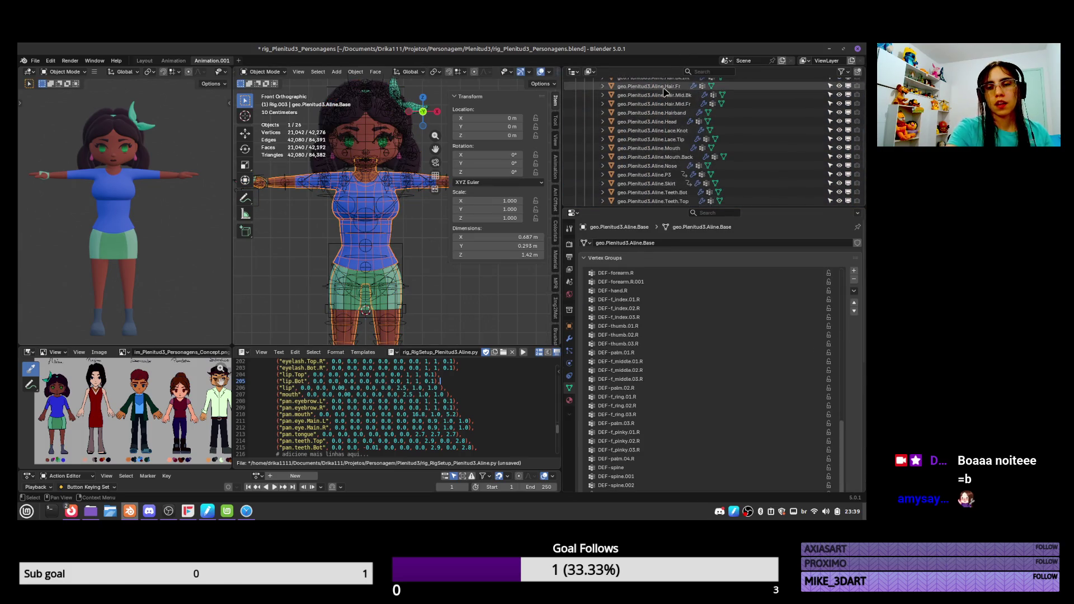
{"action": "scroll", "coordinate": [665, 92], "scroll_direction": "down", "scroll_amount": 6}
{"action": "left_click", "coordinate": [672, 113], "text": "shift"}
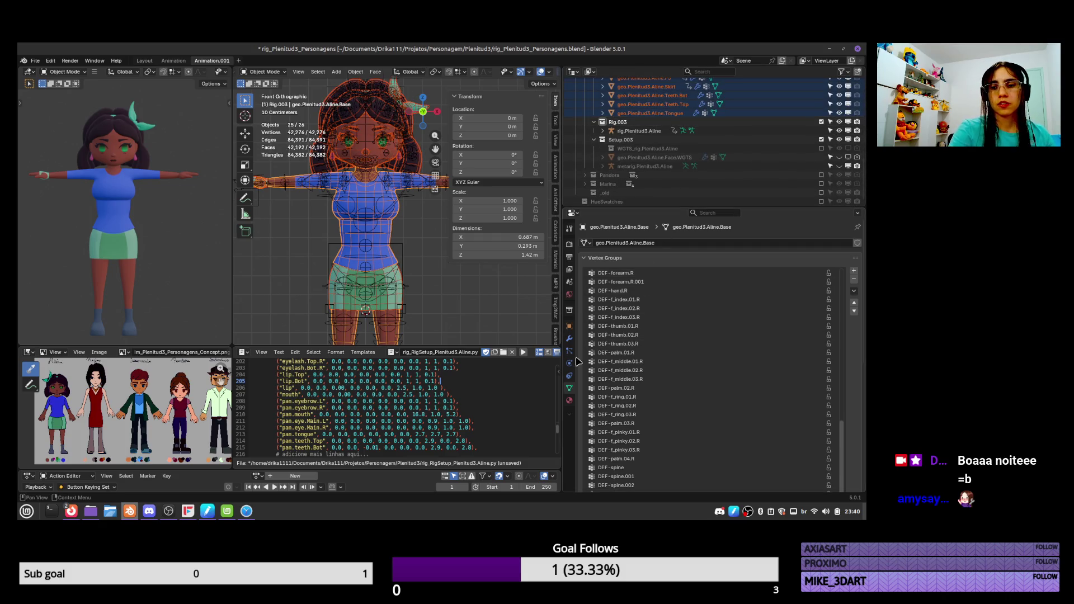
{"action": "left_click", "coordinate": [570, 340]}
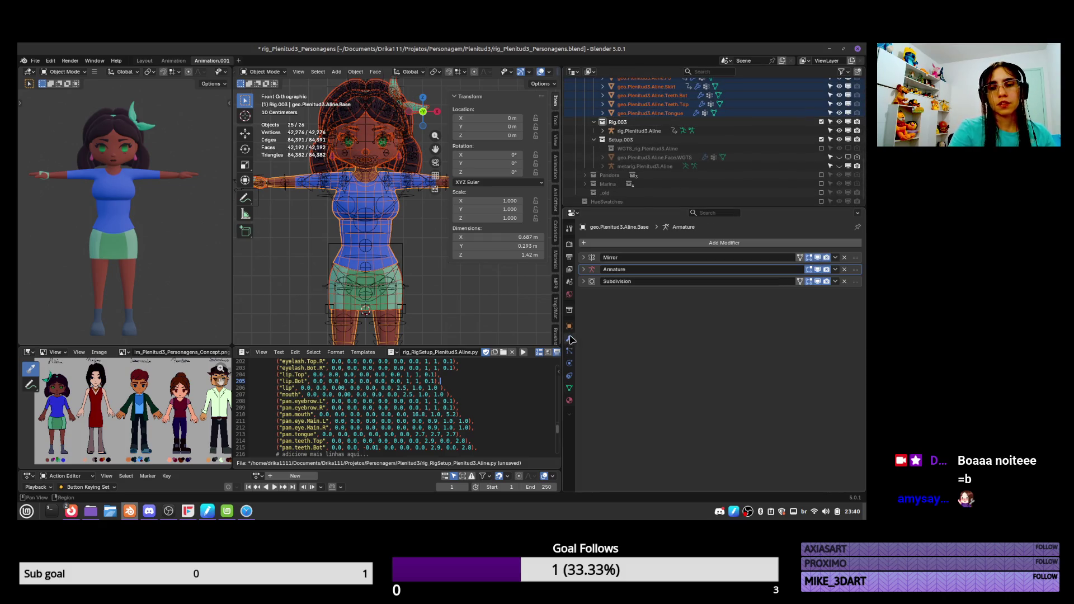
{"action": "left_click", "coordinate": [593, 270]}
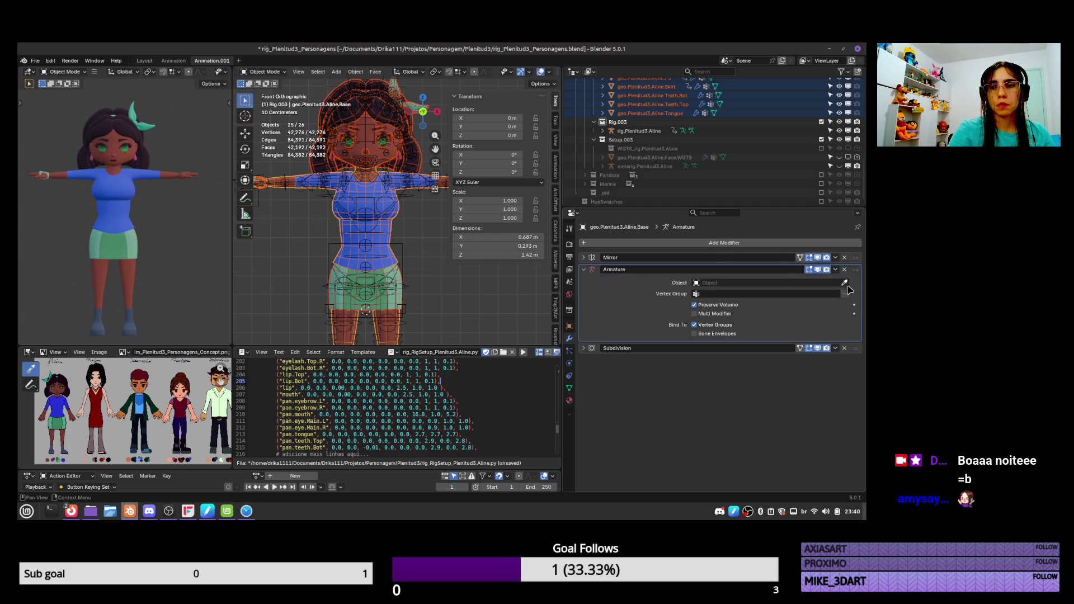
{"action": "left_click", "coordinate": [798, 284]}
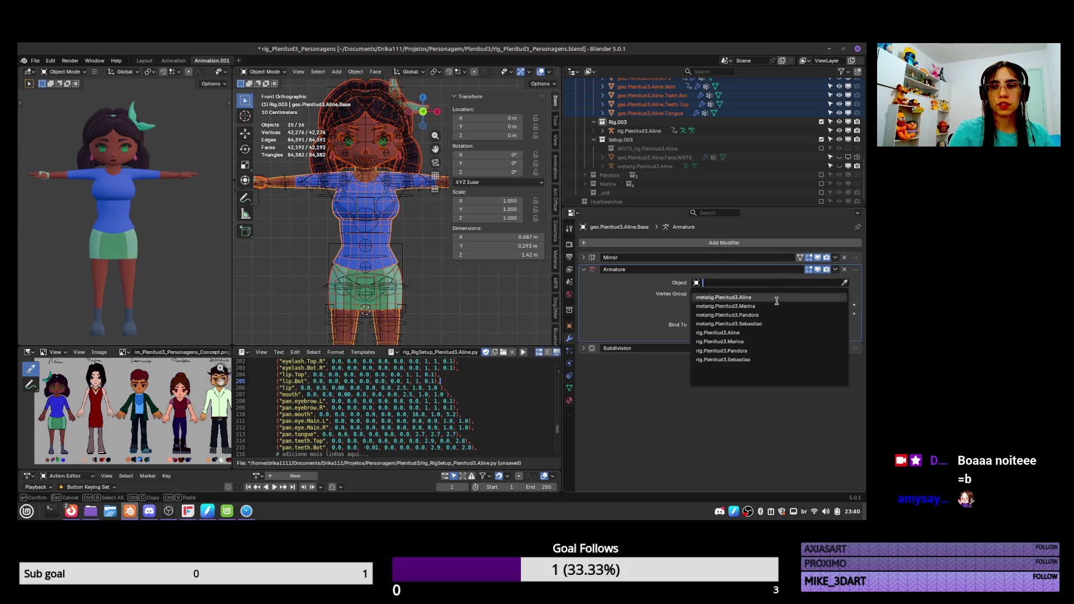
{"action": "left_click", "coordinate": [759, 331]}
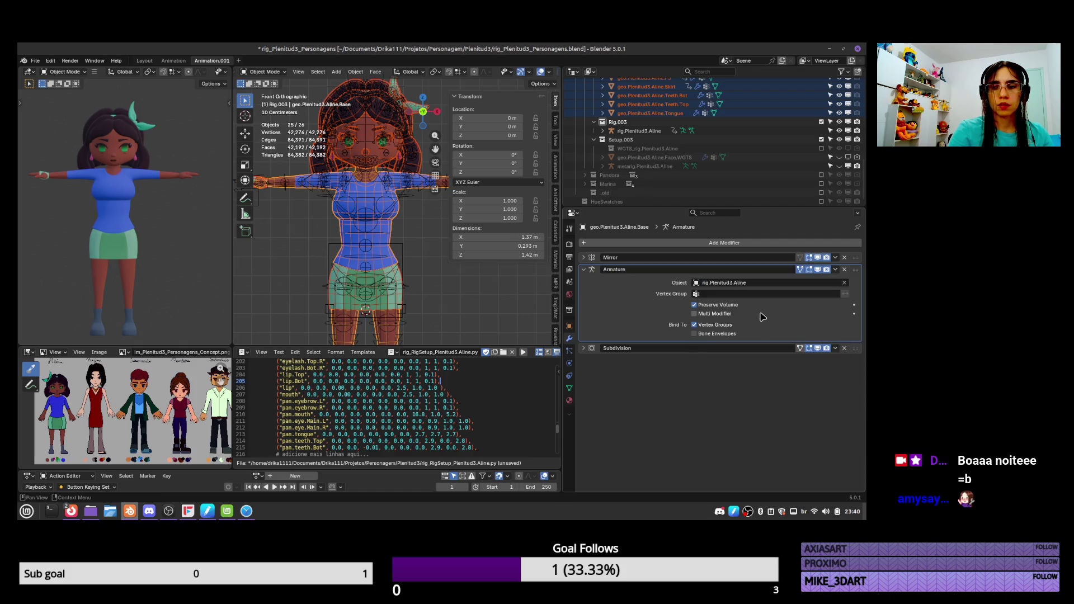
{"action": "right_click", "coordinate": [747, 285]}
{"action": "left_click", "coordinate": [738, 302]}
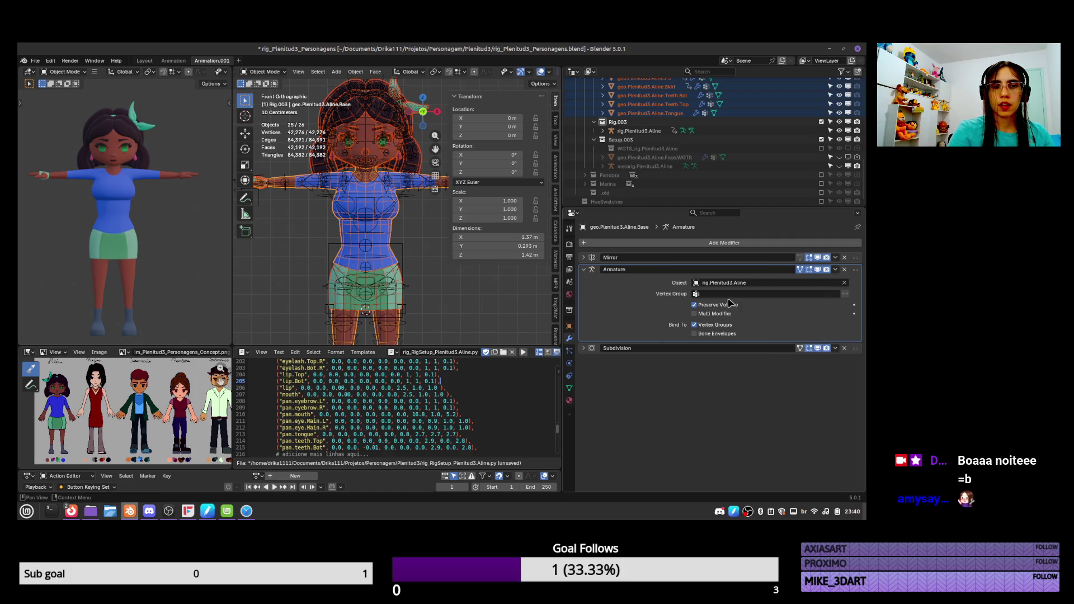
Put the rig in pose mode and select its torso control
{"action": "left_click", "coordinate": [406, 257]}
{"action": "key", "text": "ctrl+Tab"}
{"action": "left_click", "coordinate": [405, 258]}
Test-rotate the torso and lift the left foot control, cancel both, then return to object mode
{"action": "key", "text": "g"}
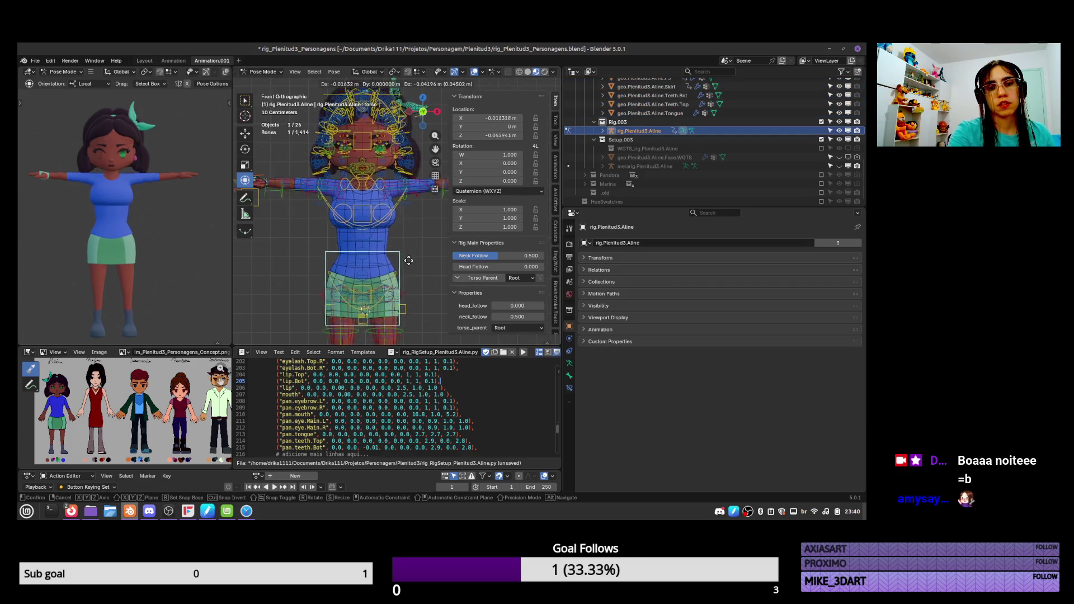
{"action": "key", "text": "r"}
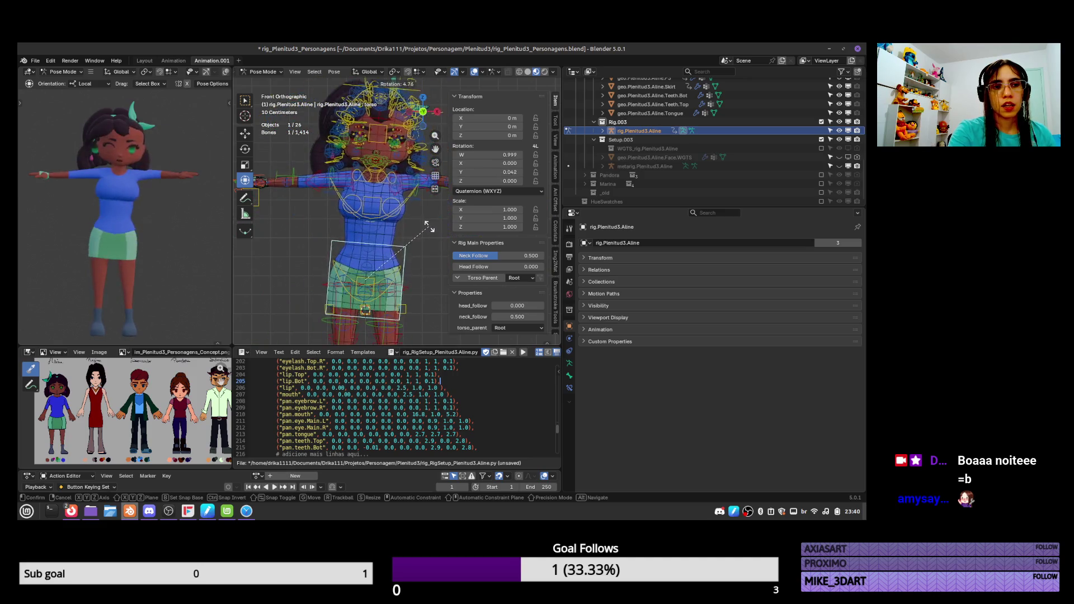
{"action": "key", "text": "Escape"}
{"action": "scroll", "coordinate": [415, 304], "scroll_direction": "down", "scroll_amount": 3, "text": "shift"}
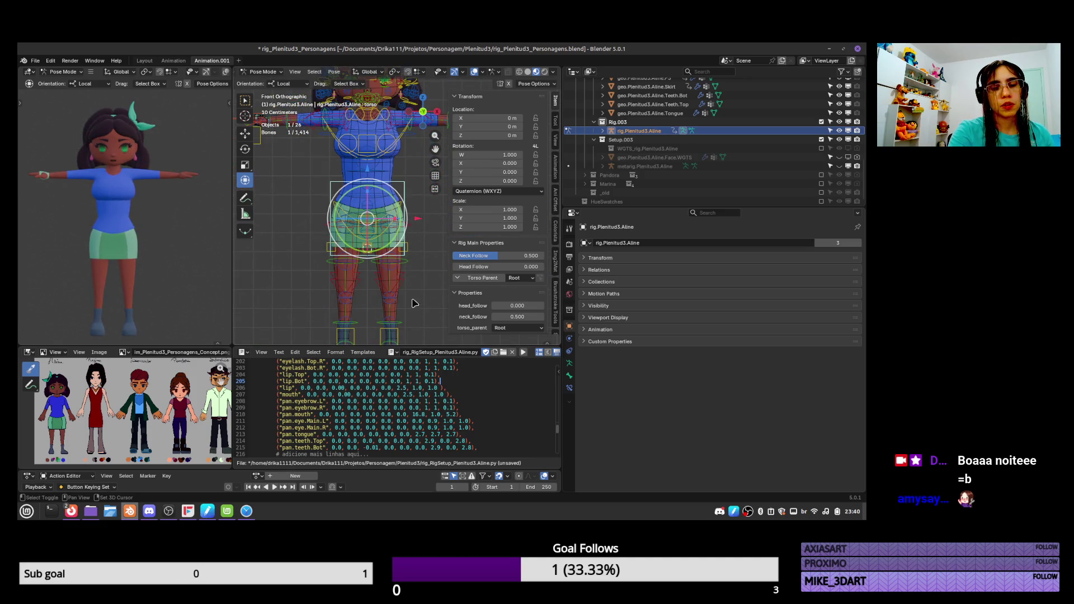
{"action": "middle_click_drag", "start_coordinate": [417, 261], "coordinate": [413, 307]}
{"action": "scroll", "coordinate": [413, 307], "scroll_direction": "down", "scroll_amount": 5}
{"action": "mouse_move", "coordinate": [411, 299]}
{"action": "left_mouse_down"}
{"action": "mouse_move", "coordinate": [425, 238]}
{"action": "mouse_move", "coordinate": [428, 249]}
{"action": "left_mouse_up"}
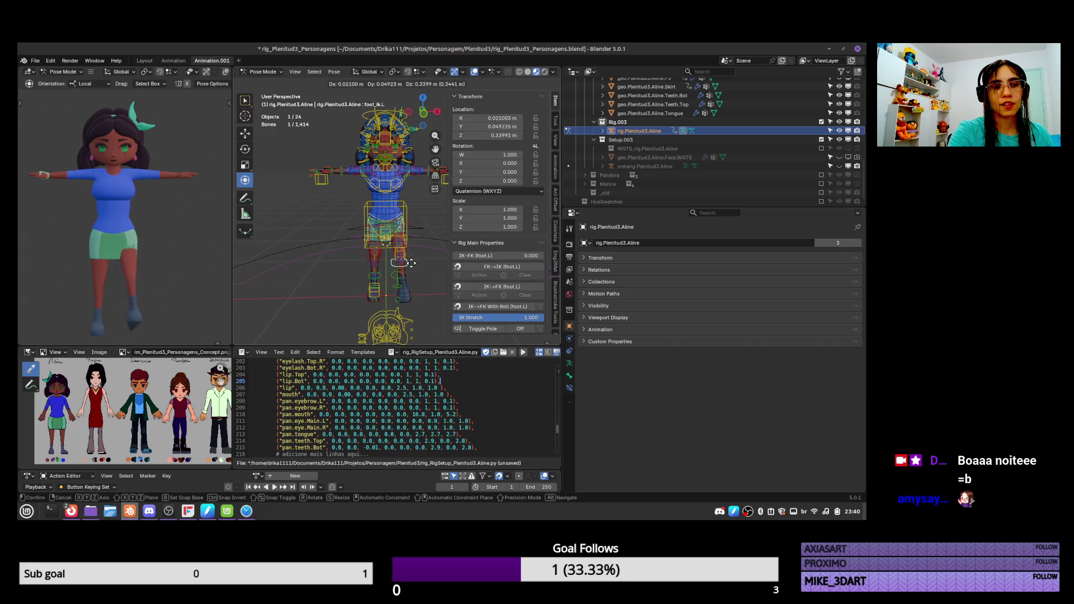
{"action": "key", "text": "Escape"}
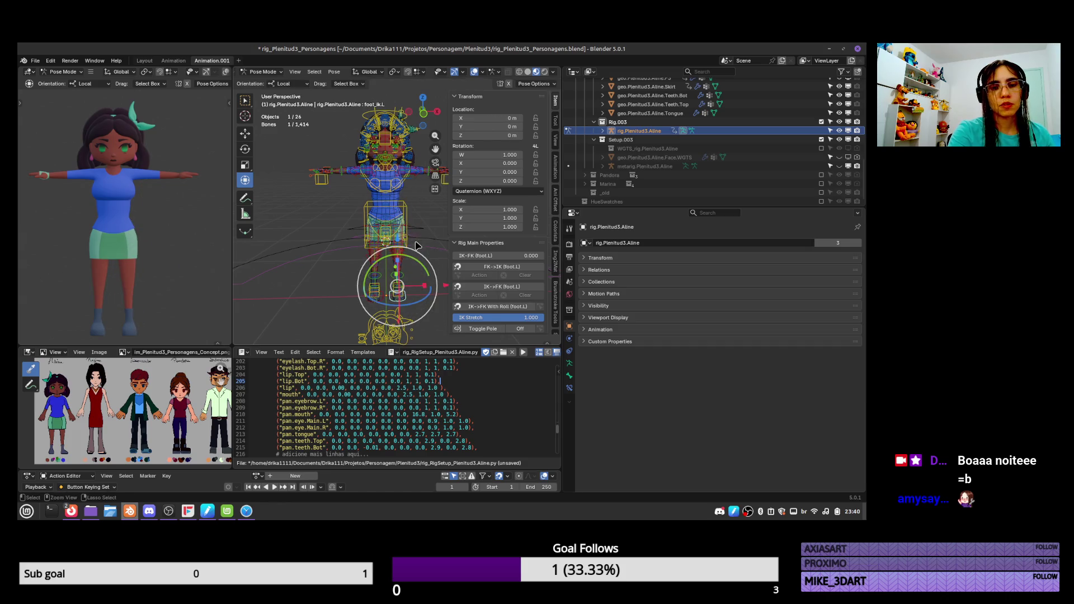
{"action": "key", "text": "ctrl+Tab"}
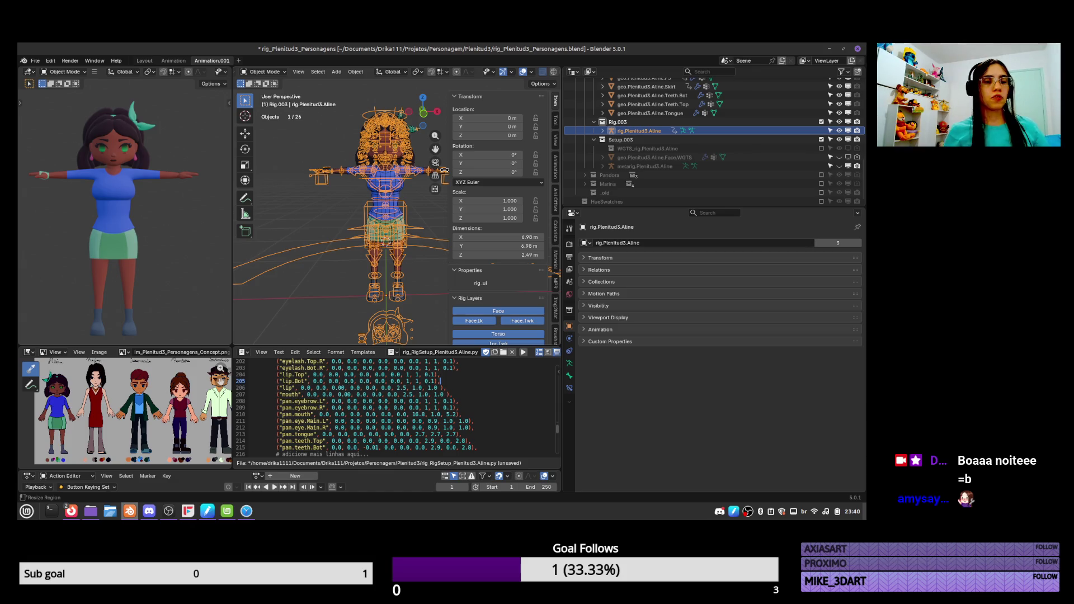
Frame the legs, select the body mesh Base and switch it to Weight Paint mode
{"action": "scroll", "coordinate": [420, 290], "scroll_direction": "up", "scroll_amount": 5}
{"action": "middle_click_drag", "start_coordinate": [419, 290], "coordinate": [379, 174], "text": "shift"}
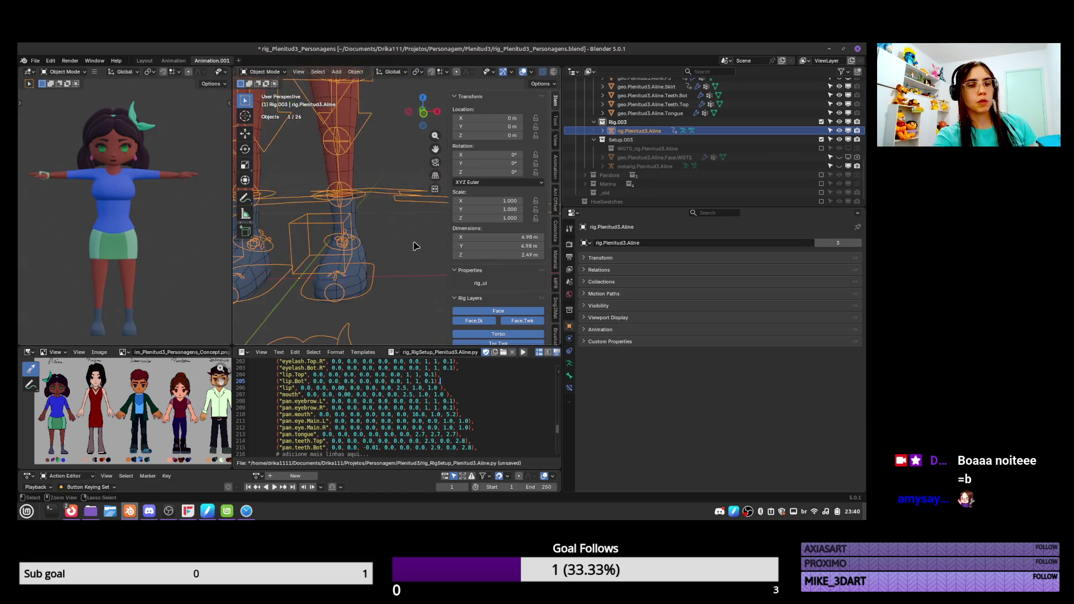
{"action": "left_click", "coordinate": [378, 174]}
{"action": "key", "text": "ctrl+Tab"}
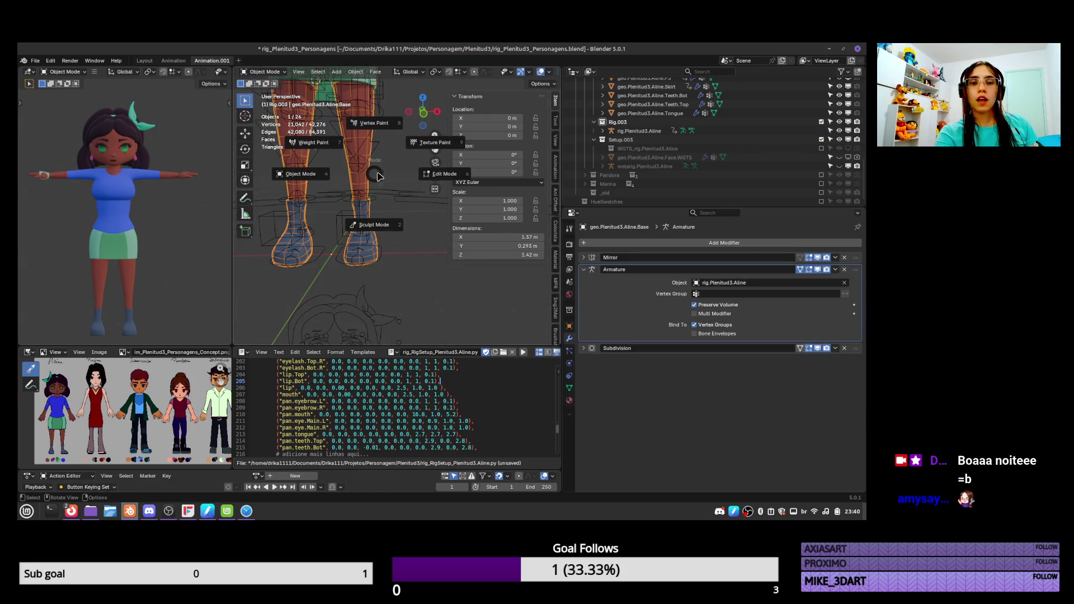
{"action": "key", "text": "Escape"}
{"action": "key", "text": "ctrl+Tab"}
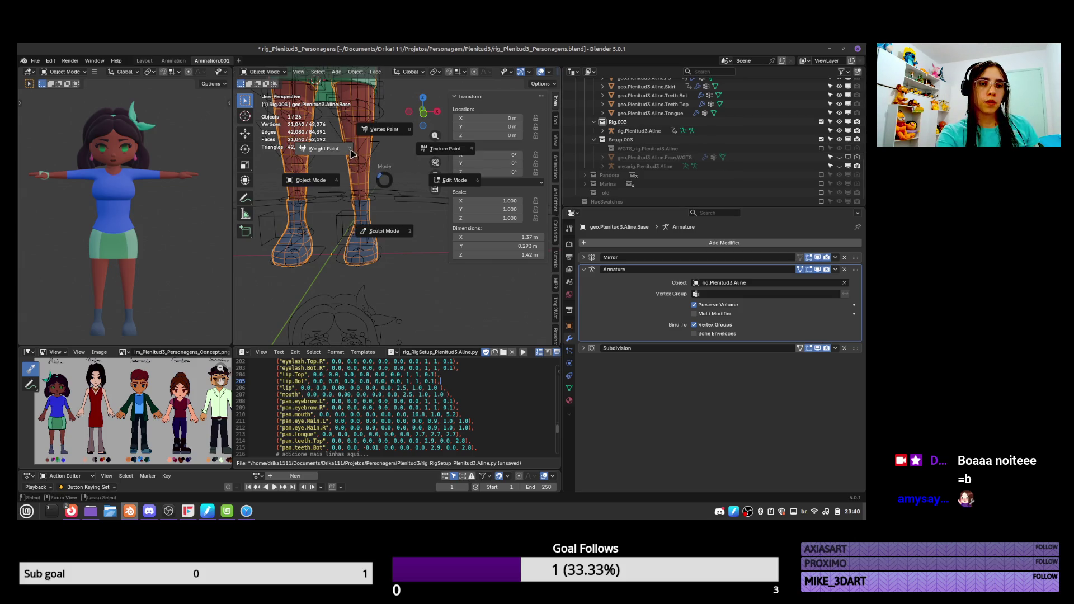
{"action": "left_click", "coordinate": [352, 153]}
Inspect the DEF-toe.L vertex group weights on the legs, then go back to object mode
{"action": "left_click", "coordinate": [570, 388]}
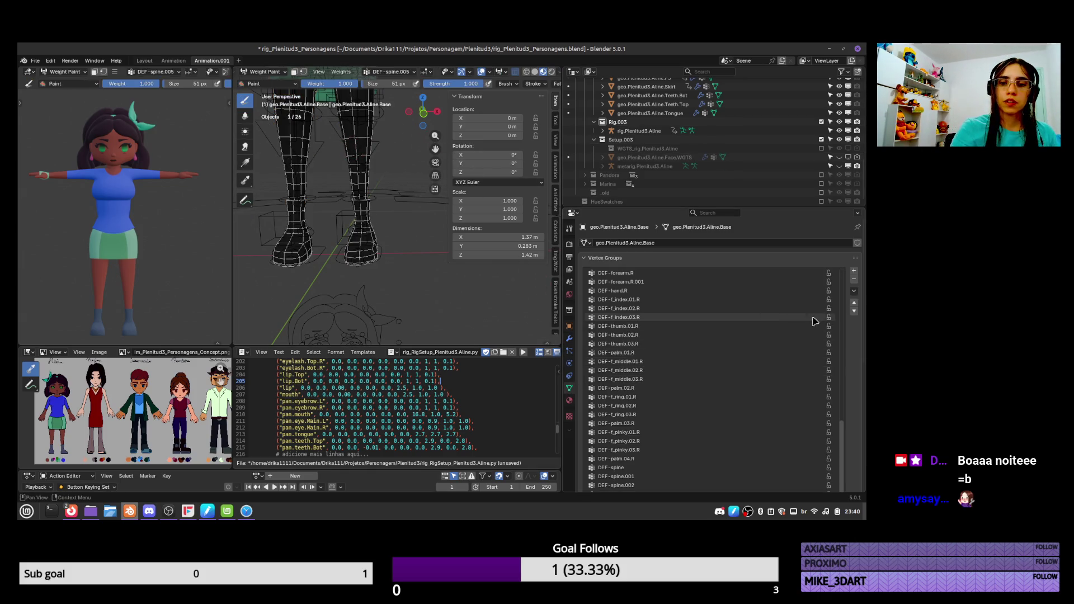
{"action": "scroll", "coordinate": [848, 336], "scroll_direction": "down", "scroll_amount": 3}
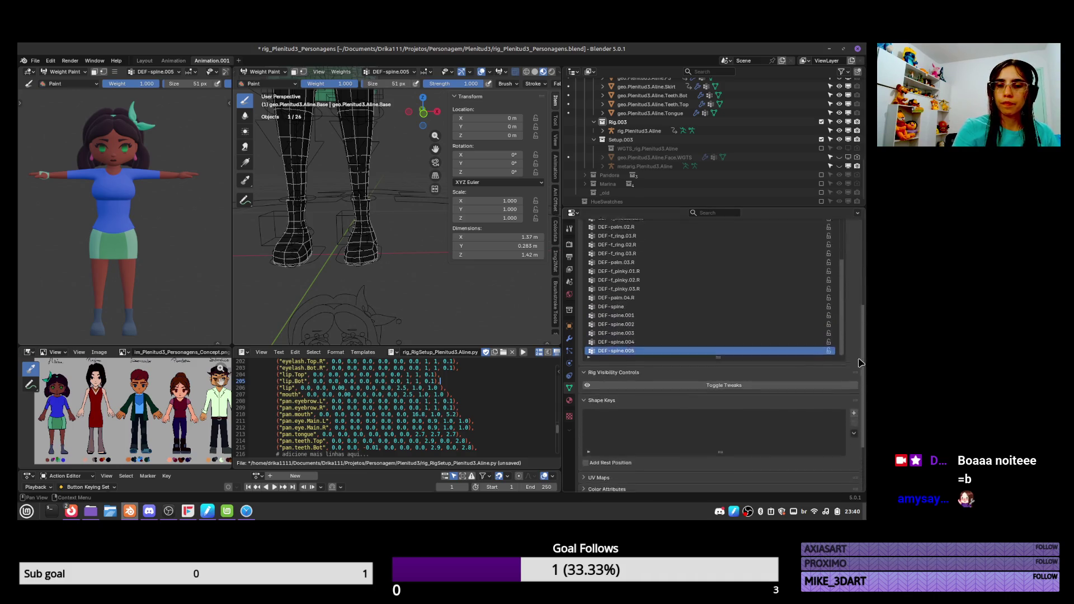
{"action": "left_click_drag", "start_coordinate": [841, 370], "coordinate": [842, 207]}
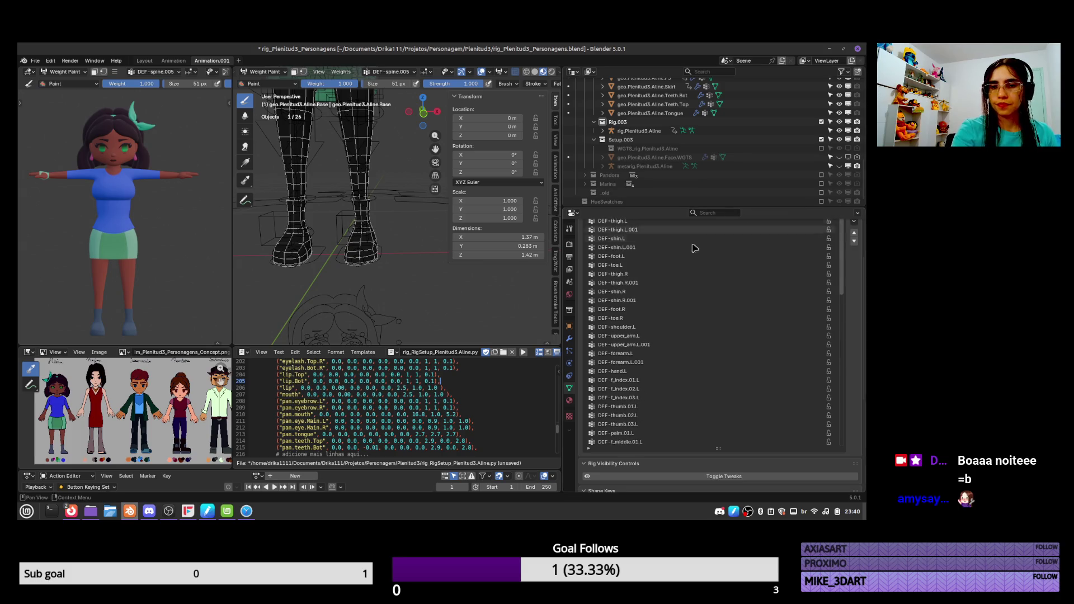
{"action": "left_click", "coordinate": [666, 264]}
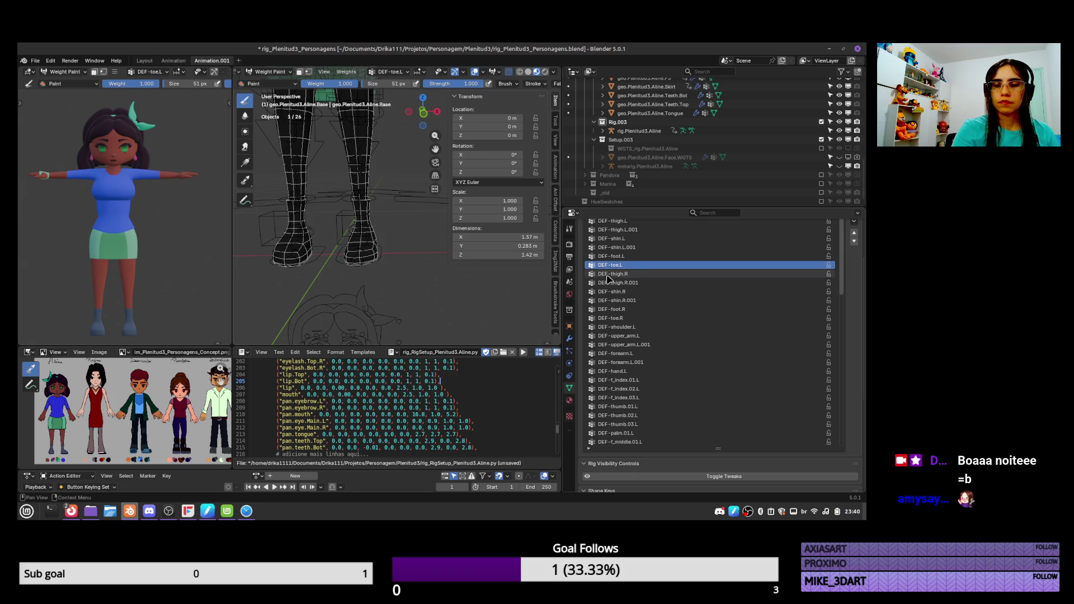
{"action": "mouse_move", "coordinate": [392, 216]}
{"action": "middle_mouse_down"}
{"action": "mouse_move", "coordinate": [363, 225]}
{"action": "mouse_move", "coordinate": [407, 241]}
{"action": "mouse_move", "coordinate": [399, 225]}
{"action": "middle_mouse_up"}
{"action": "key", "text": "ctrl+Tab"}
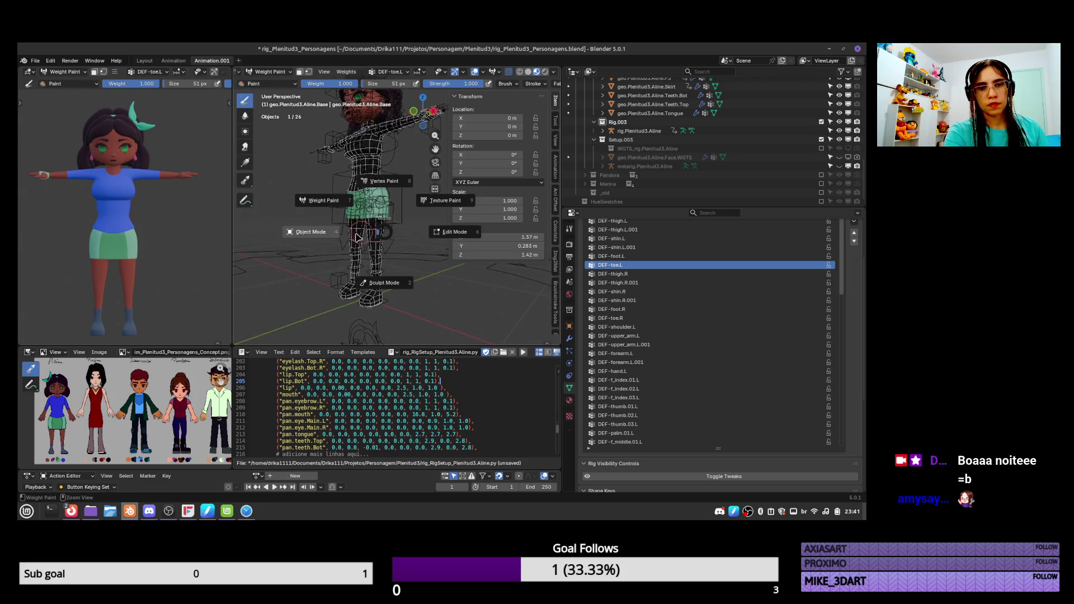
{"action": "left_click", "coordinate": [325, 200]}
Reselect the body mesh and put it back into Weight Paint mode
{"action": "left_click", "coordinate": [386, 267]}
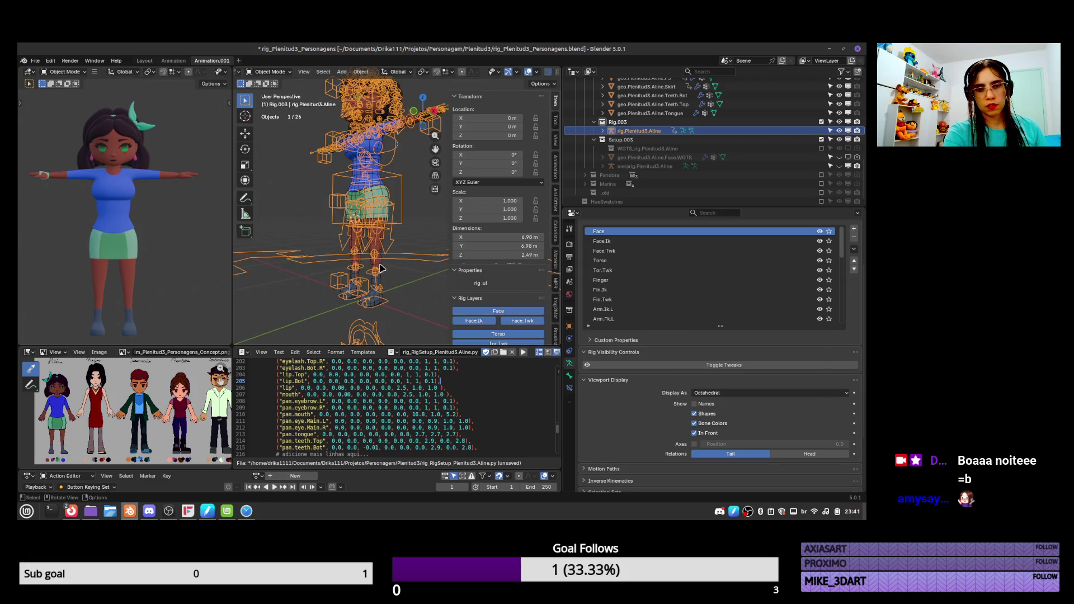
{"action": "left_click", "coordinate": [380, 269]}
{"action": "key", "text": "ctrl+Tab"}
{"action": "left_click", "coordinate": [361, 221]}
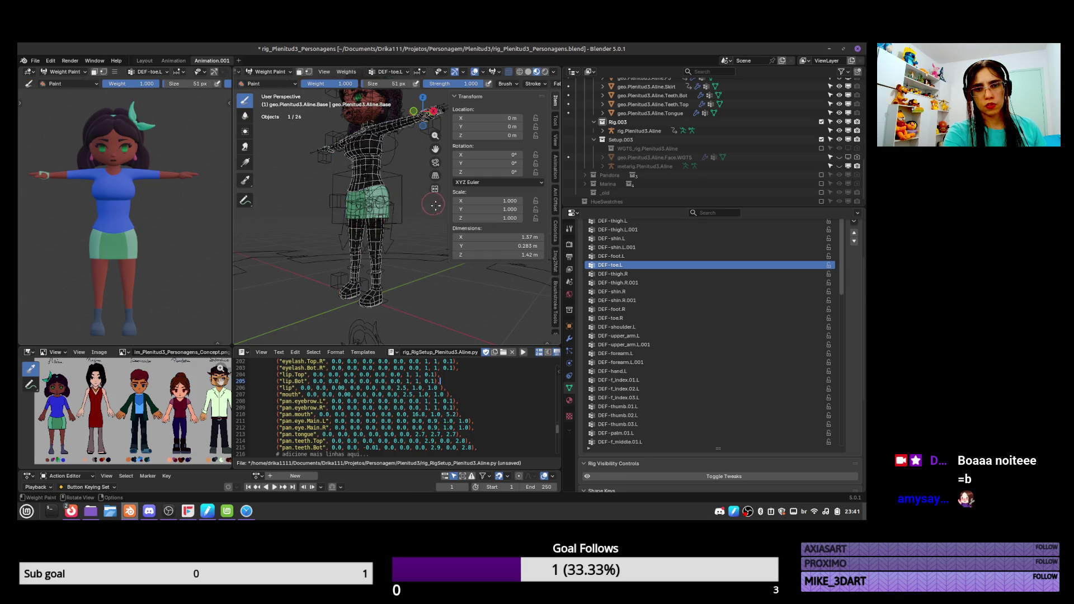
Step through DEF-thigh.L.001, DEF-shin.L, DEF-foot.L and DEF-toe.L weights, then return to object mode
{"action": "key", "text": "Down"}
{"action": "key", "text": "Down"}
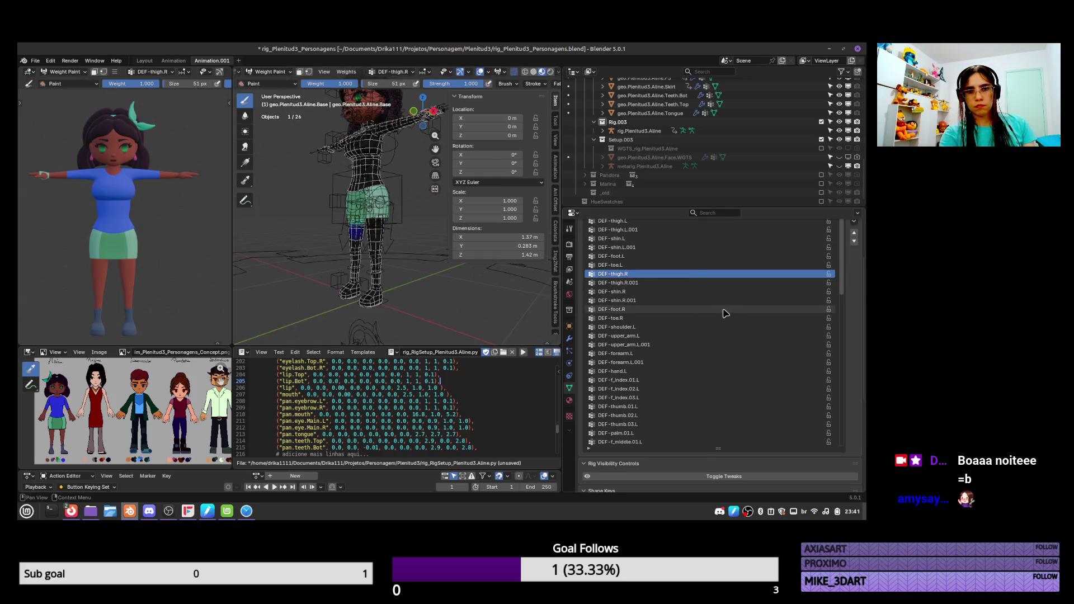
{"action": "key", "text": "Up"}
{"action": "key", "text": "Up"}
{"action": "key", "text": "Up"}
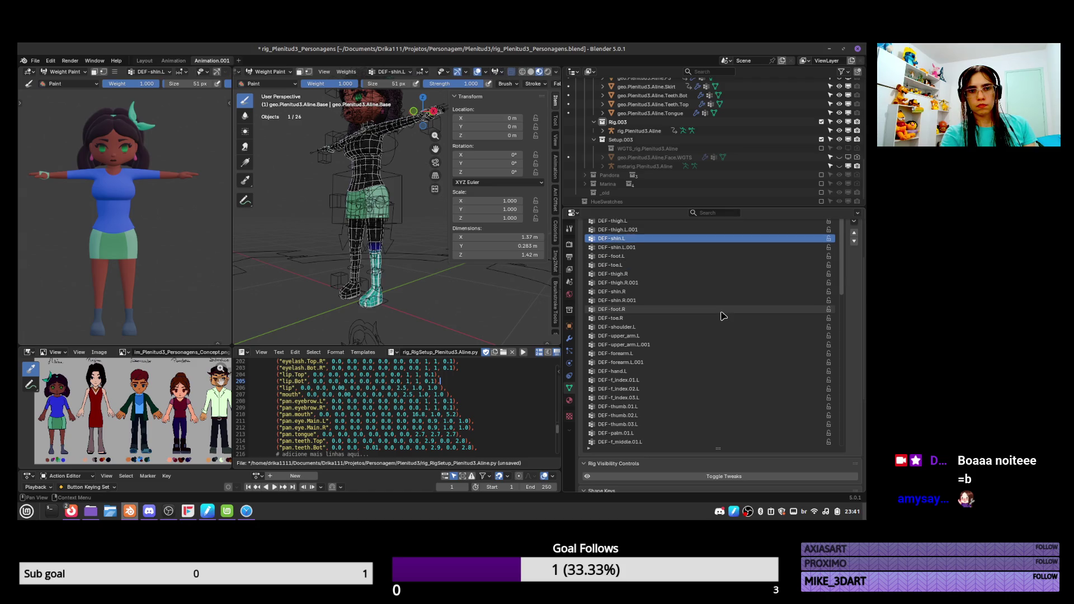
{"action": "key", "text": "Up"}
{"action": "key", "text": "Down"}
{"action": "key", "text": "Down"}
{"action": "key", "text": "Down"}
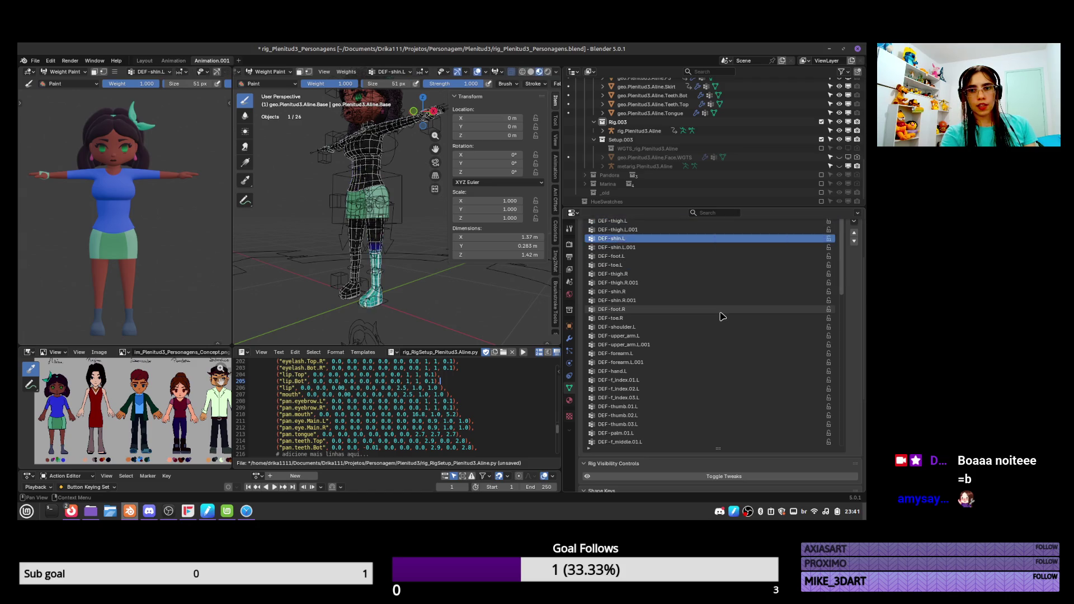
{"action": "key", "text": "Down"}
{"action": "key", "text": "Down"}
{"action": "key", "text": "Down"}
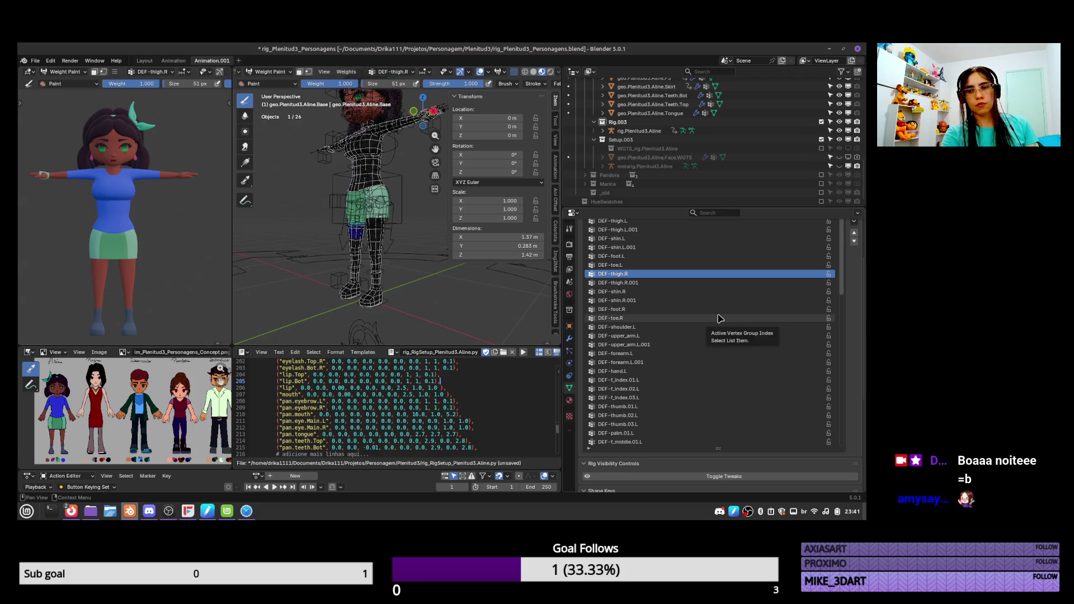
{"action": "key", "text": "Down"}
{"action": "key", "text": "Up"}
{"action": "key", "text": "Up"}
{"action": "key", "text": "Up"}
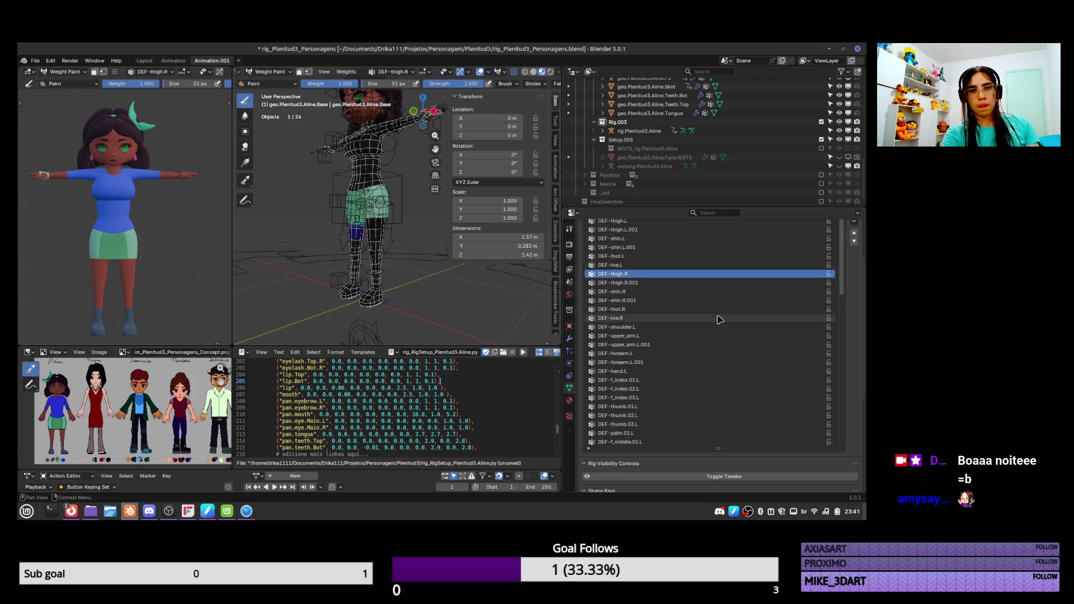
{"action": "key", "text": "Up"}
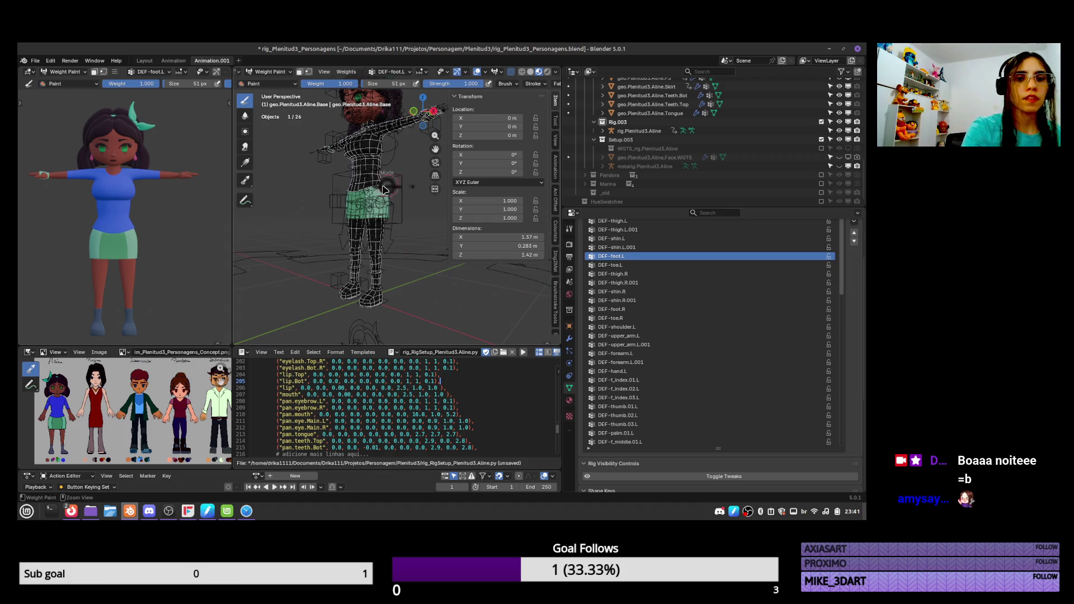
{"action": "key", "text": "ctrl+Tab"}
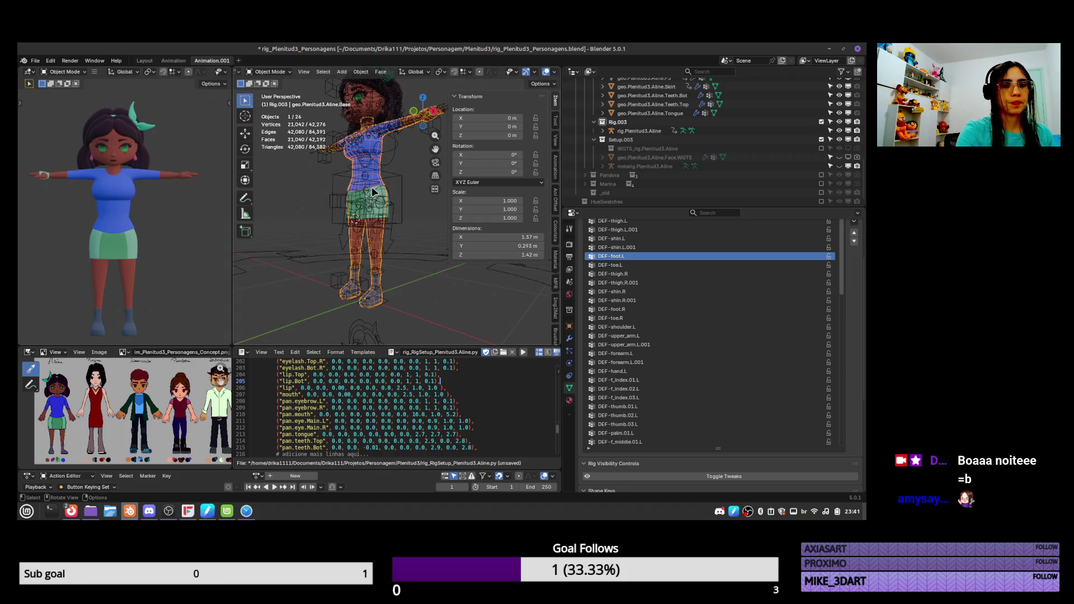
Put the rig in pose mode and test-rotate the chest bone, then cancel the rotation
{"action": "middle_click_drag", "start_coordinate": [390, 177], "coordinate": [430, 183]}
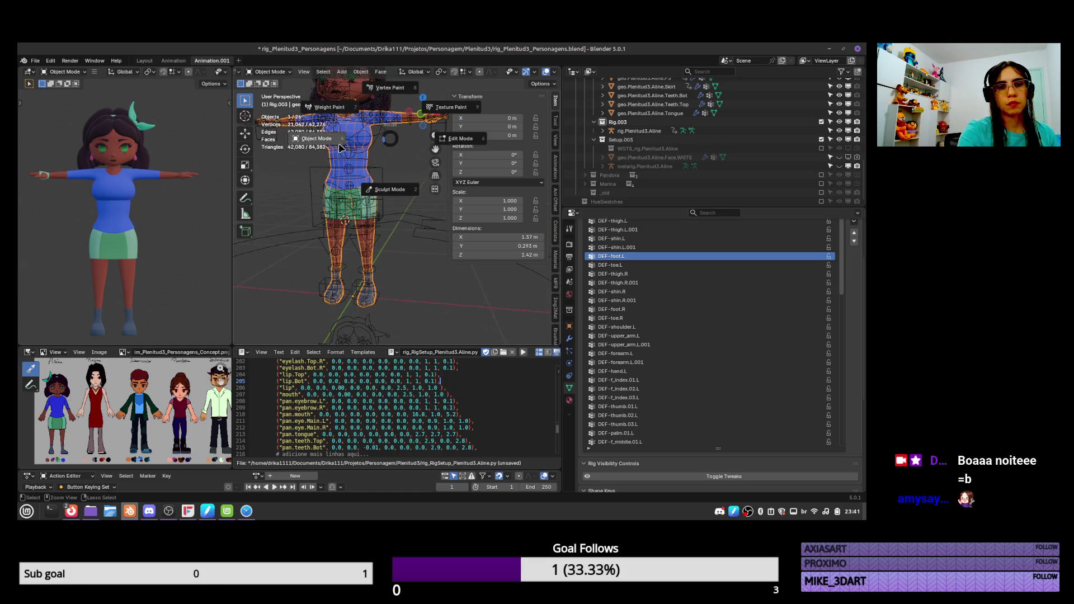
{"action": "left_click", "coordinate": [379, 141]}
{"action": "key", "text": "ctrl+Tab"}
{"action": "left_click", "coordinate": [379, 141]}
{"action": "key", "text": "r"}
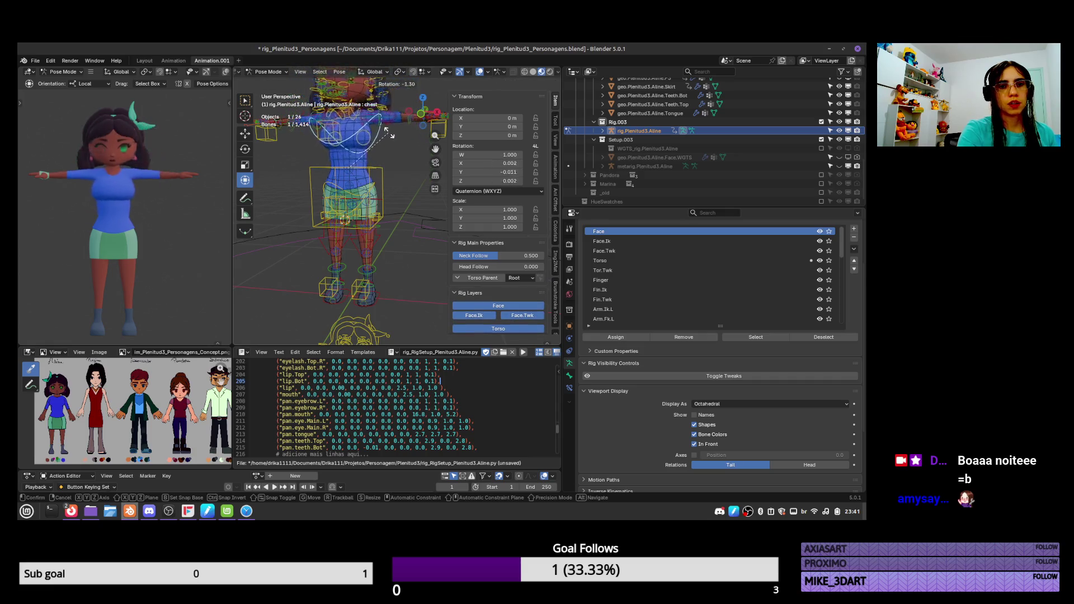
{"action": "key", "text": "Escape"}
Move the left hand IK control to test the arm, then undo the move
{"action": "mouse_move", "coordinate": [398, 161]}
{"action": "middle_mouse_down", "text": "shift"}
{"action": "mouse_move", "coordinate": [358, 173]}
{"action": "mouse_move", "coordinate": [354, 223]}
{"action": "middle_mouse_up", "text": "shift"}
{"action": "left_click", "coordinate": [364, 178]}
{"action": "scroll", "coordinate": [364, 178], "scroll_direction": "up", "scroll_amount": 4}
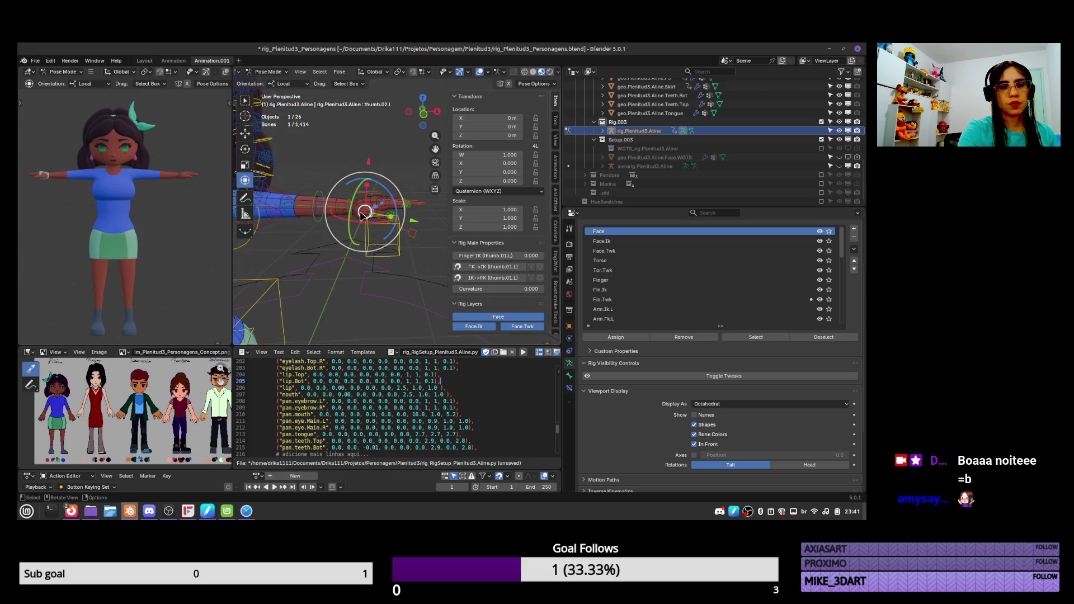
{"action": "left_click", "coordinate": [354, 223]}
{"action": "left_click", "coordinate": [354, 223]}
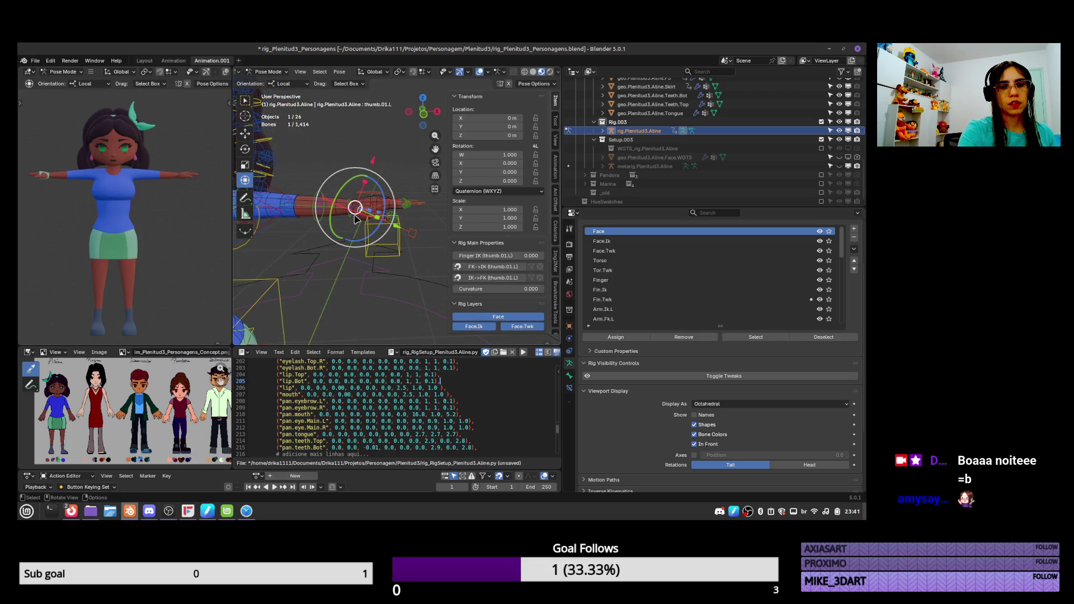
{"action": "key", "text": "g"}
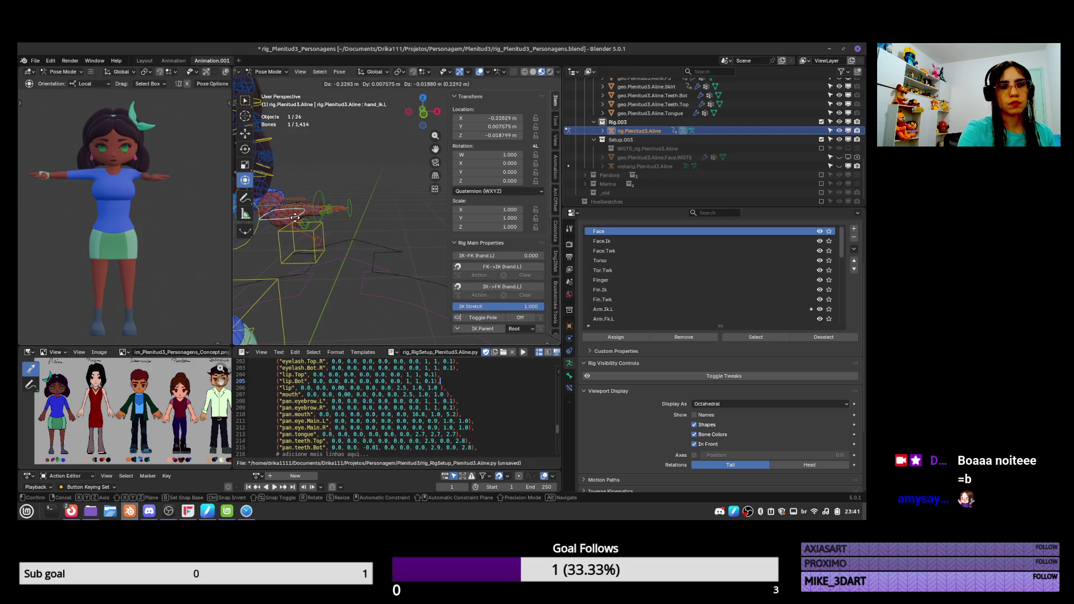
{"action": "left_click", "coordinate": [336, 263]}
{"action": "middle_click_drag", "start_coordinate": [336, 263], "coordinate": [340, 273]}
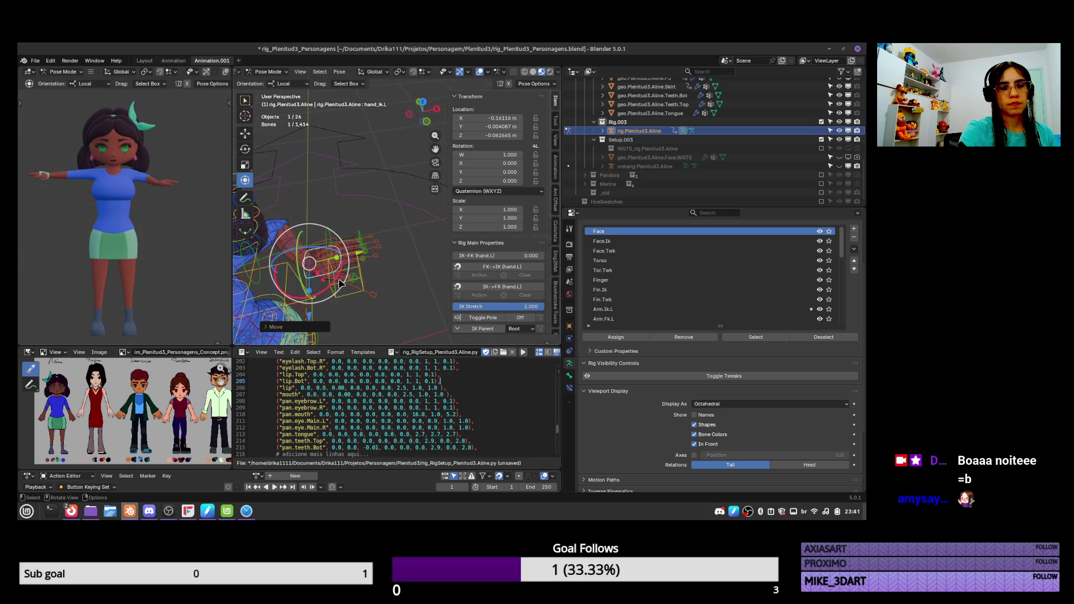
{"action": "key", "text": "ctrl+z"}
Leave pose mode on the armature and select the body mesh
{"action": "middle_click_drag", "start_coordinate": [371, 206], "coordinate": [354, 210]}
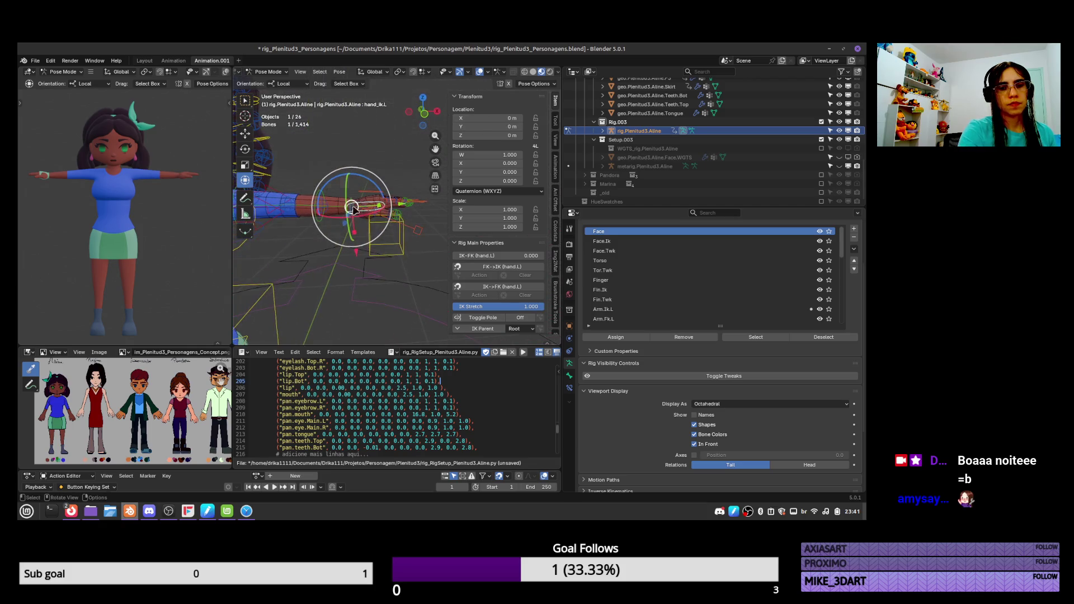
{"action": "scroll", "coordinate": [354, 224], "scroll_direction": "down", "scroll_amount": 3}
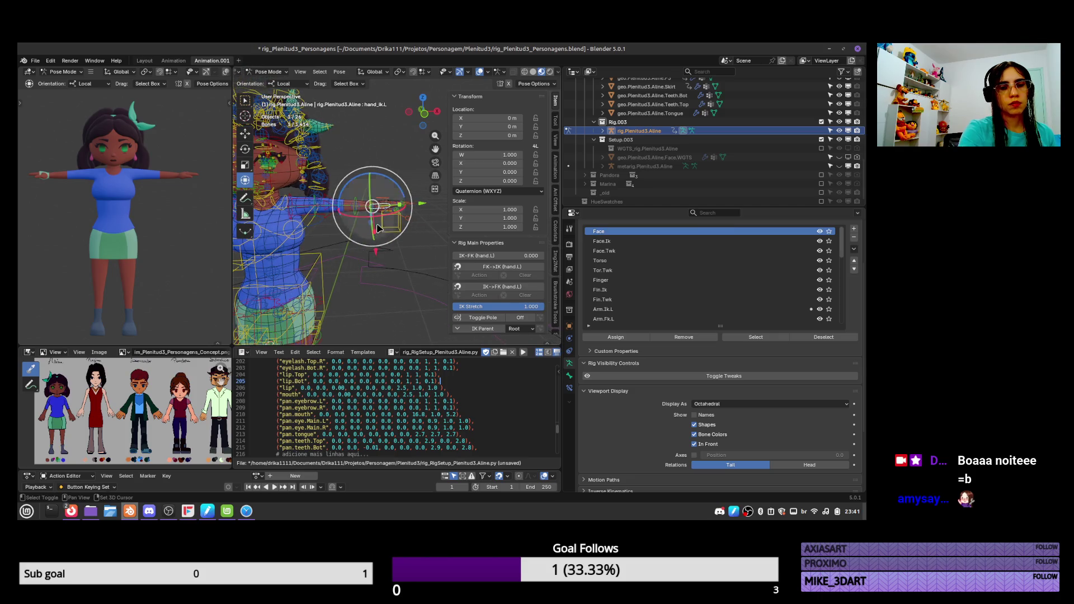
{"action": "key", "text": "ctrl+Tab"}
{"action": "left_click", "coordinate": [356, 227]}
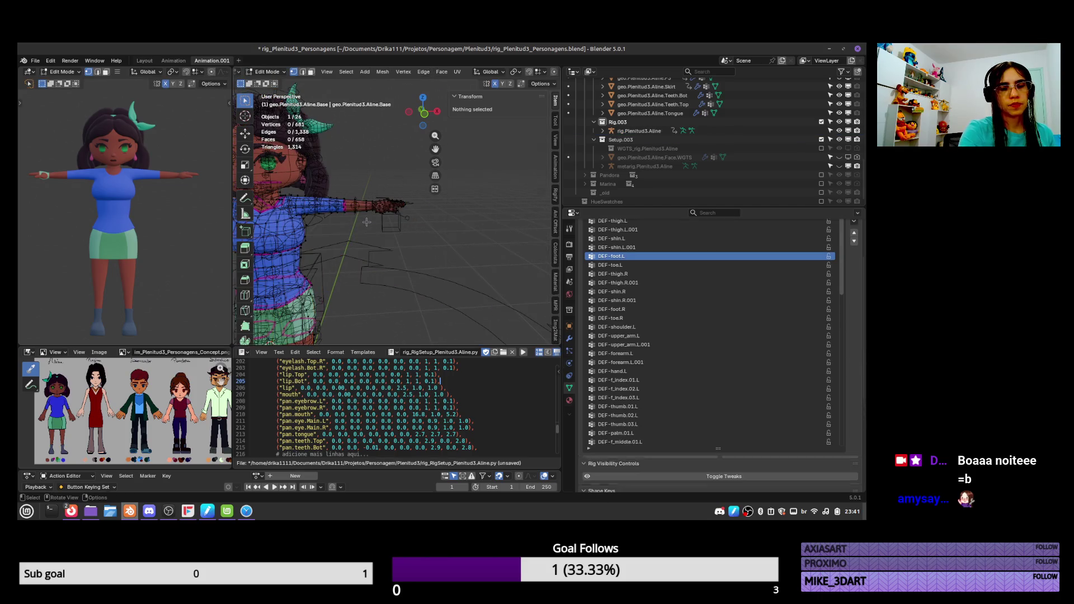
Enter edit mode on the body mesh and frame the whole body in front view
{"action": "key", "text": "Tab"}
{"action": "key", "text": "Tab"}
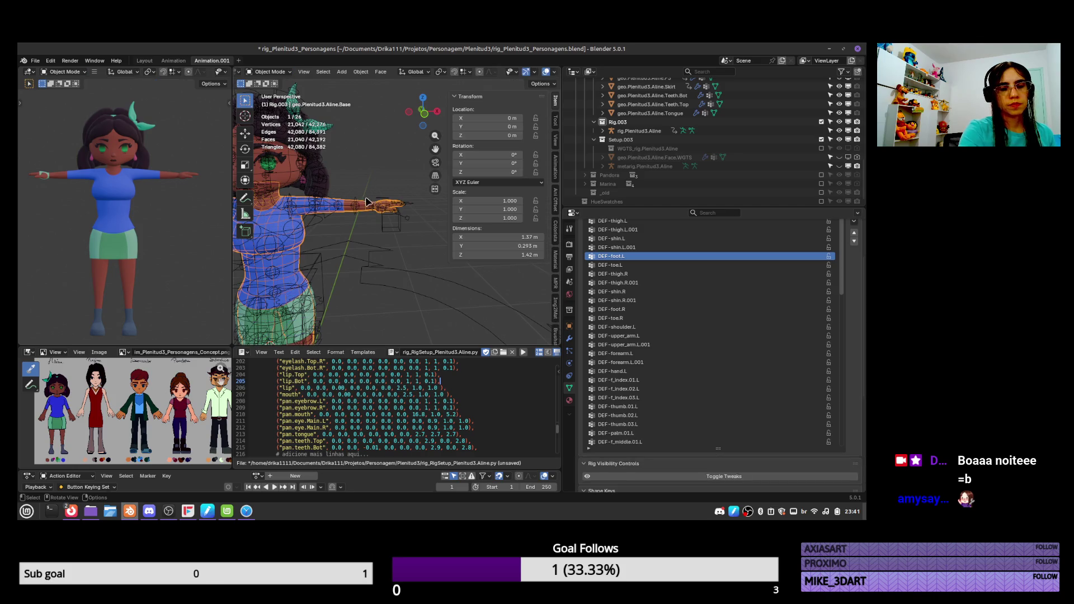
{"action": "key", "text": "KP_1"}
{"action": "scroll", "coordinate": [367, 278], "scroll_direction": "down", "scroll_amount": 2}
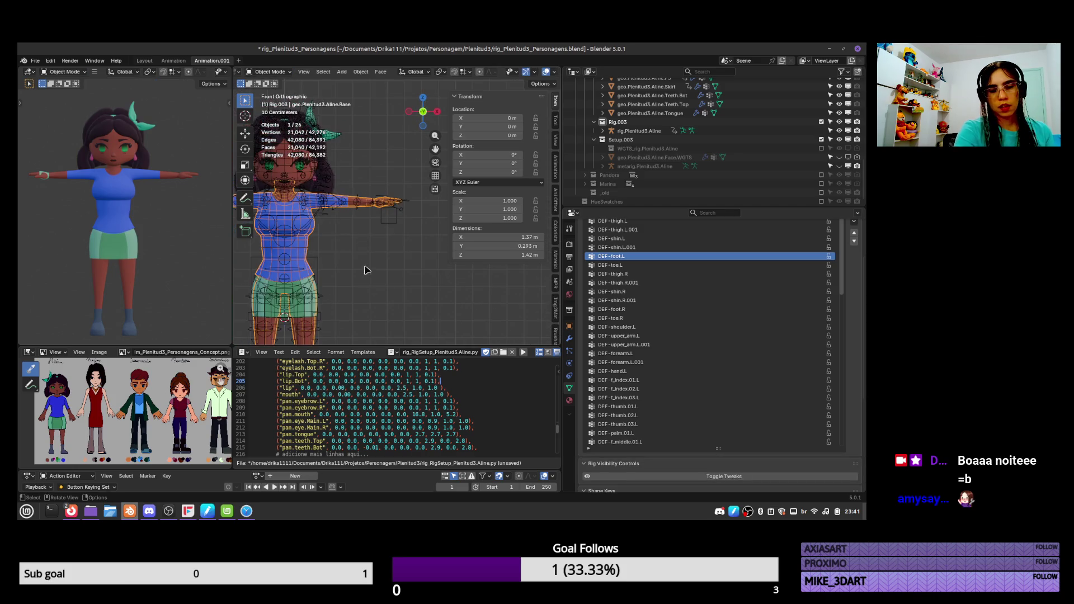
{"action": "middle_click_drag", "start_coordinate": [381, 278], "coordinate": [381, 223], "text": "shift"}
Test-move the revealed left foot IK bone, cancel to rest pose, exit to object mode and select the body
{"action": "left_click", "coordinate": [335, 337]}
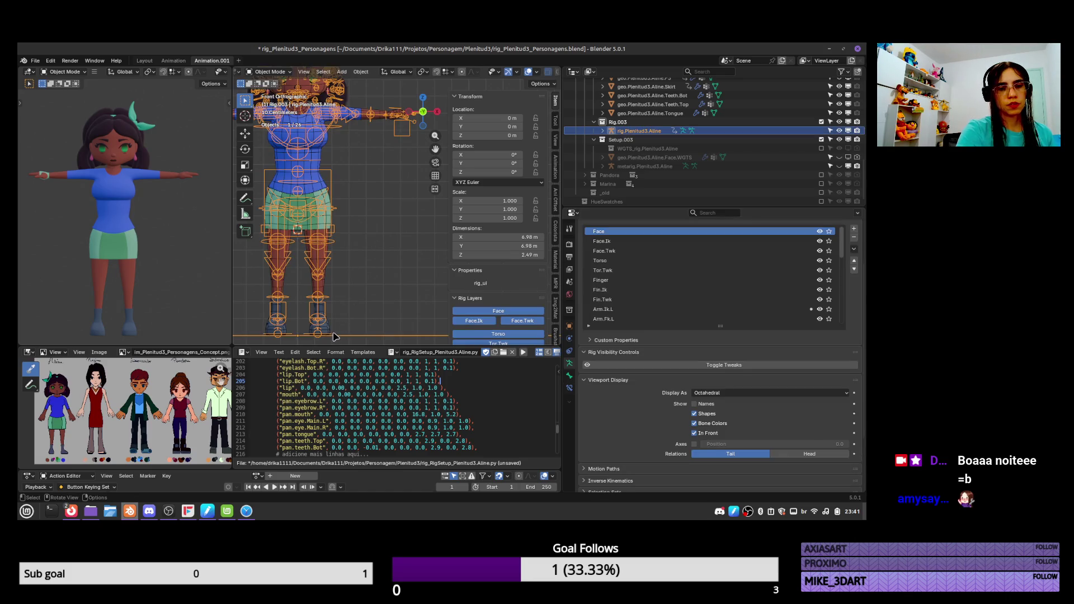
{"action": "key", "text": "ctrl+Tab"}
{"action": "key", "text": "h"}
{"action": "key", "text": "alt+h"}
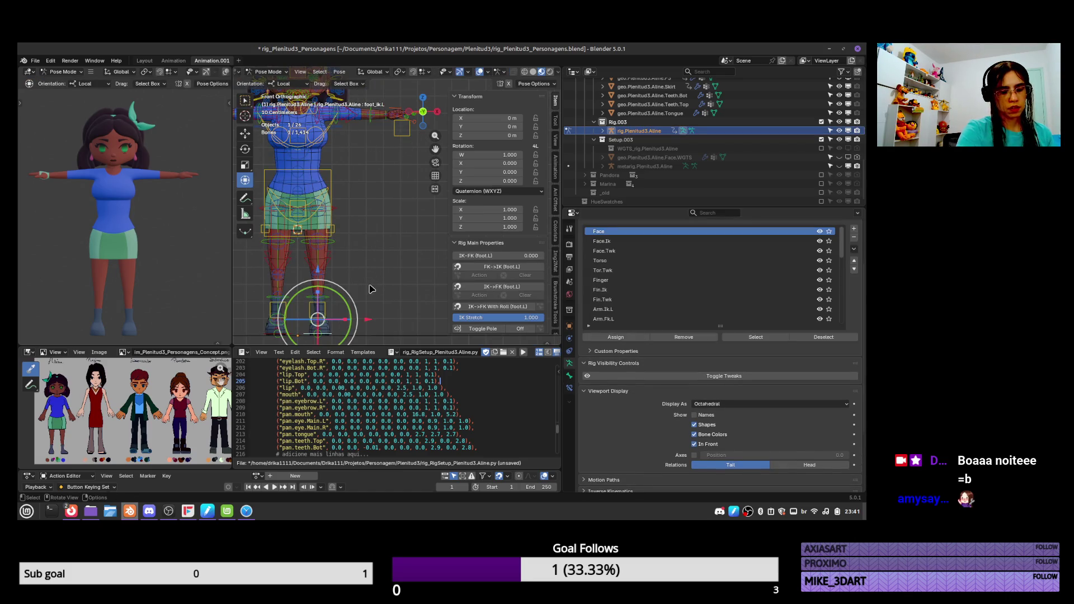
{"action": "key", "text": "g"}
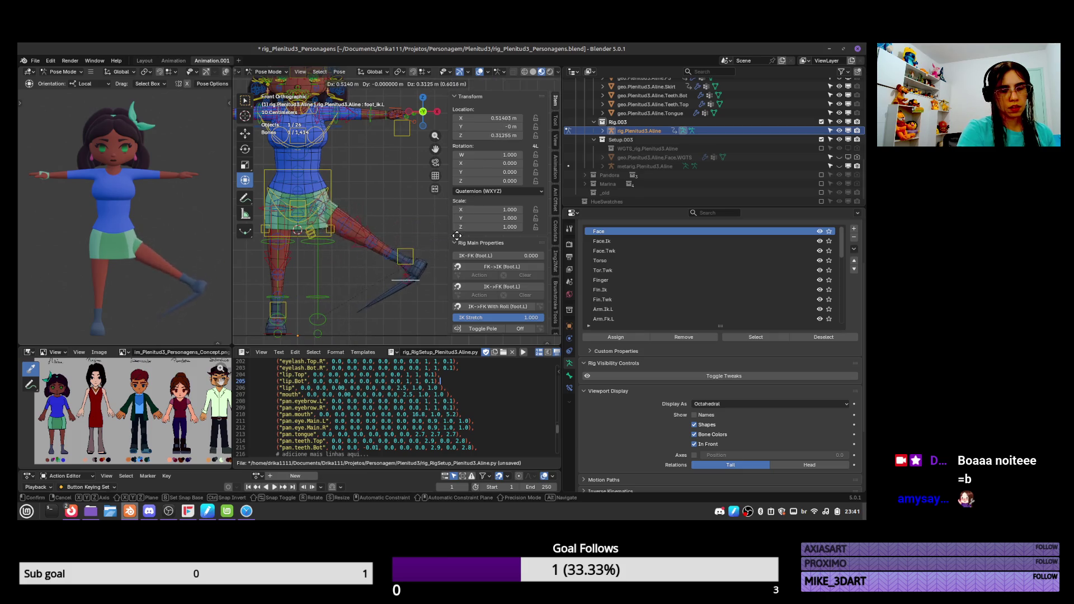
{"action": "key", "text": "Escape"}
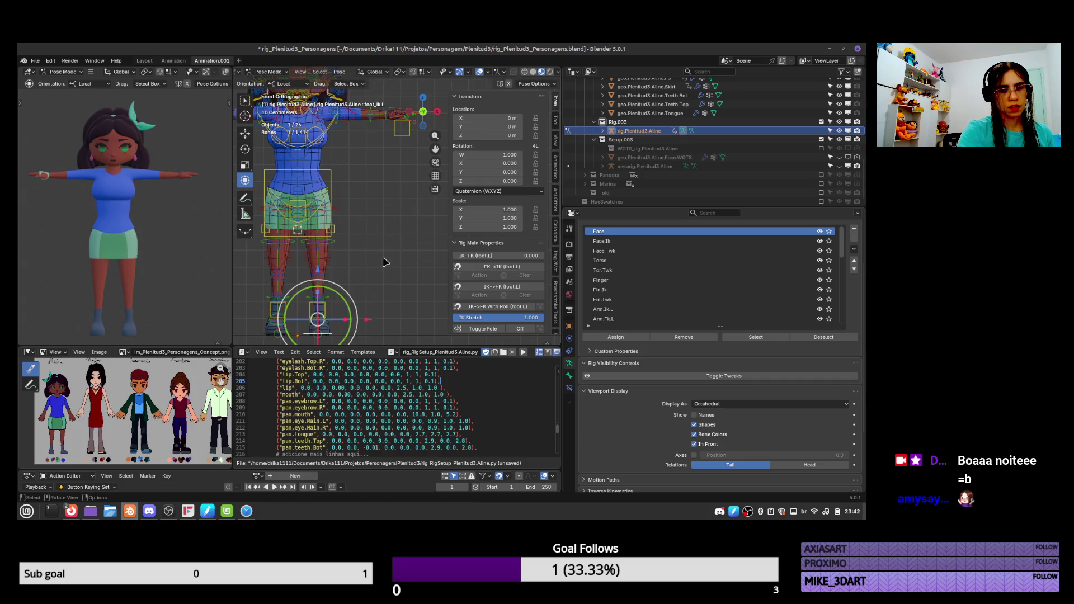
{"action": "key", "text": "ctrl+Tab"}
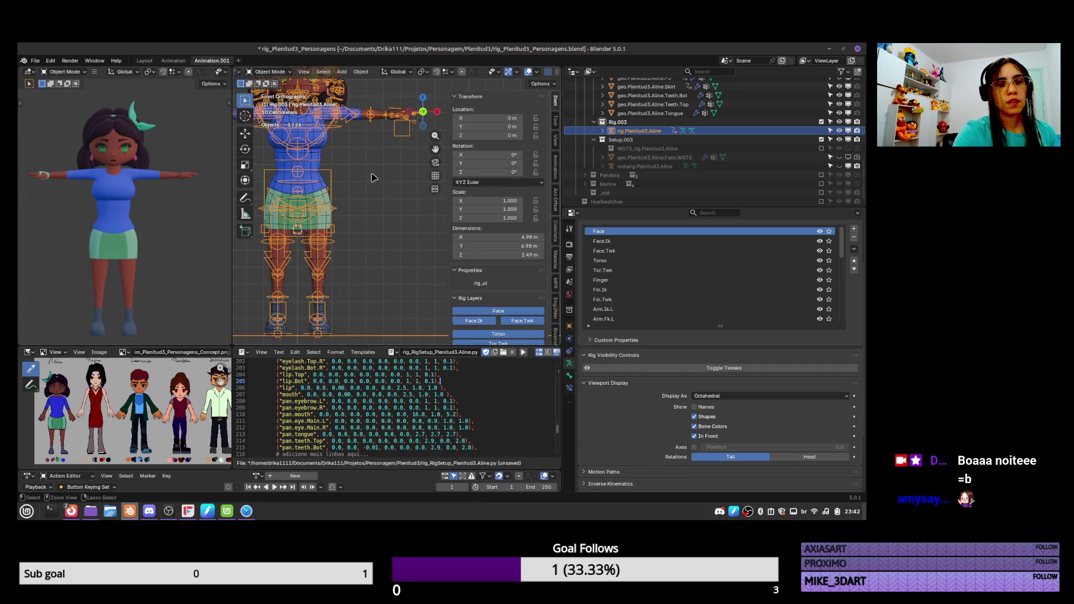
{"action": "left_click", "coordinate": [372, 245]}
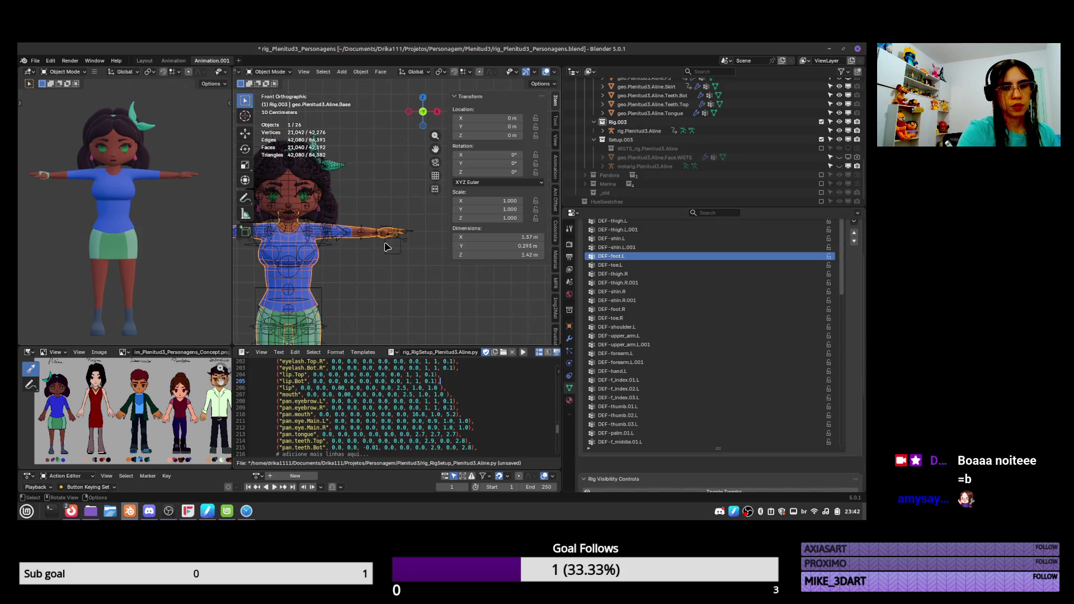
Lasso-select the left hand vertices, return to object mode, and select rig.Plenitud3.Aline
{"action": "key", "text": "Tab"}
{"action": "scroll", "coordinate": [383, 225], "scroll_direction": "up", "scroll_amount": 4}
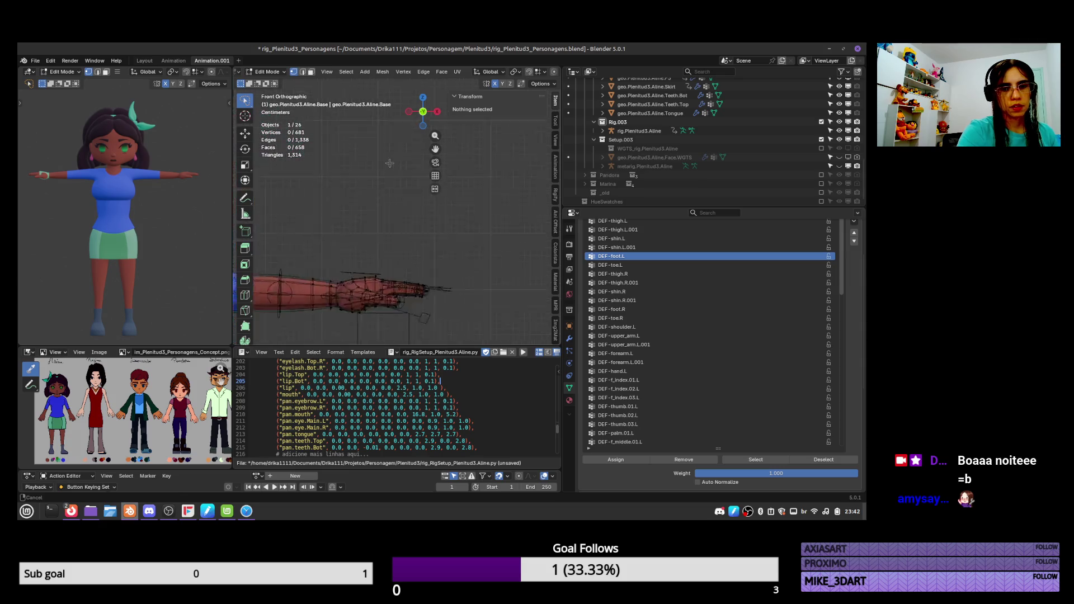
{"action": "mouse_move", "coordinate": [330, 246]}
{"action": "right_mouse_down", "text": "ctrl"}
{"action": "mouse_move", "coordinate": [433, 215]}
{"action": "mouse_move", "coordinate": [403, 223]}
{"action": "right_mouse_up", "text": "ctrl"}
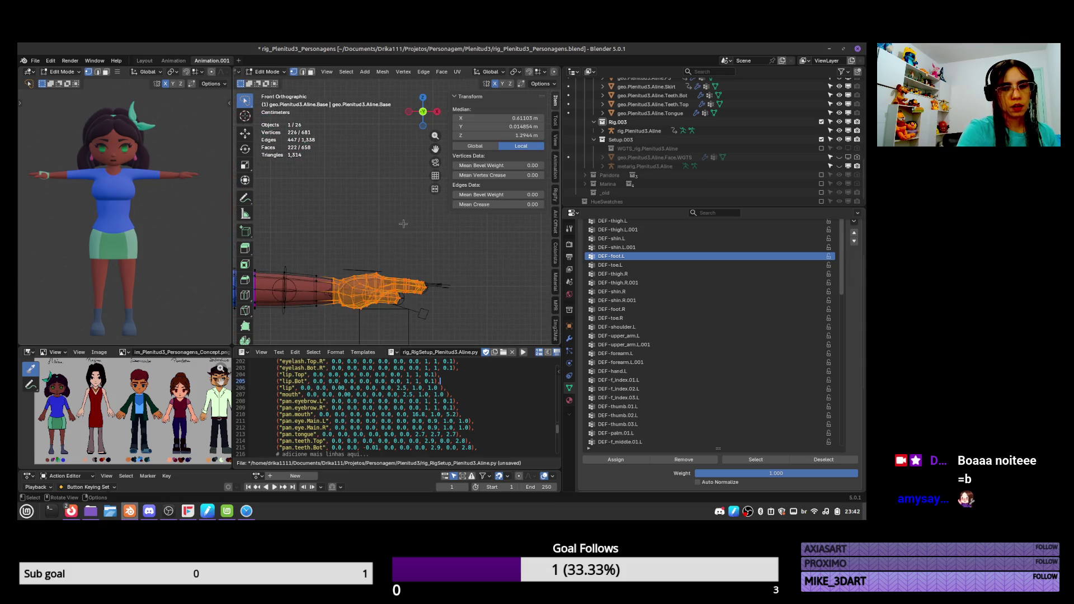
{"action": "key", "text": "ctrl+Tab"}
{"action": "left_click", "coordinate": [382, 291]}
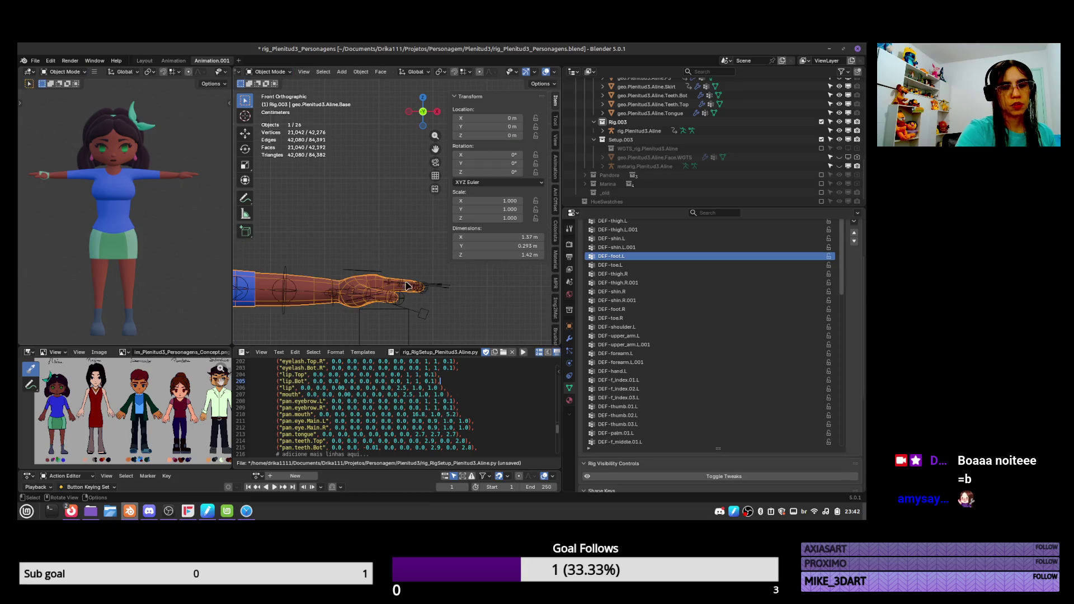
{"action": "left_click", "coordinate": [420, 323]}
{"action": "middle_click_drag", "start_coordinate": [421, 323], "coordinate": [408, 224]}
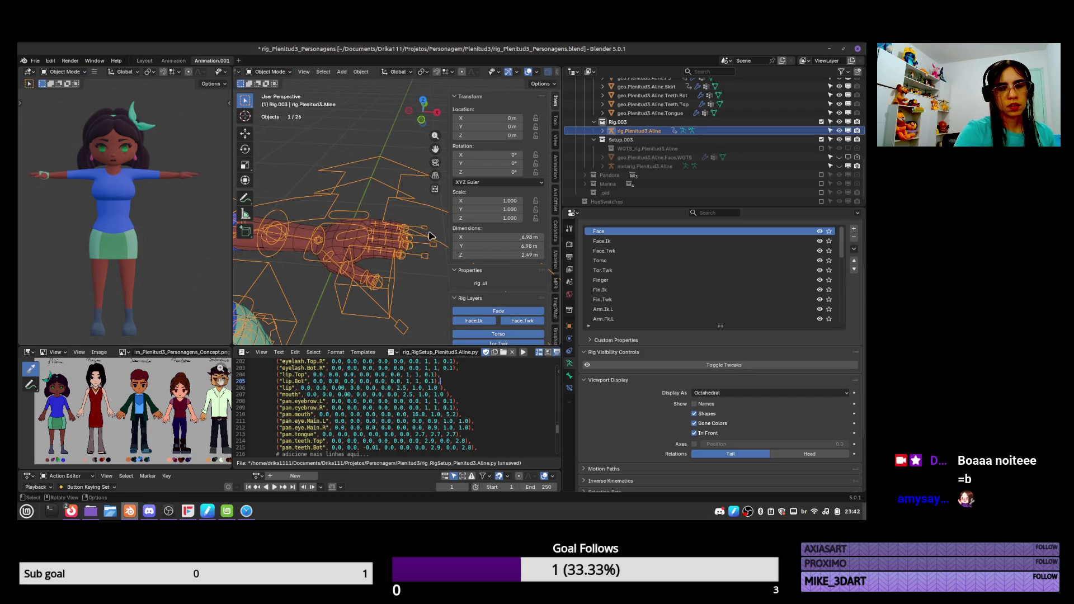
In Pose Mode, scale the left finger master controls, rotate them on X, then scale again
{"action": "key", "text": "ctrl+Tab"}
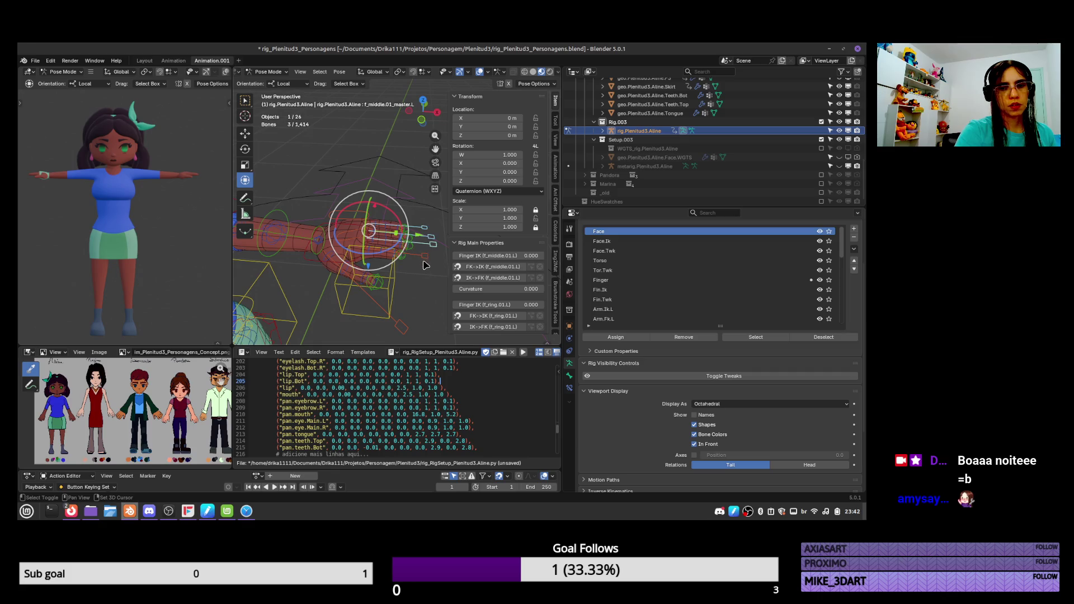
{"action": "left_click", "coordinate": [423, 265], "text": "shift"}
{"action": "key", "text": "s"}
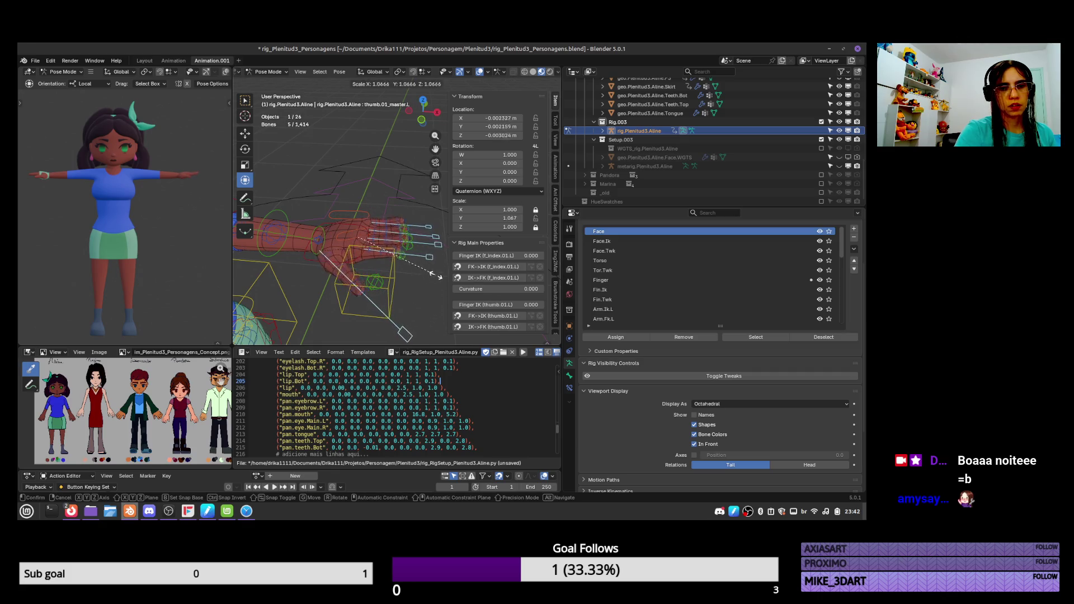
{"action": "key", "text": "Escape"}
{"action": "key", "text": "s"}
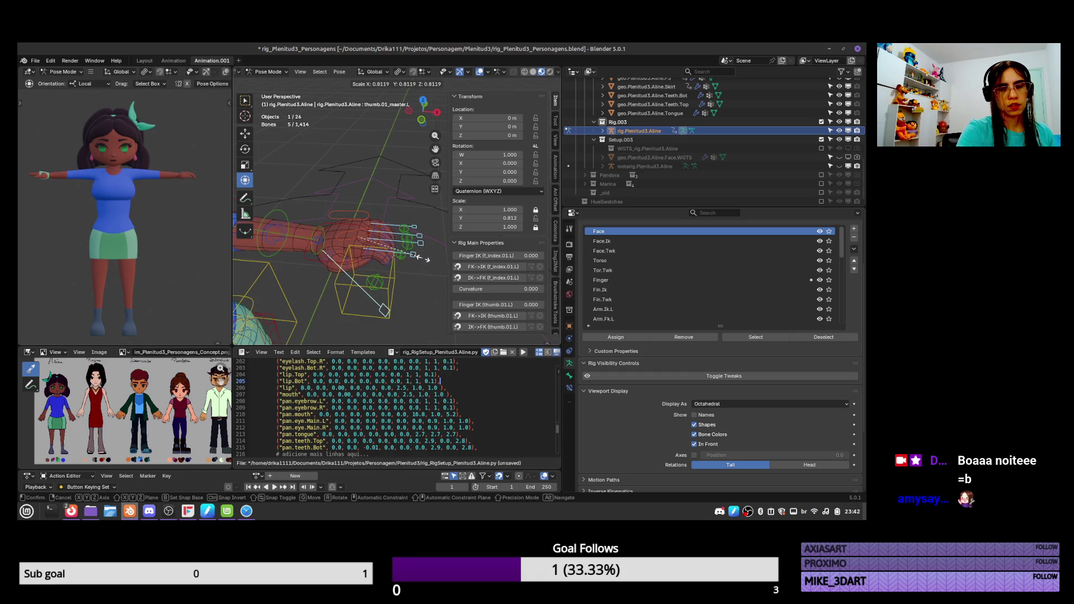
{"action": "left_click", "coordinate": [428, 267]}
{"action": "key", "text": "r"}
{"action": "key", "text": "r"}
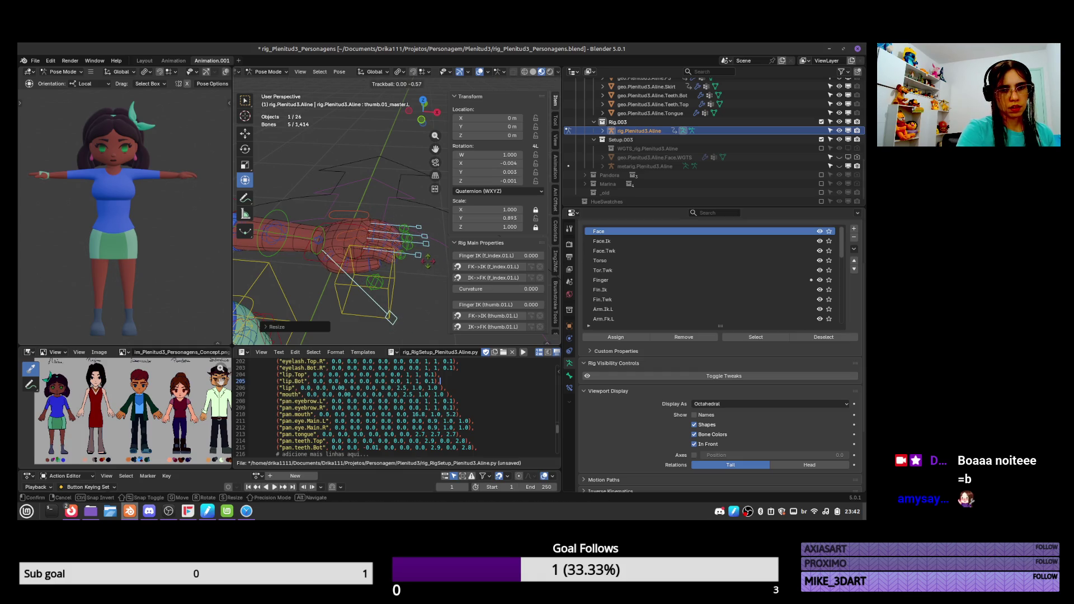
{"action": "key", "text": "r"}
{"action": "key", "text": "x"}
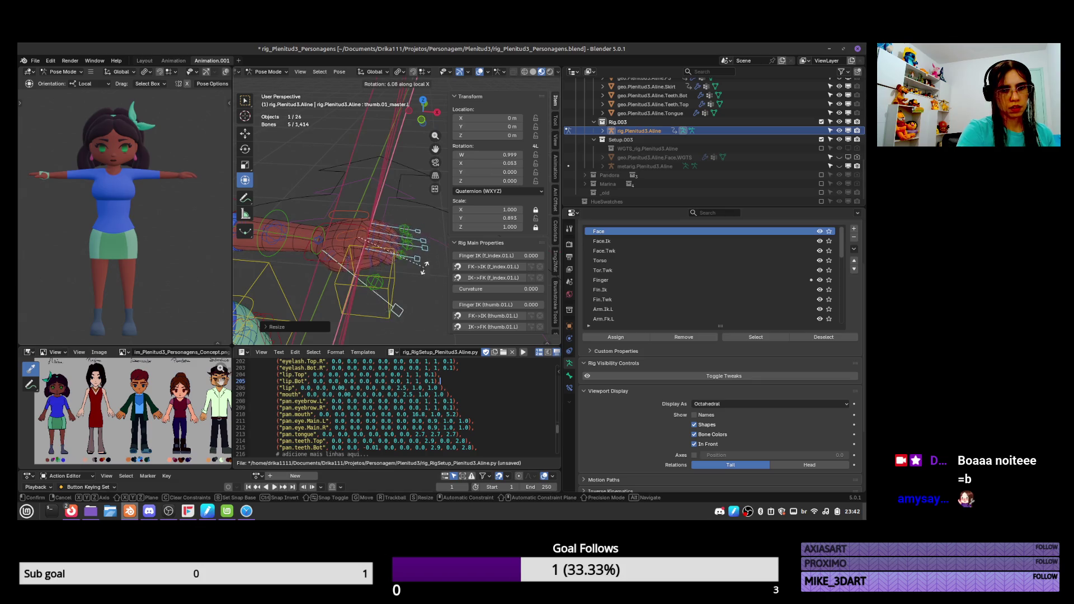
{"action": "left_click", "coordinate": [424, 259]}
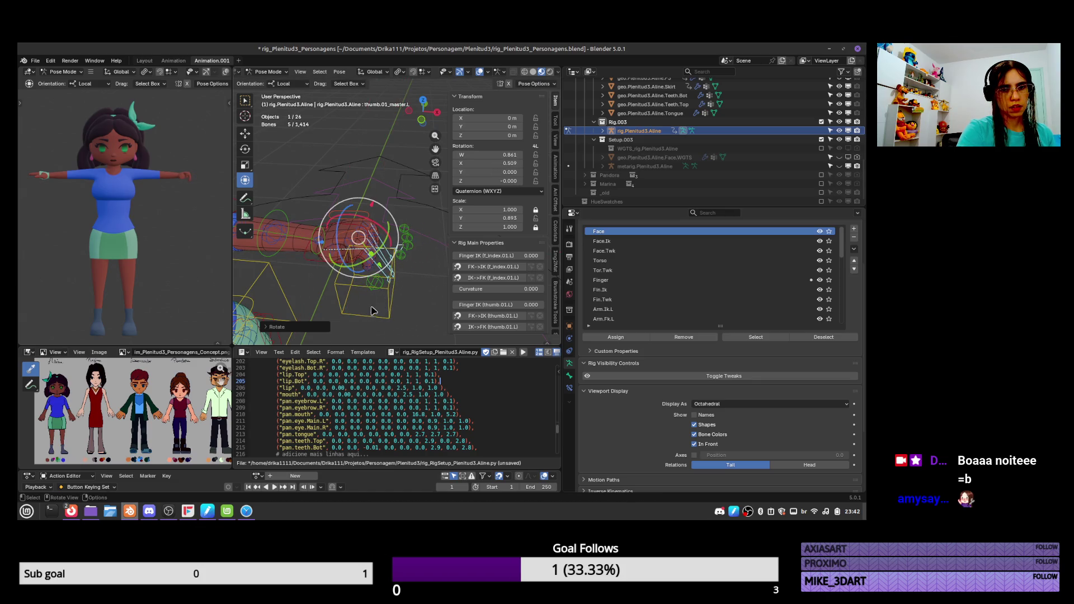
{"action": "key", "text": "s"}
{"action": "left_click", "coordinate": [417, 252]}
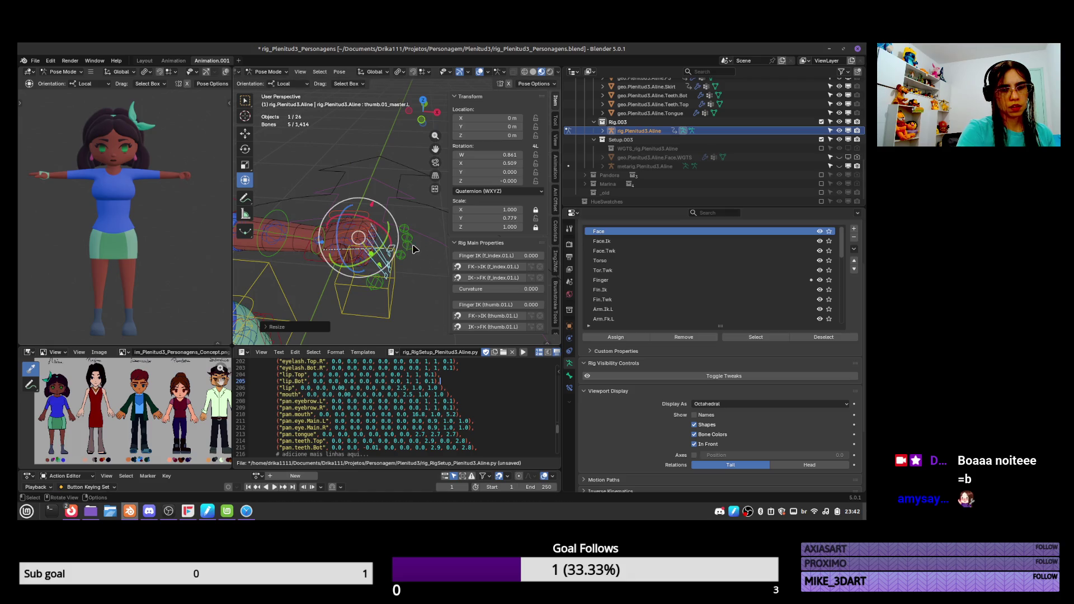
Rotate the left thumb control freely several times to test the thumb bend
{"action": "left_click", "coordinate": [375, 281]}
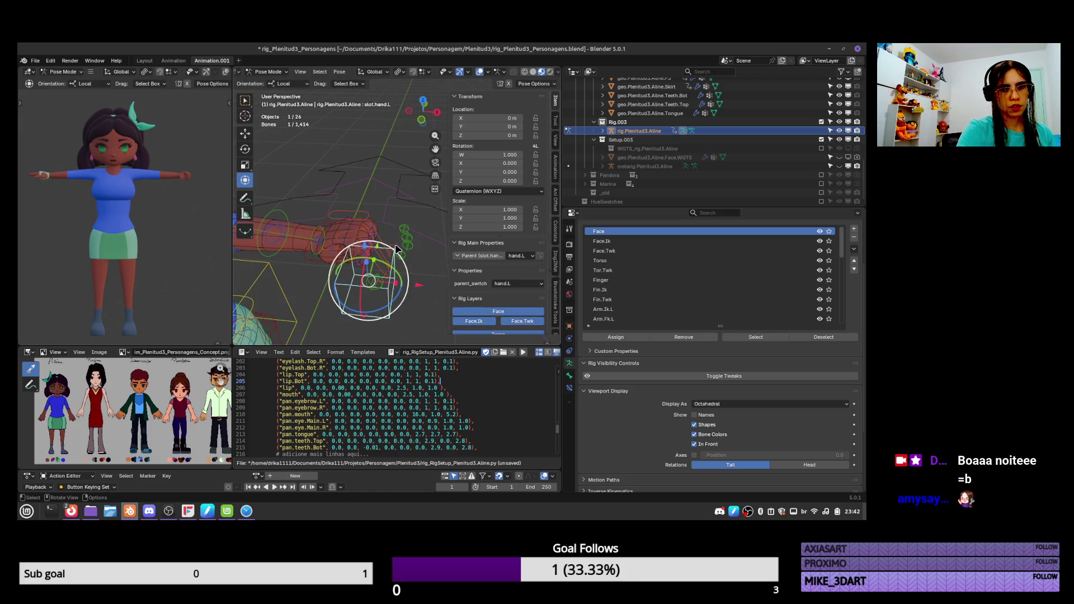
{"action": "left_click", "coordinate": [399, 248]}
{"action": "key", "text": "super"}
{"action": "key", "text": "Escape"}
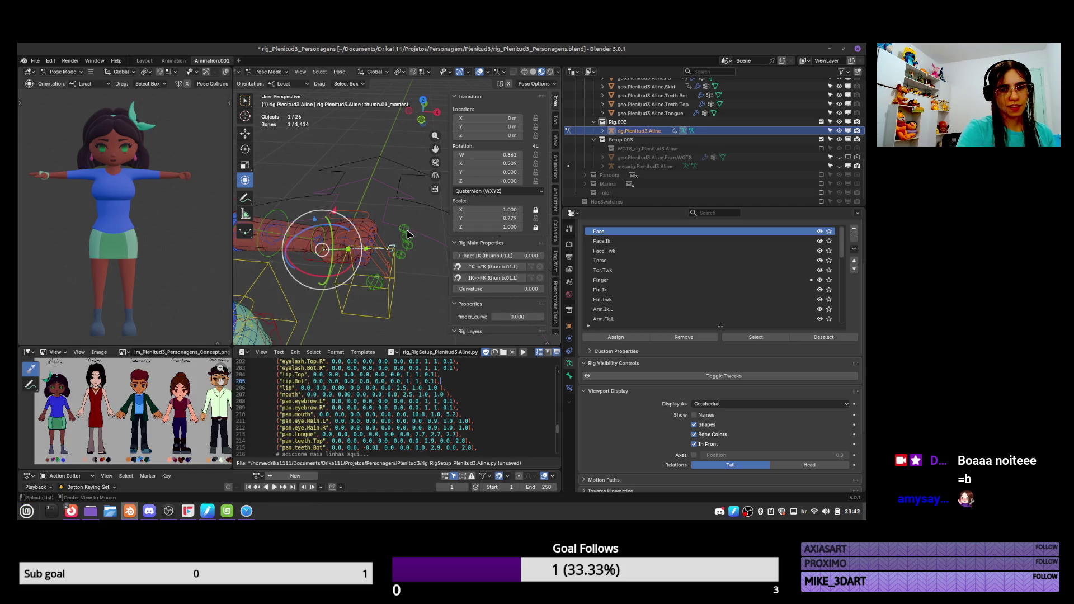
{"action": "key", "text": "r"}
{"action": "left_click", "coordinate": [360, 293]}
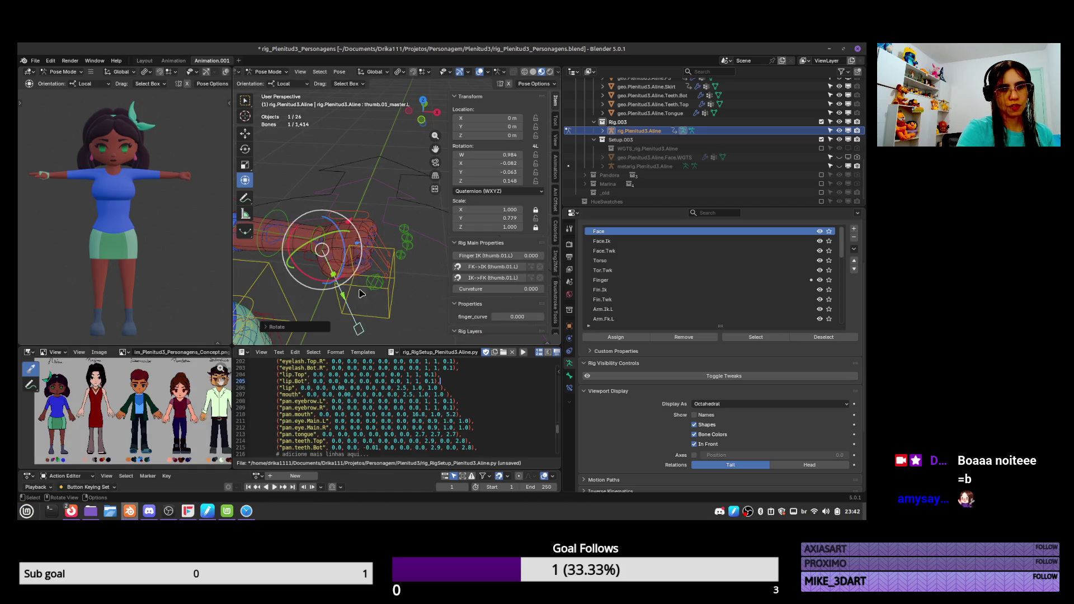
{"action": "left_click_drag", "start_coordinate": [314, 272], "coordinate": [322, 268]}
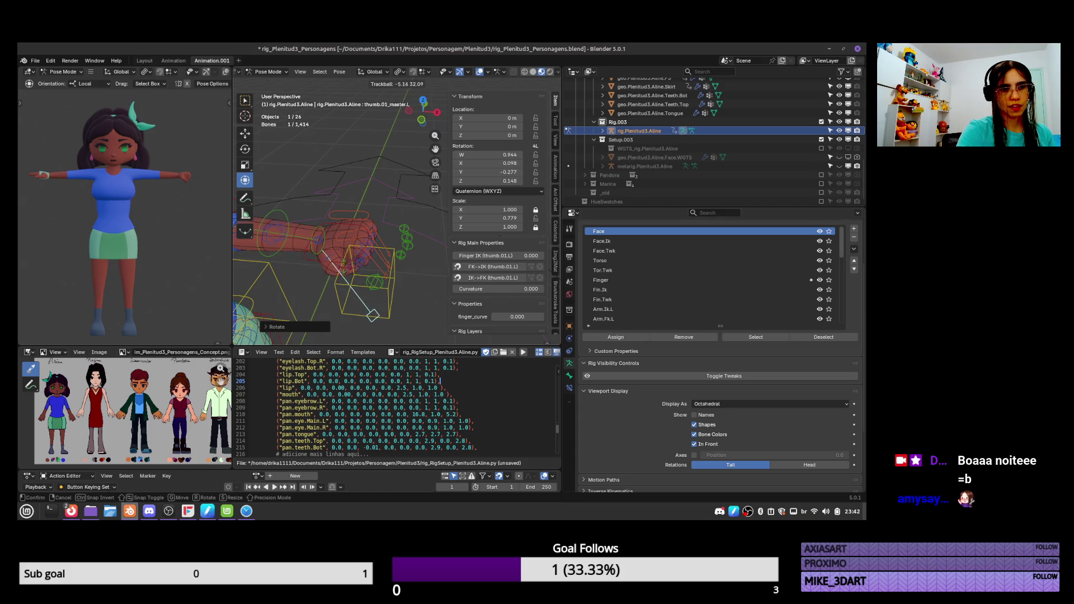
{"action": "key", "text": "Return"}
{"action": "middle_click_drag", "start_coordinate": [313, 263], "coordinate": [345, 228]}
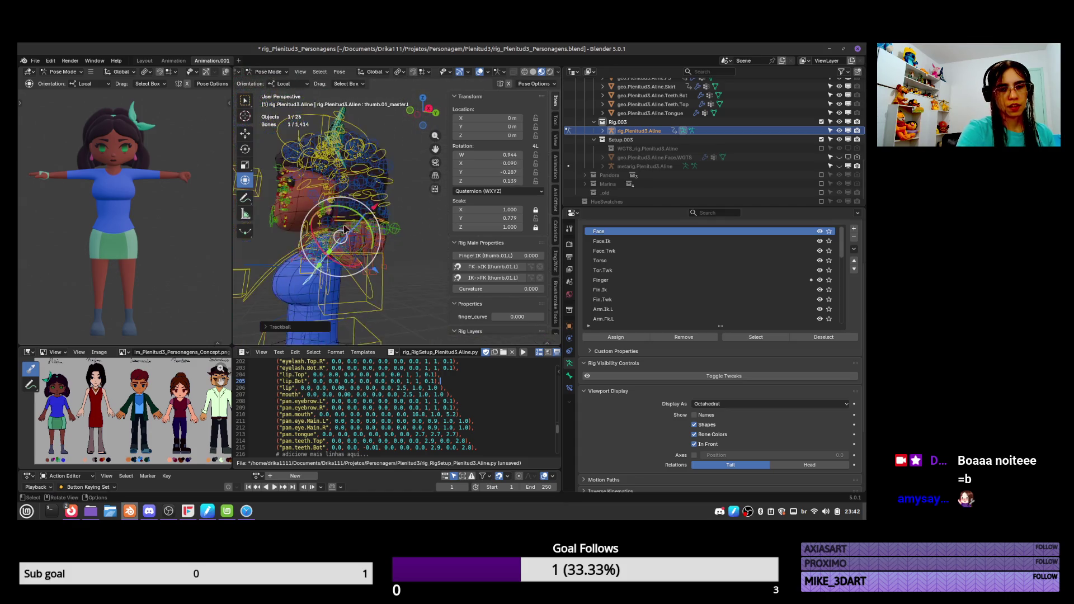
{"action": "key", "text": "r"}
{"action": "key", "text": "Return"}
{"action": "mouse_move", "coordinate": [397, 204]}
{"action": "middle_mouse_down"}
{"action": "mouse_move", "coordinate": [384, 199]}
{"action": "mouse_move", "coordinate": [411, 217]}
{"action": "middle_mouse_up"}
Rotate and adjust the left palm control, zooming onto it to check the hand deformation
{"action": "left_click", "coordinate": [384, 199]}
{"action": "key", "text": "r"}
{"action": "key", "text": "Return"}
{"action": "key", "text": "KP_Decimal"}
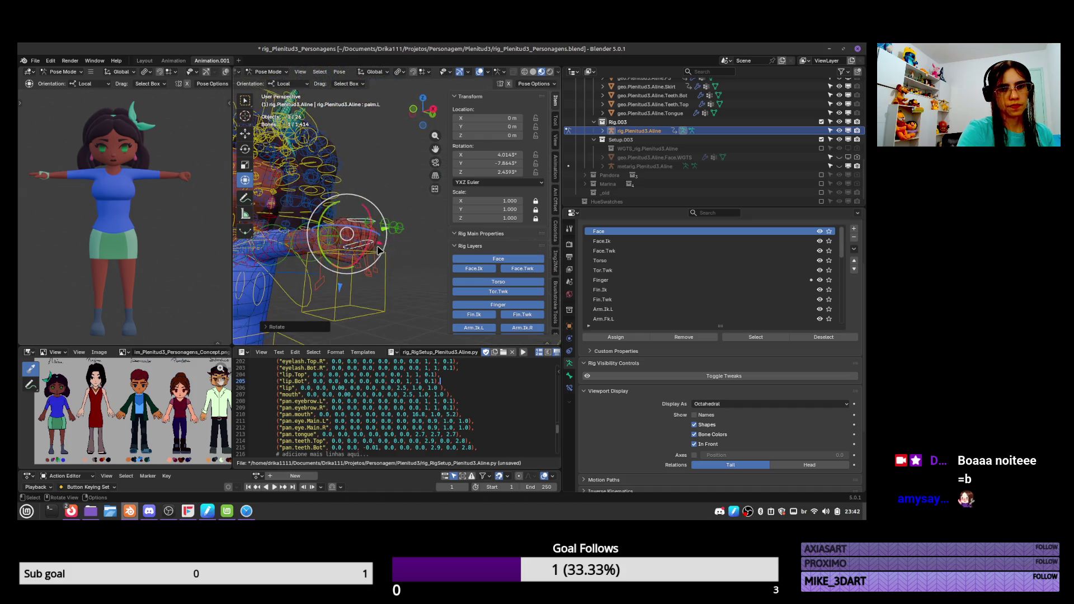
{"action": "key", "text": "g"}
{"action": "left_click", "coordinate": [369, 250]}
{"action": "key", "text": "r"}
{"action": "key", "text": "r"}
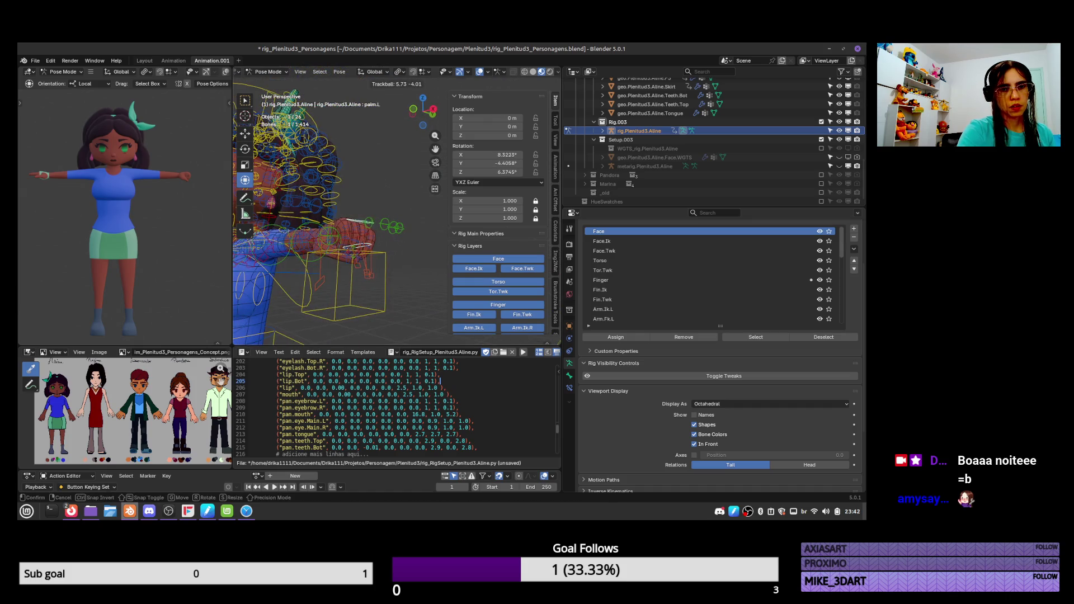
{"action": "left_click", "coordinate": [370, 252]}
{"action": "mouse_move", "coordinate": [374, 246]}
{"action": "middle_mouse_down", "text": "ctrl"}
{"action": "mouse_move", "coordinate": [390, 242]}
{"action": "mouse_move", "coordinate": [386, 296]}
{"action": "middle_mouse_up", "text": "ctrl"}
{"action": "middle_click_drag", "start_coordinate": [371, 257], "coordinate": [378, 298], "text": "shift"}
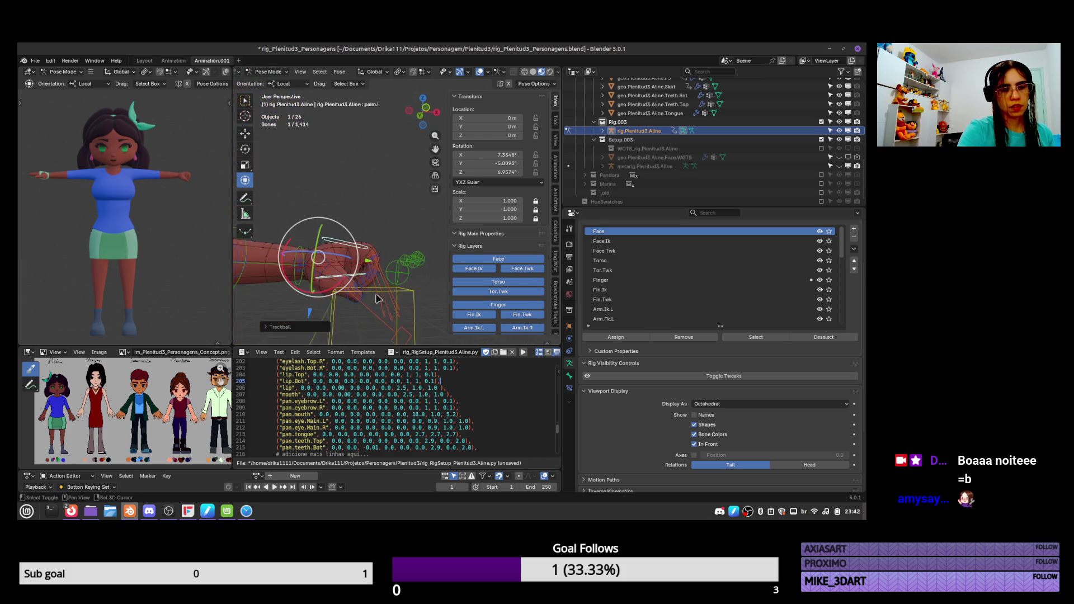
Scale and rotate the left thumb control again to check how the thumb curls
{"action": "left_click", "coordinate": [395, 260]}
{"action": "key", "text": "s"}
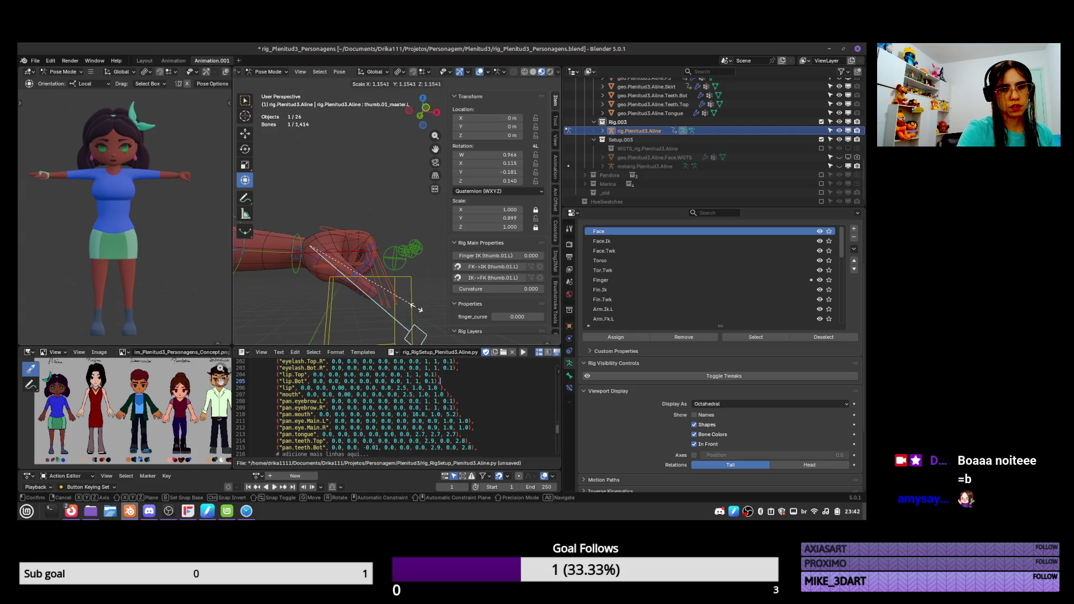
{"action": "left_click", "coordinate": [412, 295]}
{"action": "mouse_move", "coordinate": [409, 291]}
{"action": "middle_mouse_down"}
{"action": "mouse_move", "coordinate": [390, 251]}
{"action": "mouse_move", "coordinate": [360, 263]}
{"action": "middle_mouse_up"}
{"action": "key", "text": "r"}
{"action": "left_click", "coordinate": [358, 263]}
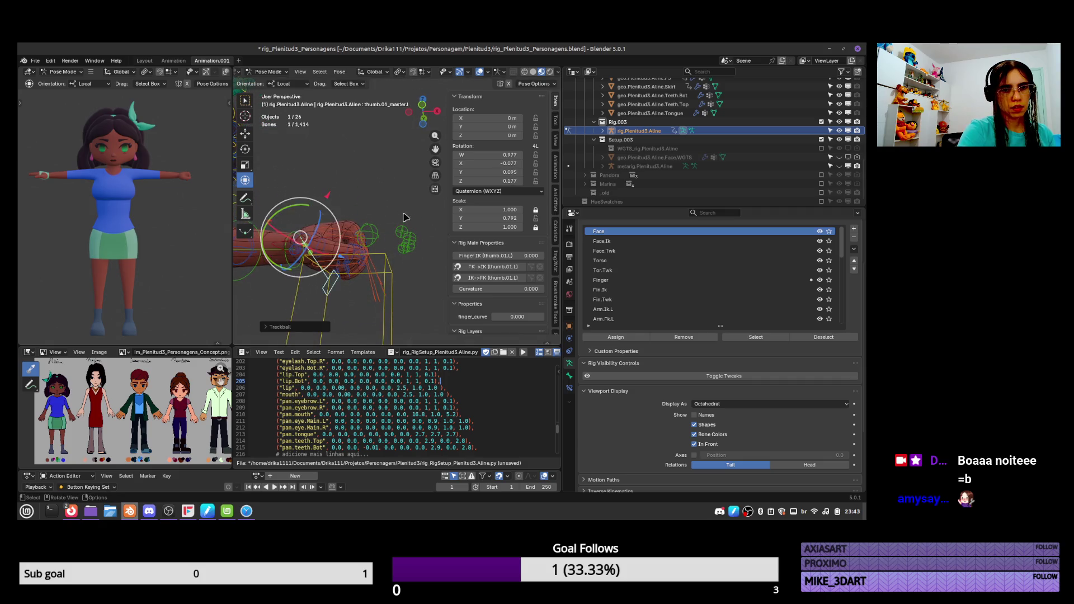
{"action": "key", "text": "r"}
{"action": "left_click", "coordinate": [399, 255]}
{"action": "middle_click_drag", "start_coordinate": [399, 256], "coordinate": [416, 288]}
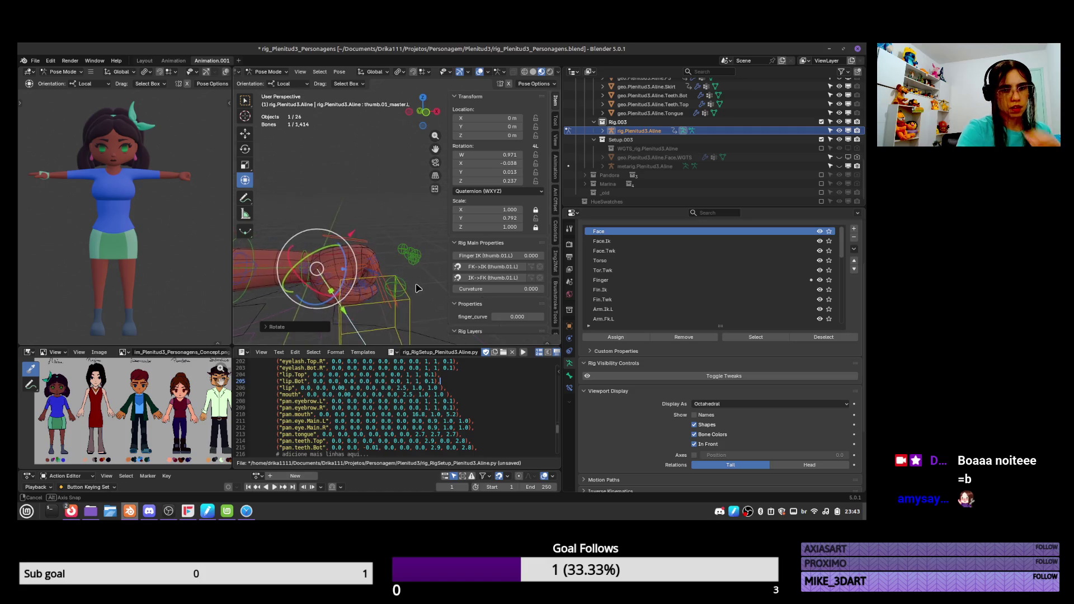
{"action": "mouse_move", "coordinate": [401, 219]}
{"action": "middle_mouse_down", "text": "shift"}
{"action": "mouse_move", "coordinate": [358, 273]}
{"action": "mouse_move", "coordinate": [411, 229]}
{"action": "mouse_move", "coordinate": [405, 219]}
{"action": "middle_mouse_up", "text": "shift"}
{"action": "scroll", "coordinate": [392, 251], "scroll_direction": "up", "scroll_amount": 2}
{"action": "left_click", "coordinate": [363, 208], "text": "ctrl"}
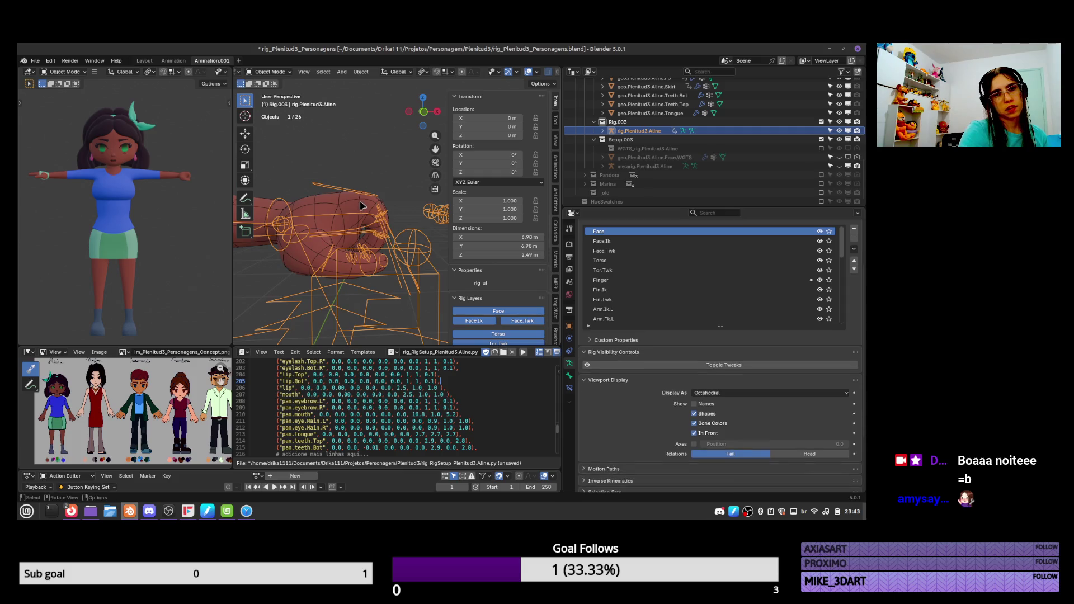
Review the body's left-hand DEF finger vertex groups, such as DEF-f_pinky.03.L, in Weight Paint mode, then exit
{"action": "key", "text": "ctrl+Tab"}
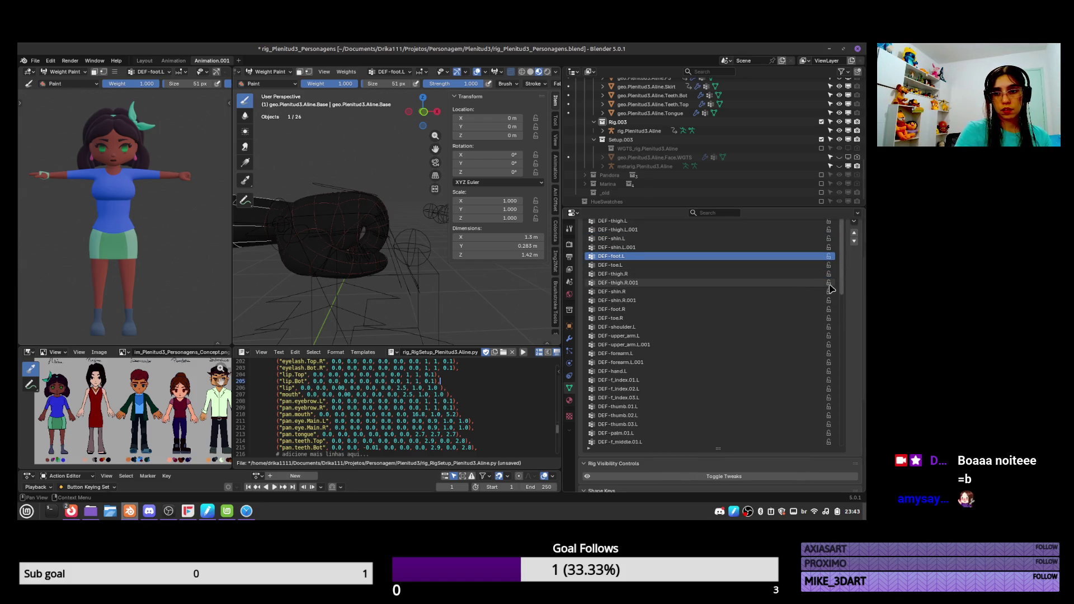
{"action": "left_click_drag", "start_coordinate": [843, 277], "coordinate": [849, 459]}
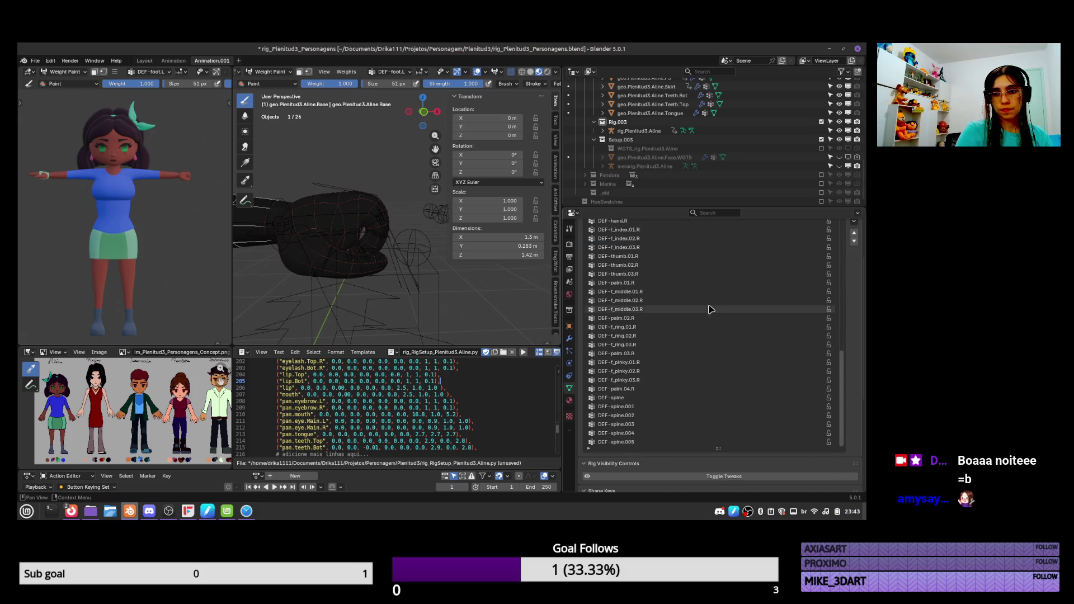
{"action": "scroll", "coordinate": [708, 315], "scroll_direction": "up", "scroll_amount": 2}
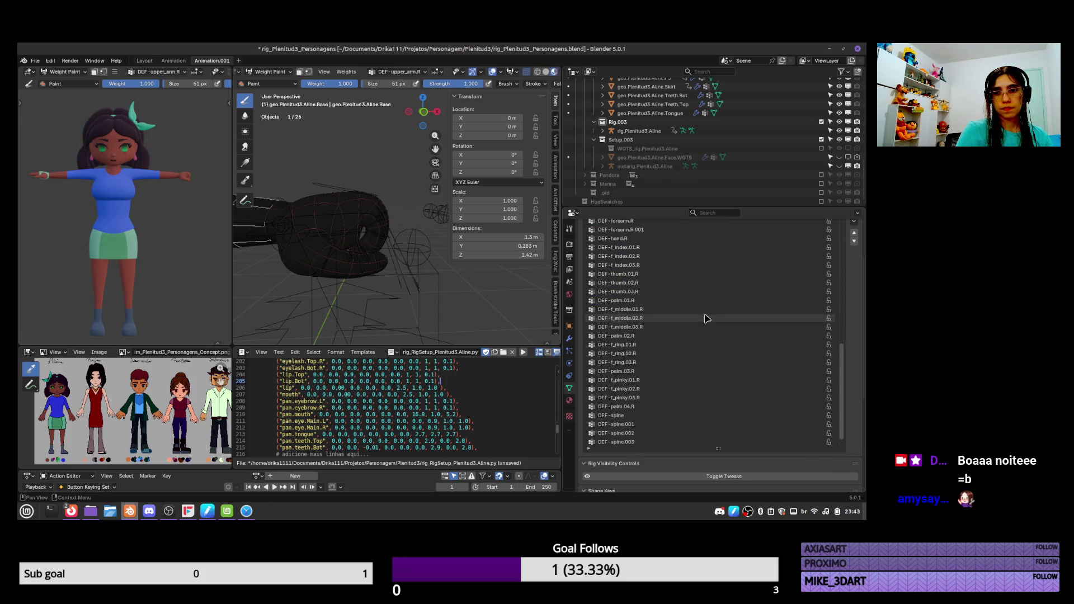
{"action": "scroll", "coordinate": [703, 317], "scroll_direction": "up", "scroll_amount": 5, "text": "ctrl"}
{"action": "left_click", "coordinate": [654, 362]}
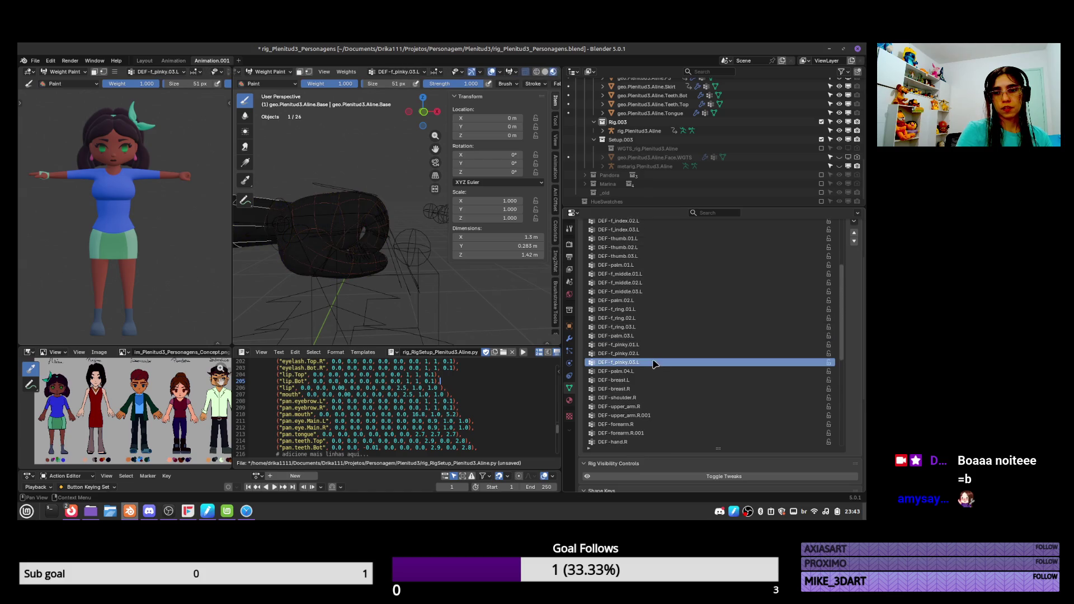
{"action": "scroll", "coordinate": [654, 361], "scroll_direction": "up", "scroll_amount": 6, "text": "ctrl"}
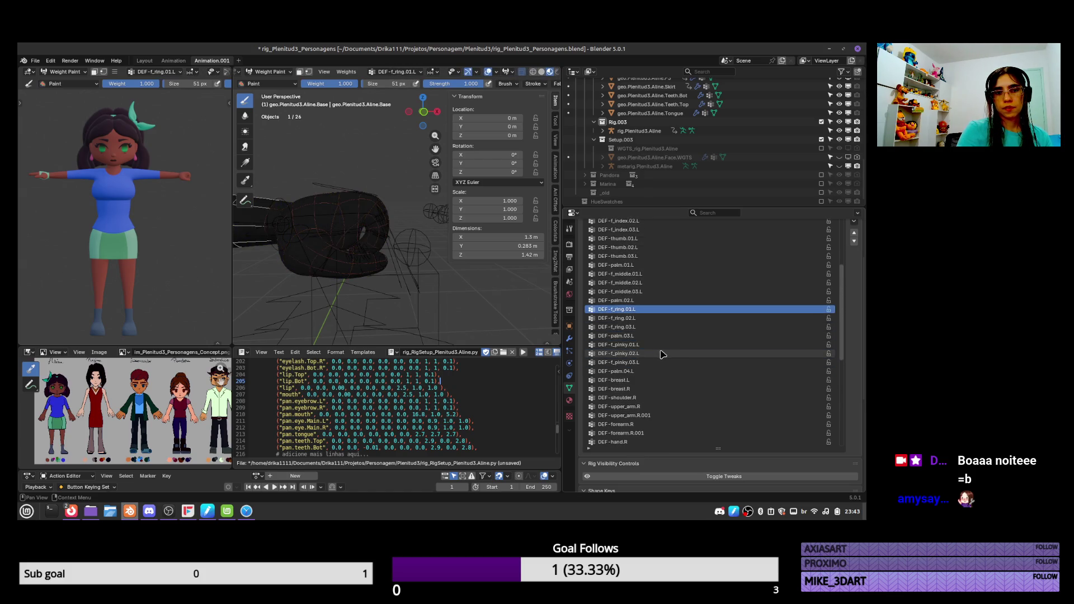
{"action": "scroll", "coordinate": [659, 355], "scroll_direction": "up", "scroll_amount": 4, "text": "ctrl"}
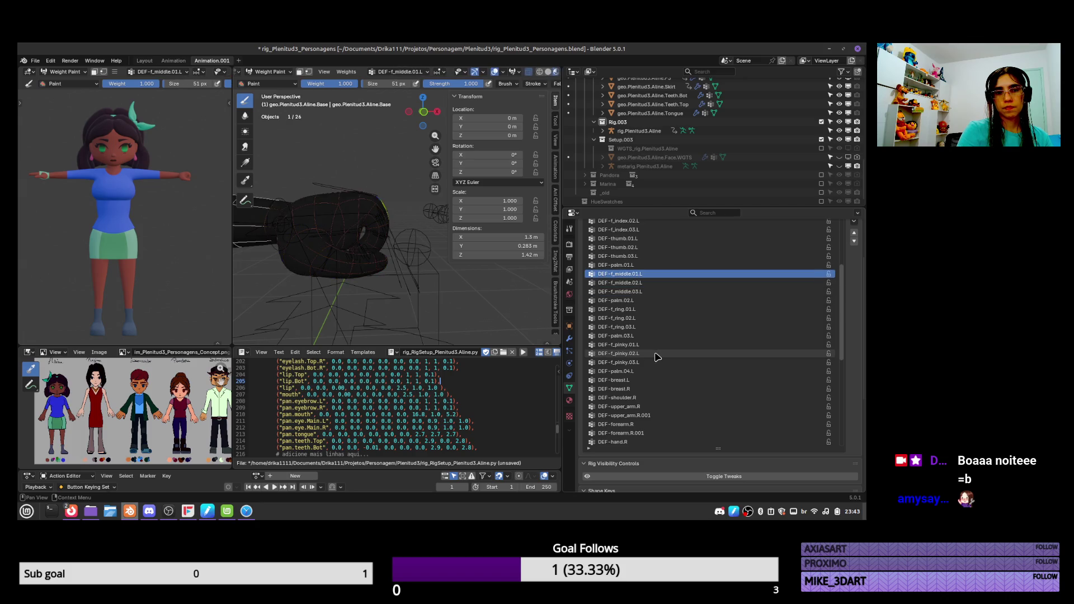
{"action": "scroll", "coordinate": [658, 357], "scroll_direction": "up", "scroll_amount": 3, "text": "ctrl"}
{"action": "scroll", "coordinate": [657, 357], "scroll_direction": "down", "scroll_amount": 3, "text": "ctrl"}
{"action": "scroll", "coordinate": [658, 356], "scroll_direction": "down", "scroll_amount": 3, "text": "ctrl"}
{"action": "key", "text": "ctrl+Tab"}
{"action": "left_click", "coordinate": [343, 210]}
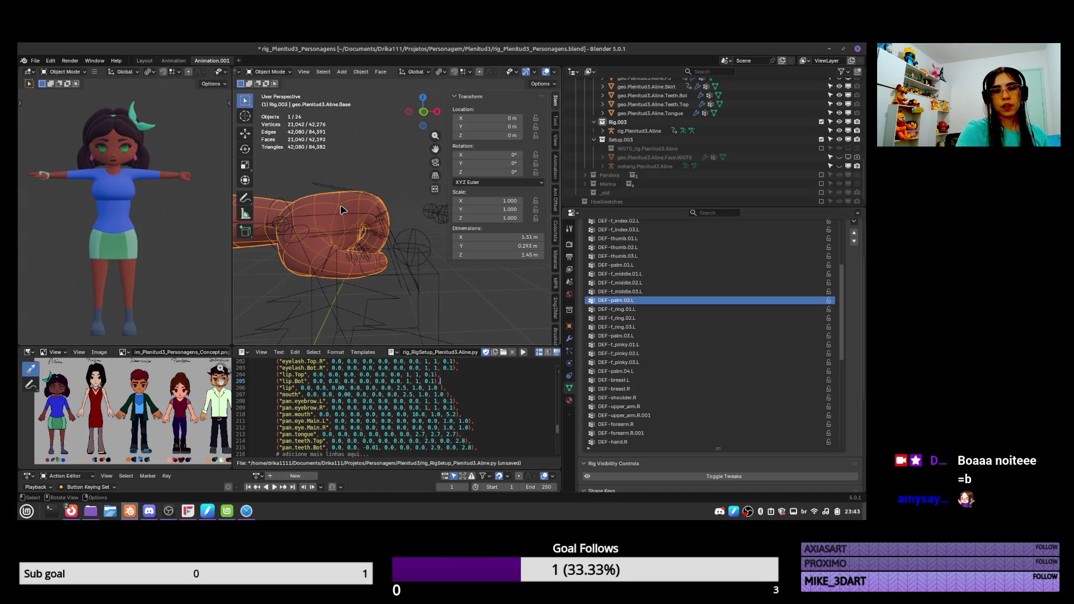
Toggle the Armature modifier, reorder the stack back to Mirror, Armature, Subdivision, then pose rig.Plenitud3.Aline
{"action": "left_click", "coordinate": [570, 339]}
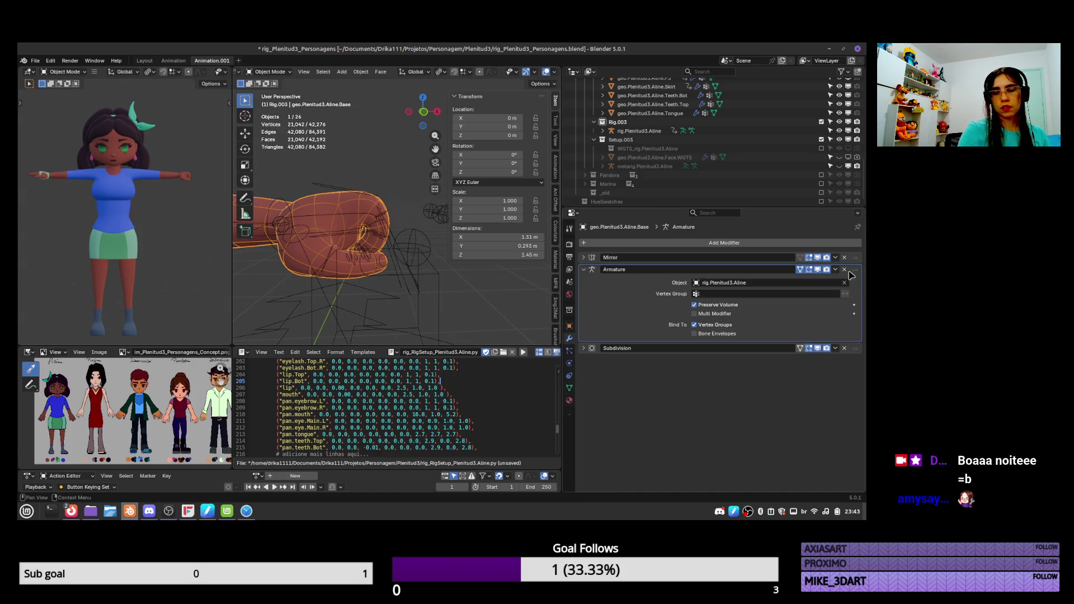
{"action": "left_click", "coordinate": [817, 270]}
{"action": "left_click", "coordinate": [817, 271]}
{"action": "left_click_drag", "start_coordinate": [855, 270], "coordinate": [844, 354]}
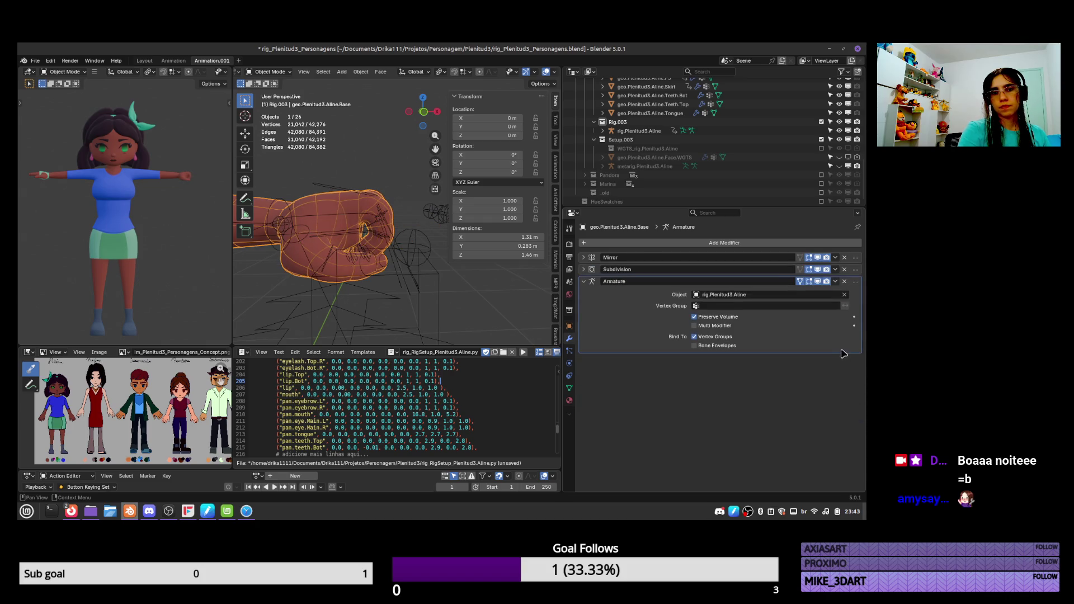
{"action": "left_click_drag", "start_coordinate": [857, 285], "coordinate": [857, 266]}
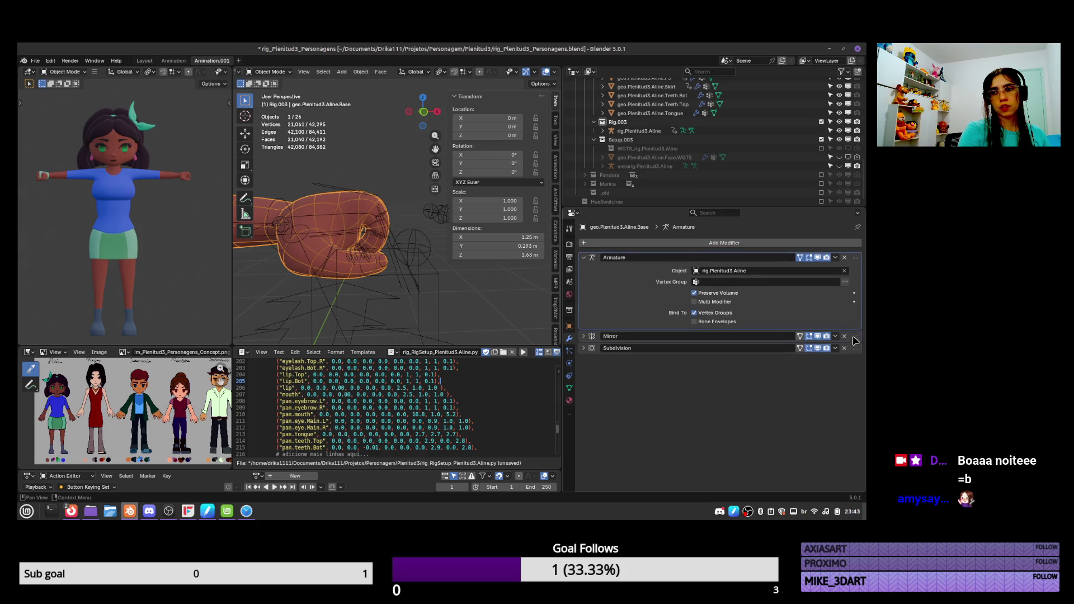
{"action": "mouse_move", "coordinate": [856, 336]}
{"action": "left_mouse_down"}
{"action": "mouse_move", "coordinate": [859, 262]}
{"action": "mouse_move", "coordinate": [865, 275]}
{"action": "left_mouse_up"}
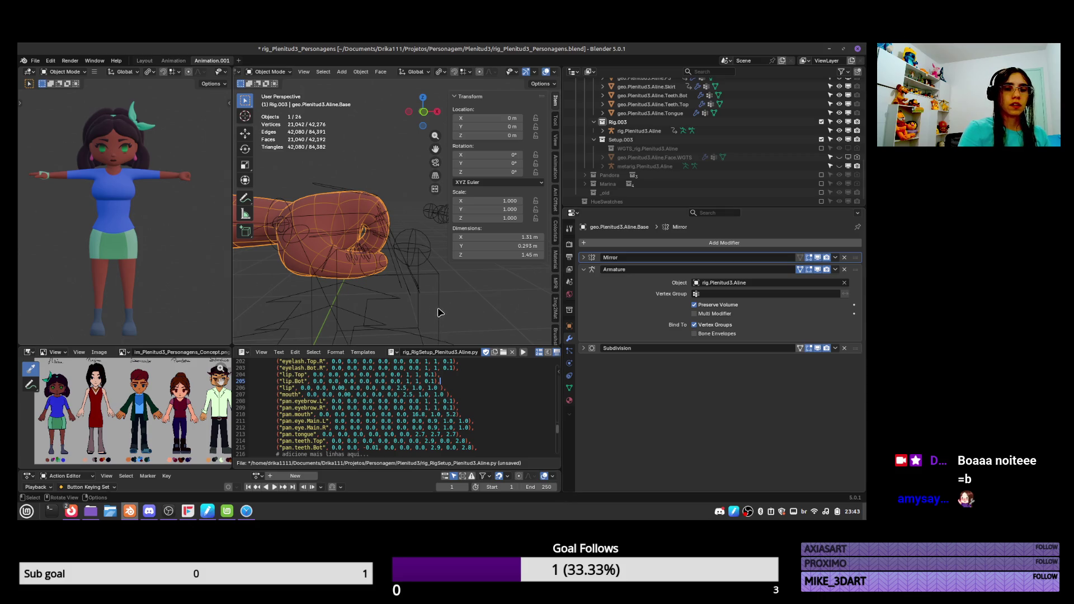
{"action": "left_click", "coordinate": [369, 194]}
{"action": "key", "text": "ctrl+Tab"}
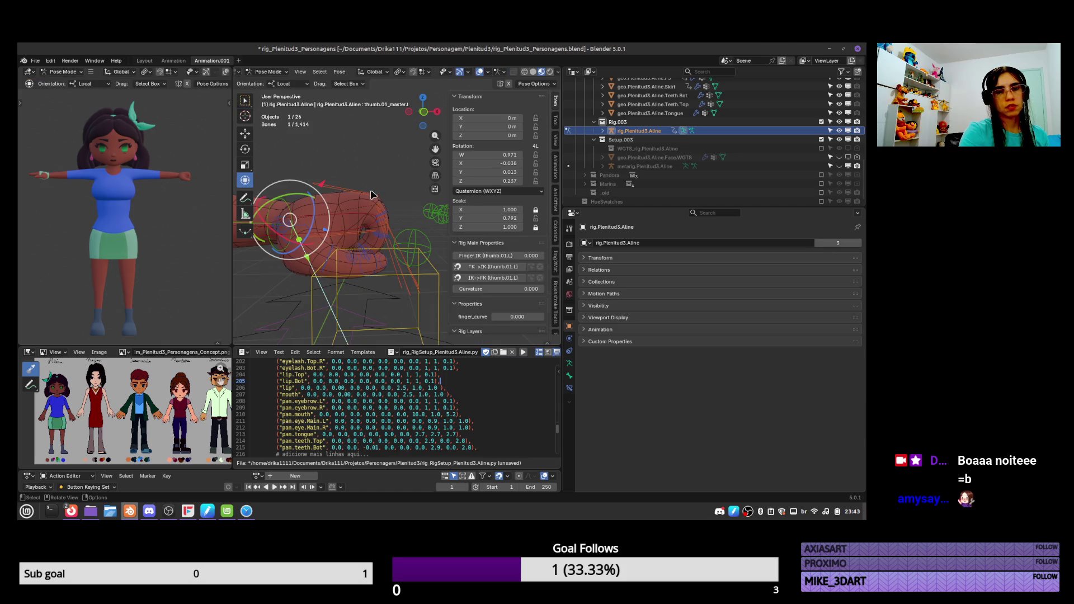
Rotate the palm.L bone and select the thumb.01_master.L bone
{"action": "left_click", "coordinate": [369, 194]}
{"action": "key", "text": "r"}
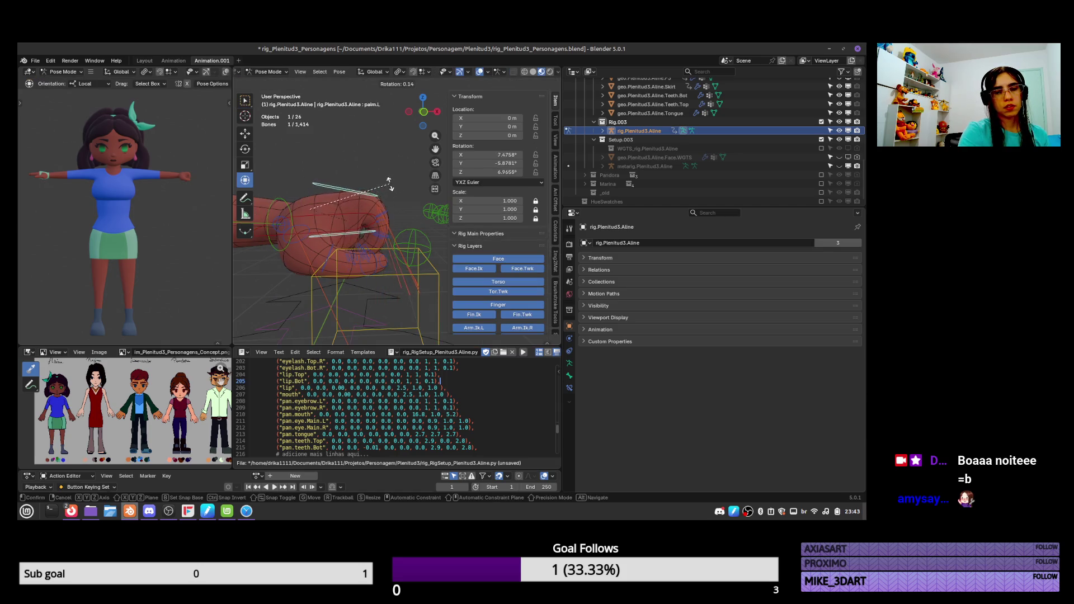
{"action": "left_click", "coordinate": [392, 193]}
{"action": "left_click", "coordinate": [378, 218]}
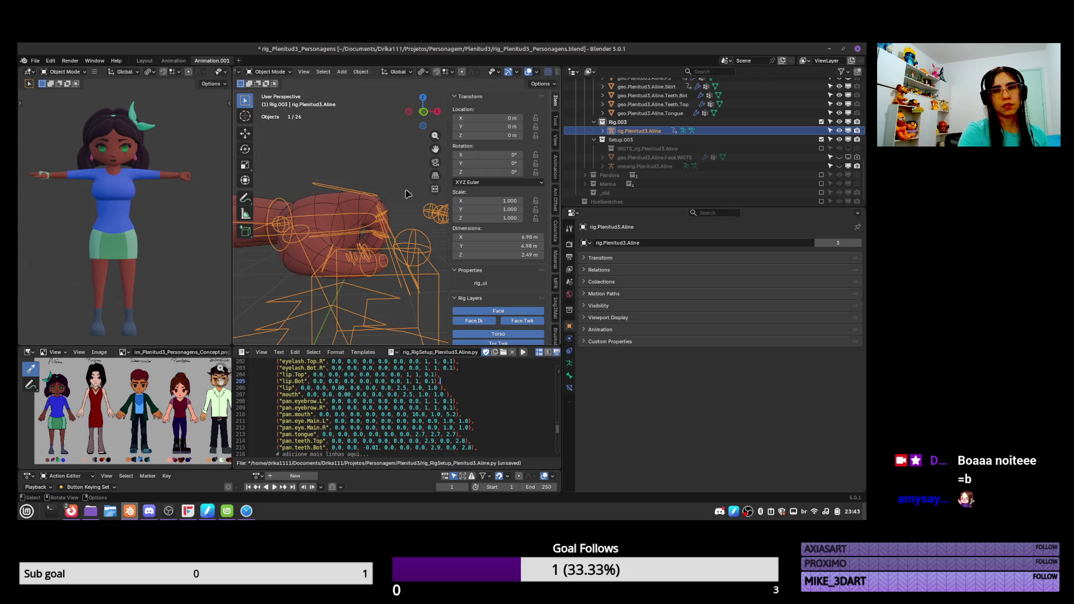
Hide rig.Plenitud3.Aline, show the metarig, and turn off the body's Armature modifier in the viewport
{"action": "left_click", "coordinate": [840, 131]}
{"action": "left_click", "coordinate": [840, 166]}
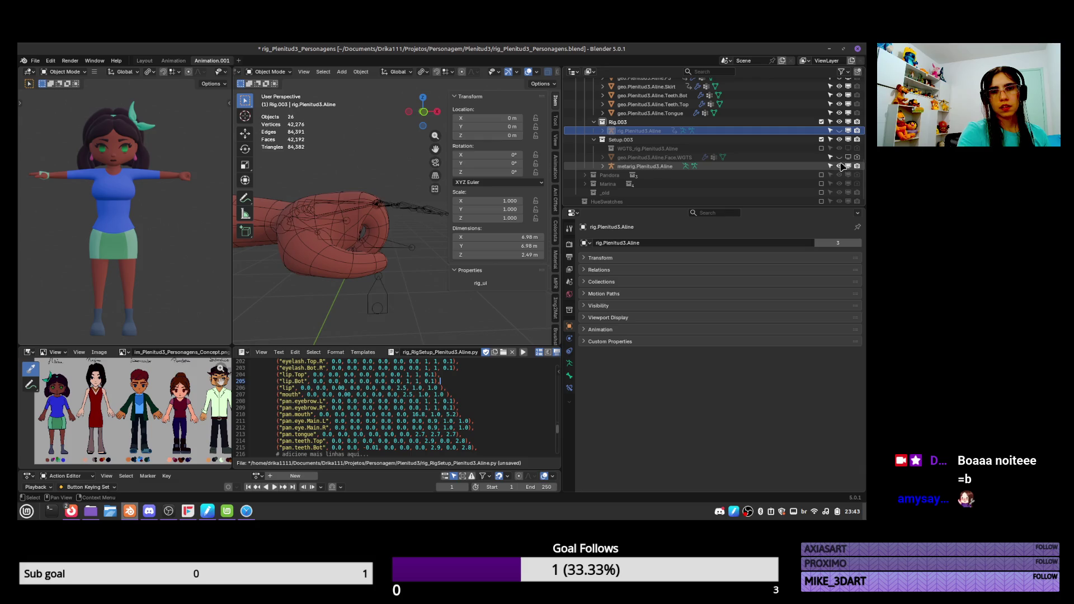
{"action": "left_click", "coordinate": [390, 226]}
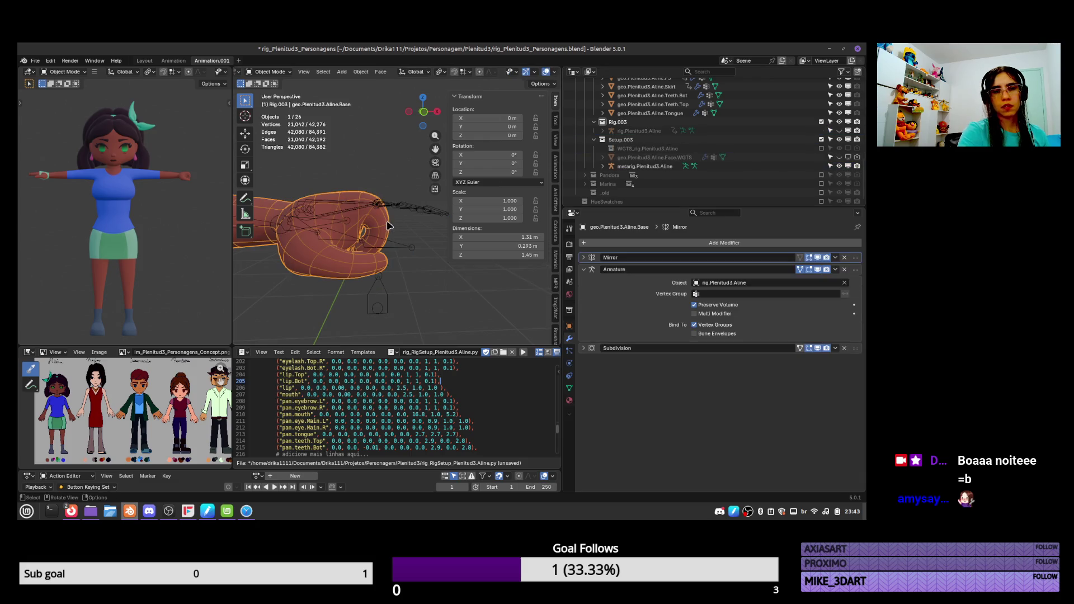
{"action": "left_click", "coordinate": [818, 270]}
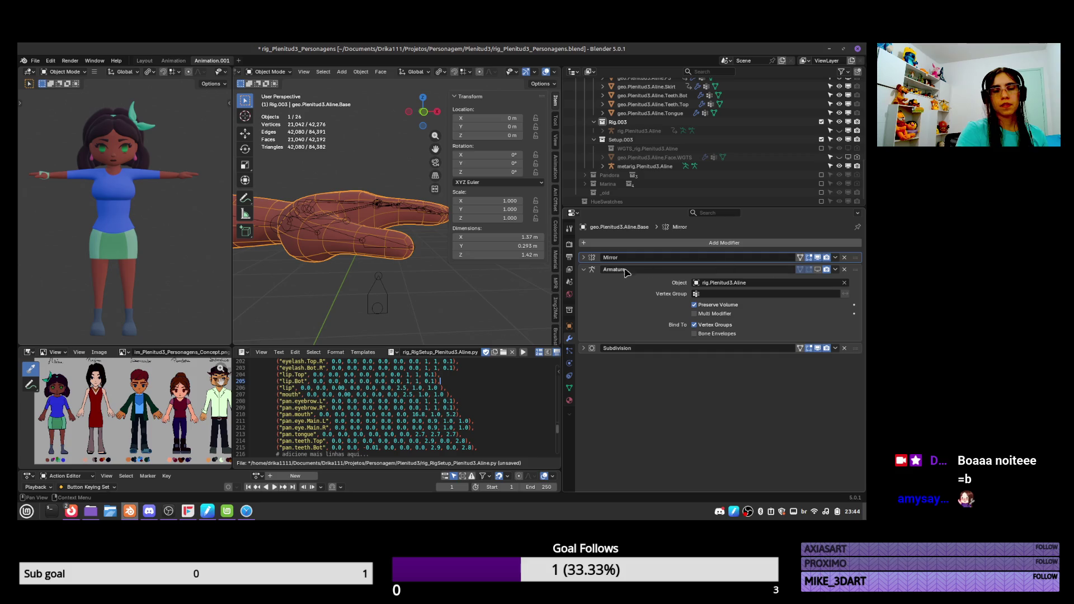
{"action": "key", "text": "Tab"}
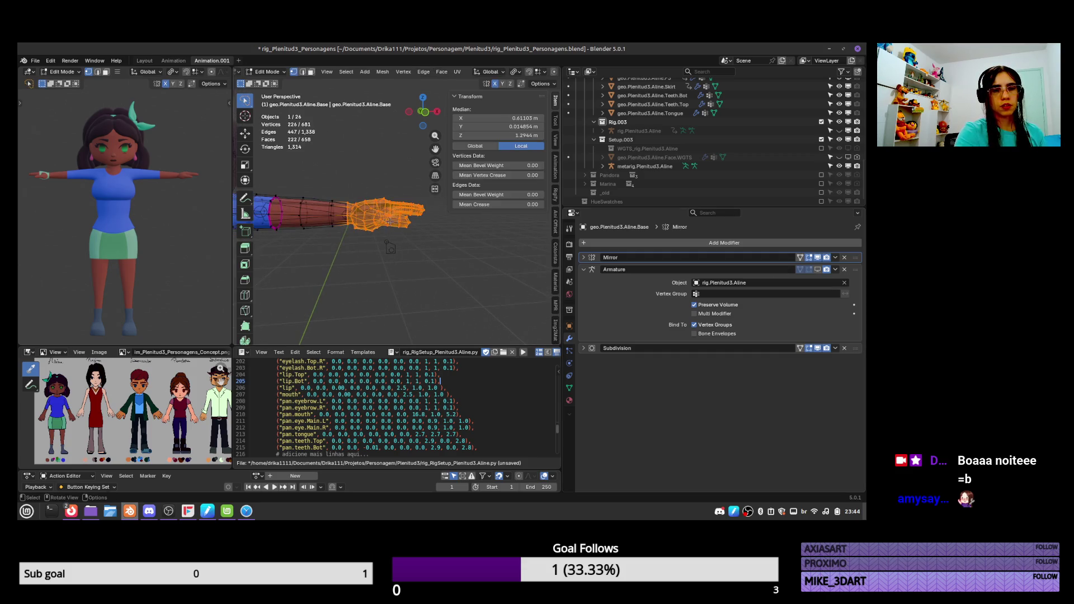
{"action": "key", "text": "Tab"}
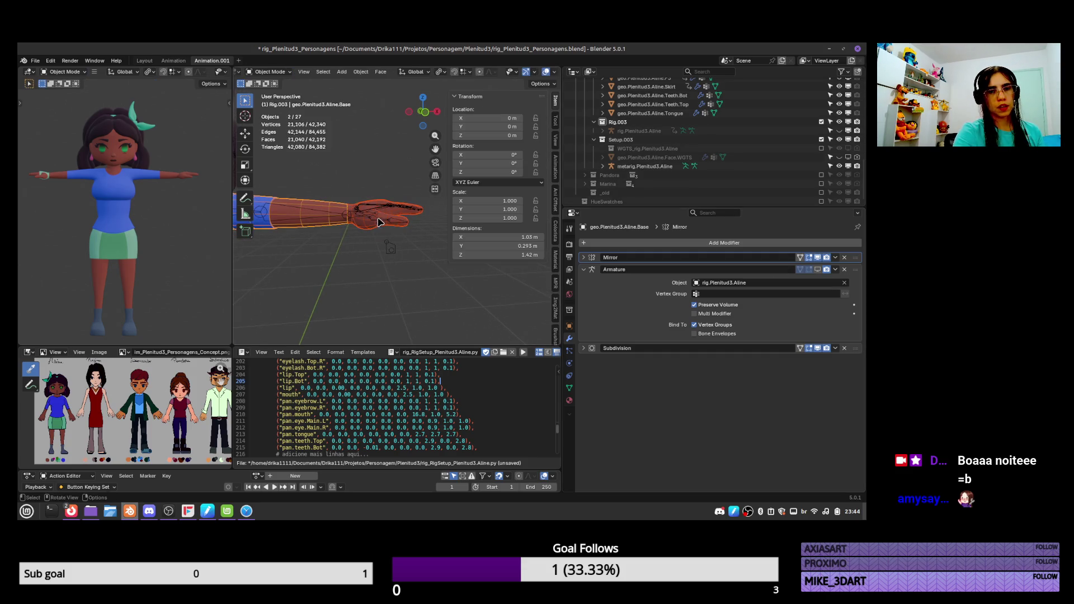
{"action": "left_click", "coordinate": [366, 230]}
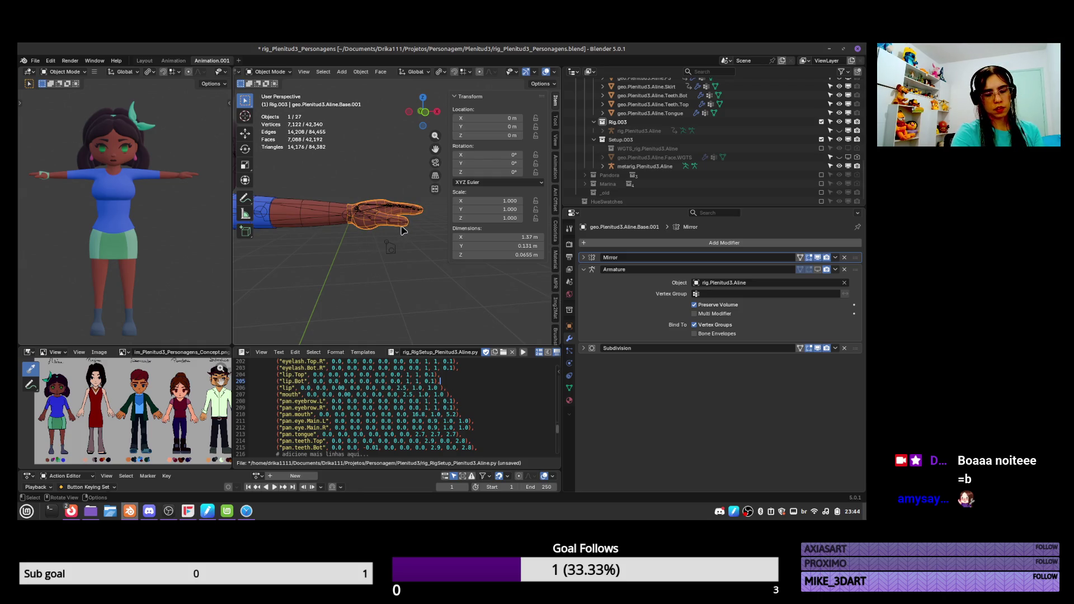
{"action": "left_click", "coordinate": [401, 210]}
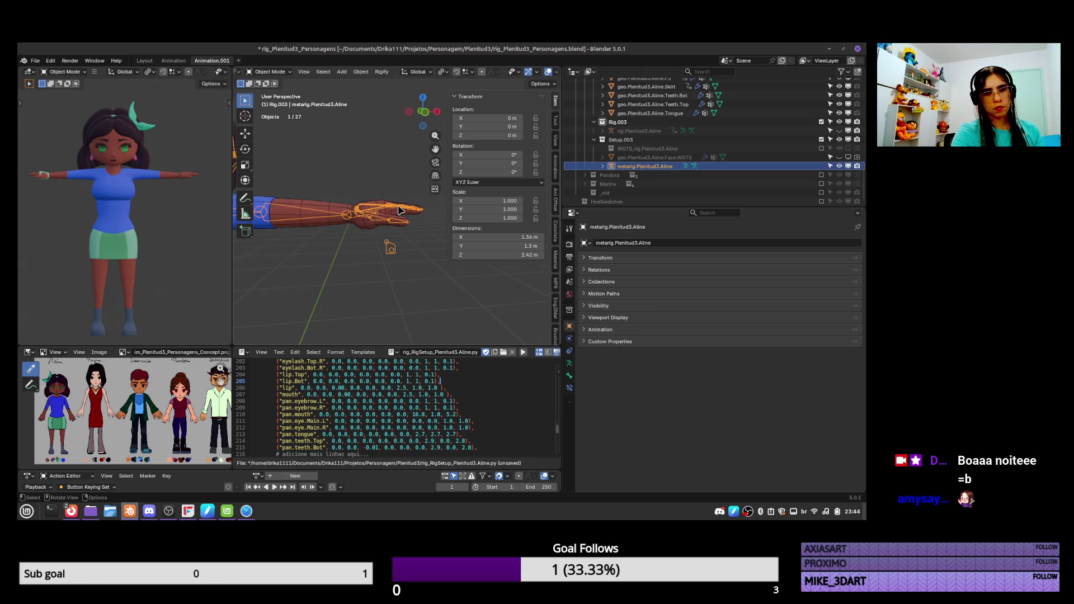
Check the metarig from side and front views, then move the hand's selected finger vertices along Z
{"action": "key", "text": "Tab"}
{"action": "key", "text": "KP_3"}
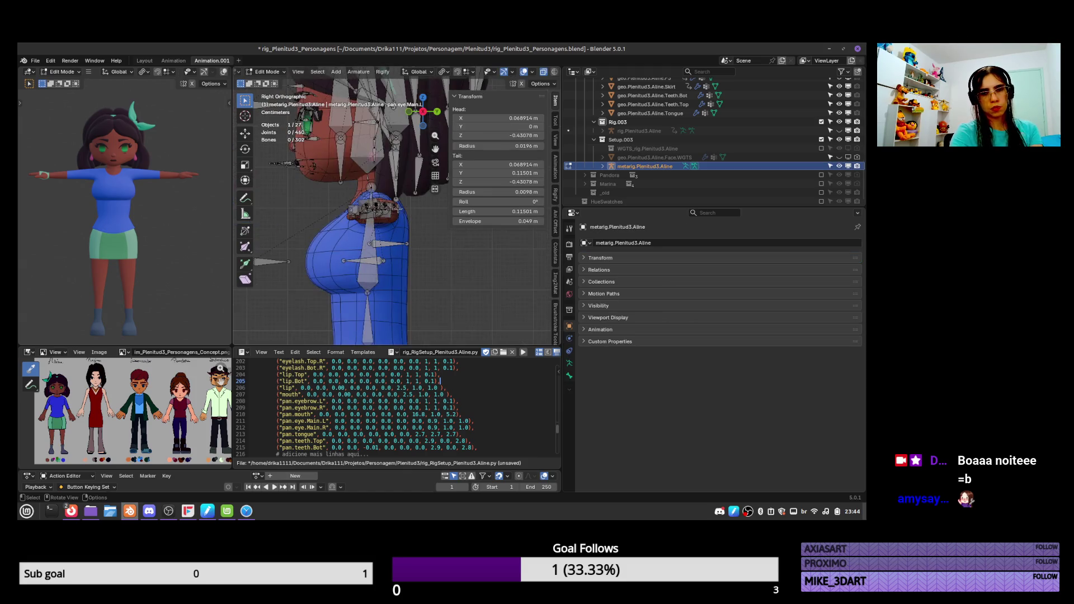
{"action": "key", "text": "Tab"}
{"action": "key", "text": "KP_1"}
{"action": "left_click", "coordinate": [394, 224]}
{"action": "key", "text": "Tab"}
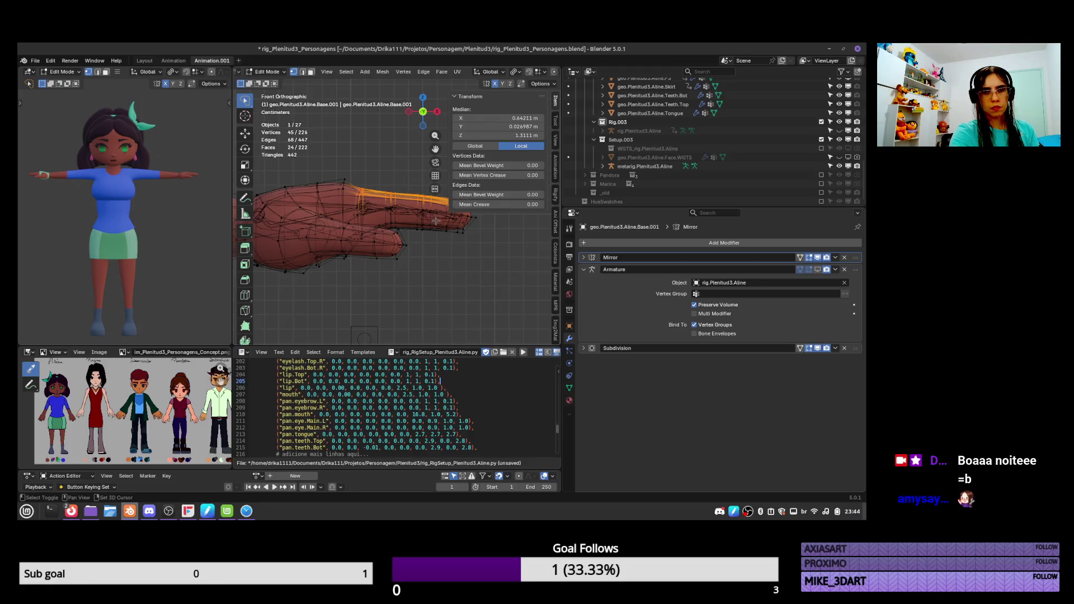
{"action": "key", "text": "g"}
{"action": "key", "text": "z"}
{"action": "left_click", "coordinate": [429, 215]}
{"action": "key", "text": "Tab"}
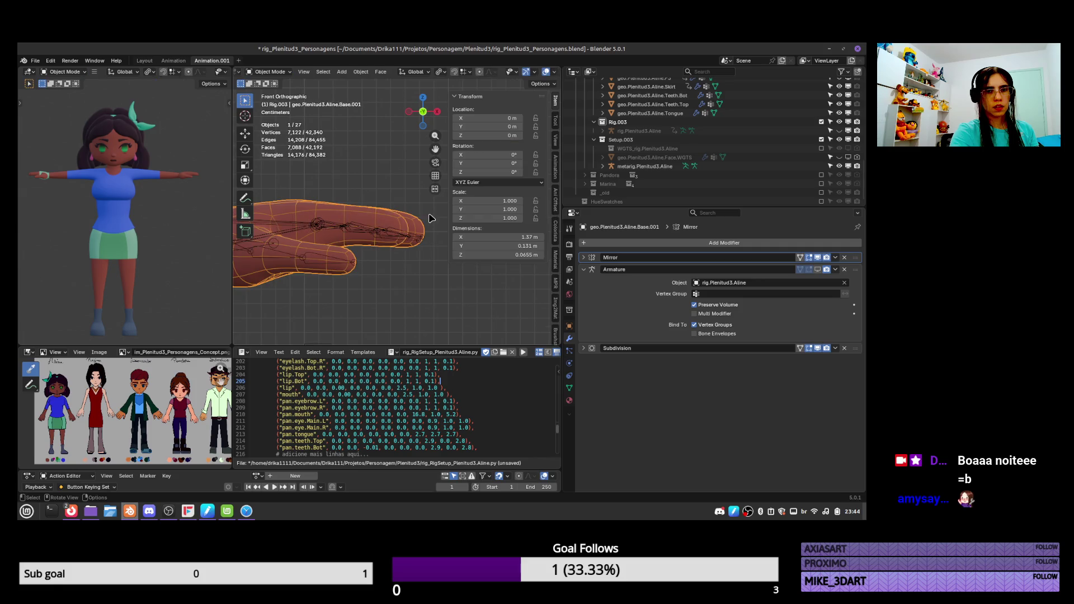
Box-select the fingertip vertices and try moving them, cancelling the move
{"action": "scroll", "coordinate": [426, 227], "scroll_direction": "down", "scroll_amount": 2}
{"action": "key", "text": "Tab"}
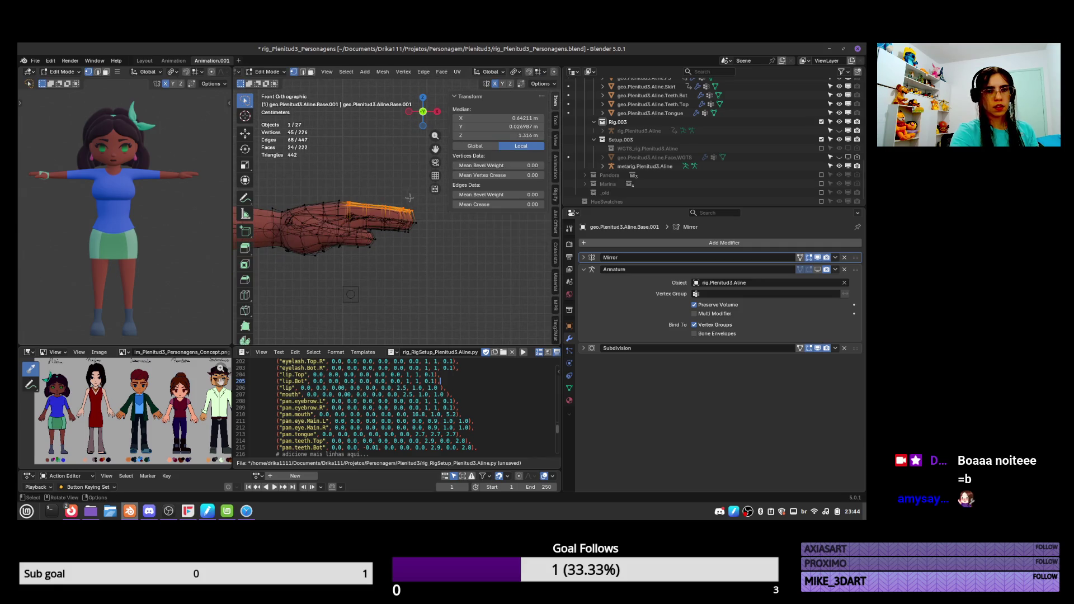
{"action": "mouse_move", "coordinate": [339, 189]}
{"action": "left_mouse_down"}
{"action": "mouse_move", "coordinate": [333, 197]}
{"action": "mouse_move", "coordinate": [353, 216]}
{"action": "mouse_move", "coordinate": [386, 217]}
{"action": "mouse_move", "coordinate": [418, 188]}
{"action": "mouse_move", "coordinate": [422, 204]}
{"action": "left_mouse_up"}
{"action": "key", "text": "g"}
{"action": "right_click", "coordinate": [421, 203]}
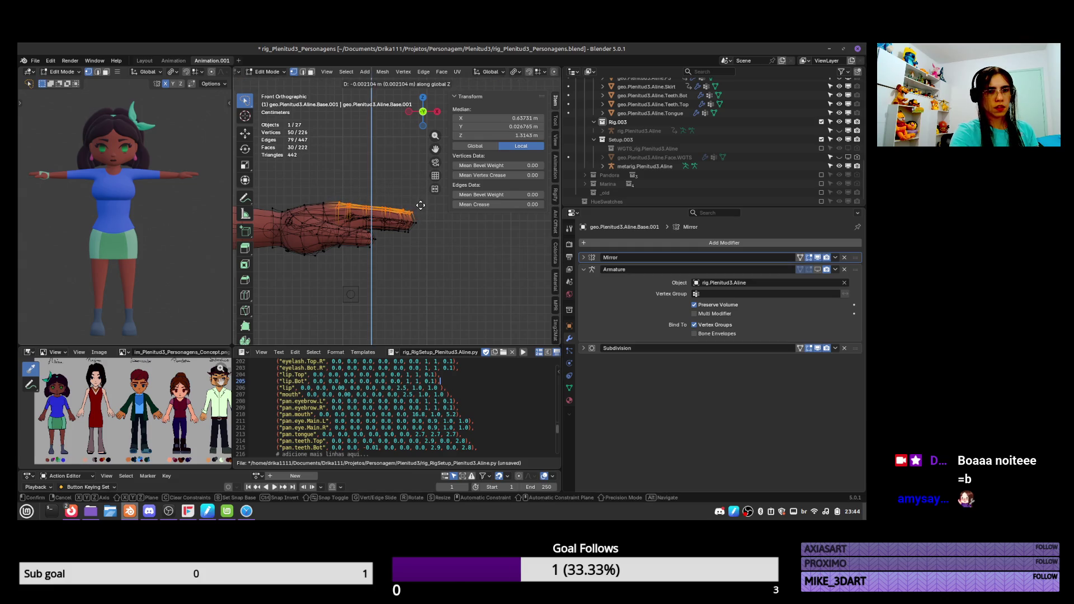
{"action": "key", "text": "Tab"}
{"action": "mouse_move", "coordinate": [420, 240]}
{"action": "middle_mouse_down"}
{"action": "mouse_move", "coordinate": [409, 292]}
{"action": "mouse_move", "coordinate": [407, 244]}
{"action": "mouse_move", "coordinate": [435, 246]}
{"action": "middle_mouse_up"}
Lower a single fingertip vertex slightly along Z and save rig_Plenitud3_Personagens.blend
{"action": "key", "text": "Tab"}
{"action": "left_click", "coordinate": [397, 243]}
{"action": "scroll", "coordinate": [397, 243], "scroll_direction": "up", "scroll_amount": 8}
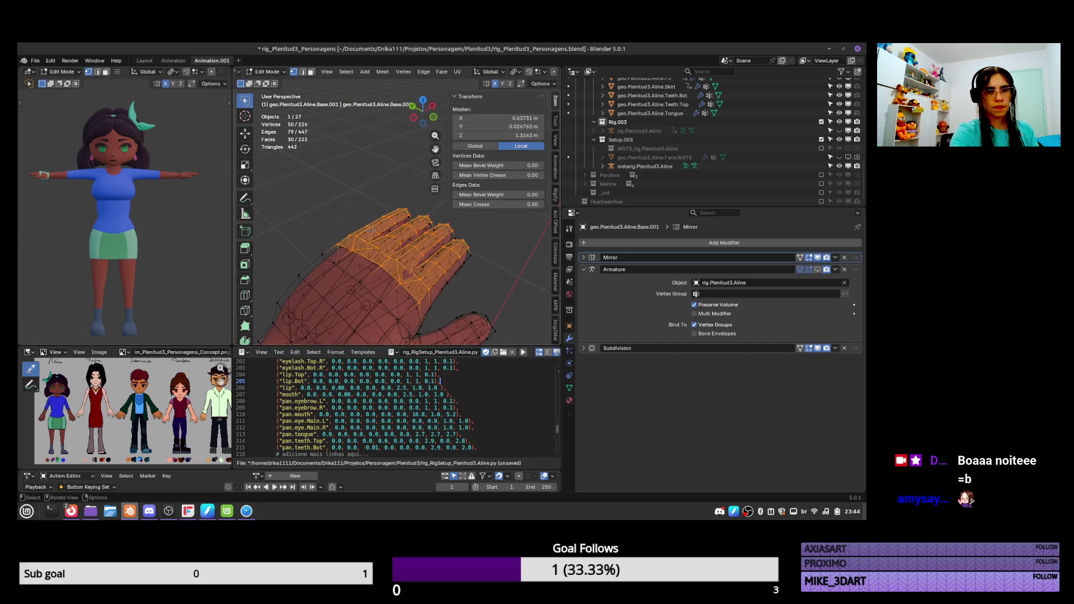
{"action": "key", "text": "g"}
{"action": "left_click", "coordinate": [399, 195]}
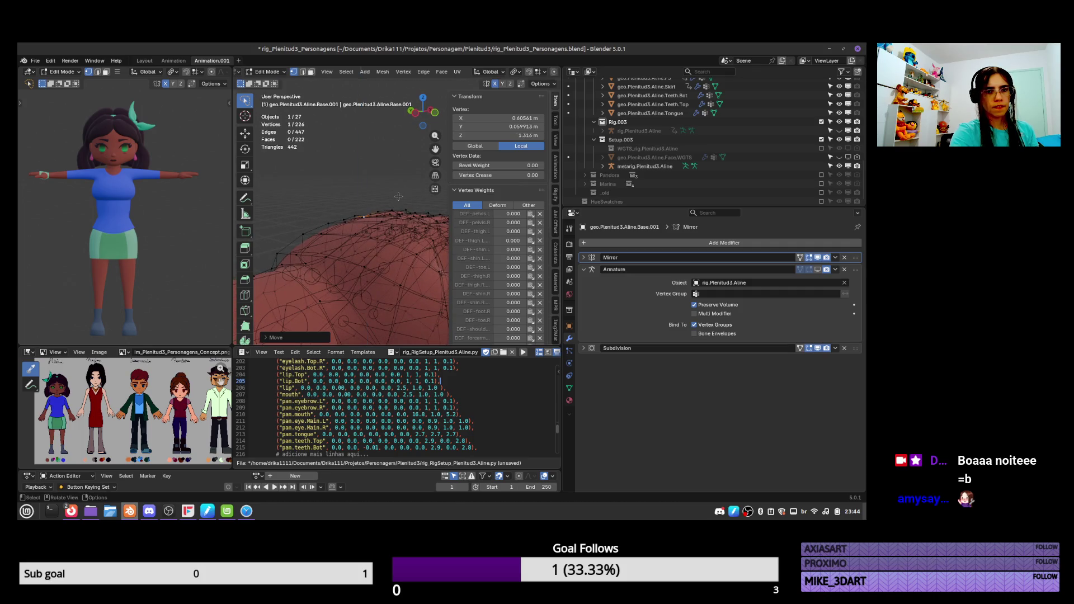
{"action": "key", "text": "g"}
{"action": "key", "text": "z"}
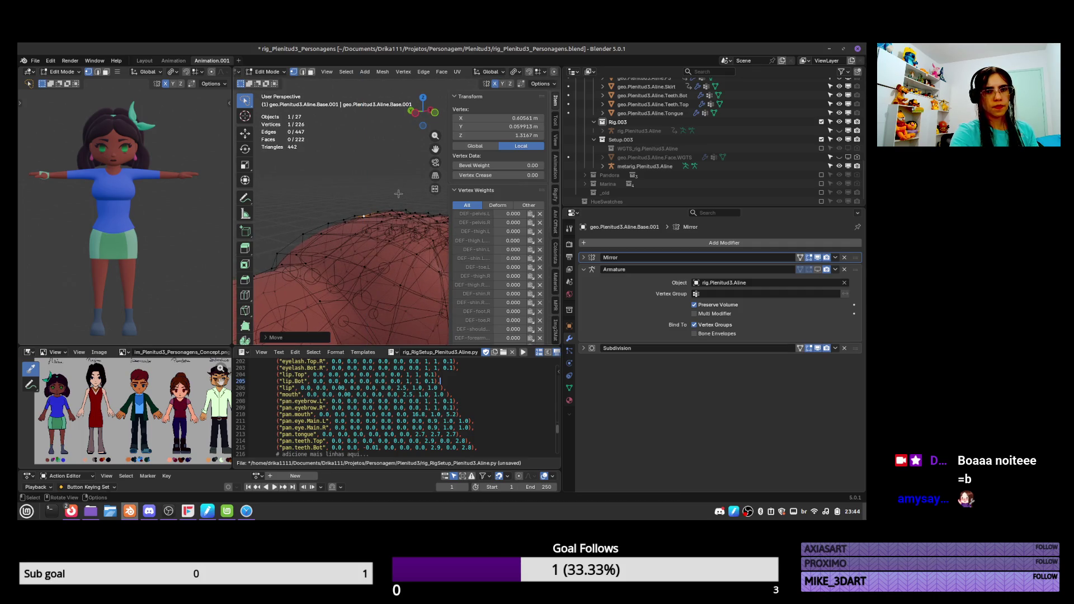
{"action": "left_click", "coordinate": [400, 193]}
{"action": "key", "text": "Tab"}
{"action": "scroll", "coordinate": [358, 280], "scroll_direction": "down", "scroll_amount": 6}
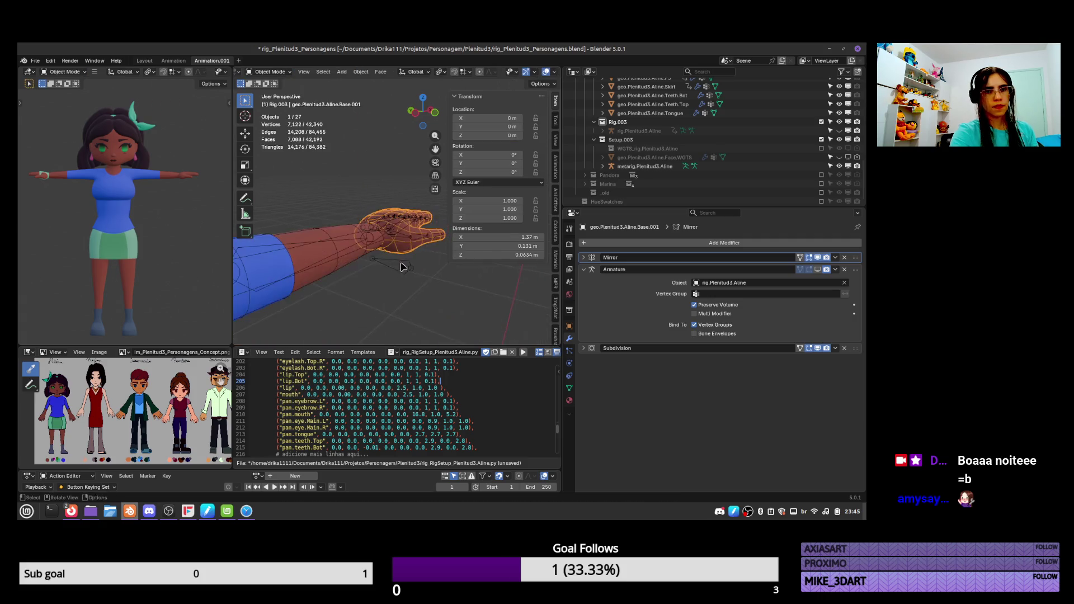
{"action": "key", "text": "ctrl+s"}
Re-Generate the Rigify rig from metarig.Plenitud3.Aline, overwriting rig.Plenitud3.Aline
{"action": "middle_click_drag", "start_coordinate": [349, 297], "coordinate": [364, 270]}
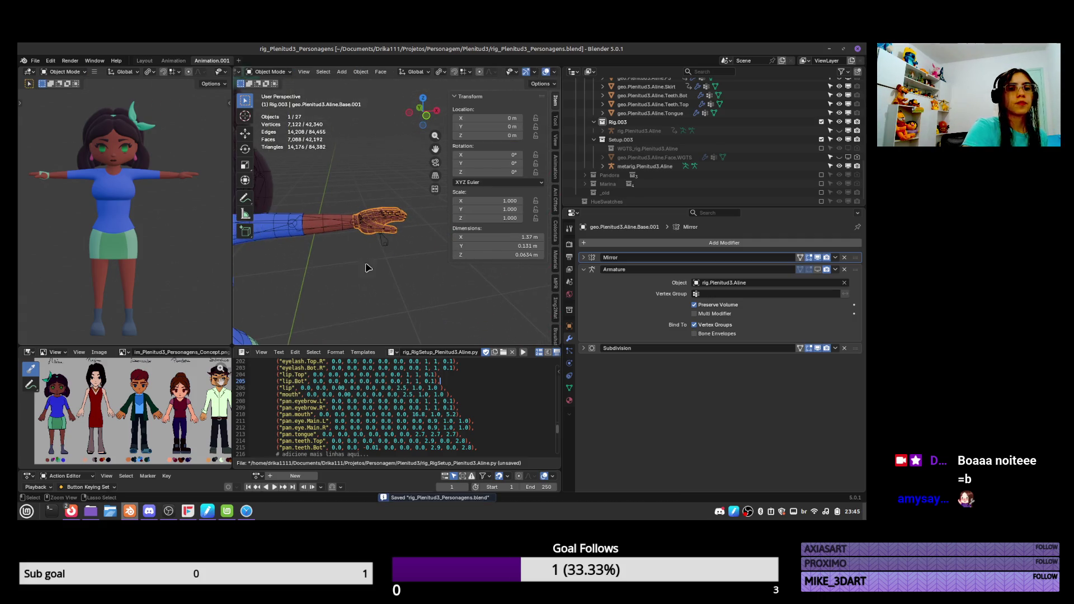
{"action": "left_click", "coordinate": [394, 234]}
{"action": "left_click", "coordinate": [570, 364]}
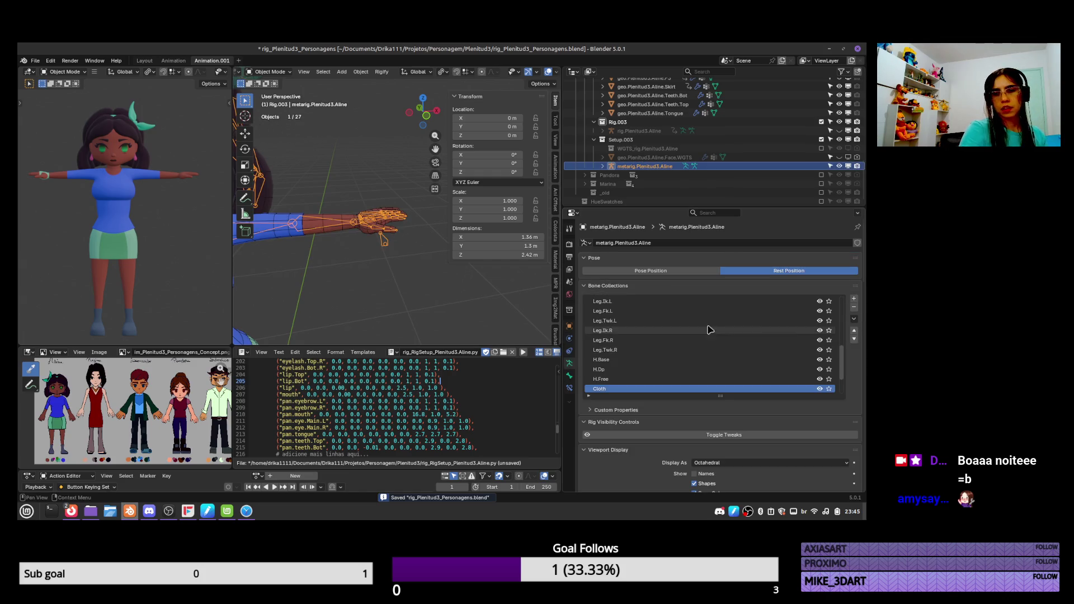
{"action": "left_click_drag", "start_coordinate": [861, 269], "coordinate": [860, 434]}
{"action": "scroll", "coordinate": [758, 326], "scroll_direction": "up", "scroll_amount": 15}
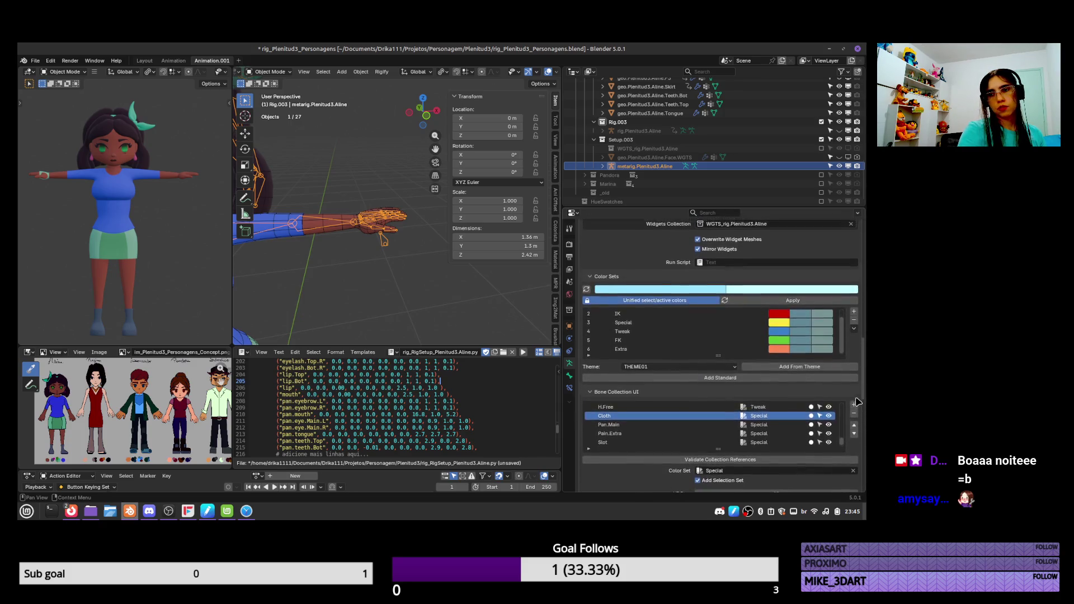
{"action": "left_click", "coordinate": [790, 315]}
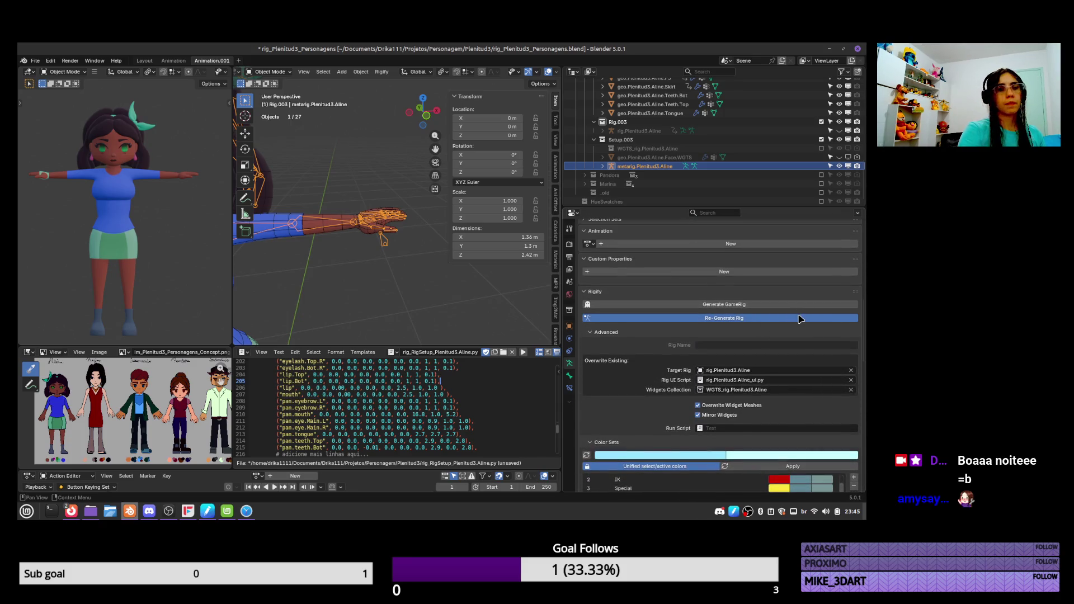
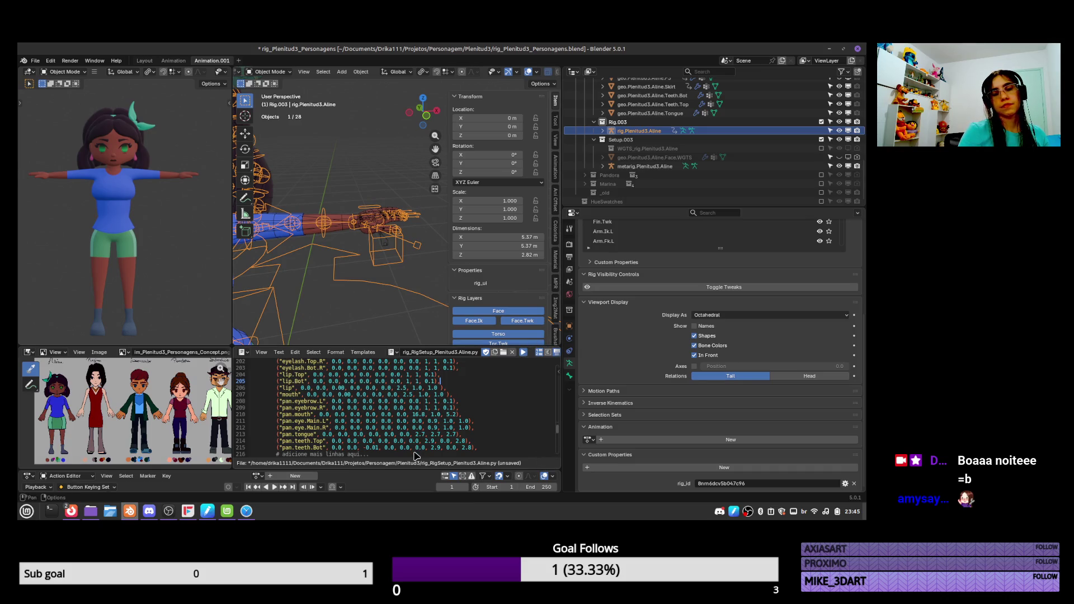
Put the rig into Pose Mode, frame the whole character, and save the rig file
{"action": "key", "text": "alt+p"}
{"action": "mouse_move", "coordinate": [386, 235]}
{"action": "middle_mouse_down"}
{"action": "mouse_move", "coordinate": [403, 227]}
{"action": "mouse_move", "coordinate": [439, 242]}
{"action": "middle_mouse_up"}
{"action": "key", "text": "ctrl+s"}
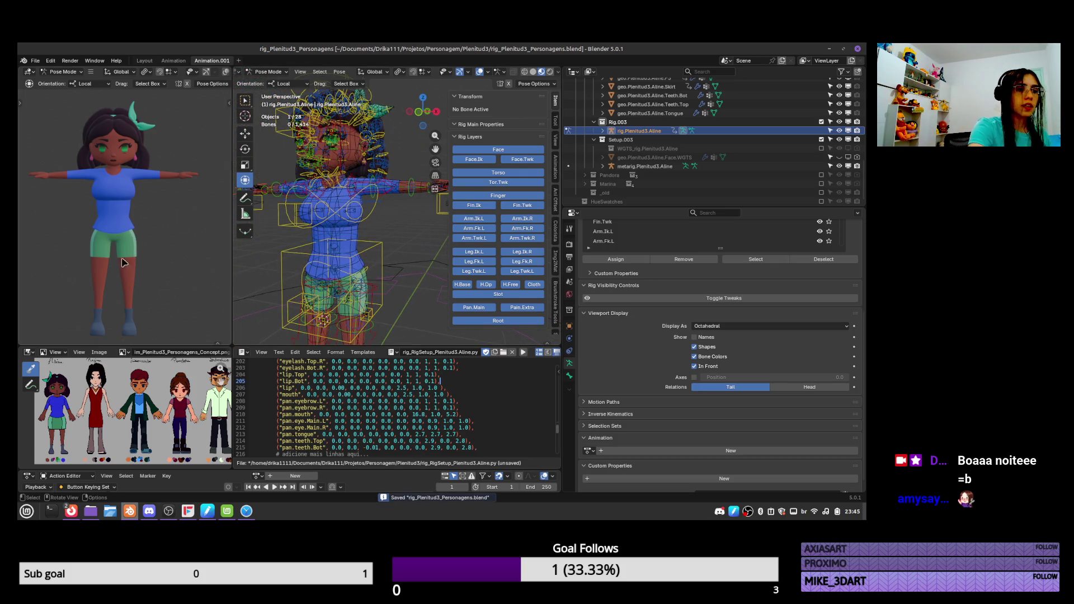
Reload rig_Plenitud3_Personagens.blend from the recent files list
{"action": "left_click", "coordinate": [34, 61]}
{"action": "mouse_move", "coordinate": [84, 88]}
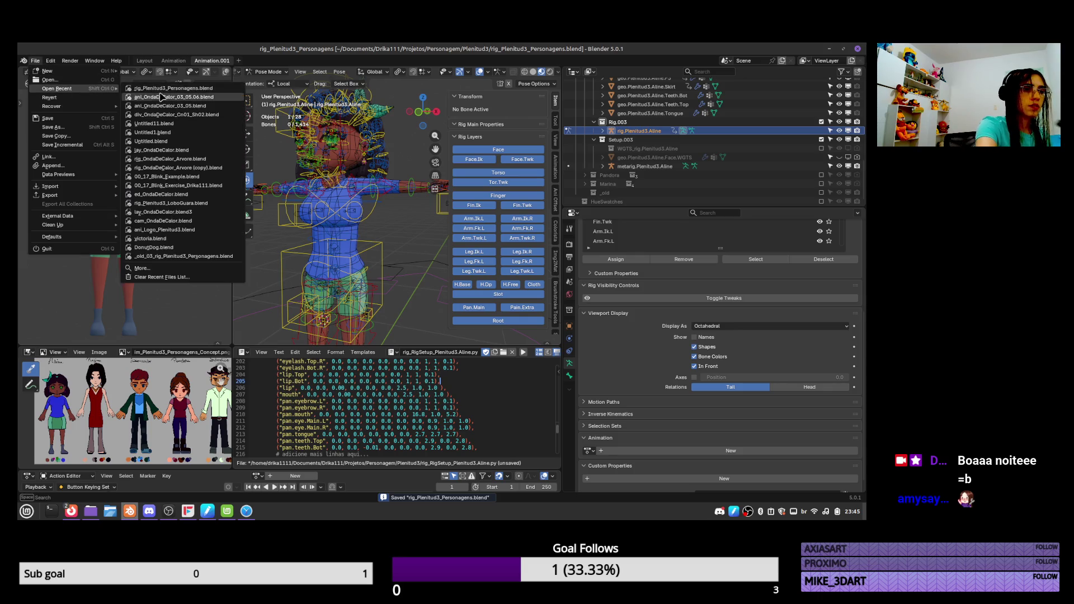
{"action": "left_click", "coordinate": [179, 91]}
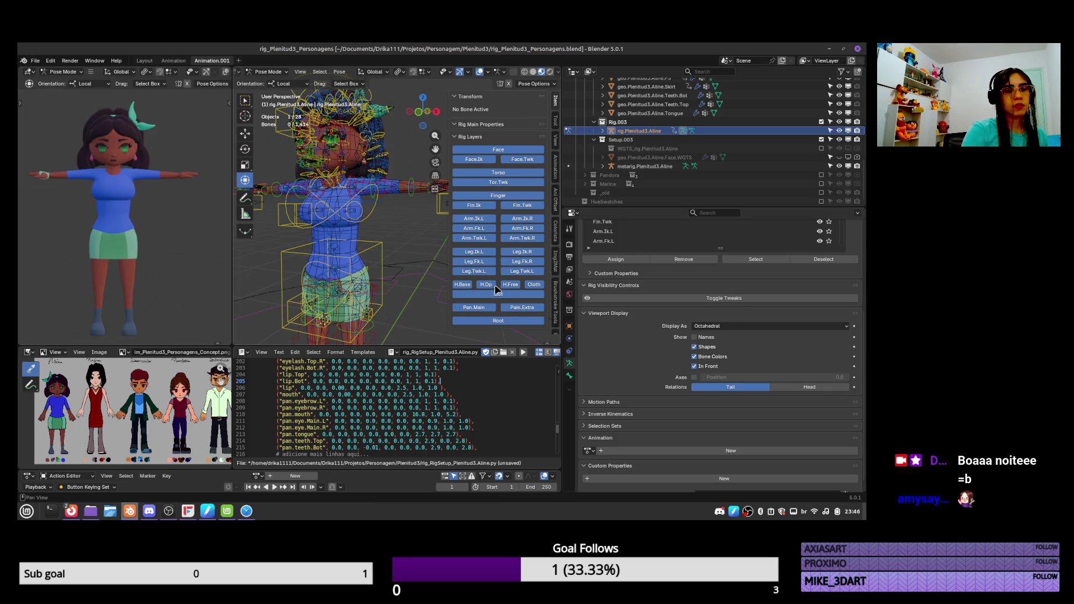
Test-move foot_ik.L and cancel, then select the body mesh in Object Mode
{"action": "scroll", "coordinate": [425, 313], "scroll_direction": "up", "scroll_amount": 2}
{"action": "mouse_move", "coordinate": [423, 341]}
{"action": "middle_mouse_down", "text": "shift"}
{"action": "mouse_move", "coordinate": [421, 251]}
{"action": "mouse_move", "coordinate": [406, 305]}
{"action": "middle_mouse_up", "text": "shift"}
{"action": "left_click", "coordinate": [400, 305]}
{"action": "key", "text": "g"}
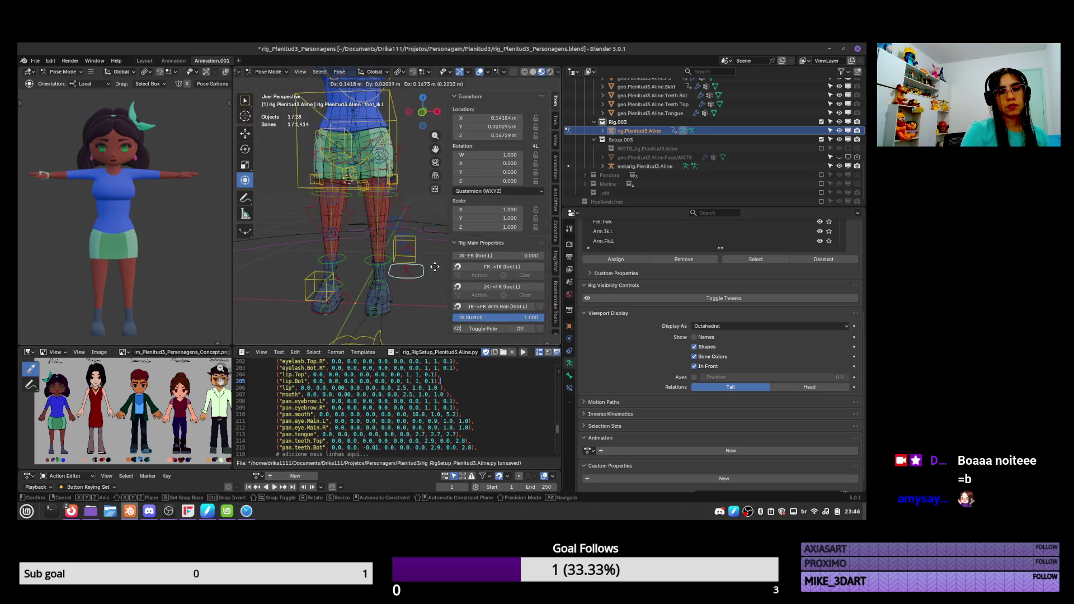
{"action": "right_click", "coordinate": [433, 267]}
{"action": "key", "text": "ctrl+Tab"}
{"action": "left_click", "coordinate": [391, 248]}
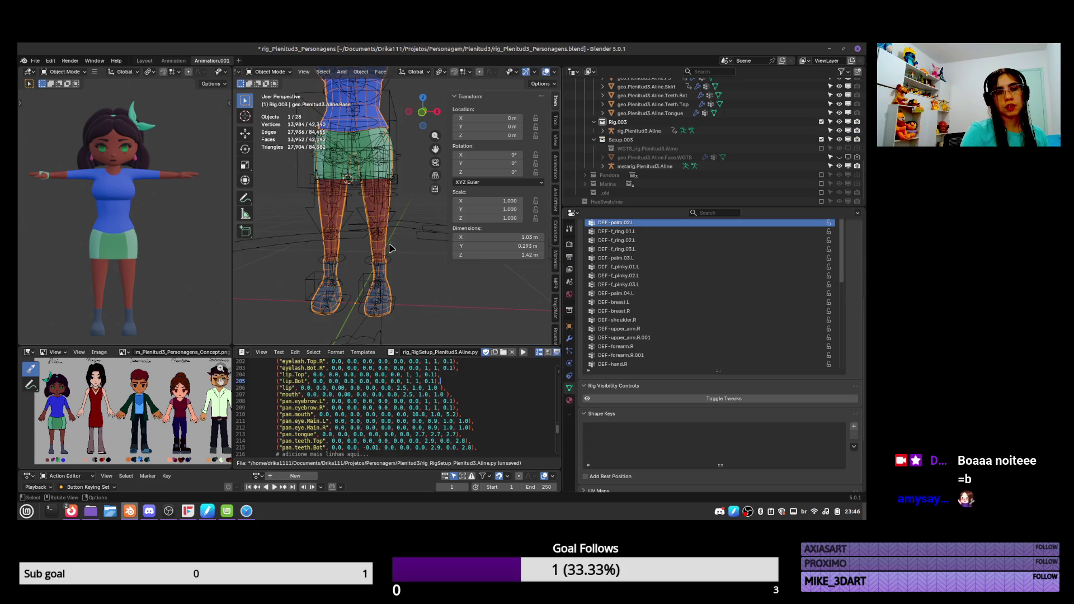
Inspect the Armature modifiers on the Nose mesh and the body mesh
{"action": "scroll", "coordinate": [662, 176], "scroll_direction": "up", "scroll_amount": 5}
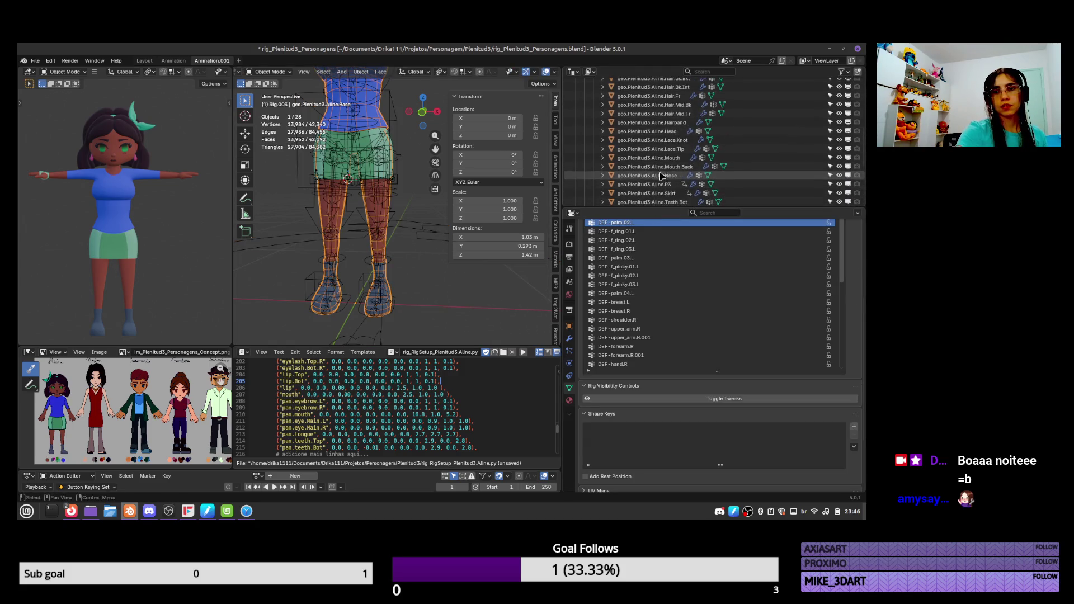
{"action": "left_click", "coordinate": [662, 177]}
{"action": "left_click", "coordinate": [569, 338]}
{"action": "left_click", "coordinate": [744, 282]}
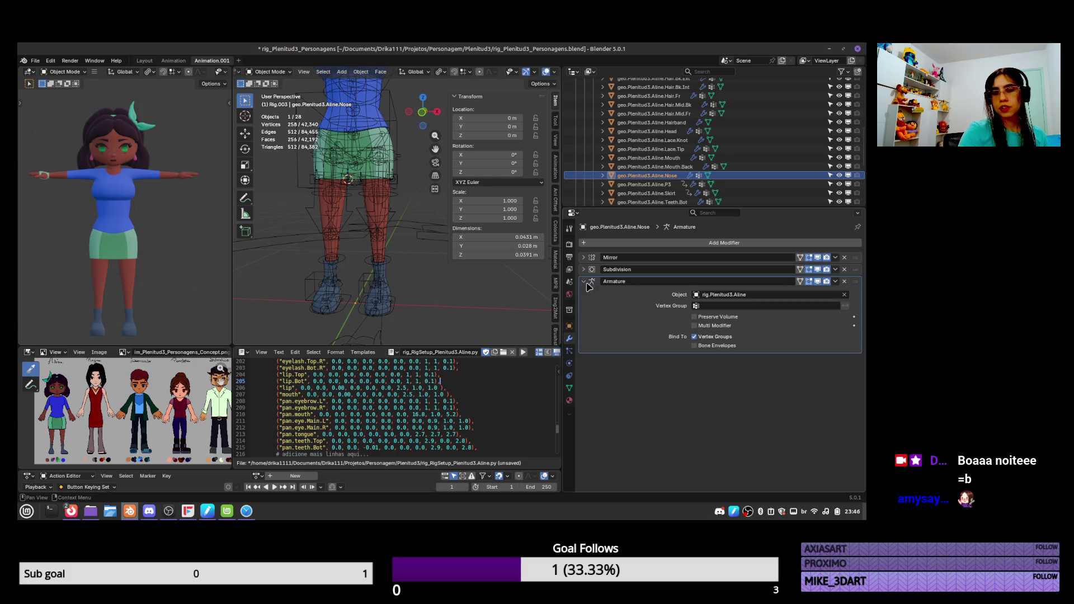
{"action": "left_click", "coordinate": [386, 251]}
{"action": "left_click", "coordinate": [392, 251]}
{"action": "left_click", "coordinate": [388, 253]}
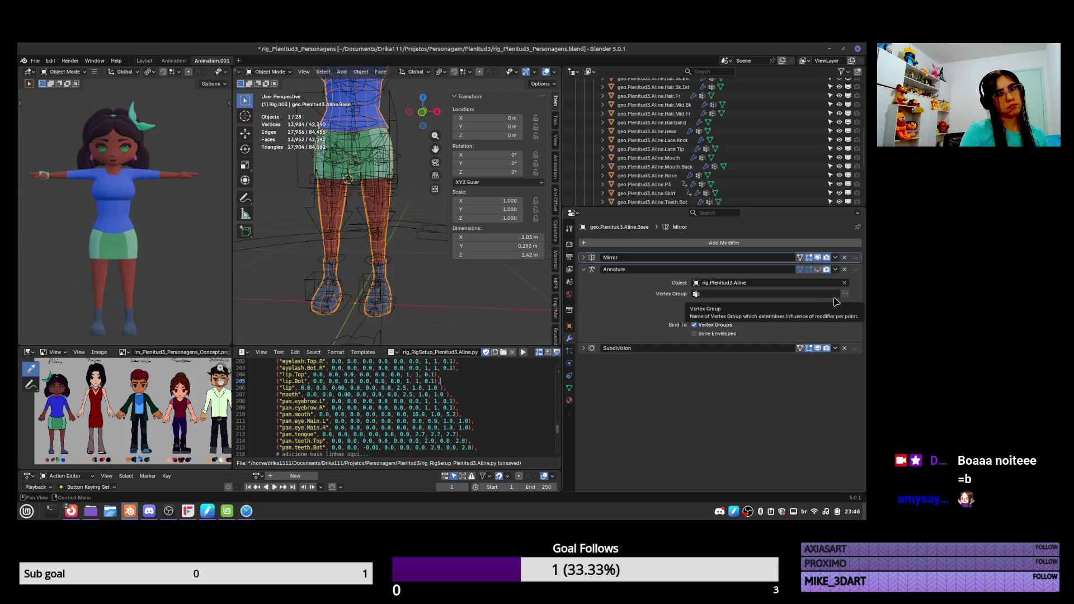
Test-move the rig's root bone in Pose Mode, cancel, then reselect the body mesh
{"action": "left_click", "coordinate": [422, 244]}
{"action": "key", "text": "ctrl+Tab"}
{"action": "mouse_move", "coordinate": [419, 244]}
{"action": "left_mouse_down"}
{"action": "mouse_move", "coordinate": [433, 254]}
{"action": "mouse_move", "coordinate": [438, 235]}
{"action": "left_mouse_up"}
{"action": "key", "text": "Escape"}
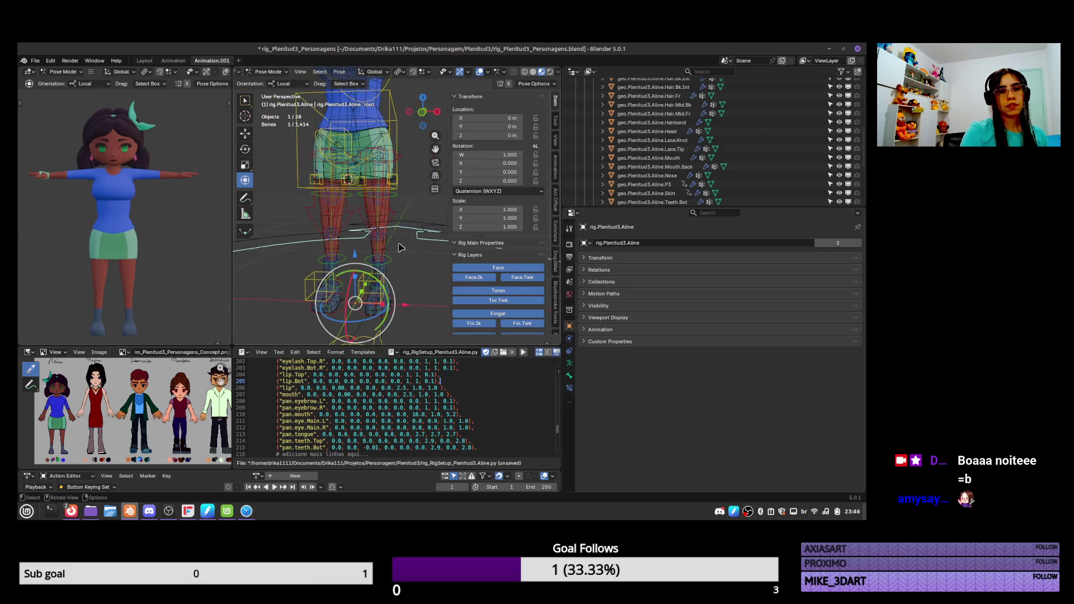
{"action": "key", "text": "ctrl+Tab"}
{"action": "left_click", "coordinate": [385, 248]}
{"action": "left_click", "coordinate": [386, 249]}
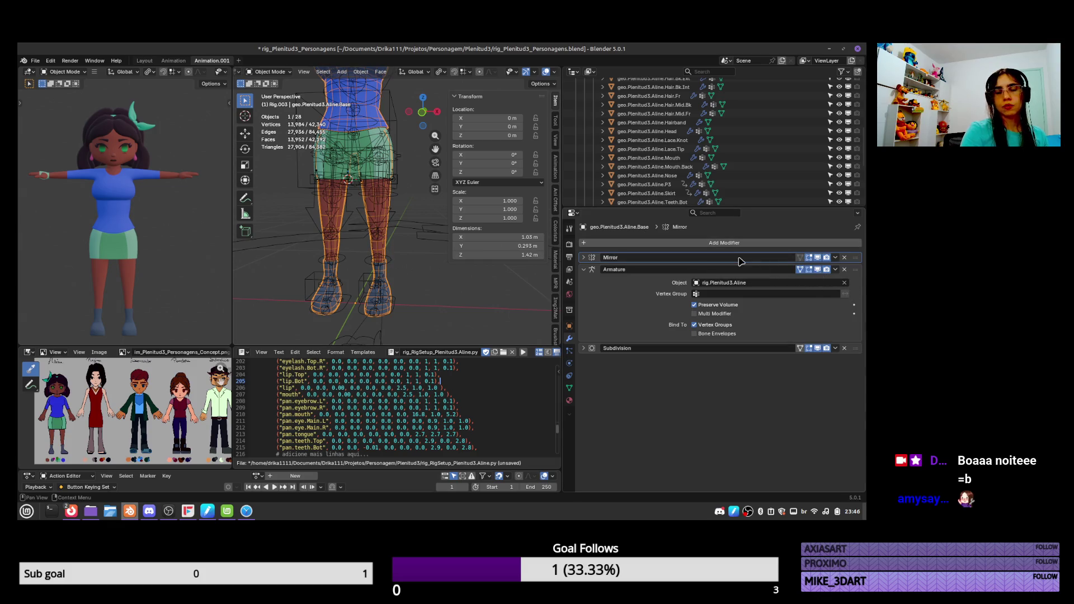
Select foot_ik.L in the rig's Pose Mode and save the rig file
{"action": "left_click", "coordinate": [398, 307]}
{"action": "key", "text": "ctrl+Tab"}
{"action": "left_click", "coordinate": [396, 306]}
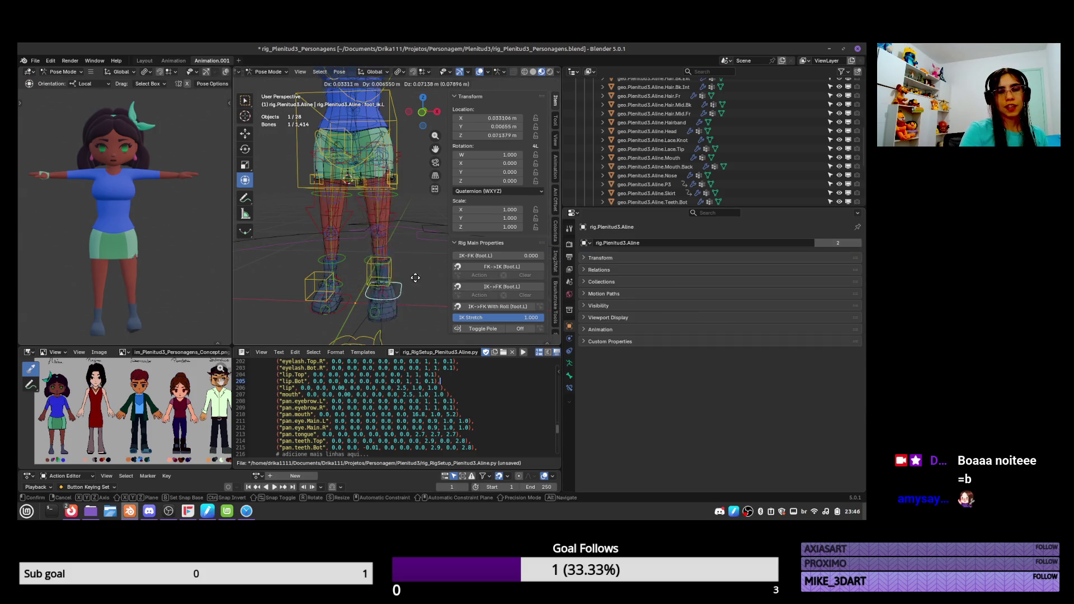
{"action": "key", "text": "ctrl+s"}
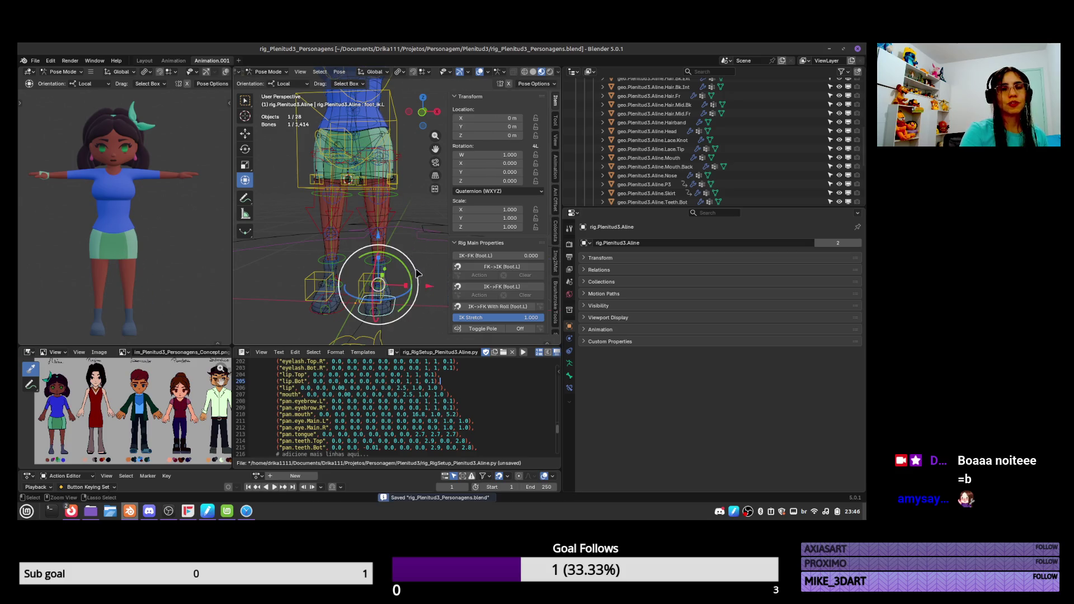
Delete All Groups from geo.Plenitud3.Aline.Base, then select rig.Plenitud3.Aline
{"action": "left_click", "coordinate": [388, 253]}
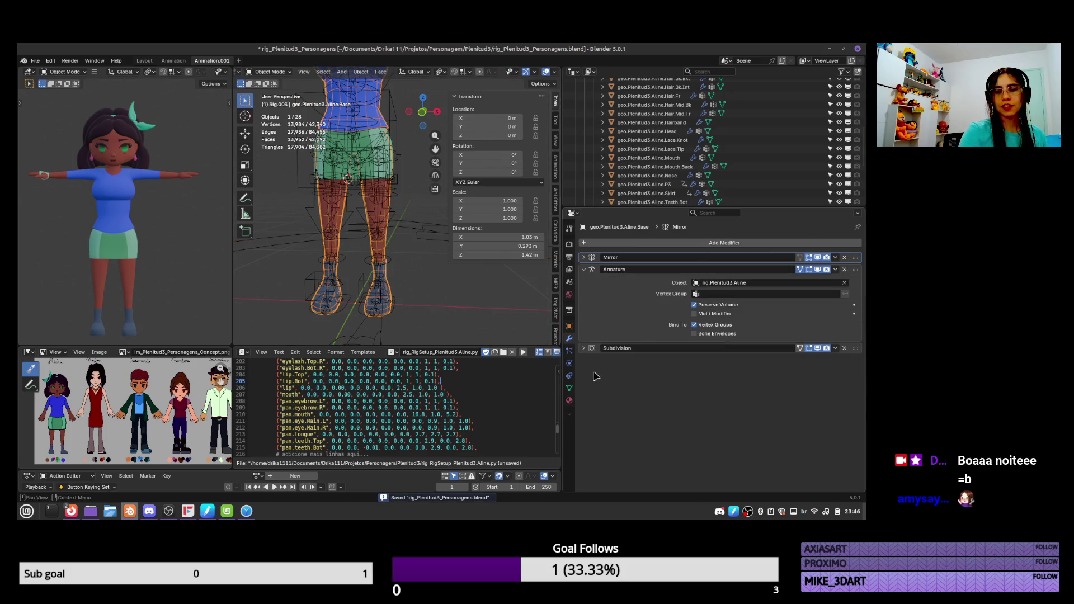
{"action": "left_click", "coordinate": [571, 388]}
{"action": "left_click", "coordinate": [854, 291]}
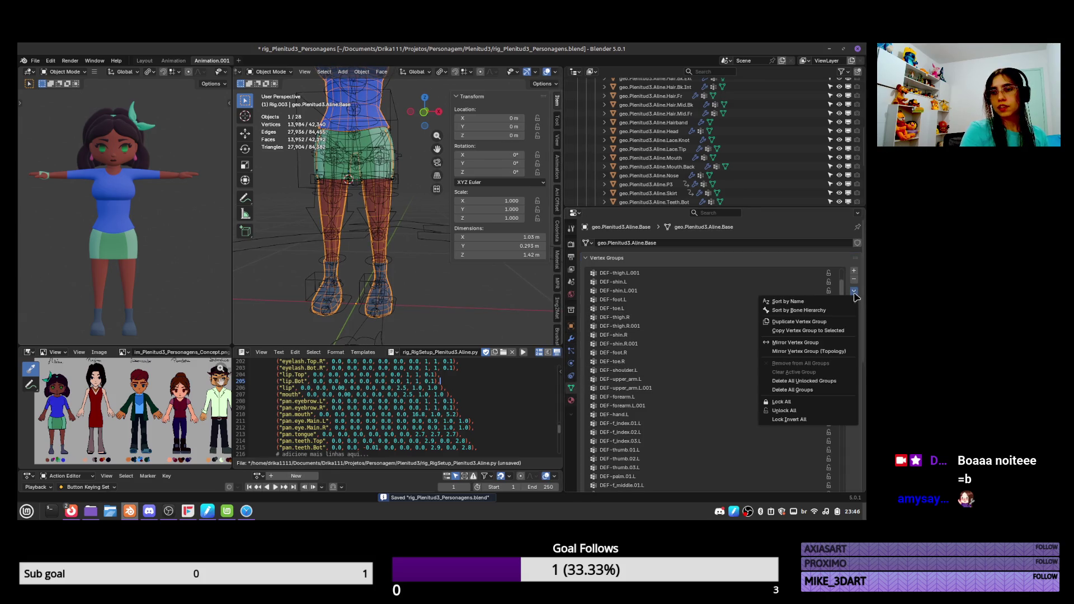
{"action": "left_click", "coordinate": [820, 392]}
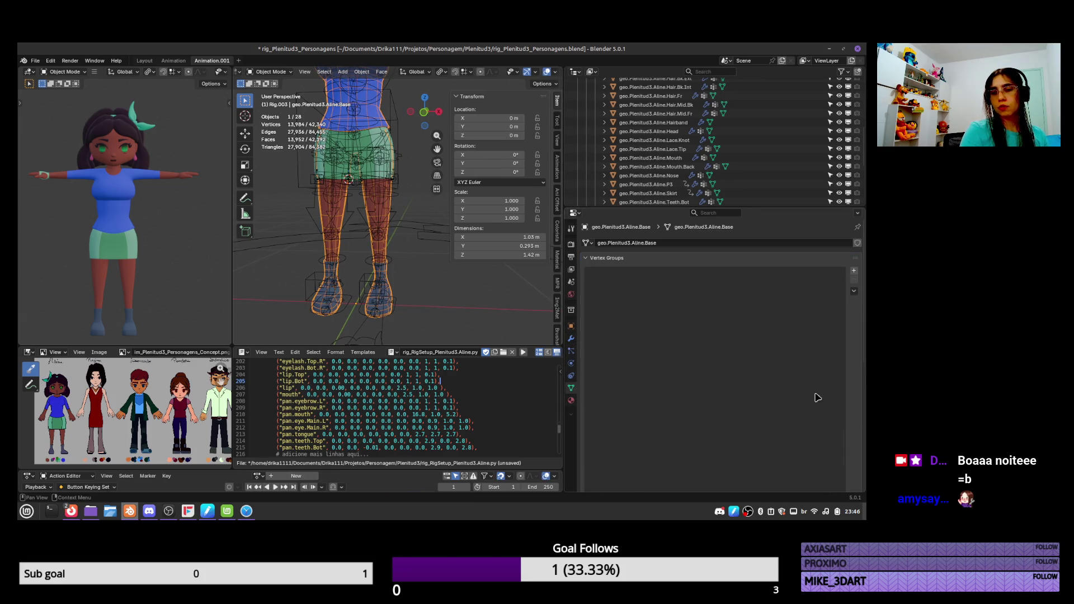
{"action": "left_click", "coordinate": [395, 220]}
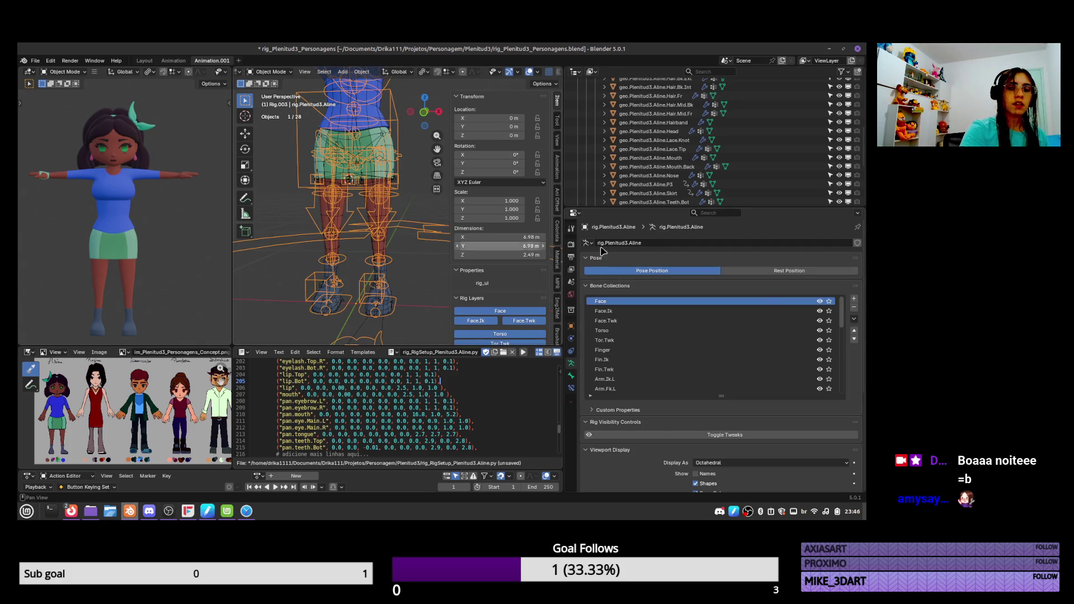
Show only the DEF bone collection, hide the metarig, and switch to front orthographic view
{"action": "left_click_drag", "start_coordinate": [842, 322], "coordinate": [844, 395]}
{"action": "left_click", "coordinate": [828, 390]}
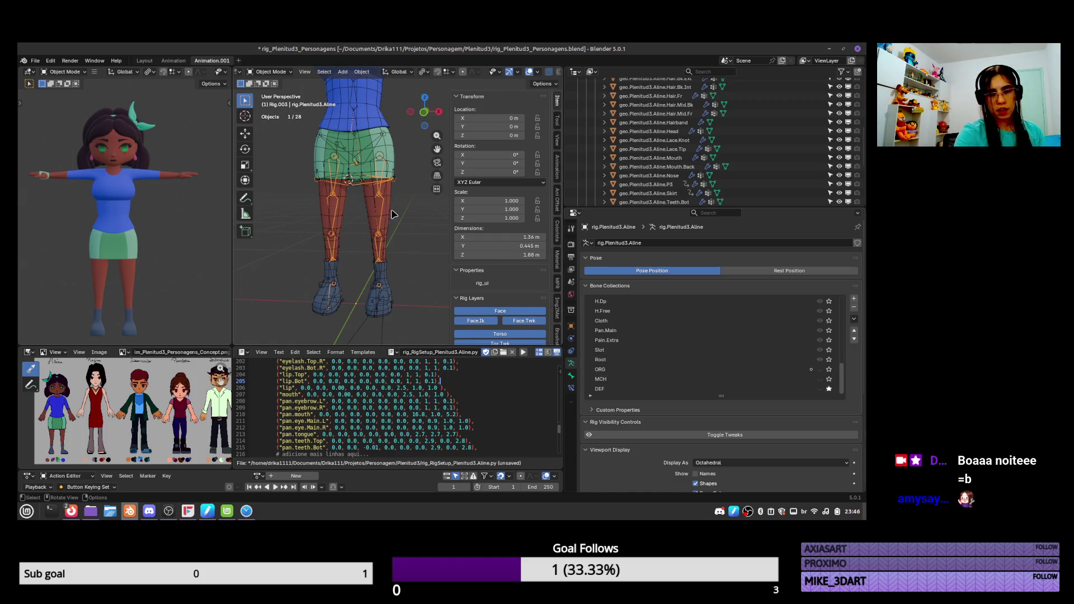
{"action": "key", "text": "KP_Decimal"}
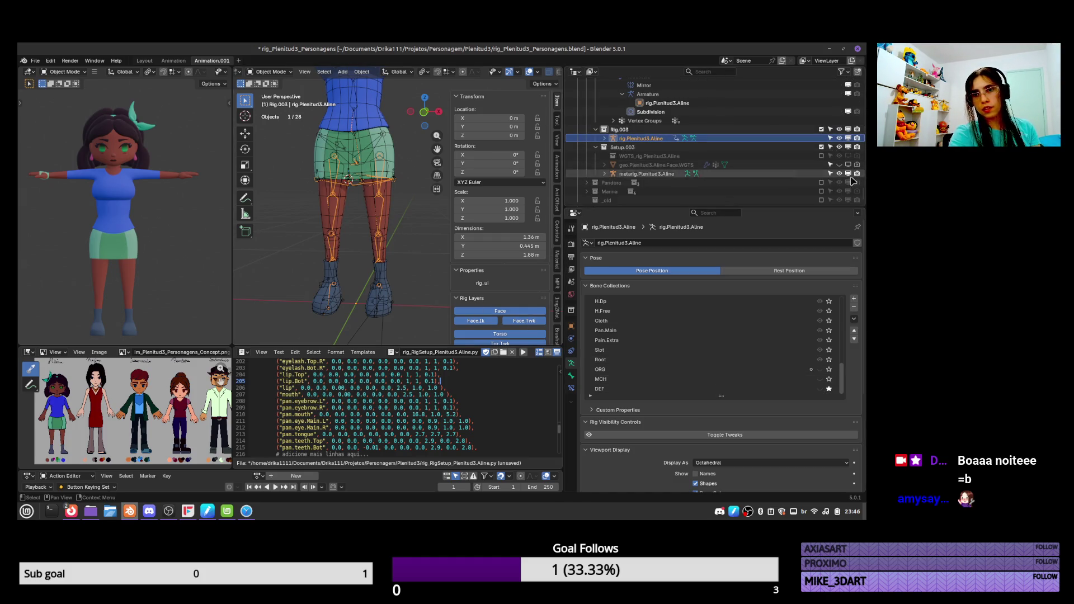
{"action": "left_click", "coordinate": [839, 173]}
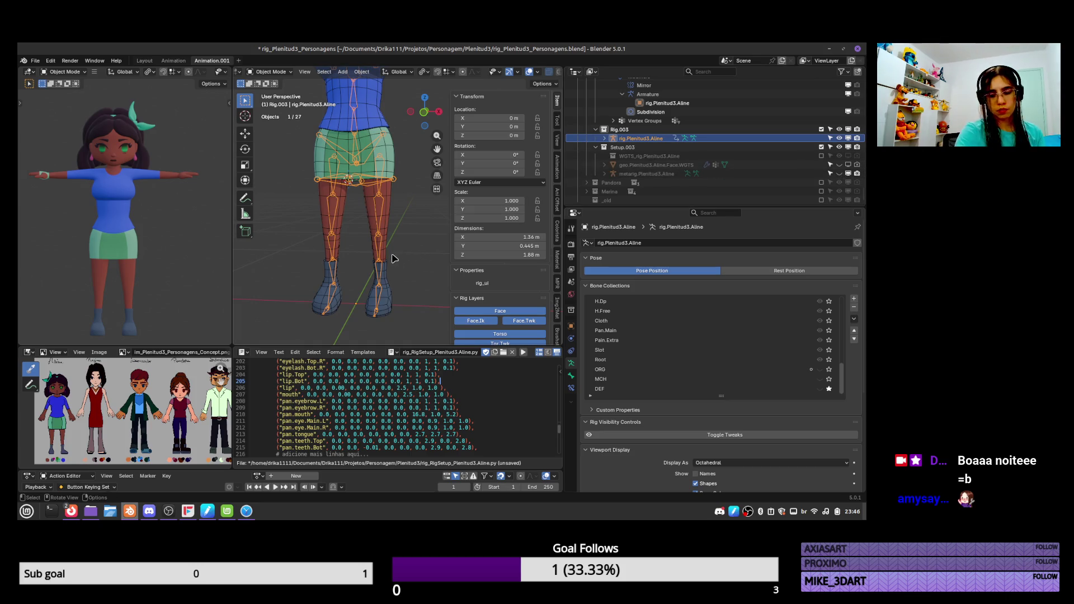
{"action": "scroll", "coordinate": [392, 259], "scroll_direction": "down", "scroll_amount": 2}
{"action": "key", "text": "KP_1"}
{"action": "scroll", "coordinate": [393, 263], "scroll_direction": "down", "scroll_amount": 2}
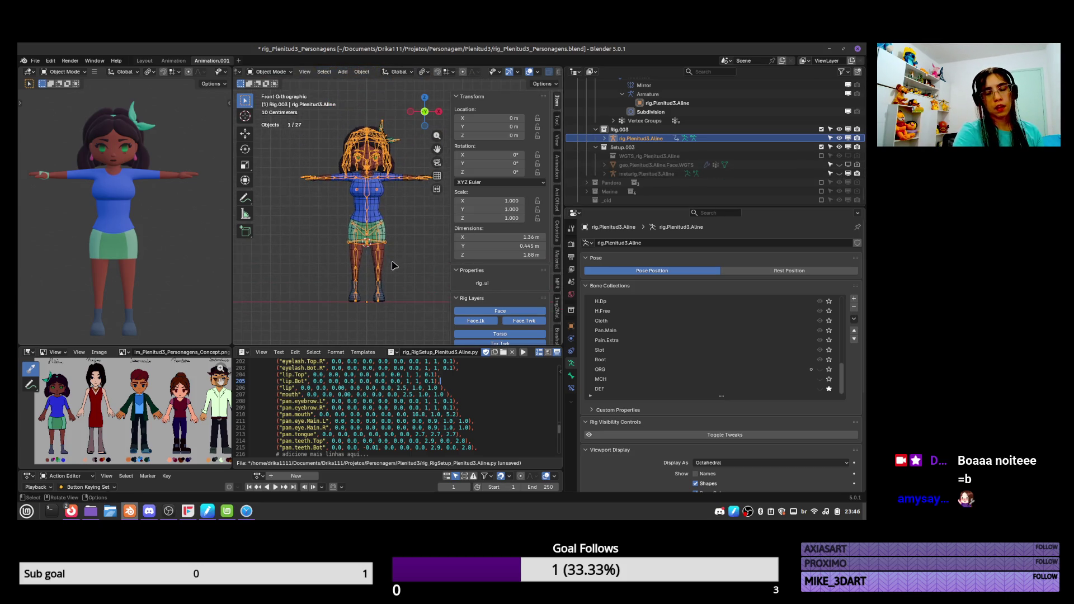
{"action": "scroll", "coordinate": [398, 224], "scroll_direction": "up", "scroll_amount": 1}
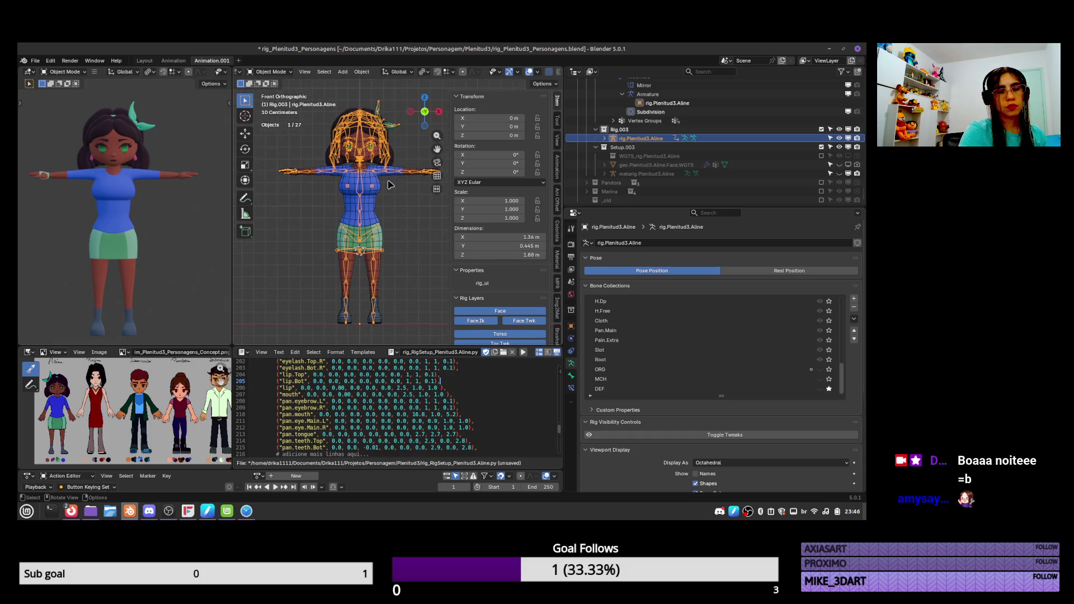
In Edit Mode, select the leg deform bones and extend the selection up the spine
{"action": "key", "text": "Tab"}
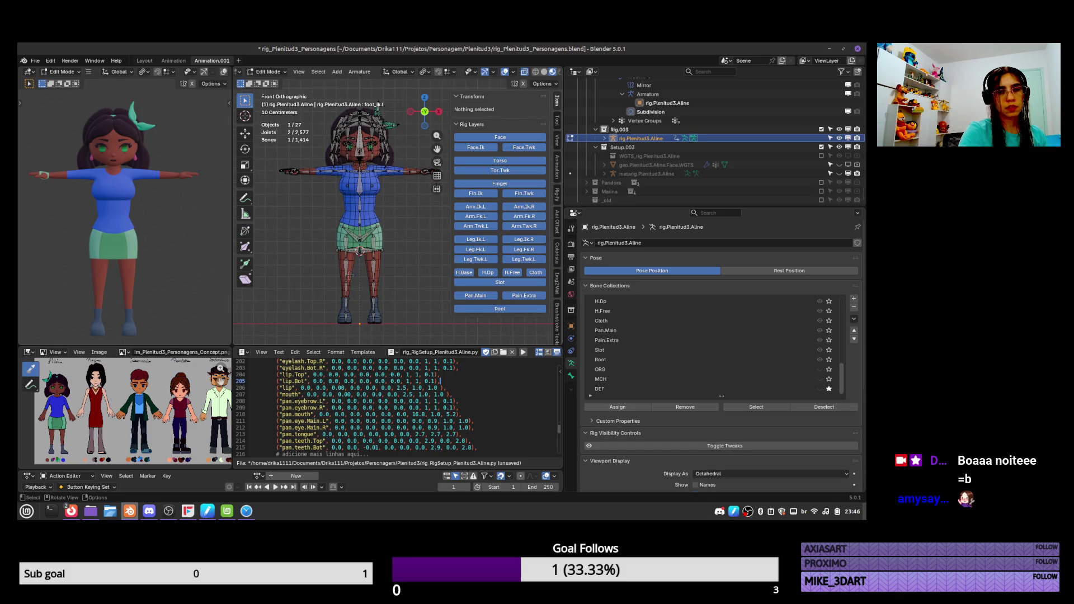
{"action": "left_click_drag", "start_coordinate": [325, 289], "coordinate": [408, 345]}
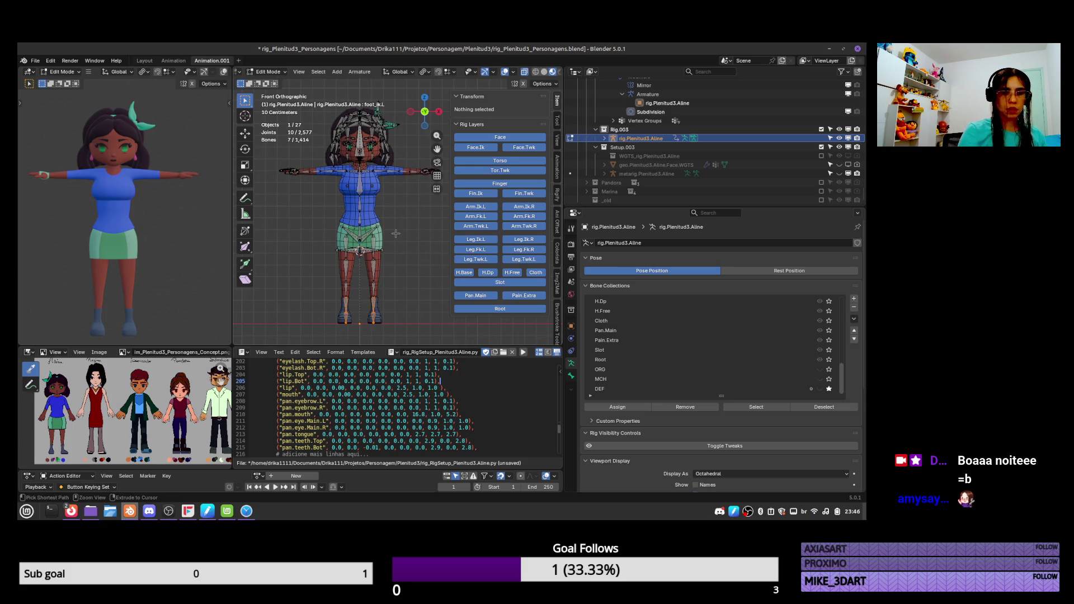
{"action": "key", "text": "KP_5"}
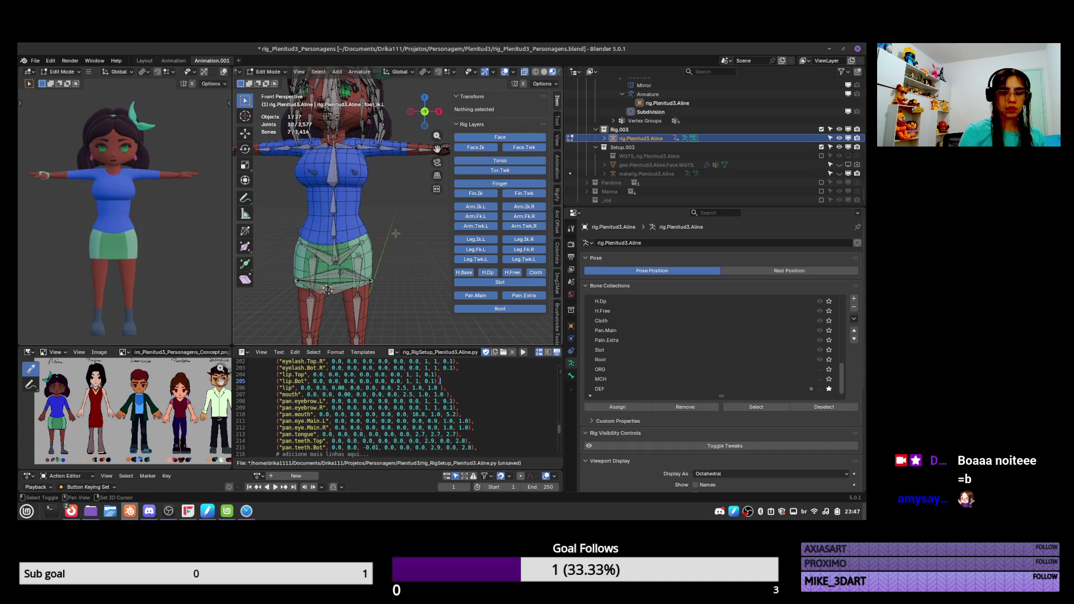
{"action": "key", "text": "ctrl+KP_Add"}
{"action": "key", "text": "ctrl+KP_Add"}
{"action": "key", "text": "ctrl+KP_Add"}
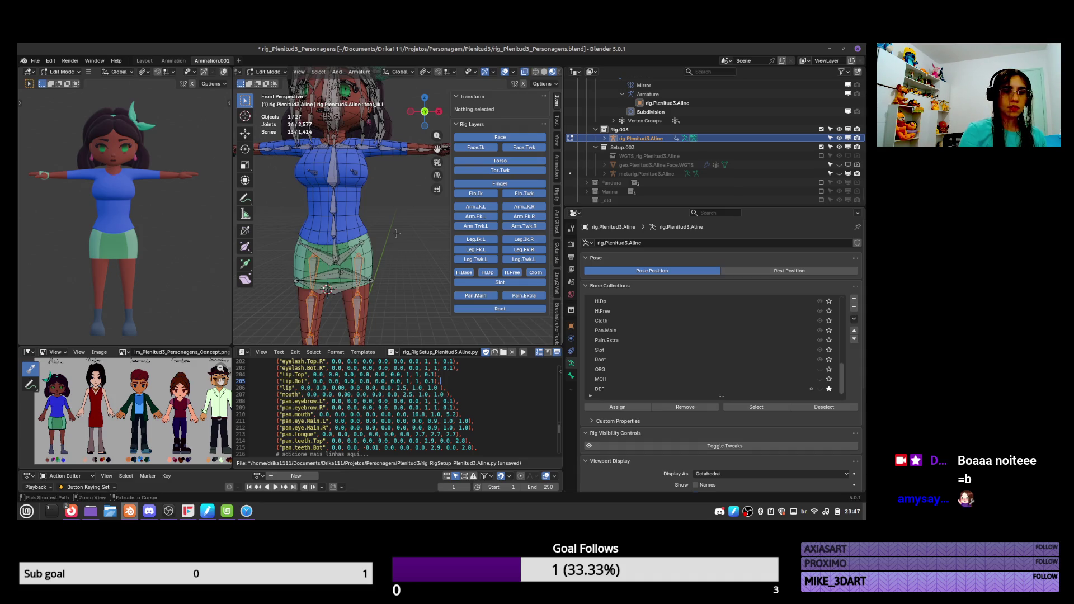
{"action": "key", "text": "ctrl+KP_Add"}
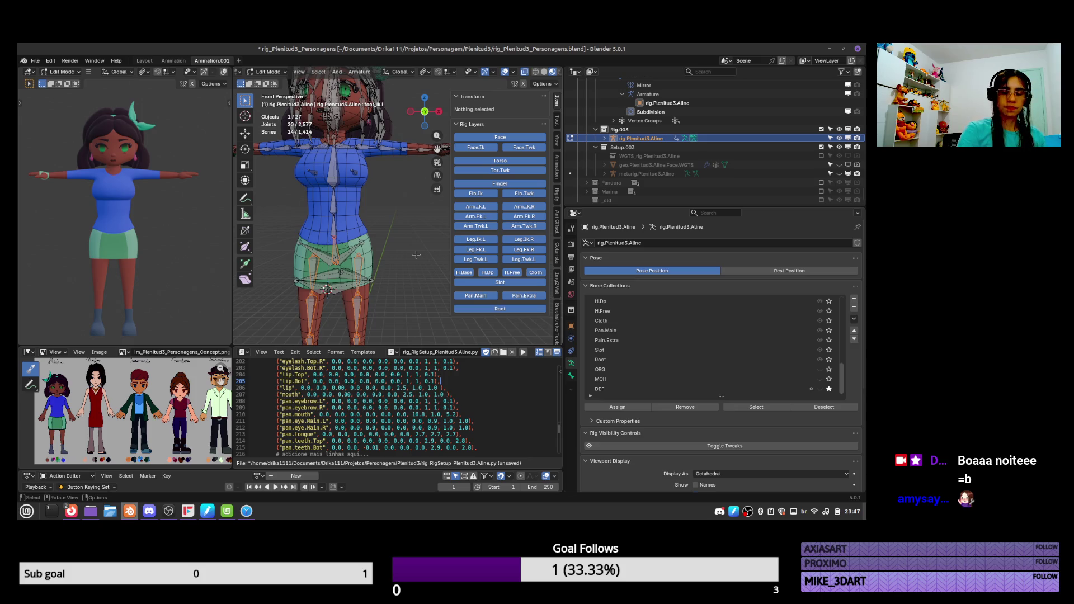
{"action": "key", "text": "ctrl+KP_Add"}
{"action": "key", "text": "ctrl+KP_Add"}
{"action": "key", "text": "ctrl+KP_Add"}
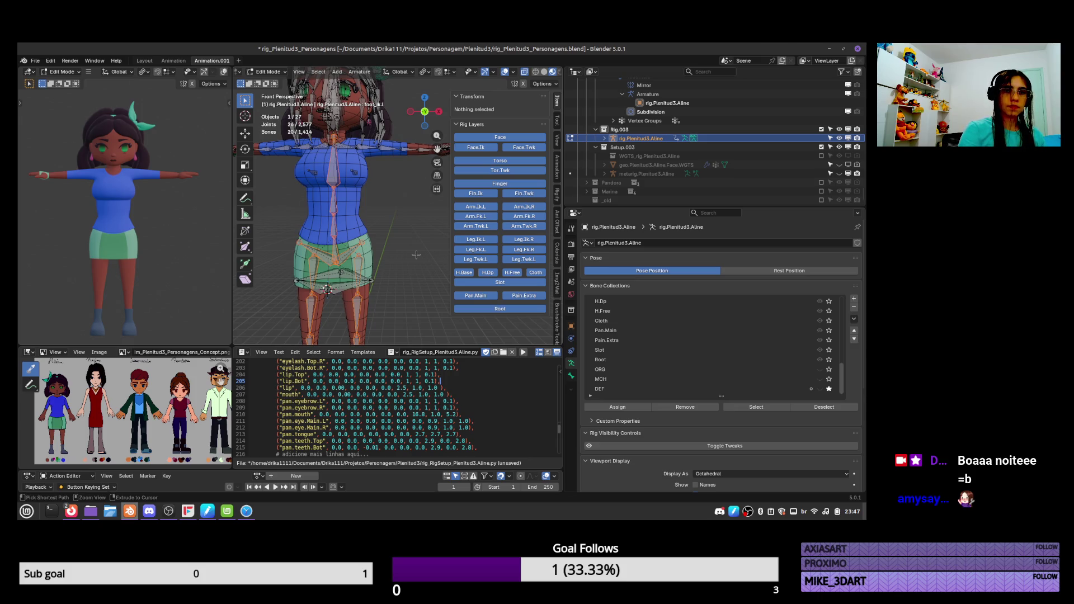
{"action": "key", "text": "KP_Decimal"}
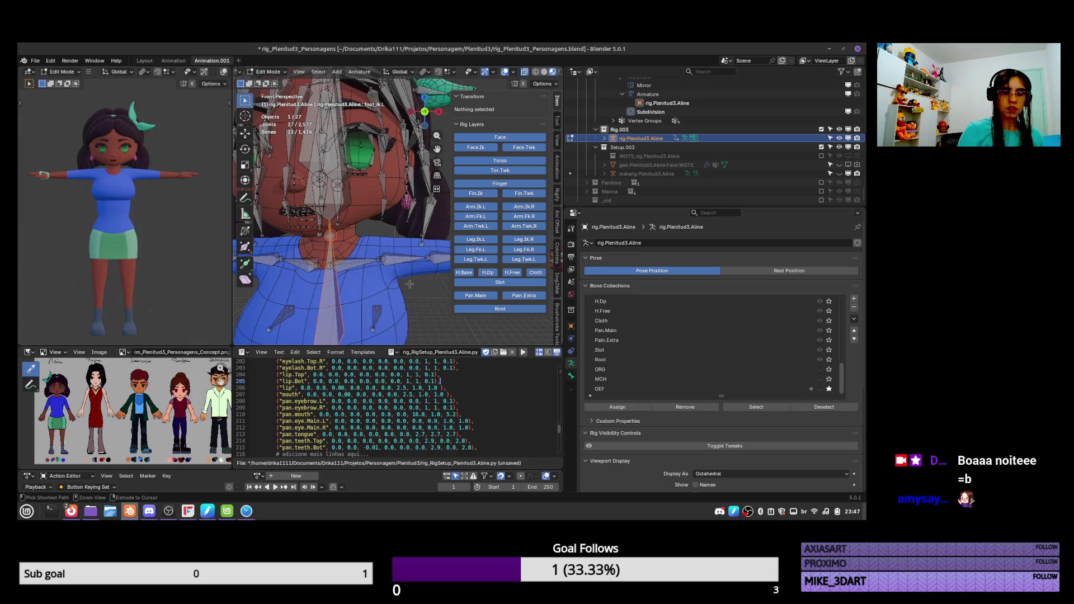
{"action": "scroll", "coordinate": [422, 294], "scroll_direction": "down", "scroll_amount": 8}
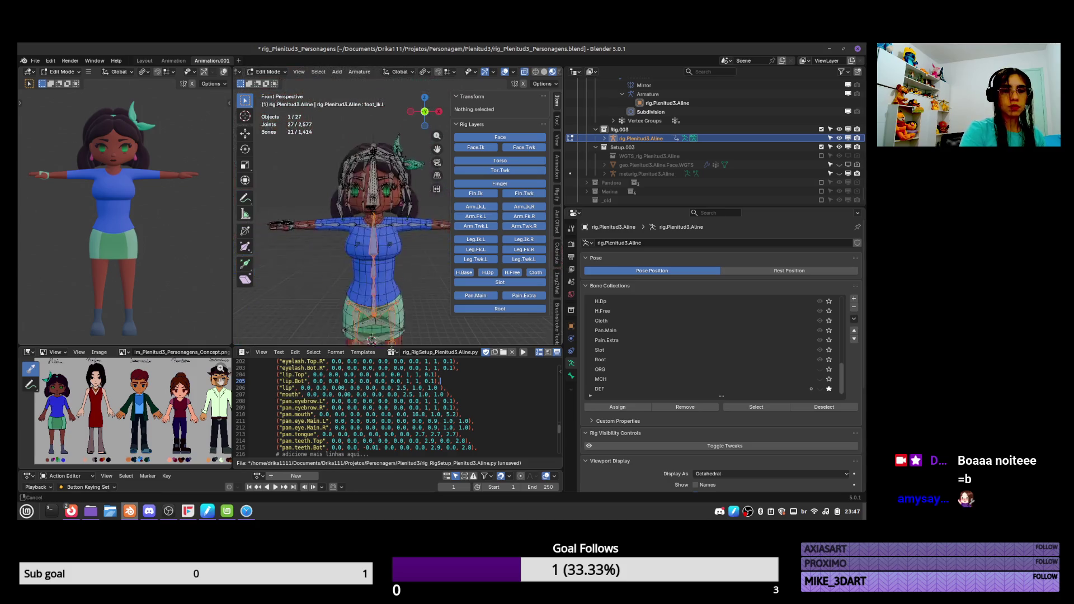
Add the shoulder, forearm and left hand deform bones plus connected arm bones
{"action": "left_click_drag", "start_coordinate": [382, 220], "coordinate": [442, 229]}
{"action": "scroll", "coordinate": [399, 265], "scroll_direction": "up", "scroll_amount": 6}
{"action": "scroll", "coordinate": [400, 264], "scroll_direction": "down", "scroll_amount": 4}
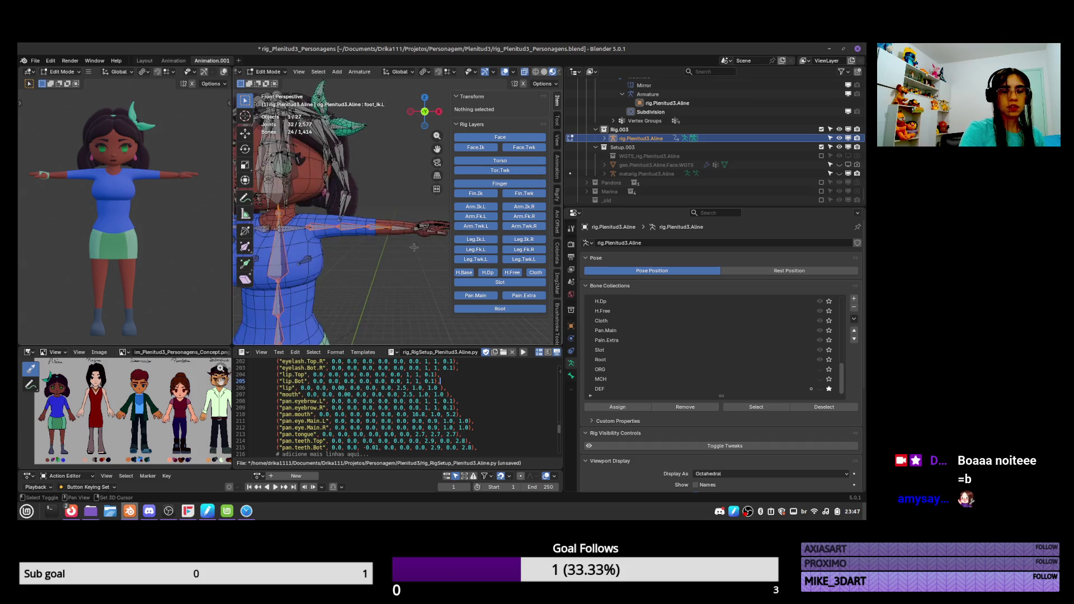
{"action": "scroll", "coordinate": [425, 252], "scroll_direction": "up", "scroll_amount": 3}
{"action": "left_click", "coordinate": [430, 251], "text": "shift"}
{"action": "left_click", "coordinate": [430, 251], "text": "shift"}
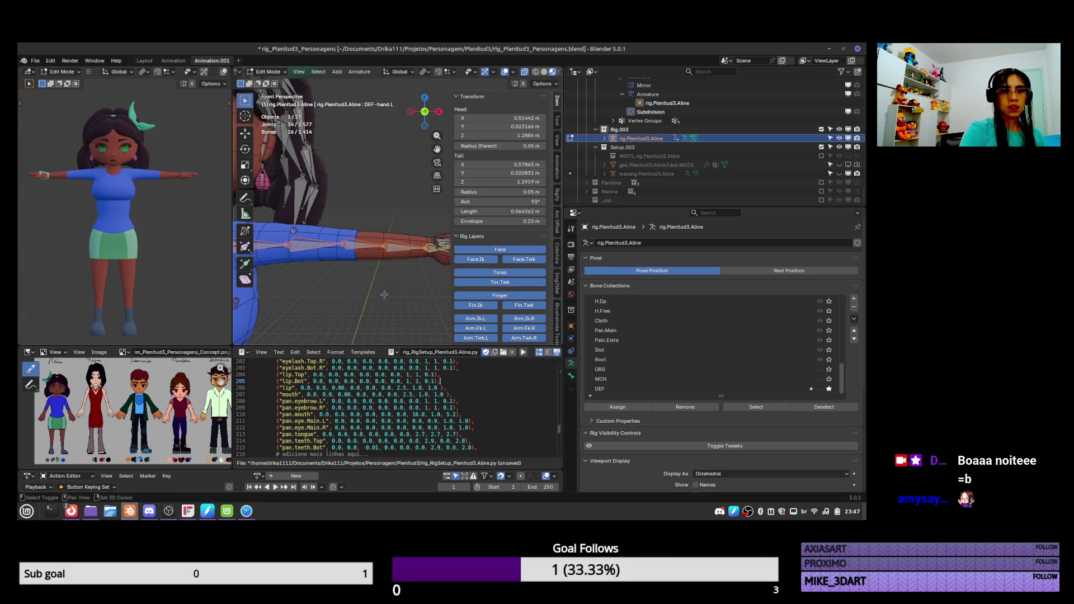
{"action": "scroll", "coordinate": [431, 252], "scroll_direction": "down", "scroll_amount": 5}
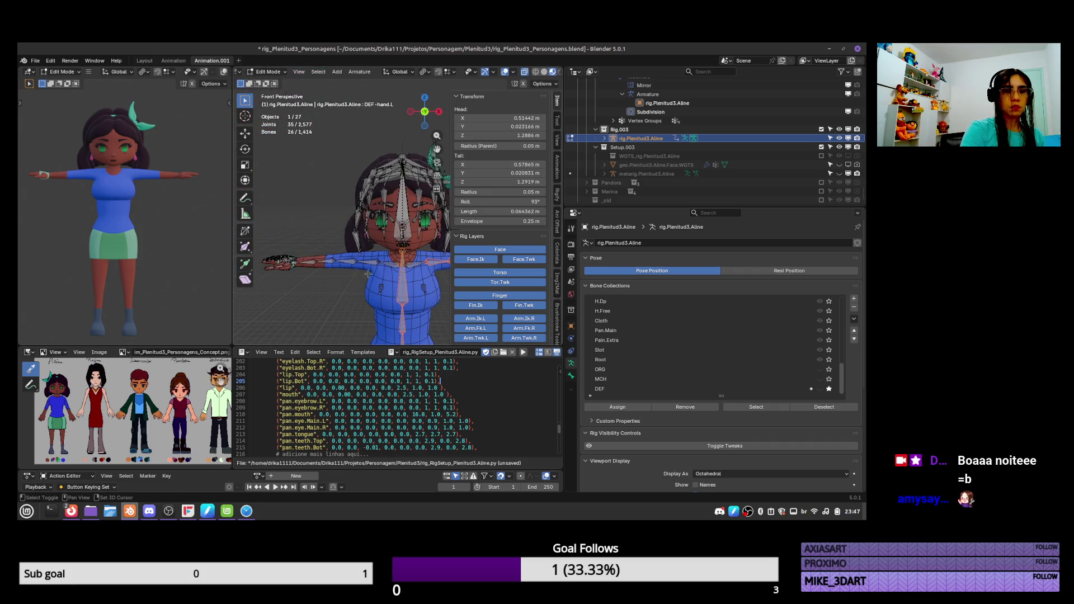
{"action": "left_click", "coordinate": [423, 272], "text": "shift"}
{"action": "left_click", "coordinate": [305, 258], "text": "shift"}
{"action": "scroll", "coordinate": [322, 265], "scroll_direction": "up", "scroll_amount": 2}
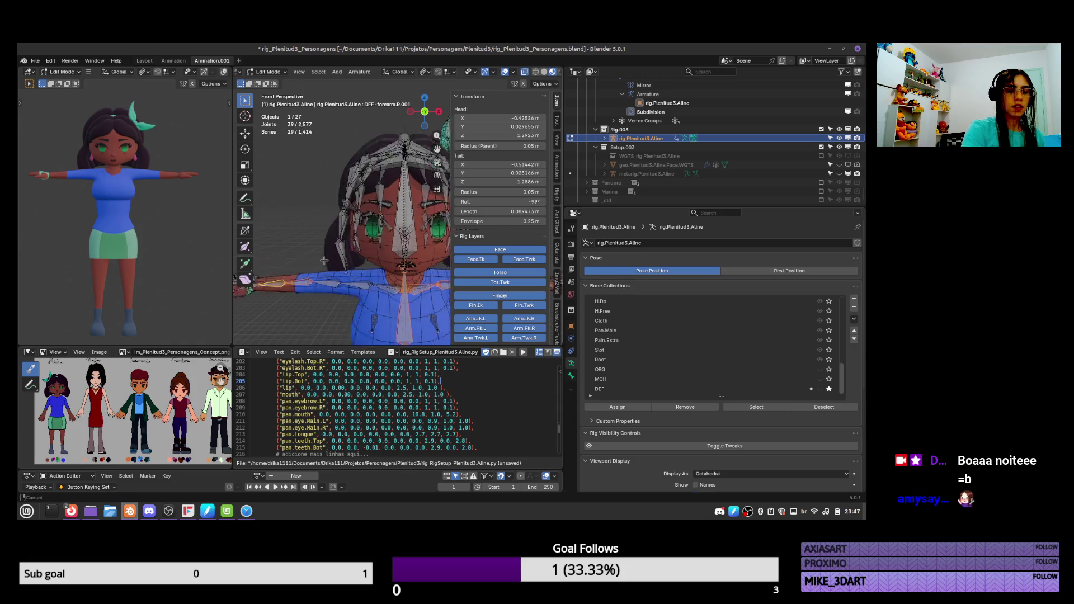
{"action": "scroll", "coordinate": [323, 265], "scroll_direction": "up", "scroll_amount": 3}
{"action": "key", "text": "l"}
Refine the right arm selection to include the right hand deform bone
{"action": "mouse_move", "coordinate": [397, 339]}
{"action": "middle_mouse_down"}
{"action": "mouse_move", "coordinate": [423, 262]}
{"action": "mouse_move", "coordinate": [426, 274]}
{"action": "mouse_move", "coordinate": [413, 274]}
{"action": "middle_mouse_up"}
{"action": "key", "text": "KP_Decimal"}
{"action": "left_click", "coordinate": [352, 273], "text": "shift"}
{"action": "left_click", "coordinate": [353, 273], "text": "shift"}
{"action": "scroll", "coordinate": [330, 286], "scroll_direction": "down", "scroll_amount": 2}
{"action": "scroll", "coordinate": [422, 305], "scroll_direction": "down", "scroll_amount": 1}
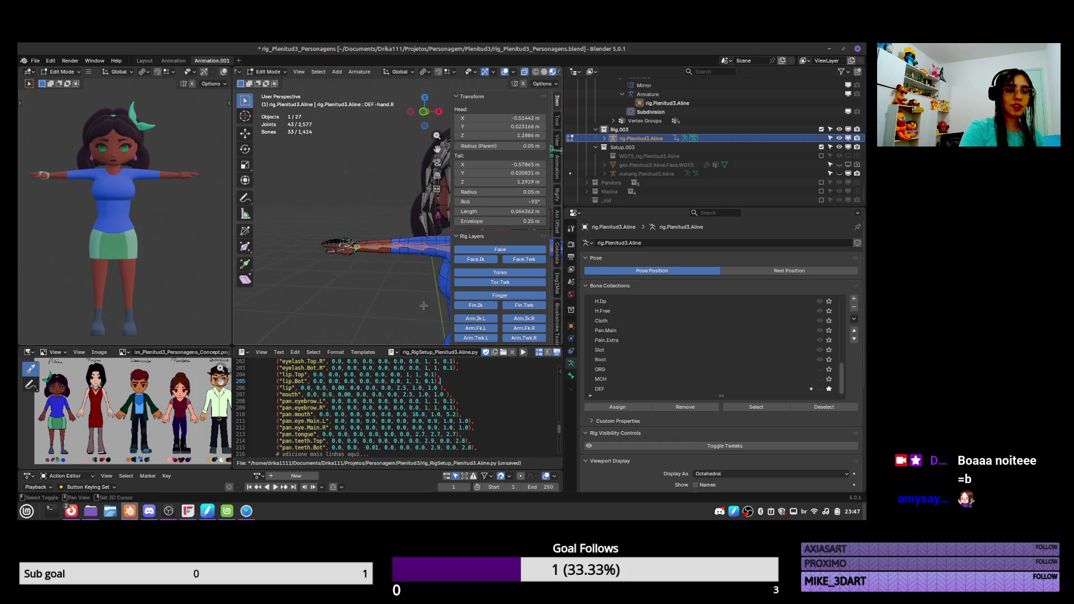
{"action": "key", "text": "KP_Decimal"}
{"action": "middle_click_drag", "start_coordinate": [419, 306], "coordinate": [405, 347], "text": "ctrl"}
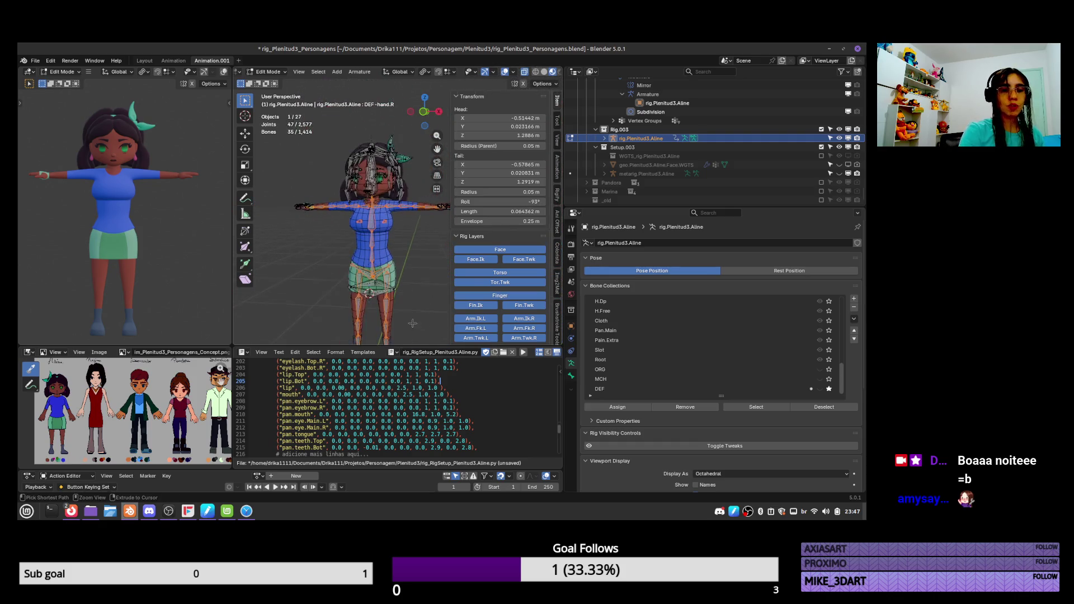
Leave Edit Mode, save the character file, and add the body mesh to the selection
{"action": "key", "text": "Tab"}
{"action": "key", "text": "ctrl+s"}
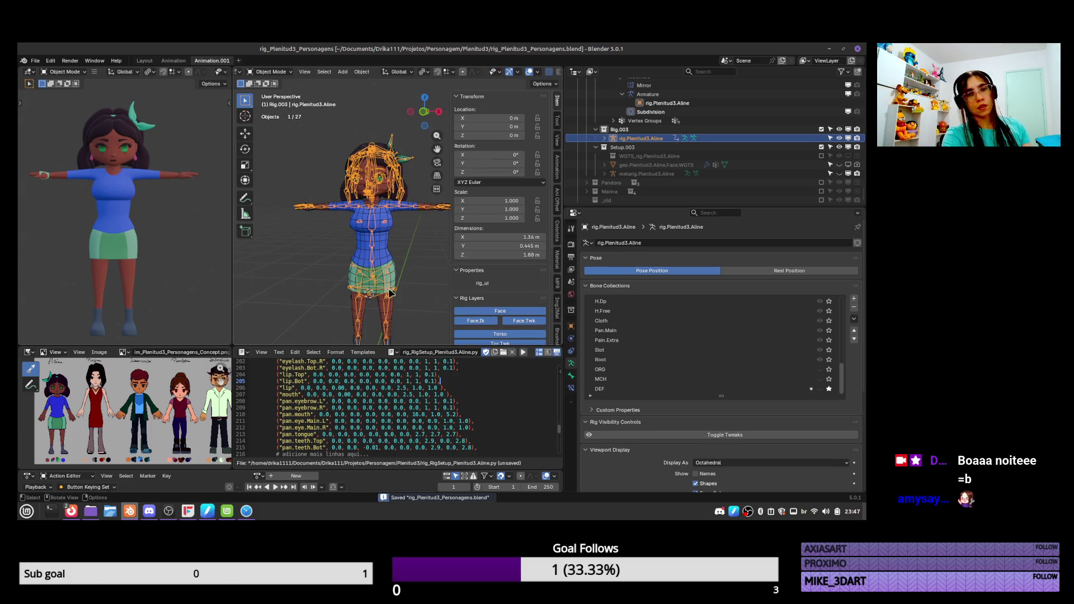
{"action": "scroll", "coordinate": [858, 366], "scroll_direction": "down", "scroll_amount": 3}
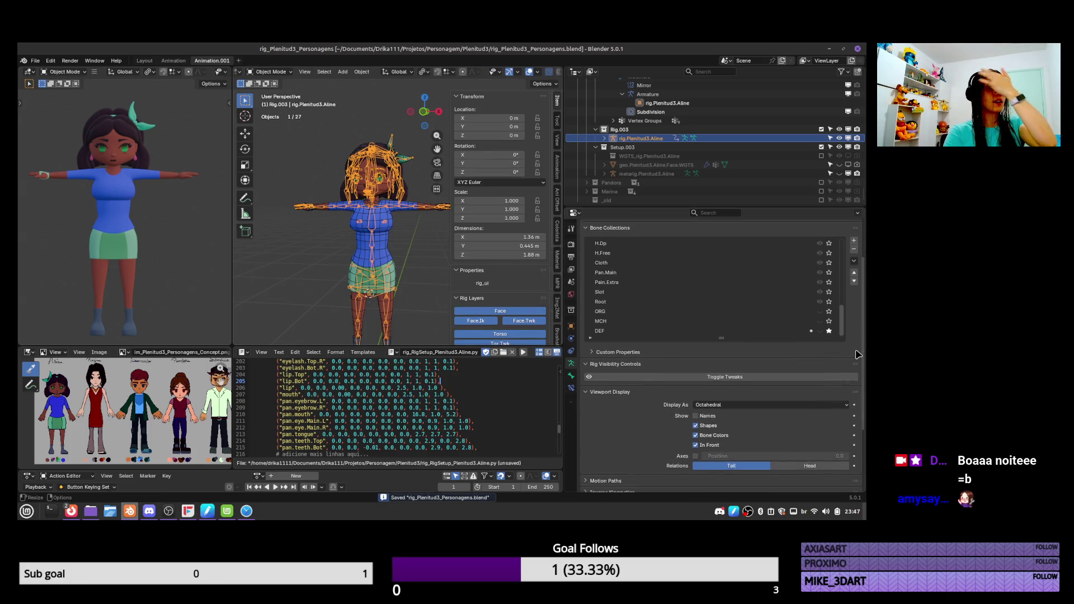
{"action": "scroll", "coordinate": [858, 367], "scroll_direction": "up", "scroll_amount": 3}
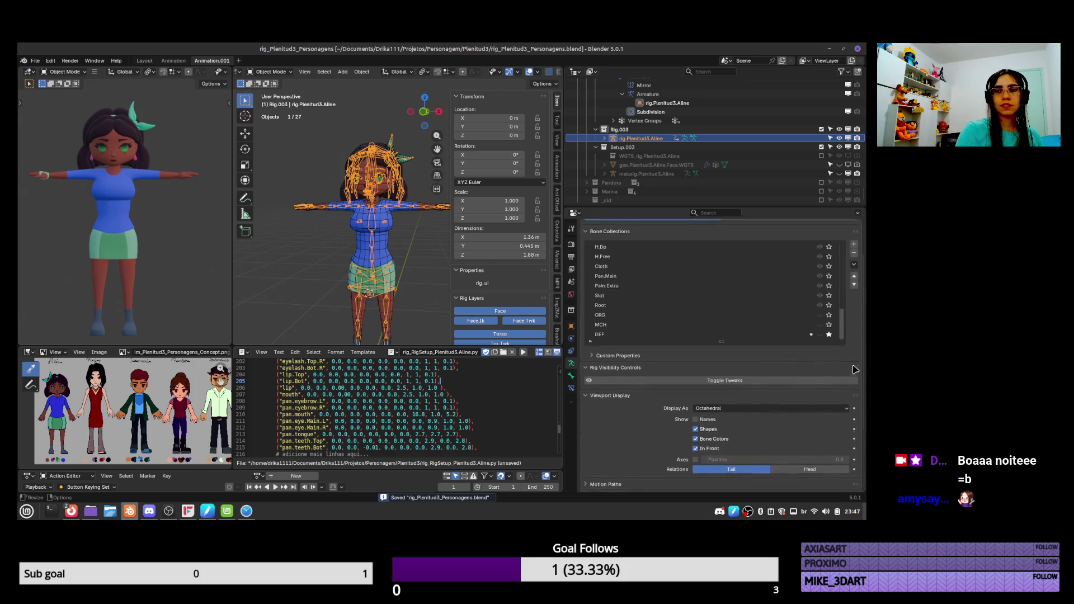
{"action": "scroll", "coordinate": [856, 302], "scroll_direction": "down", "scroll_amount": 1}
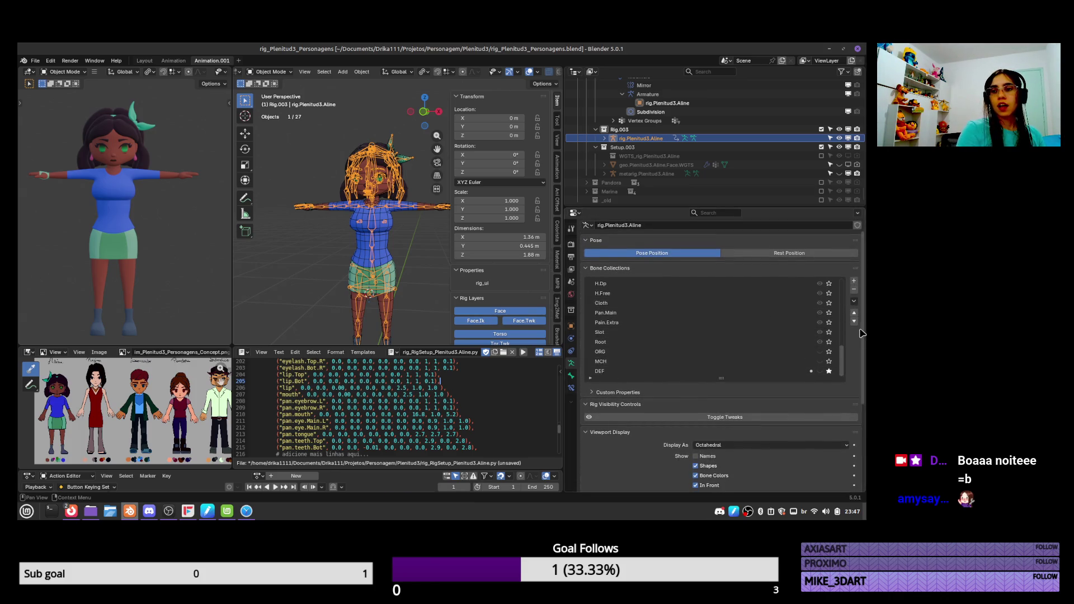
{"action": "scroll", "coordinate": [856, 391], "scroll_direction": "down", "scroll_amount": 3}
{"action": "scroll", "coordinate": [856, 403], "scroll_direction": "down", "scroll_amount": 2}
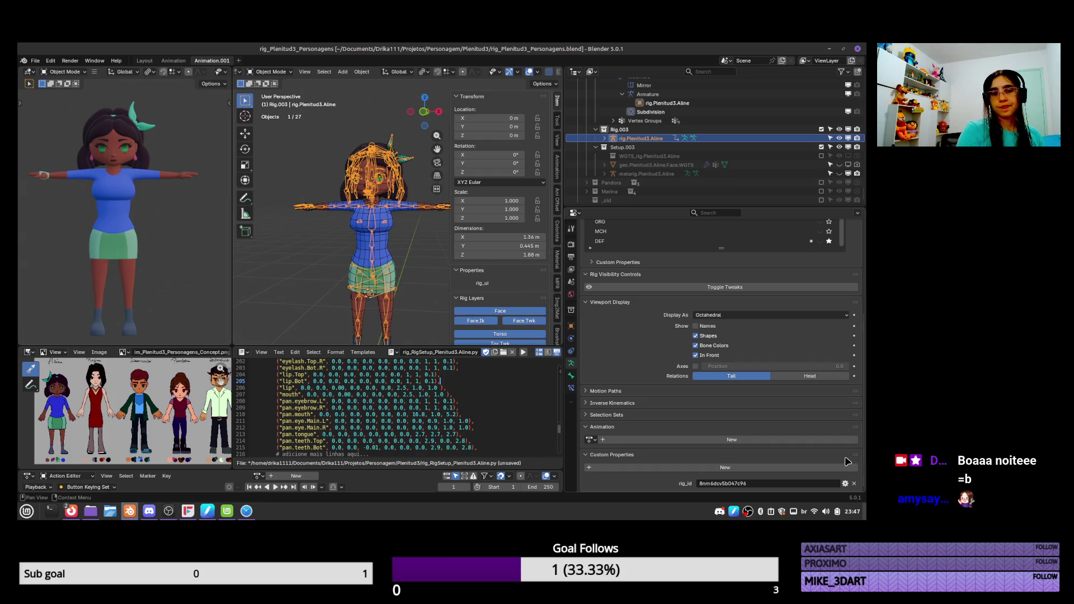
{"action": "left_click", "coordinate": [395, 254], "text": "shift"}
In Weight Paint mode, use Quick Favorites to Assign Automatic from Bones to the body mesh
{"action": "key", "text": "ctrl+Tab"}
{"action": "left_click", "coordinate": [344, 208]}
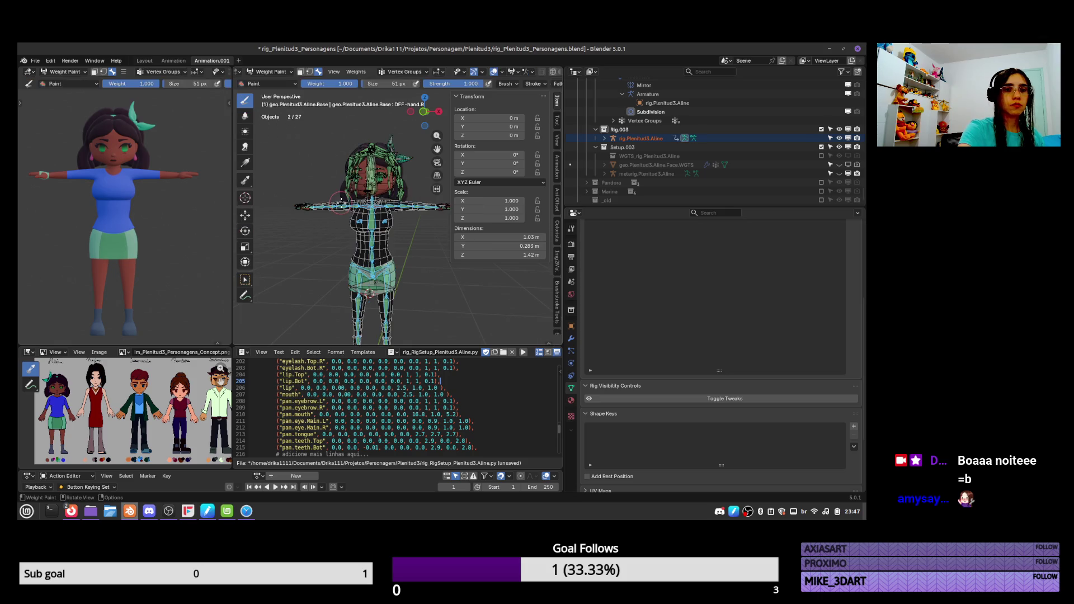
{"action": "key", "text": "q"}
{"action": "left_click", "coordinate": [368, 207]}
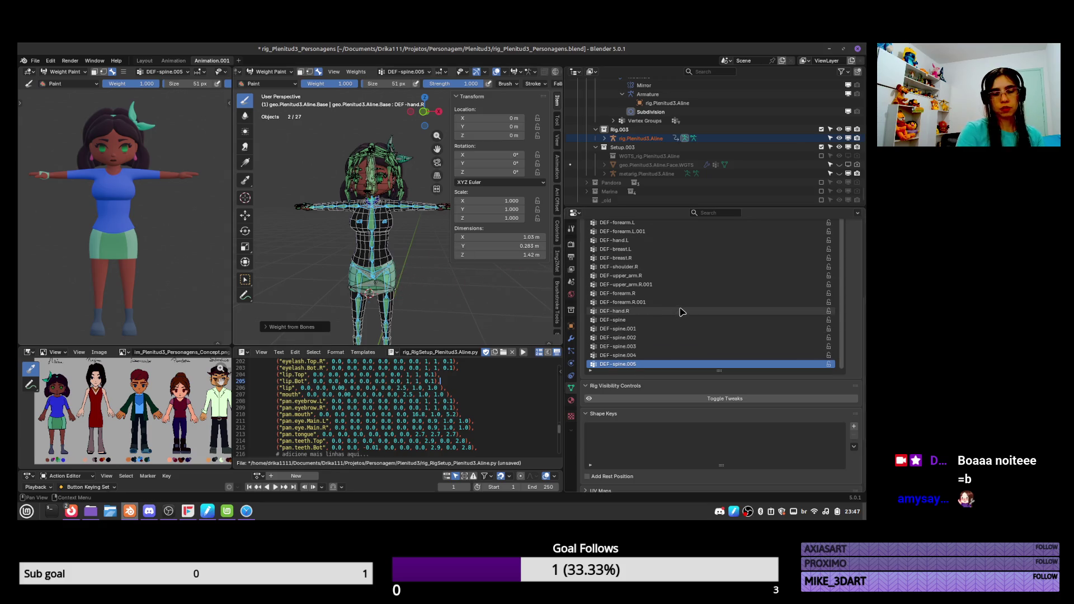
{"action": "scroll", "coordinate": [682, 312], "scroll_direction": "up", "scroll_amount": 10, "text": "ctrl"}
{"action": "scroll", "coordinate": [679, 312], "scroll_direction": "up", "scroll_amount": 6, "text": "ctrl"}
{"action": "scroll", "coordinate": [681, 315], "scroll_direction": "up", "scroll_amount": 6, "text": "ctrl"}
{"action": "scroll", "coordinate": [681, 316], "scroll_direction": "up", "scroll_amount": 10, "text": "ctrl"}
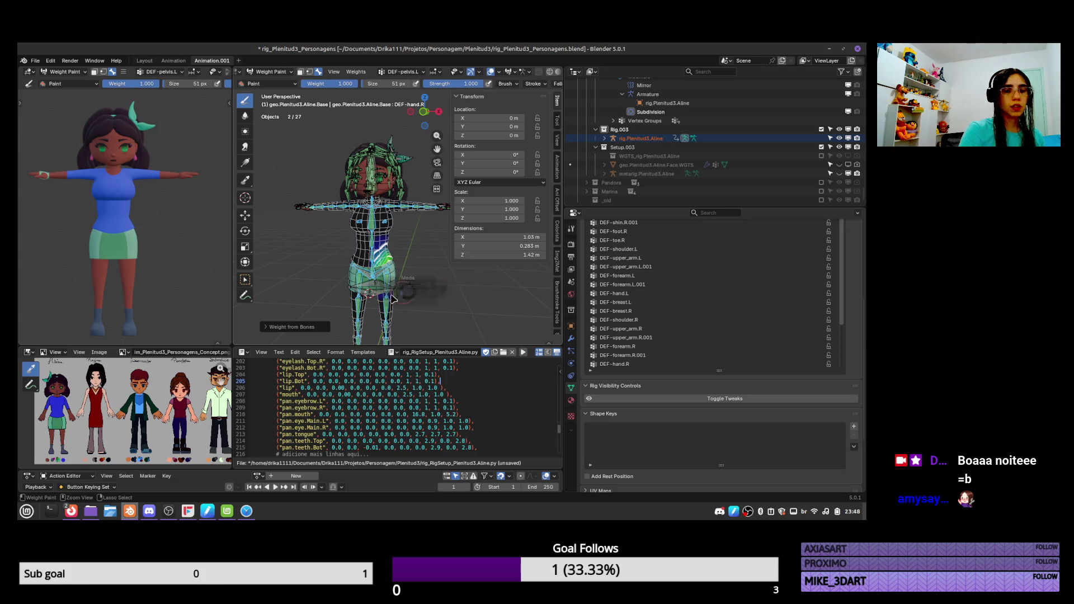
Return to Object Mode and select only the rig armature in the Outliner
{"action": "key", "text": "ctrl+Tab"}
{"action": "mouse_move", "coordinate": [403, 299]}
{"action": "middle_mouse_down"}
{"action": "mouse_move", "coordinate": [389, 328]}
{"action": "mouse_move", "coordinate": [422, 289]}
{"action": "mouse_move", "coordinate": [439, 300]}
{"action": "mouse_move", "coordinate": [455, 274]}
{"action": "middle_mouse_up"}
{"action": "left_click", "coordinate": [641, 138]}
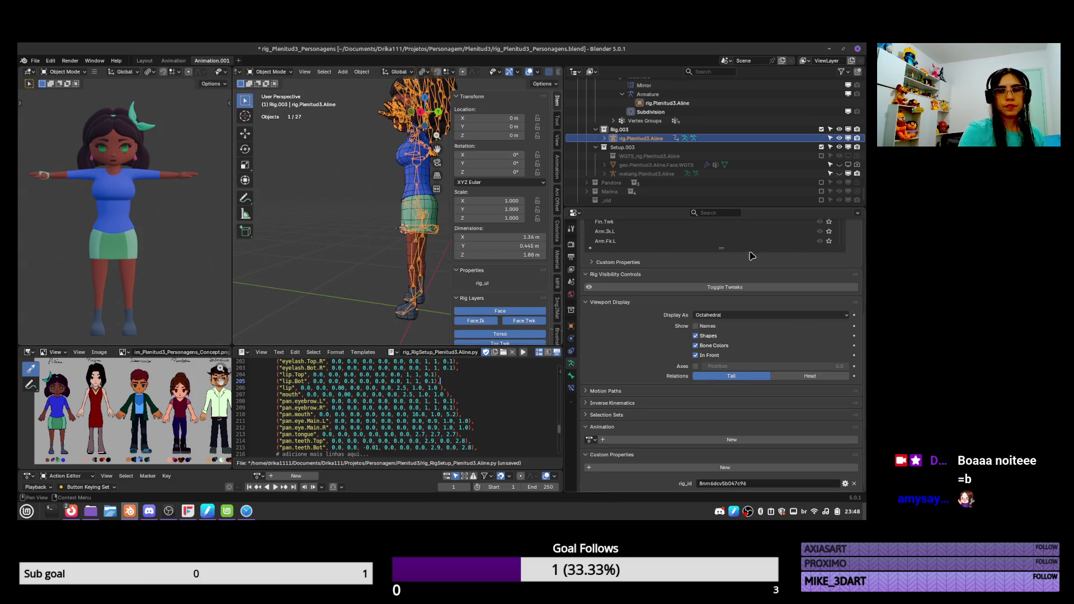
{"action": "left_click_drag", "start_coordinate": [866, 318], "coordinate": [861, 245]}
{"action": "scroll", "coordinate": [847, 292], "scroll_direction": "down", "scroll_amount": 1}
{"action": "left_click_drag", "start_coordinate": [844, 314], "coordinate": [842, 386]}
{"action": "left_click", "coordinate": [572, 375]}
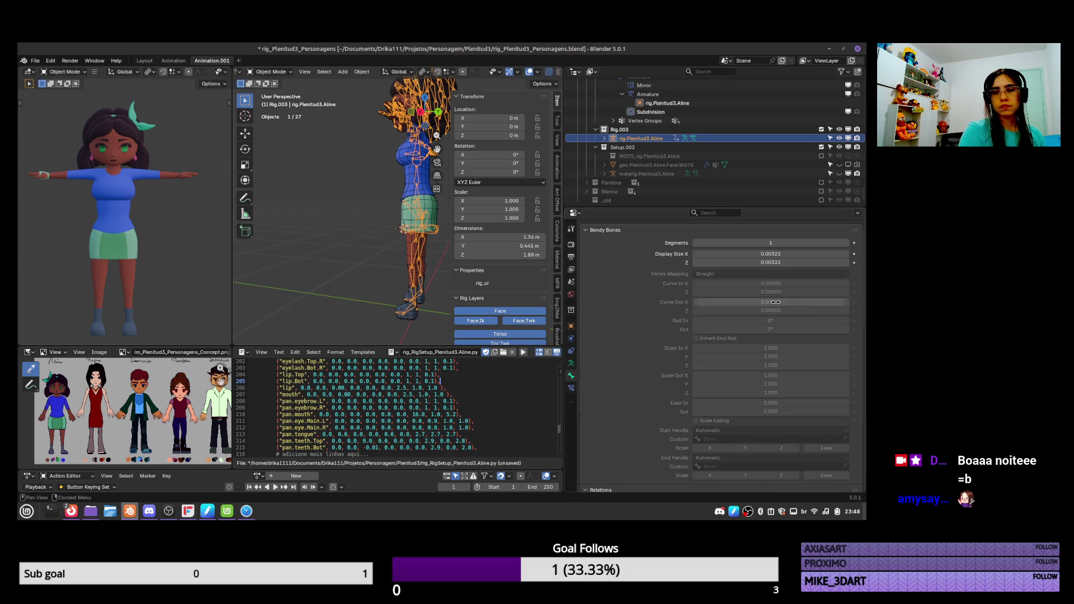
{"action": "left_click", "coordinate": [570, 364]}
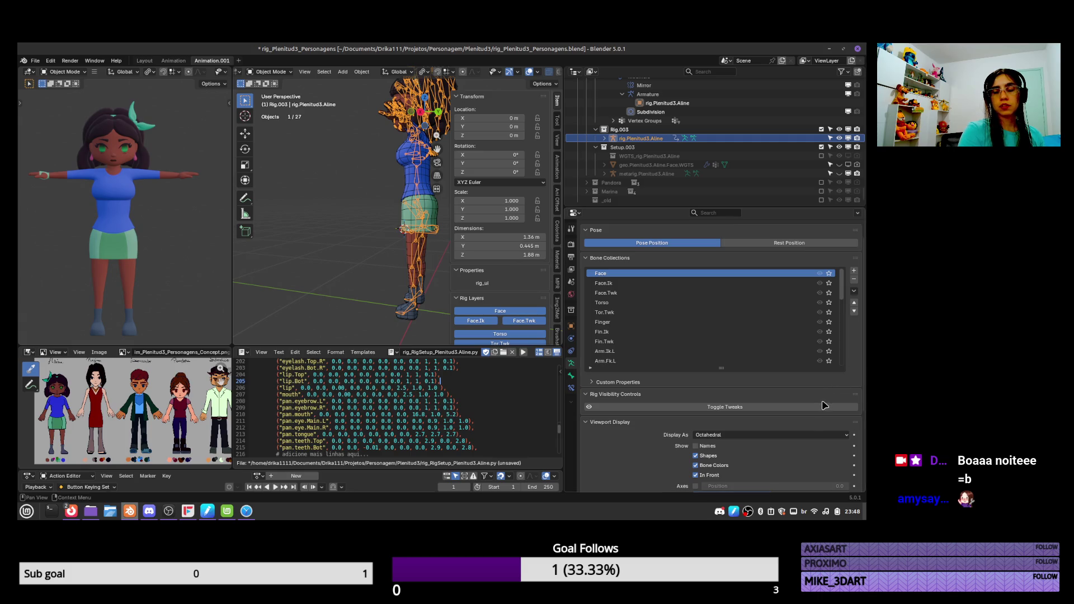
{"action": "left_click_drag", "start_coordinate": [843, 297], "coordinate": [839, 387]}
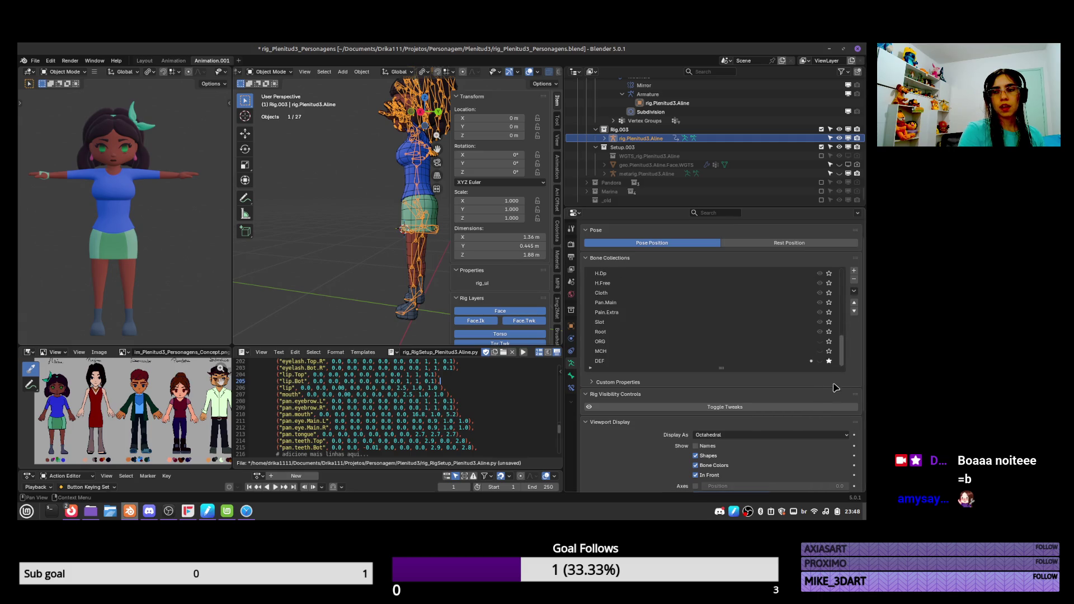
{"action": "left_click", "coordinate": [829, 361]}
{"action": "key", "text": "ctrl+Tab"}
From the right side view, lower the torso control into a crouch
{"action": "key", "text": "KP_1"}
{"action": "key", "text": "KP_3"}
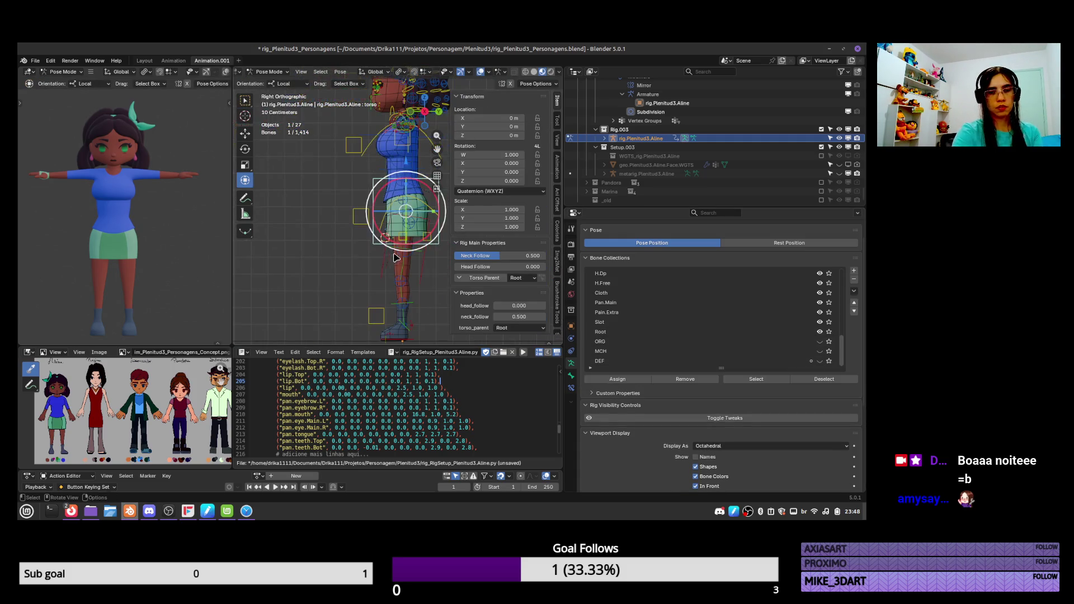
{"action": "key", "text": "g"}
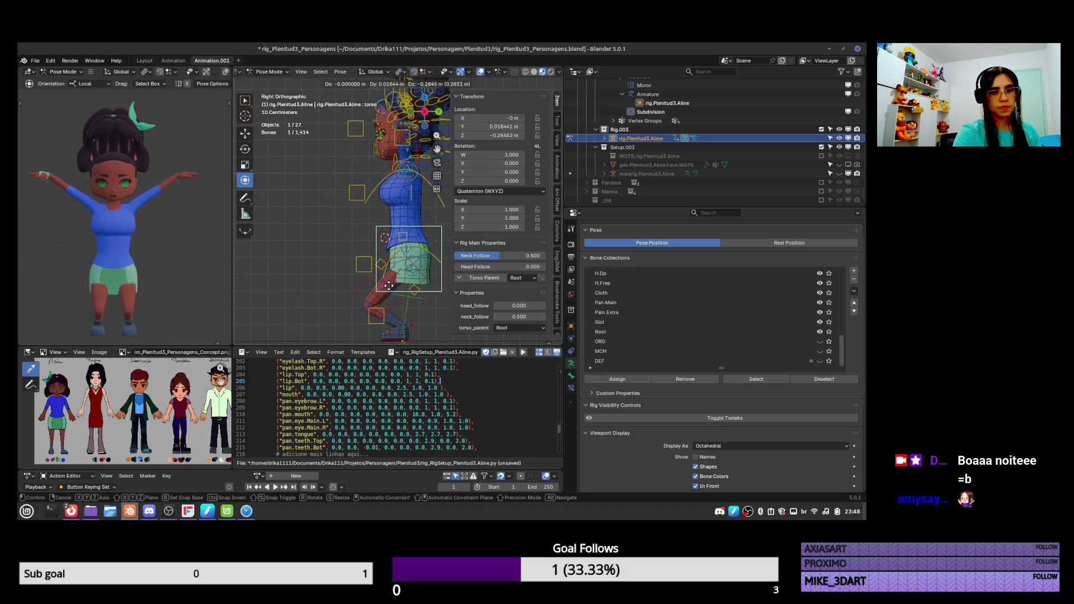
{"action": "left_click", "coordinate": [408, 296]}
Rotate the left heel control, try moving foot_ik.L and undo it, then rotate the heel again
{"action": "left_click", "coordinate": [410, 299]}
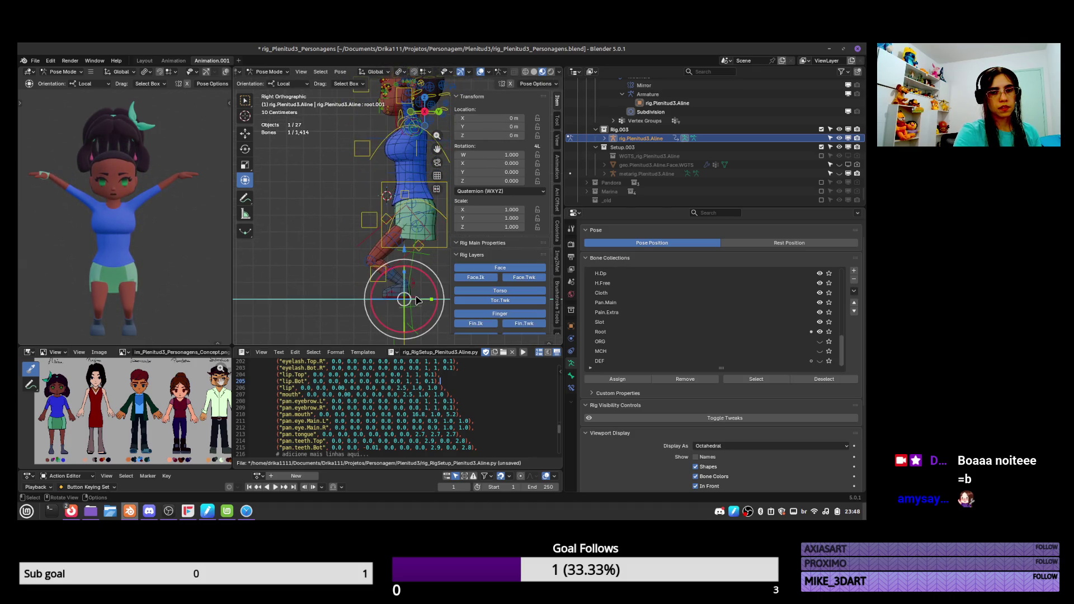
{"action": "key", "text": "r"}
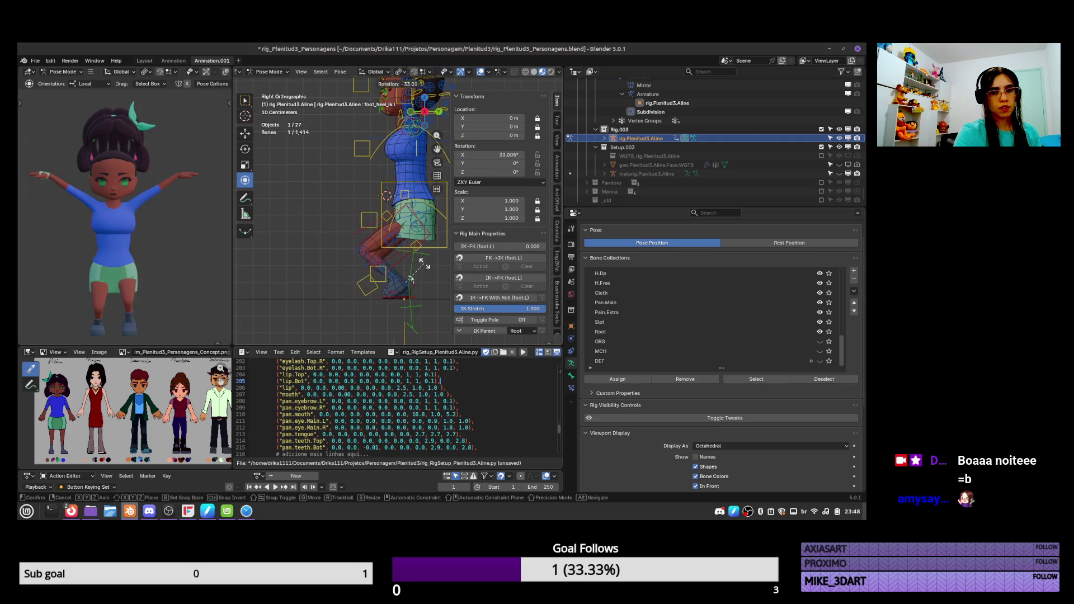
{"action": "left_click", "coordinate": [414, 269]}
{"action": "left_click", "coordinate": [407, 283]}
{"action": "key", "text": "g"}
{"action": "left_click", "coordinate": [413, 277]}
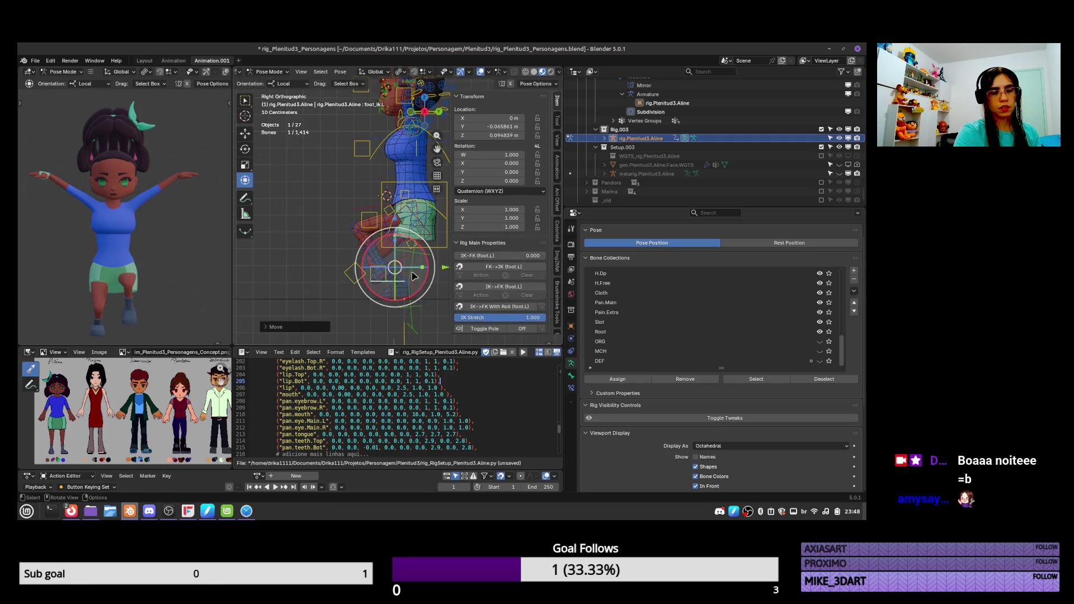
{"action": "key", "text": "ctrl+z"}
{"action": "key", "text": "ctrl+z"}
{"action": "key", "text": "r"}
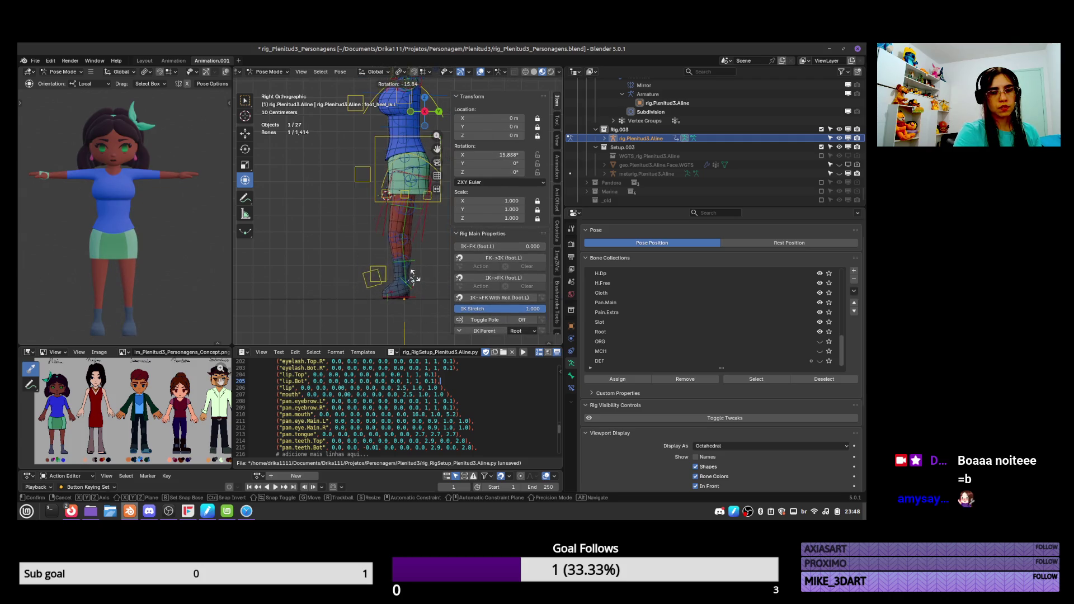
{"action": "left_click", "coordinate": [414, 276]}
Reset the left heel rotation with Alt+R, then put the foot mesh into Edit Mode
{"action": "key", "text": "r"}
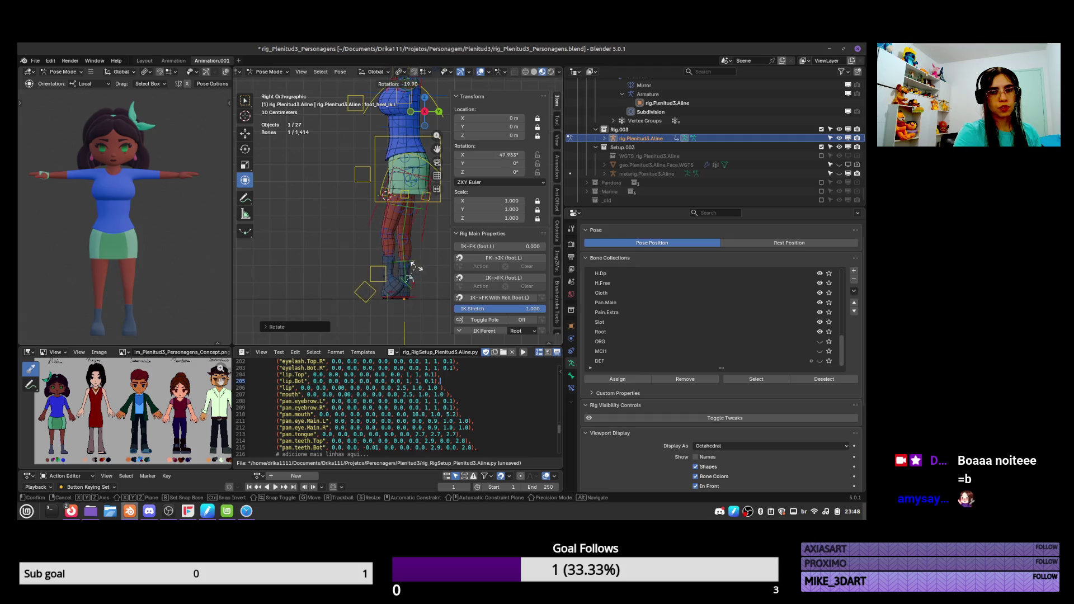
{"action": "key", "text": "Escape"}
{"action": "key", "text": "alt+r"}
{"action": "scroll", "coordinate": [423, 227], "scroll_direction": "up", "scroll_amount": 3}
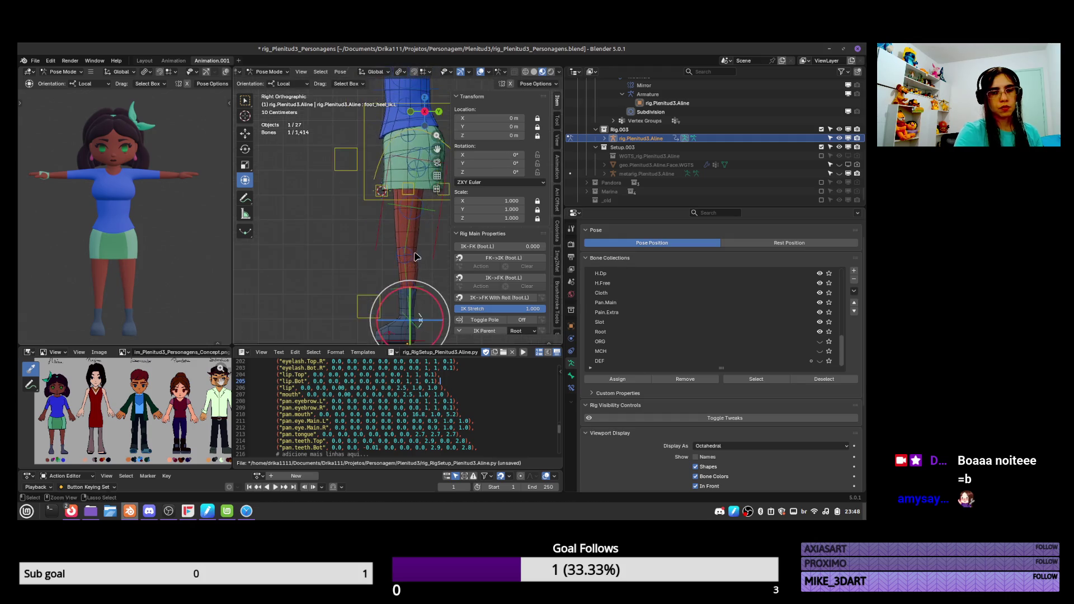
{"action": "scroll", "coordinate": [417, 263], "scroll_direction": "up", "scroll_amount": 2}
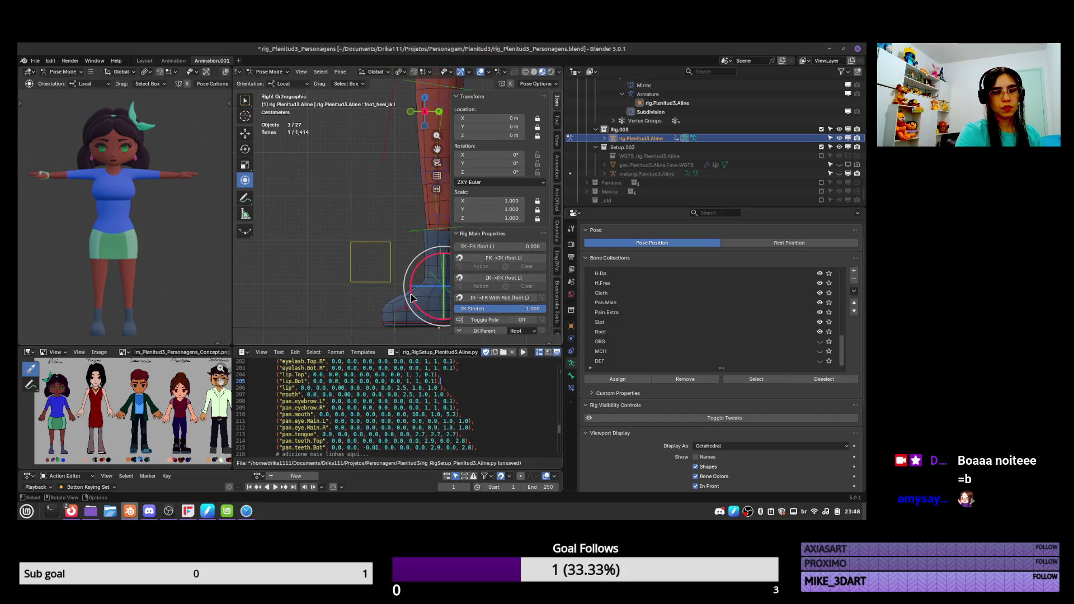
{"action": "left_click", "coordinate": [396, 306]}
{"action": "key", "text": "Tab"}
Add an edge loop across the boot and return to Object Mode
{"action": "key", "text": "ctrl+r"}
{"action": "left_click", "coordinate": [396, 297]}
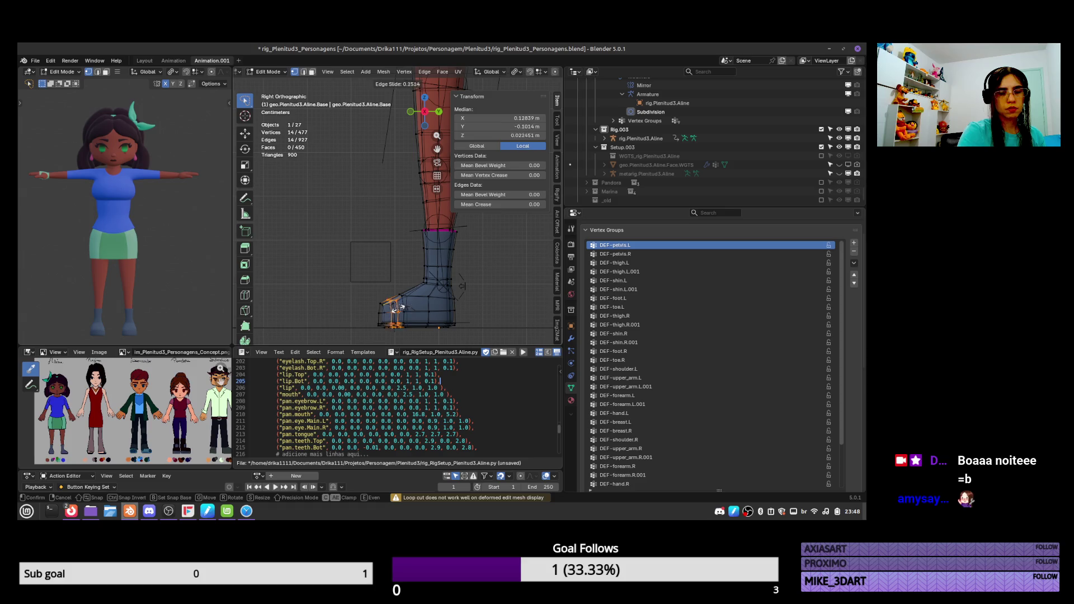
{"action": "left_click", "coordinate": [396, 308]}
{"action": "key", "text": "Tab"}
{"action": "middle_click_drag", "start_coordinate": [395, 308], "coordinate": [427, 264]}
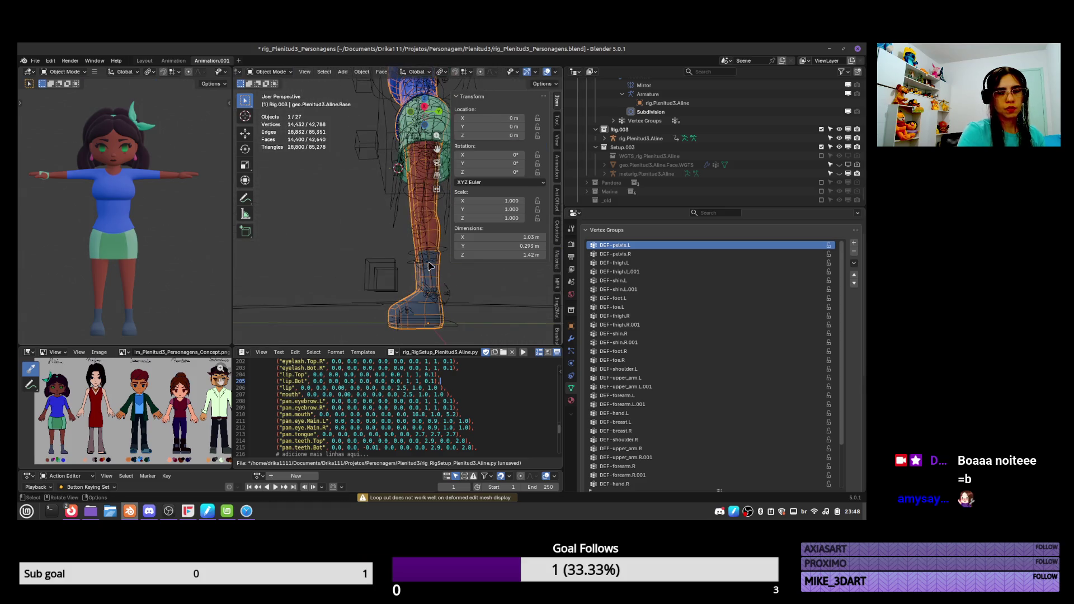
{"action": "key", "text": "KP_3"}
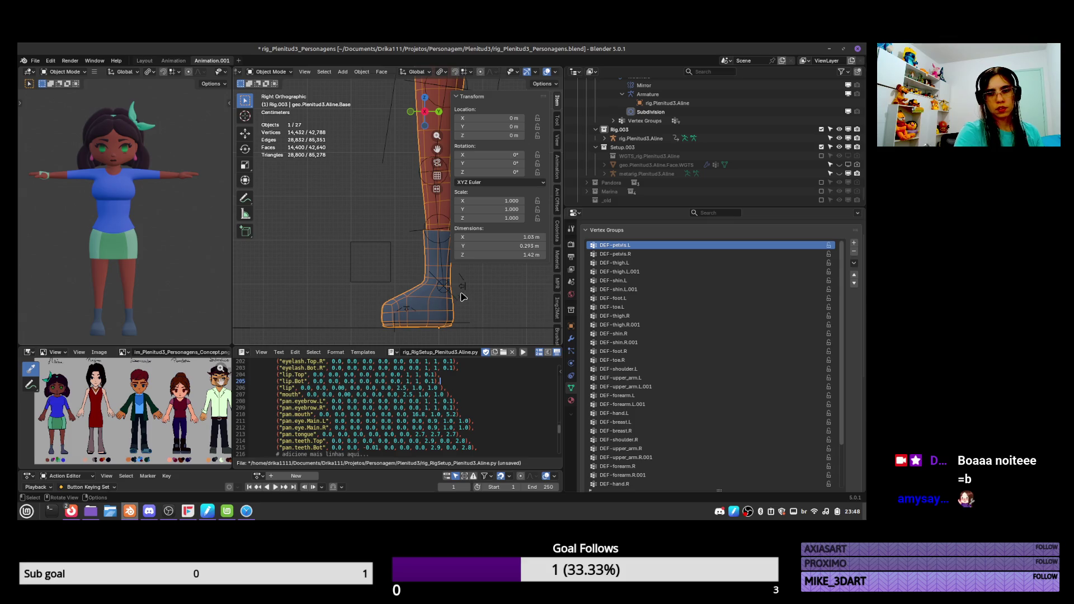
Test-rotate the heel controls in Pose Mode, cancel, and go back to Object Mode
{"action": "left_click", "coordinate": [465, 296]}
{"action": "key", "text": "ctrl+Tab"}
{"action": "left_click", "coordinate": [445, 282]}
{"action": "key", "text": "r"}
{"action": "left_click", "coordinate": [436, 278]}
{"action": "left_click", "coordinate": [429, 274]}
{"action": "key", "text": "r"}
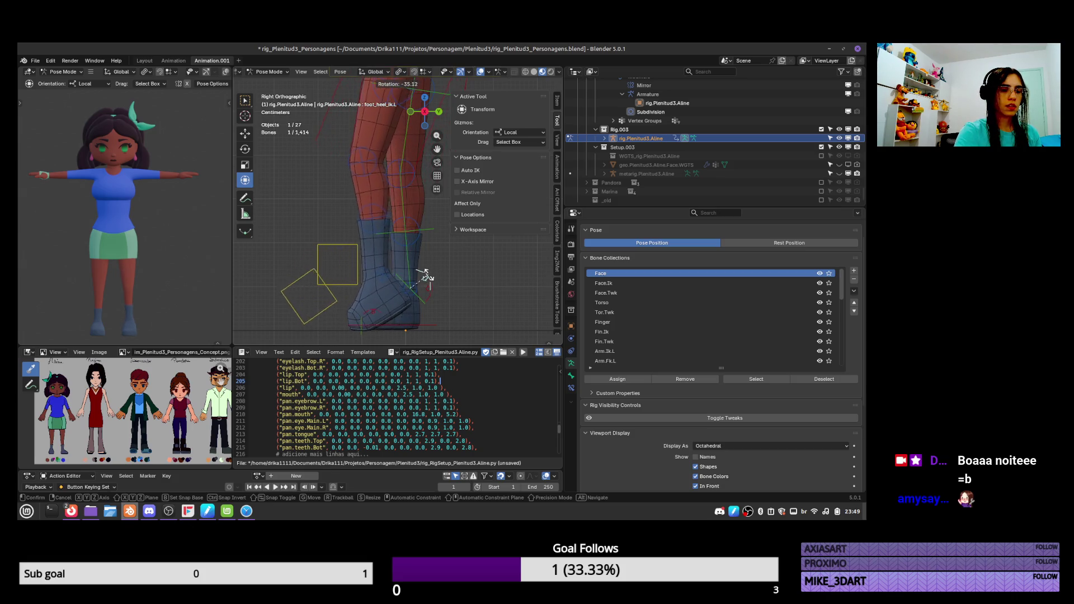
{"action": "key", "text": "Escape"}
{"action": "key", "text": "ctrl+Tab"}
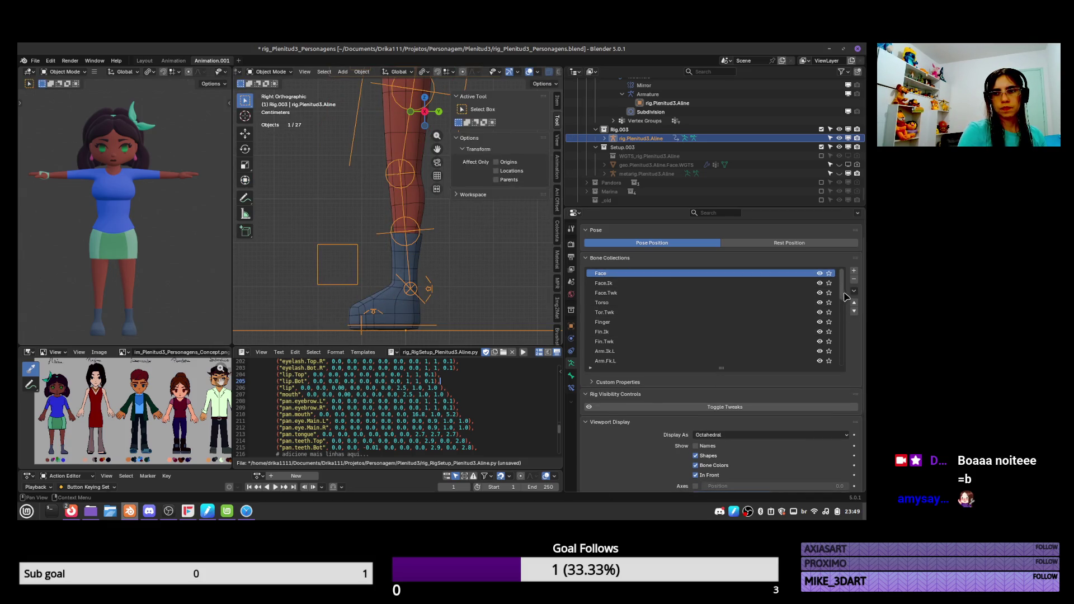
Select the boot mesh and switch it to Weight Paint mode
{"action": "scroll", "coordinate": [844, 302], "scroll_direction": "down", "scroll_amount": 5}
{"action": "scroll", "coordinate": [719, 361], "scroll_direction": "up", "scroll_amount": 2}
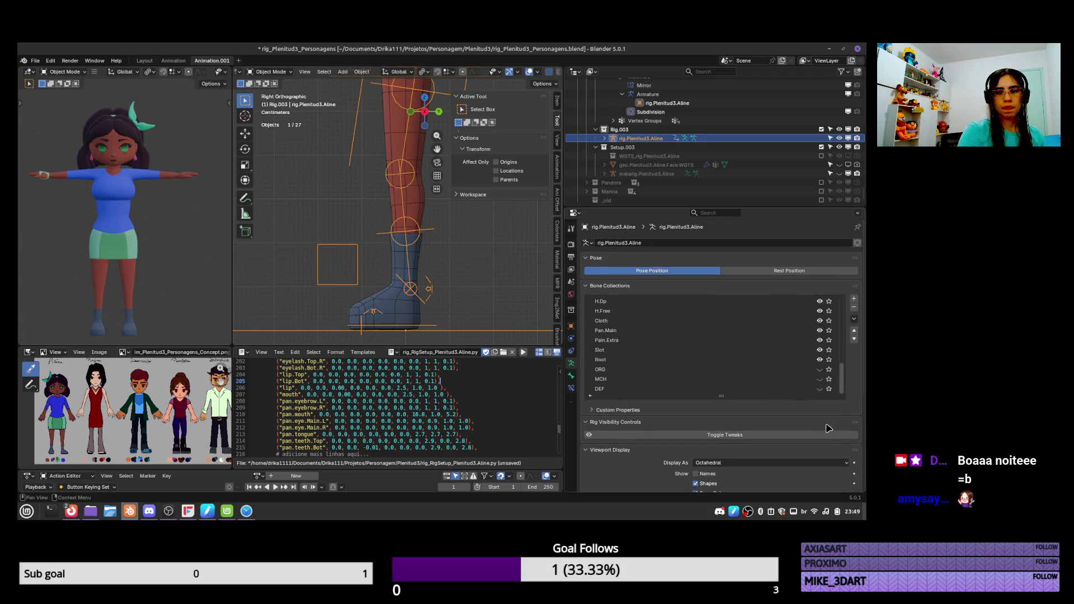
{"action": "left_click", "coordinate": [400, 309]}
{"action": "key", "text": "ctrl+Tab"}
{"action": "left_click", "coordinate": [338, 271]}
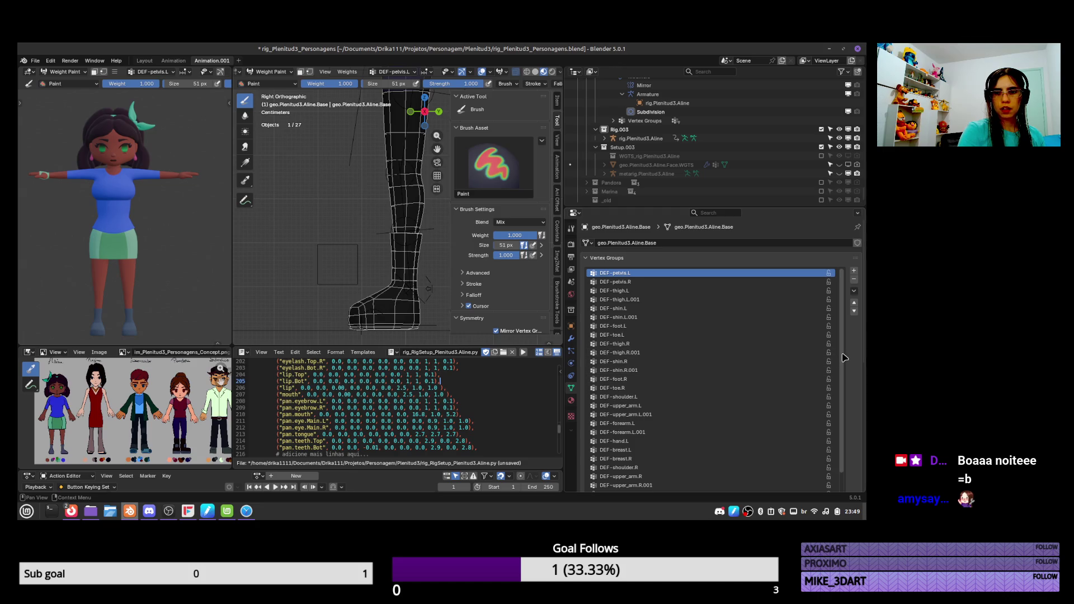
Inspect the boot's DEF-foot.L and DEF-toe.L weights from several angles, including front view
{"action": "scroll", "coordinate": [842, 369], "scroll_direction": "down", "scroll_amount": 2}
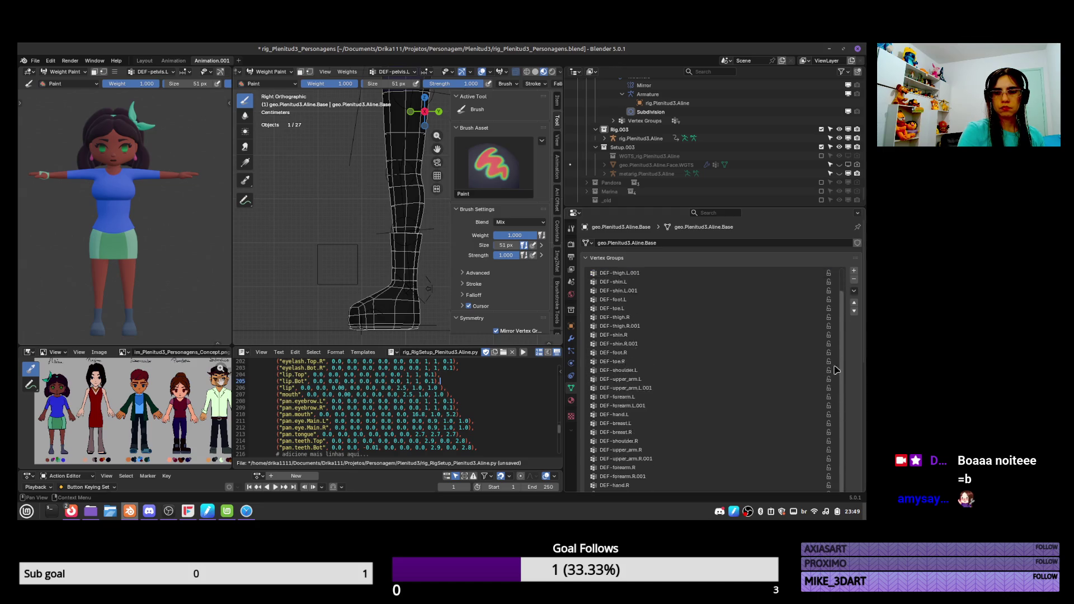
{"action": "scroll", "coordinate": [839, 347], "scroll_direction": "up", "scroll_amount": 2}
{"action": "left_click", "coordinate": [694, 326]}
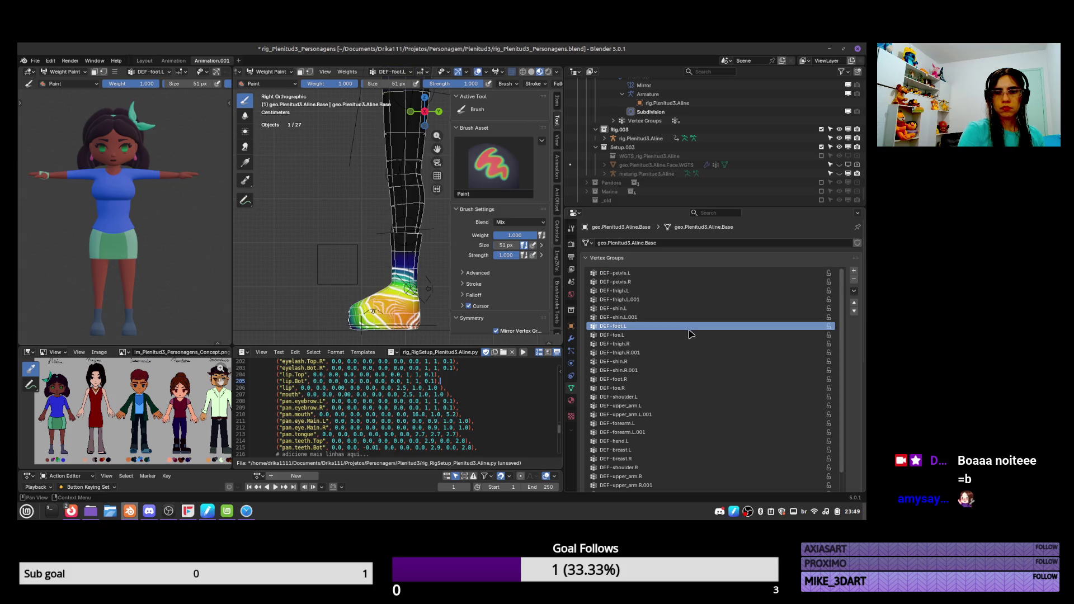
{"action": "left_click", "coordinate": [640, 335]}
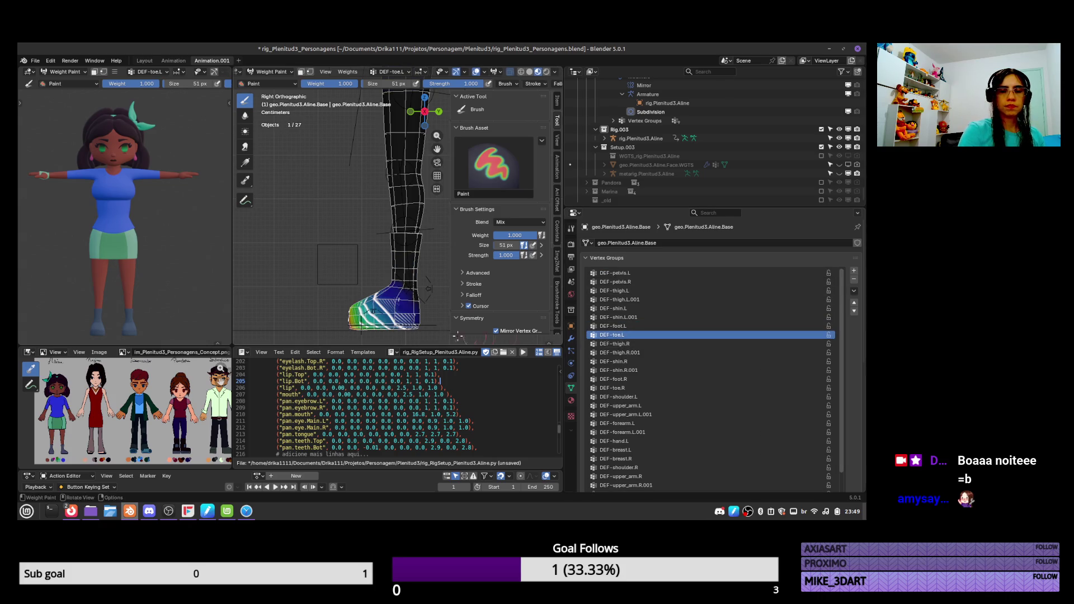
{"action": "scroll", "coordinate": [383, 237], "scroll_direction": "up", "scroll_amount": 2}
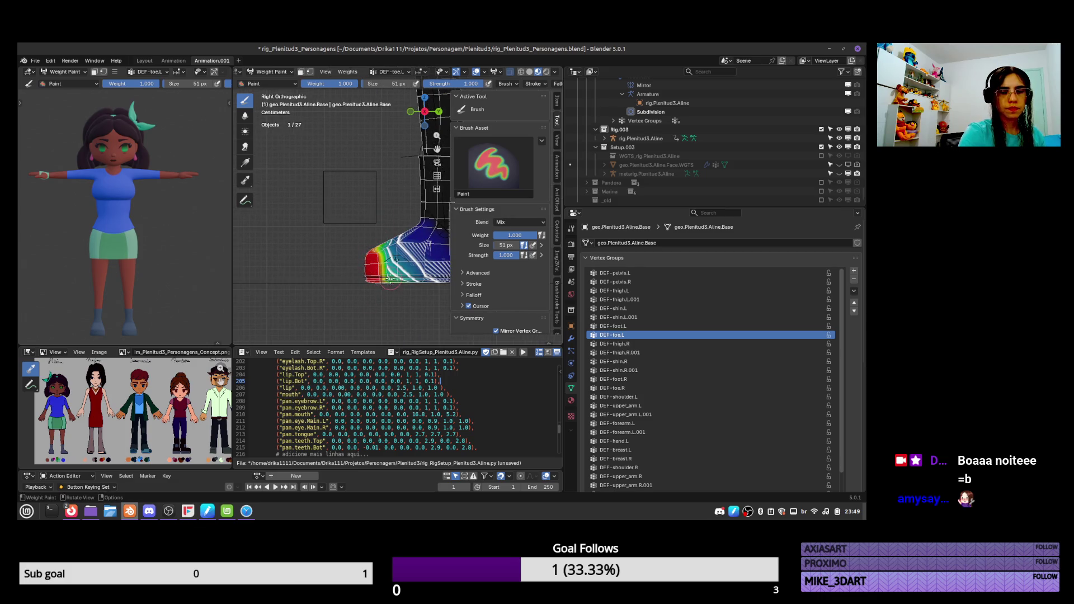
{"action": "mouse_move", "coordinate": [403, 257]}
{"action": "middle_mouse_down"}
{"action": "mouse_move", "coordinate": [347, 230]}
{"action": "mouse_move", "coordinate": [446, 228]}
{"action": "mouse_move", "coordinate": [414, 231]}
{"action": "middle_mouse_up"}
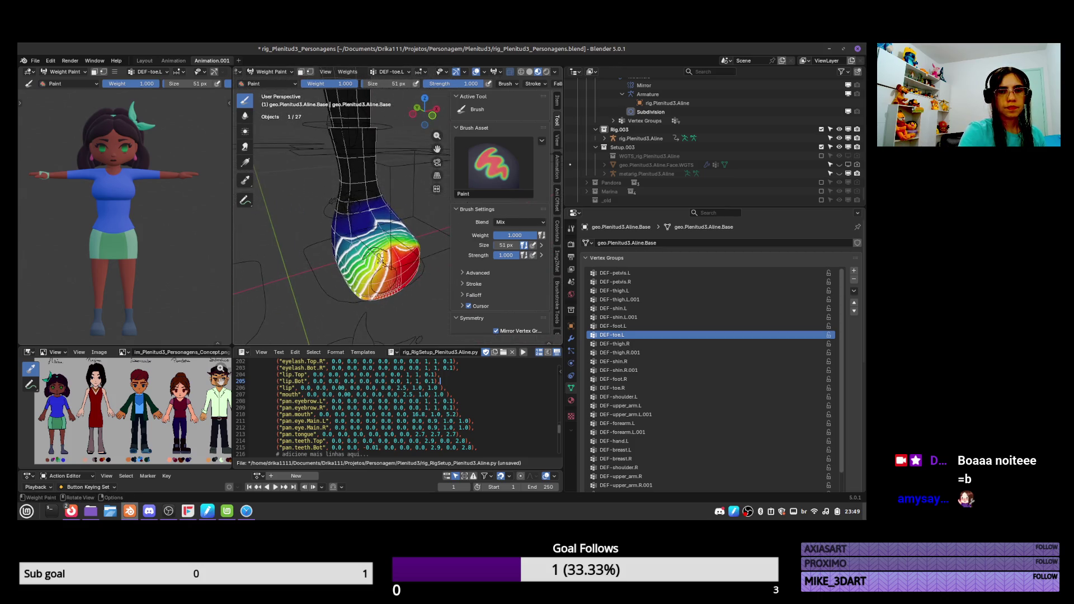
{"action": "middle_click_drag", "start_coordinate": [366, 292], "coordinate": [422, 288]}
{"action": "middle_click_drag", "start_coordinate": [395, 249], "coordinate": [393, 280]}
{"action": "middle_click_drag", "start_coordinate": [383, 242], "coordinate": [409, 327]}
{"action": "key", "text": "KP_1"}
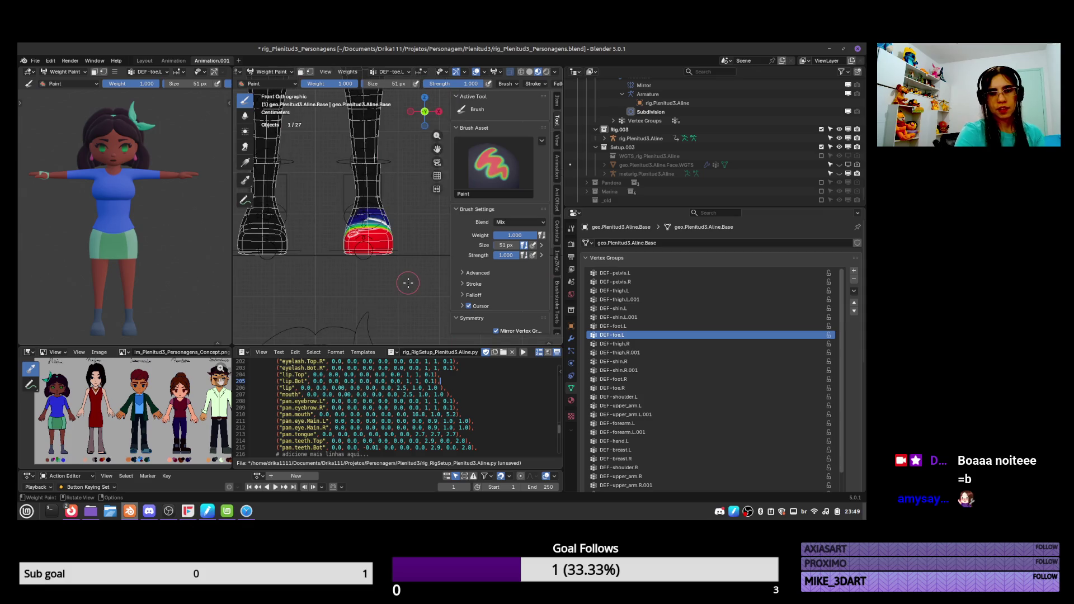
{"action": "middle_click_drag", "start_coordinate": [407, 282], "coordinate": [386, 254]}
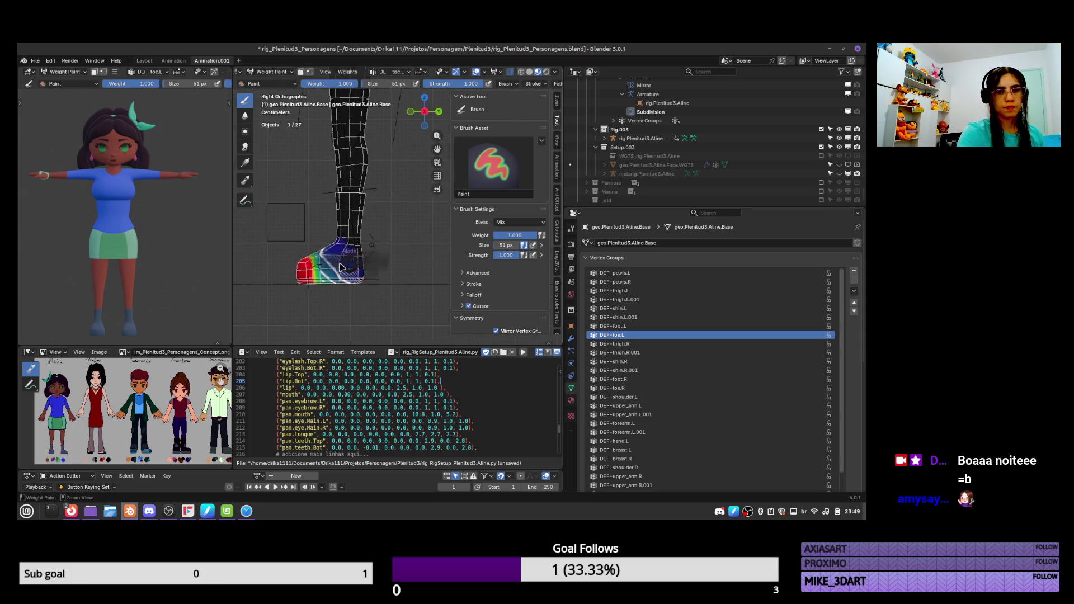
Return to Object Mode, select the rig's left heel control and enter Pose Mode
{"action": "key", "text": "ctrl+Tab"}
{"action": "key", "text": "KP_3"}
{"action": "left_click", "coordinate": [383, 250]}
{"action": "key", "text": "ctrl+Tab"}
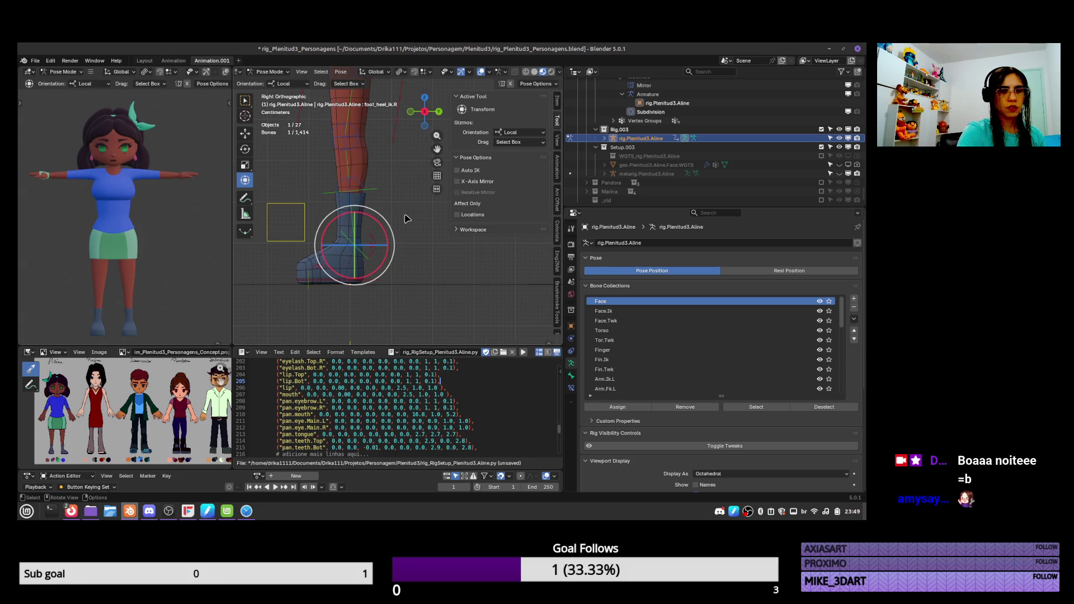
Try bending the foot with the heel control, cancel, then put the boot mesh into Weight Paint
{"action": "mouse_move", "coordinate": [395, 239]}
{"action": "left_mouse_down"}
{"action": "mouse_move", "coordinate": [385, 195]}
{"action": "mouse_move", "coordinate": [398, 248]}
{"action": "mouse_move", "coordinate": [366, 218]}
{"action": "left_mouse_up"}
{"action": "key", "text": "Escape"}
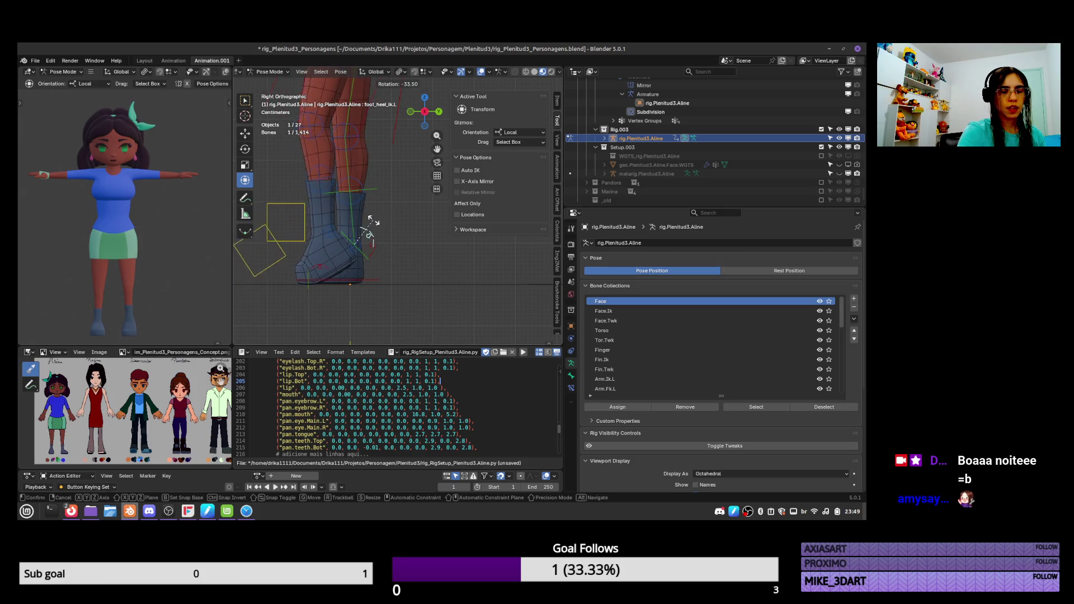
{"action": "key", "text": "ctrl+Tab"}
{"action": "left_click", "coordinate": [325, 259]}
{"action": "key", "text": "ctrl+Tab"}
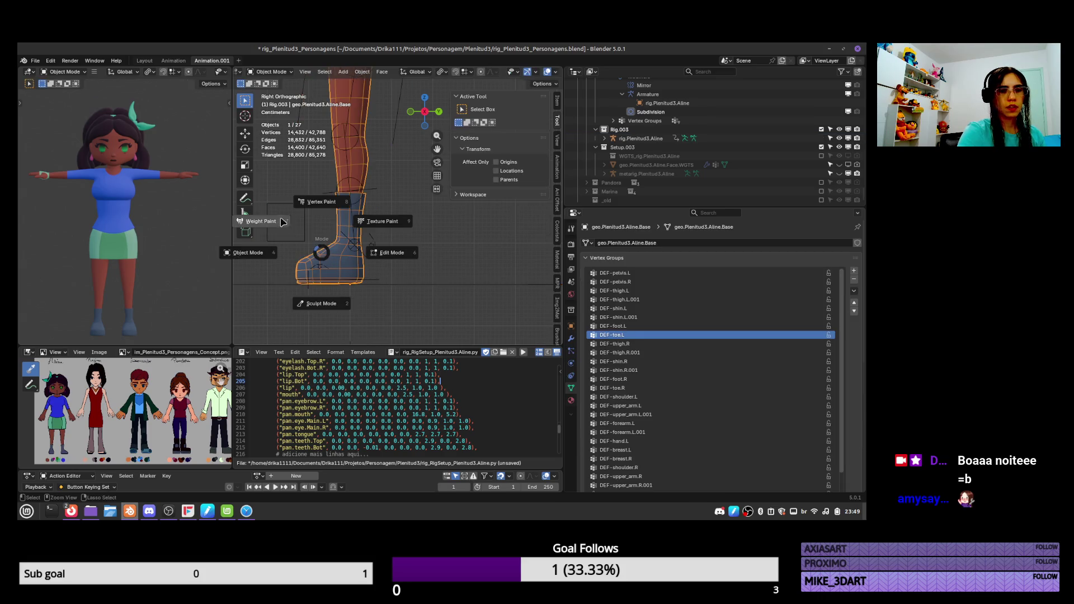
{"action": "left_click", "coordinate": [323, 206]}
Set the brush weight to 0.5 and paint half-strength DEF-toe.L weight on the boot's toe
{"action": "left_click", "coordinate": [523, 235]}
{"action": "type", "text": "0.5"}
{"action": "key", "text": "Return"}
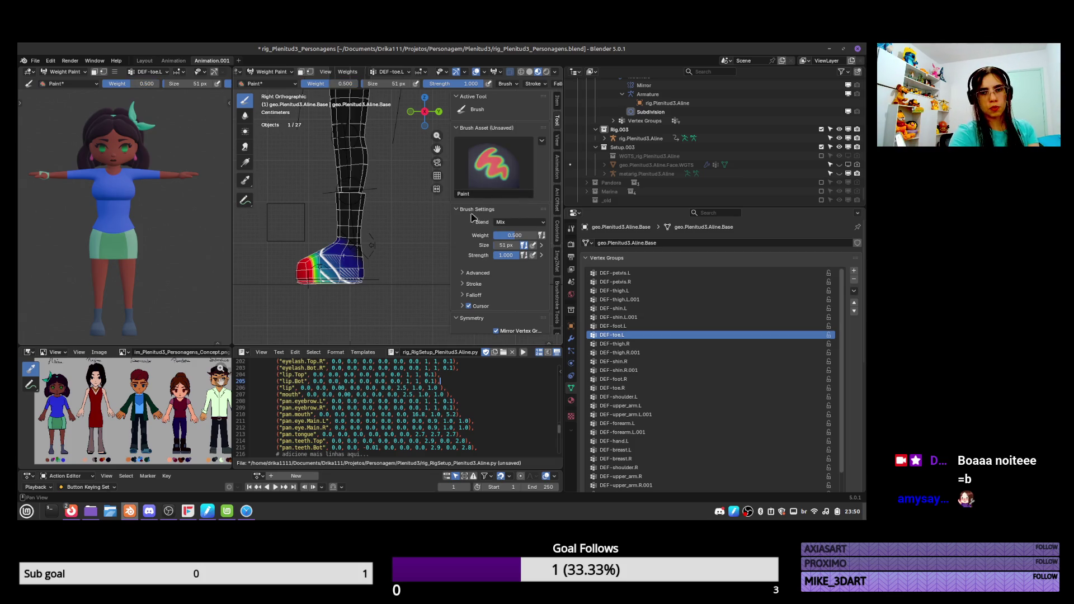
{"action": "middle_click_drag", "start_coordinate": [319, 247], "coordinate": [388, 254]}
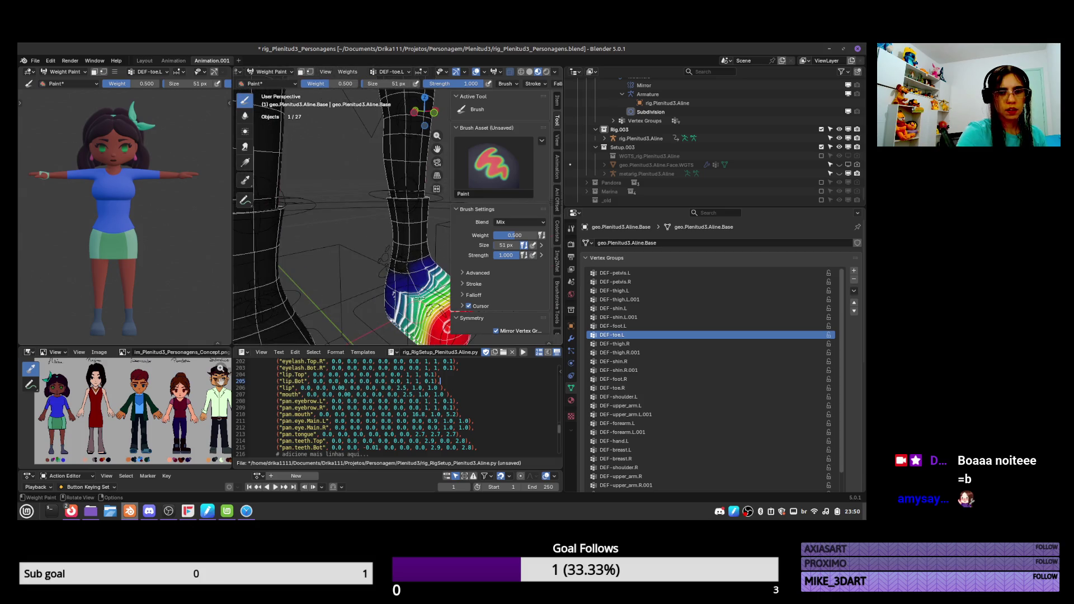
{"action": "middle_click_drag", "start_coordinate": [417, 300], "coordinate": [423, 245]}
{"action": "left_click_drag", "start_coordinate": [431, 237], "coordinate": [431, 249]}
{"action": "mouse_move", "coordinate": [439, 253]}
{"action": "middle_mouse_down"}
{"action": "mouse_move", "coordinate": [364, 188]}
{"action": "mouse_move", "coordinate": [408, 199]}
{"action": "mouse_move", "coordinate": [381, 220]}
{"action": "mouse_move", "coordinate": [328, 226]}
{"action": "middle_mouse_up"}
Test the foot bend by rotating foot_heel_ik.L in Pose Mode, including from front view, then cancel
{"action": "key", "text": "ctrl+Tab"}
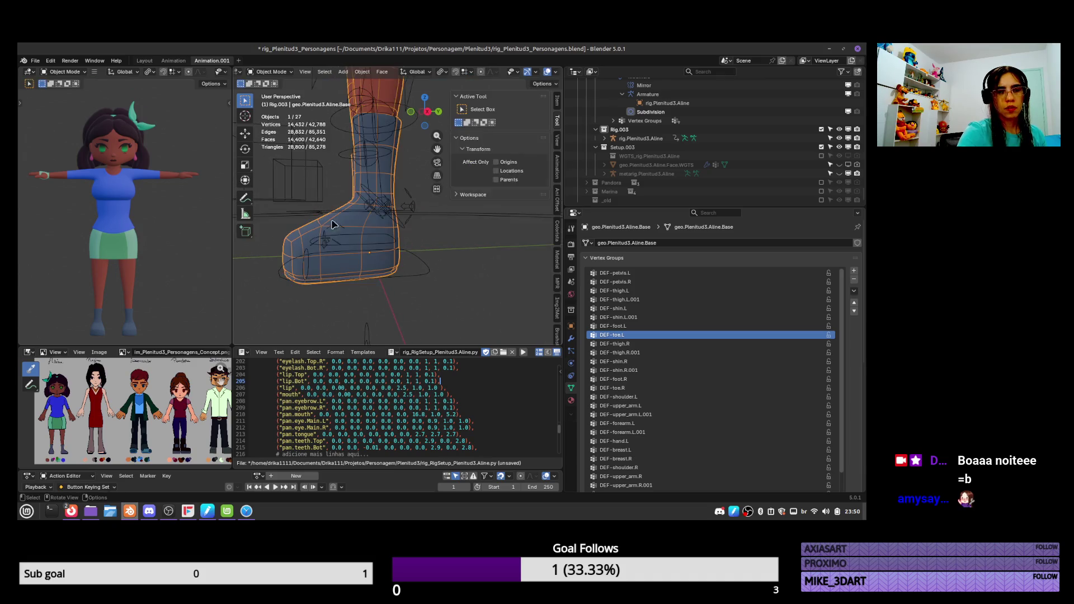
{"action": "left_click", "coordinate": [328, 225]}
{"action": "key", "text": "ctrl+Tab"}
{"action": "key", "text": "r"}
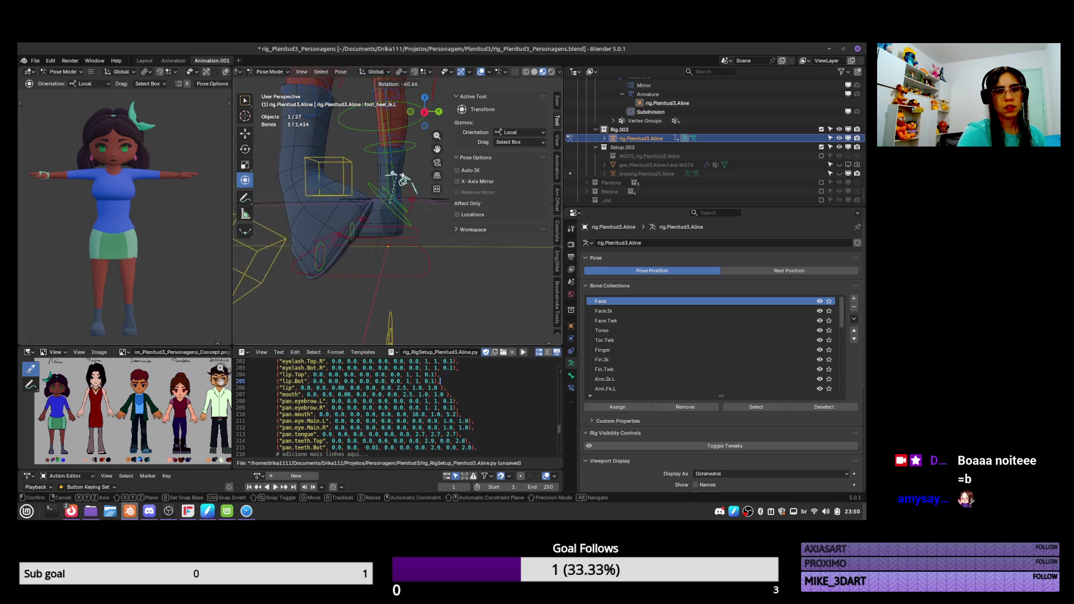
{"action": "key", "text": "Escape"}
{"action": "key", "text": "KP_1"}
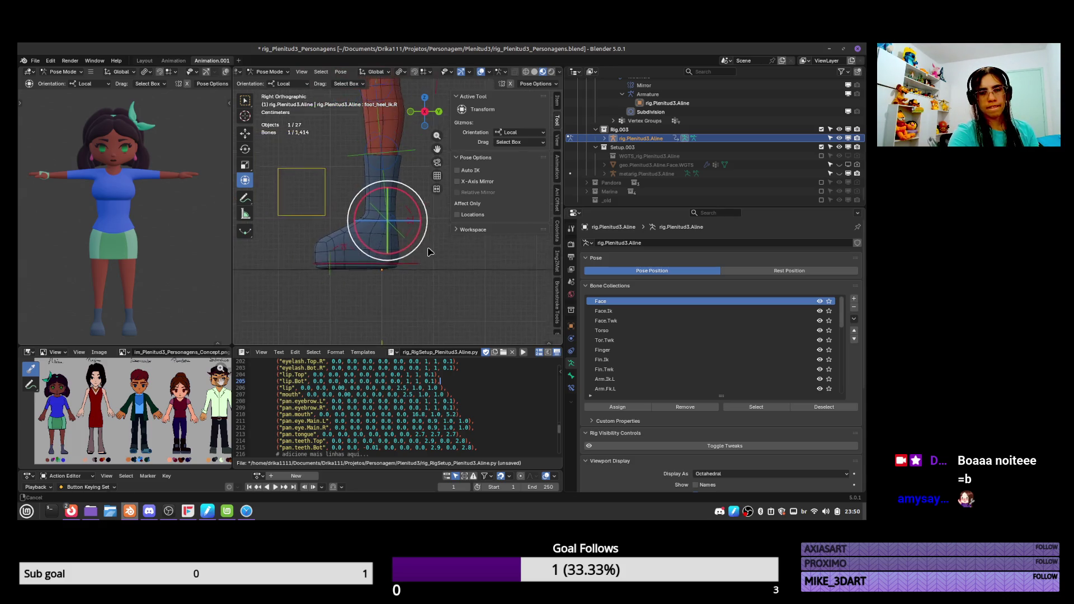
{"action": "key", "text": "r"}
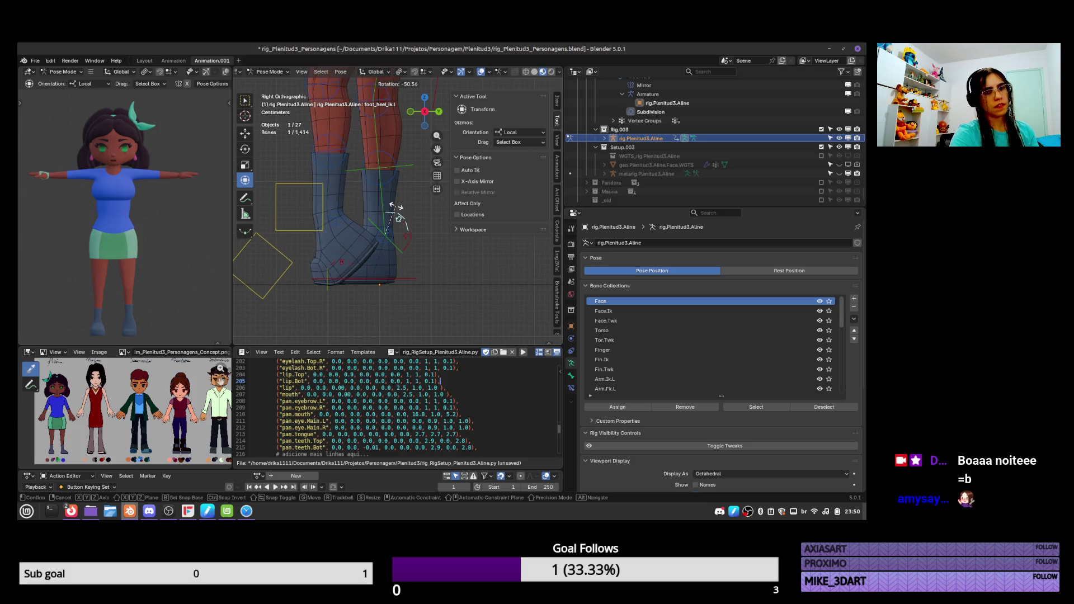
{"action": "key", "text": "Escape"}
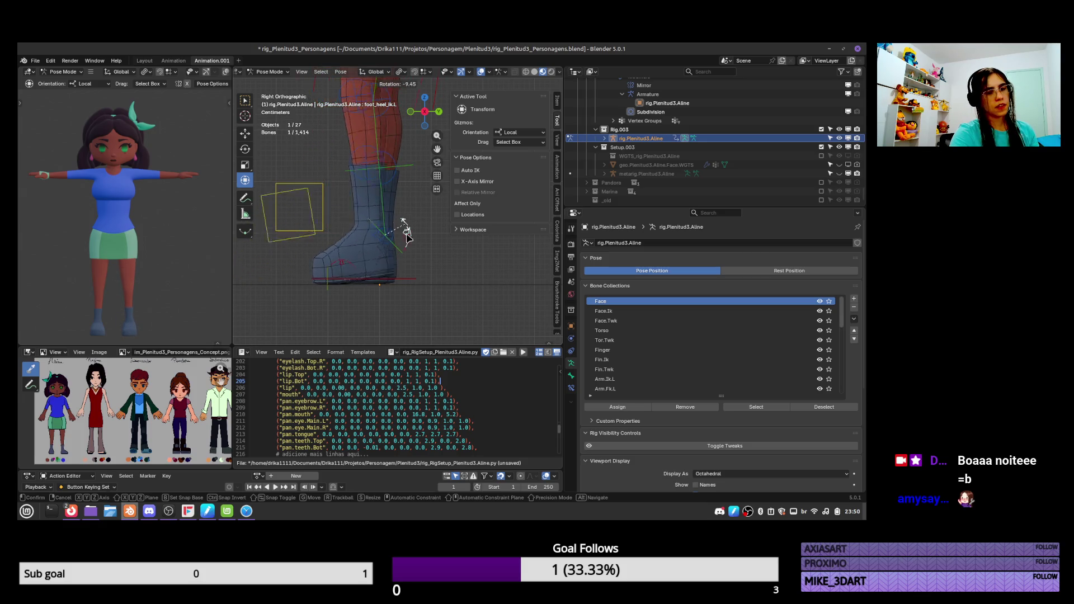
Put the boot mesh back into Weight Paint mode
{"action": "key", "text": "ctrl+Tab"}
{"action": "left_click", "coordinate": [361, 247]}
{"action": "key", "text": "ctrl+Tab"}
{"action": "left_click", "coordinate": [348, 188]}
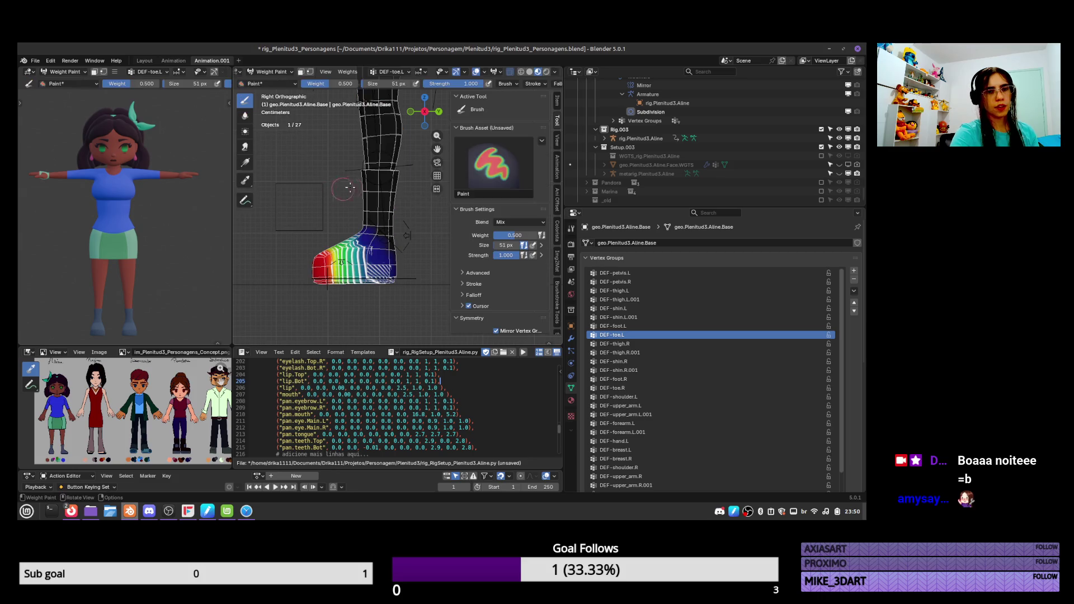
Reset the brush weight to 1.0 and view the painted boot at an angle
{"action": "key", "text": "shift+x"}
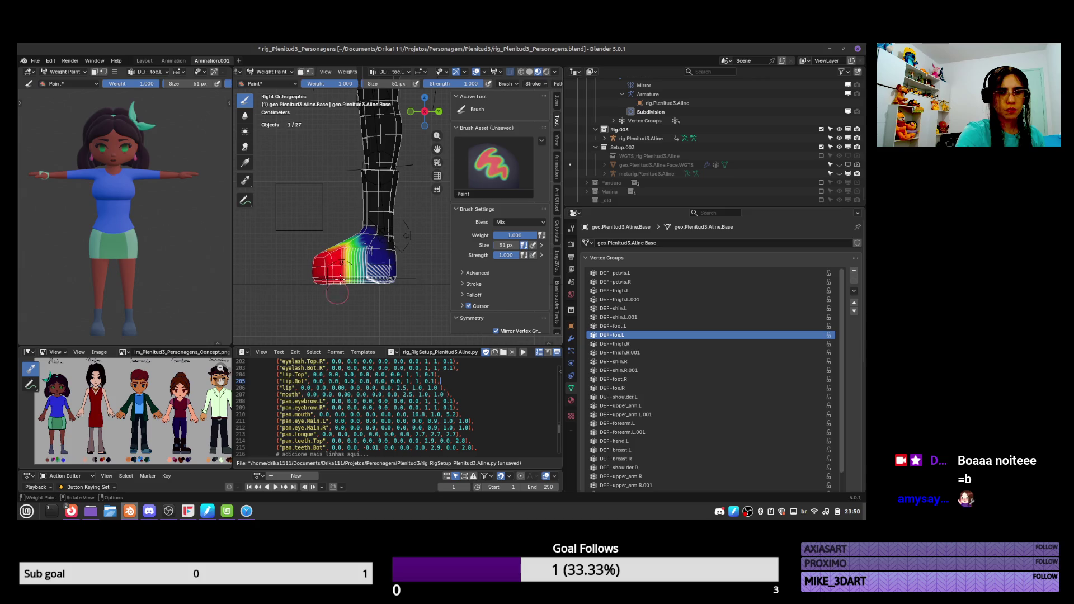
{"action": "mouse_move", "coordinate": [341, 259]}
{"action": "middle_mouse_down"}
{"action": "mouse_move", "coordinate": [434, 288]}
{"action": "mouse_move", "coordinate": [443, 278]}
{"action": "mouse_move", "coordinate": [396, 217]}
{"action": "mouse_move", "coordinate": [396, 276]}
{"action": "mouse_move", "coordinate": [369, 229]}
{"action": "middle_mouse_up"}
{"action": "scroll", "coordinate": [406, 241], "scroll_direction": "up", "scroll_amount": 2}
Rotate the left heel control in Pose Mode from the right side view to check the boot's deformation
{"action": "key", "text": "ctrl+Tab"}
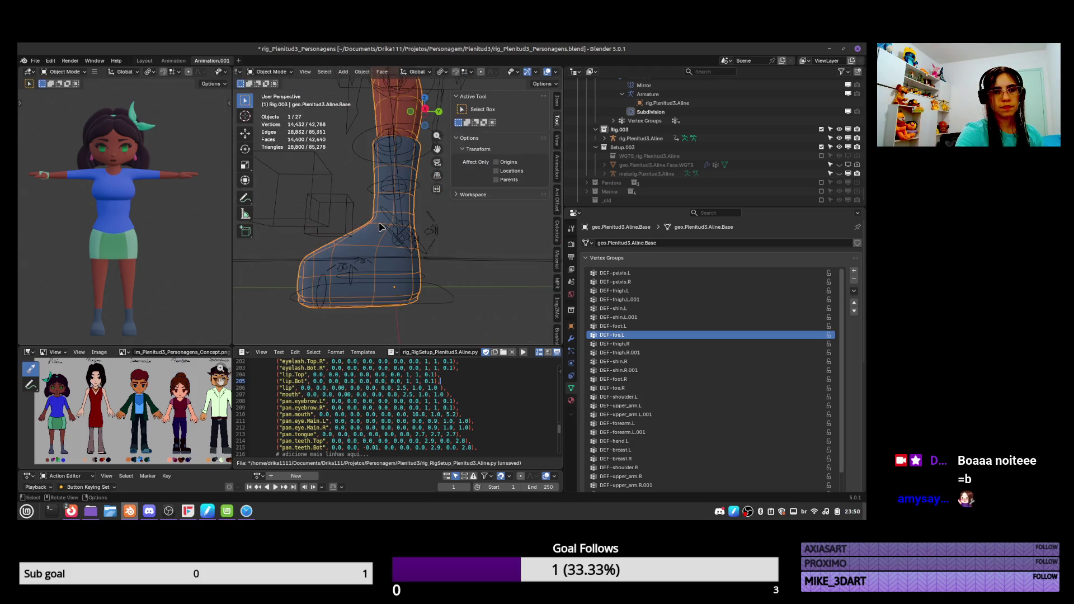
{"action": "left_click", "coordinate": [434, 236]}
{"action": "key", "text": "ctrl+Tab"}
{"action": "key", "text": "r"}
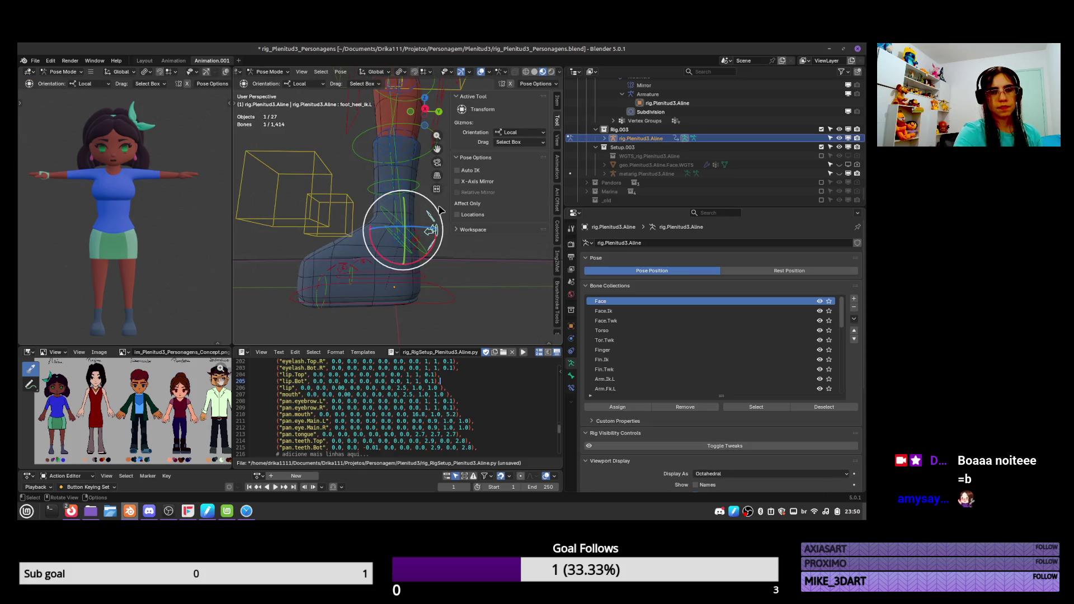
{"action": "key", "text": "Escape"}
{"action": "key", "text": "KP_3"}
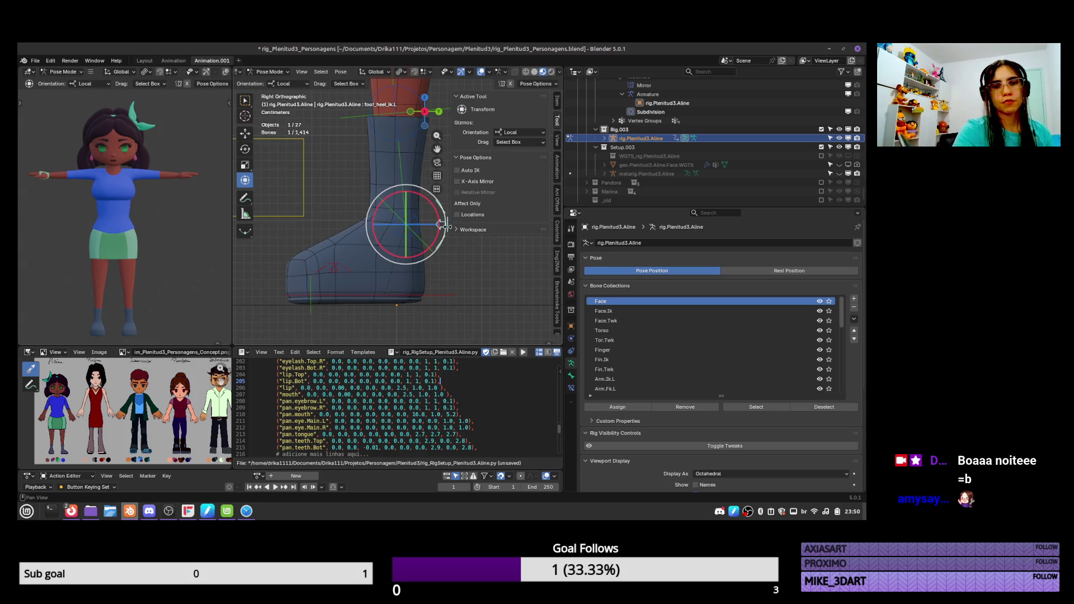
{"action": "left_click", "coordinate": [446, 270]}
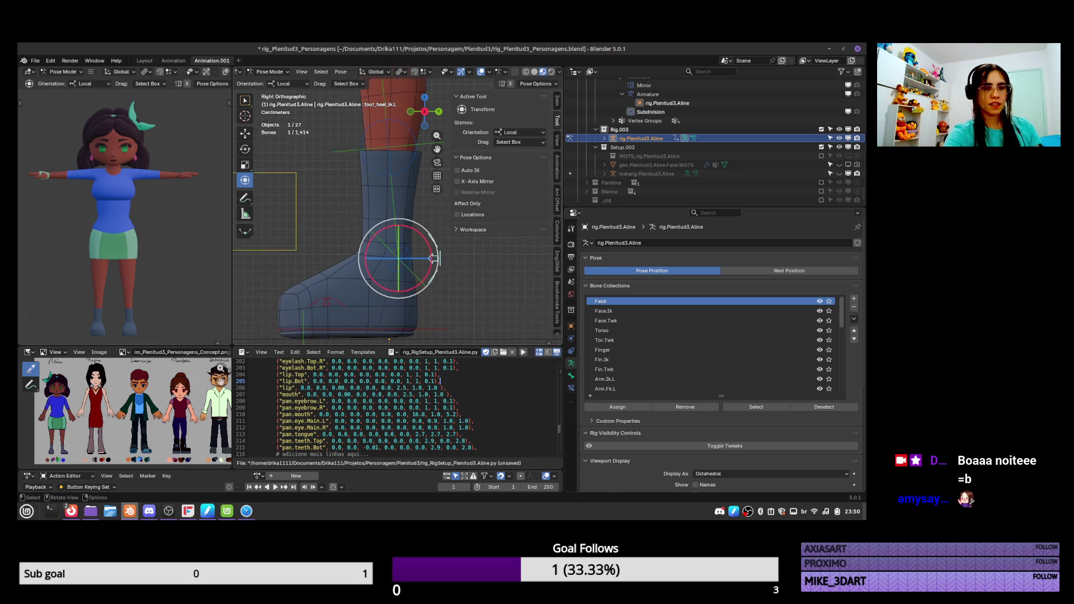
{"action": "key", "text": "r"}
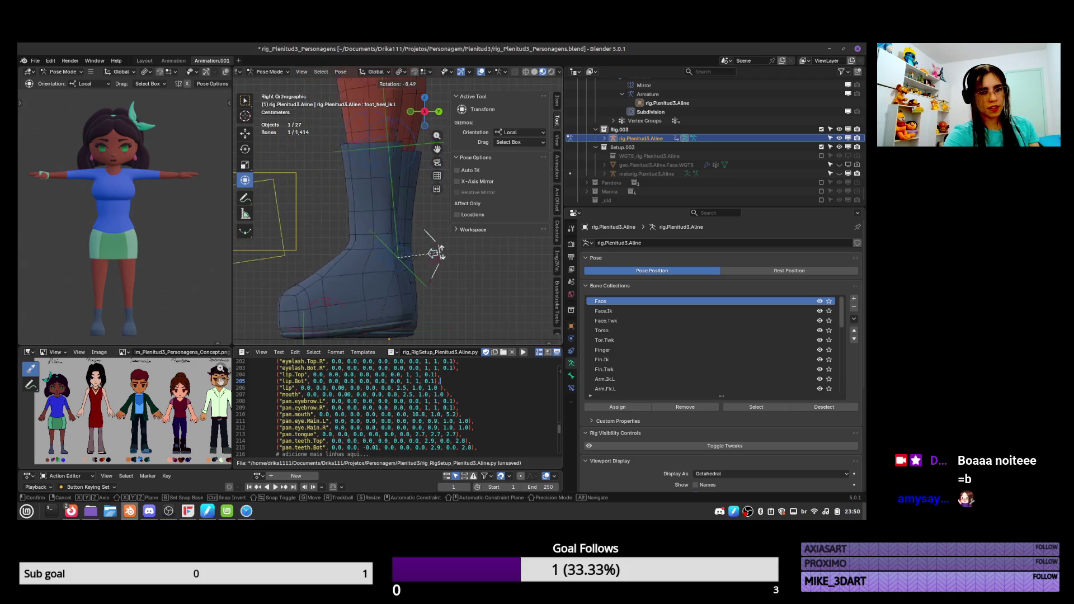
{"action": "left_click", "coordinate": [408, 284]}
Select the boot mesh and switch it back to Weight Paint
{"action": "left_click", "coordinate": [407, 284]}
{"action": "key", "text": "ctrl+Tab"}
{"action": "left_click", "coordinate": [356, 255]}
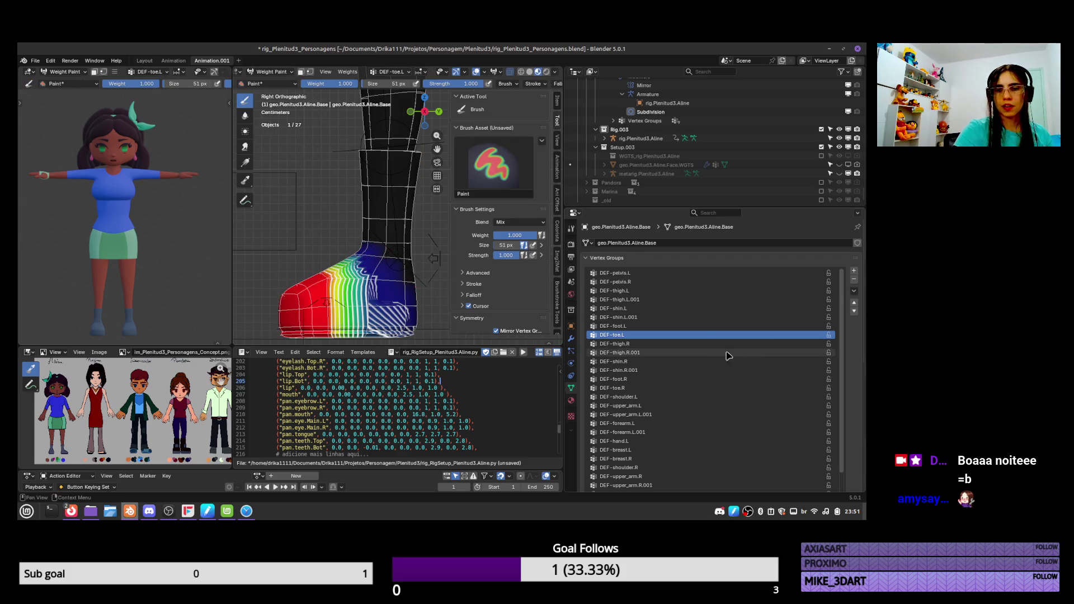
Normalize All Vertex Groups from Quick Favorites and make DEF-foot.L the active group
{"action": "left_click", "coordinate": [678, 327]}
{"action": "left_click", "coordinate": [678, 334]}
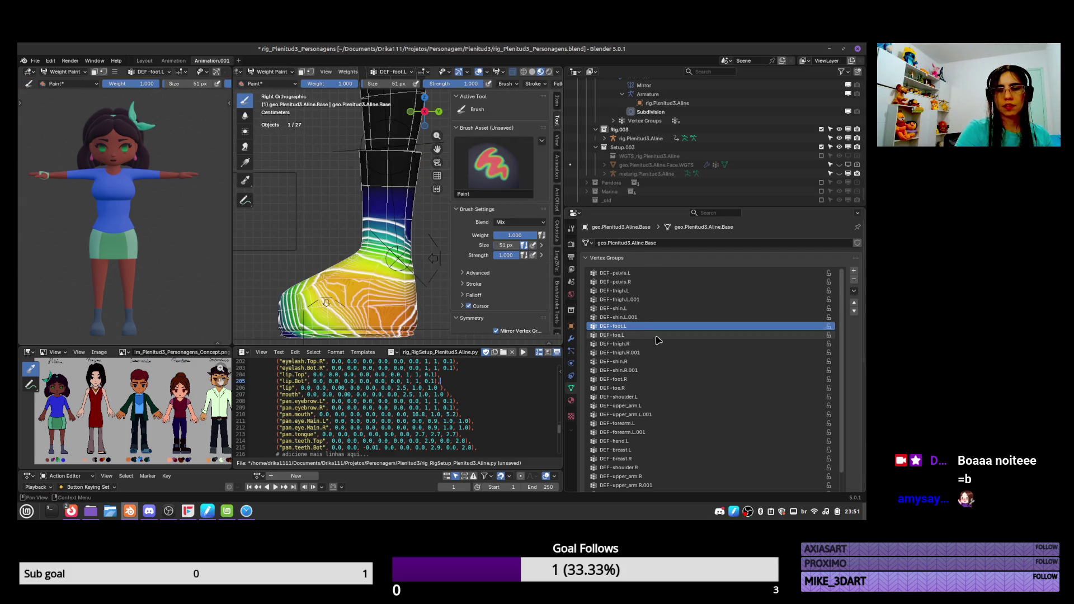
{"action": "key", "text": "q"}
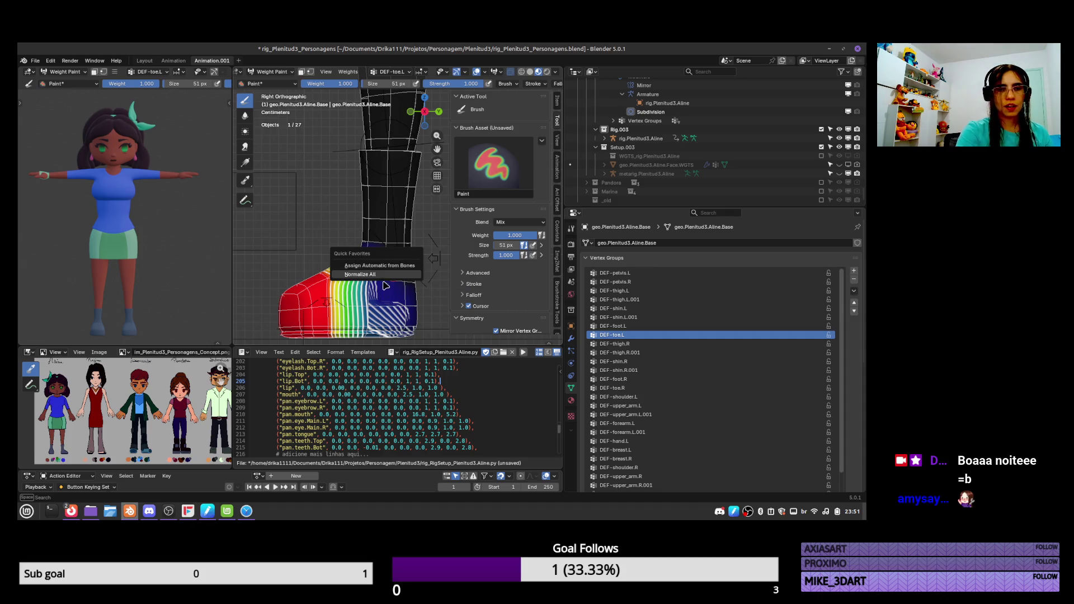
{"action": "left_click", "coordinate": [385, 274]}
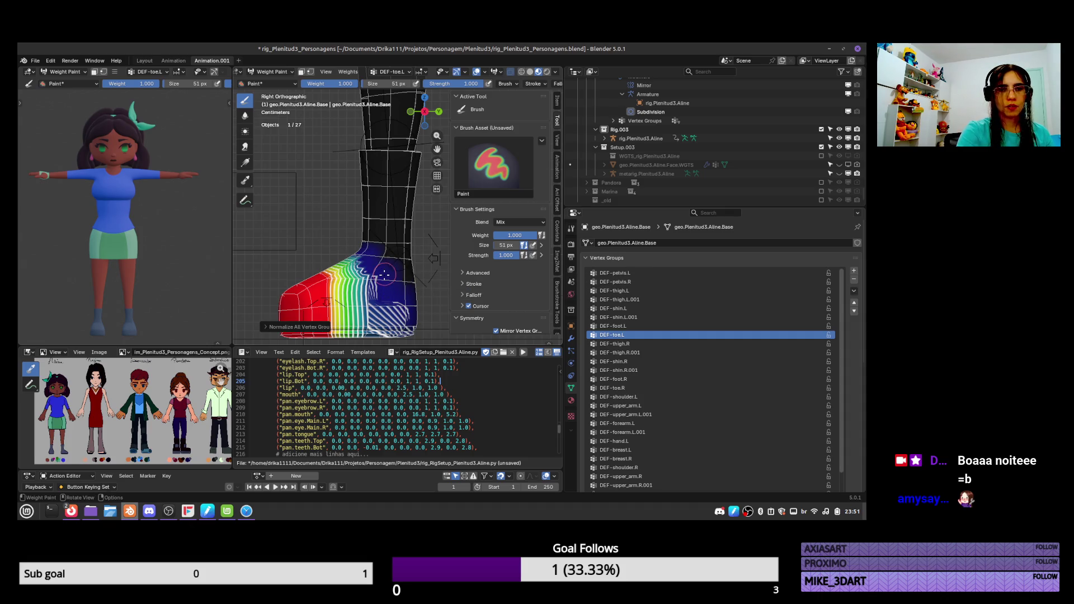
{"action": "left_click", "coordinate": [317, 329]}
{"action": "key", "text": "ctrl+z"}
{"action": "left_click", "coordinate": [633, 344]}
{"action": "left_click", "coordinate": [635, 335]}
{"action": "left_click", "coordinate": [635, 328]}
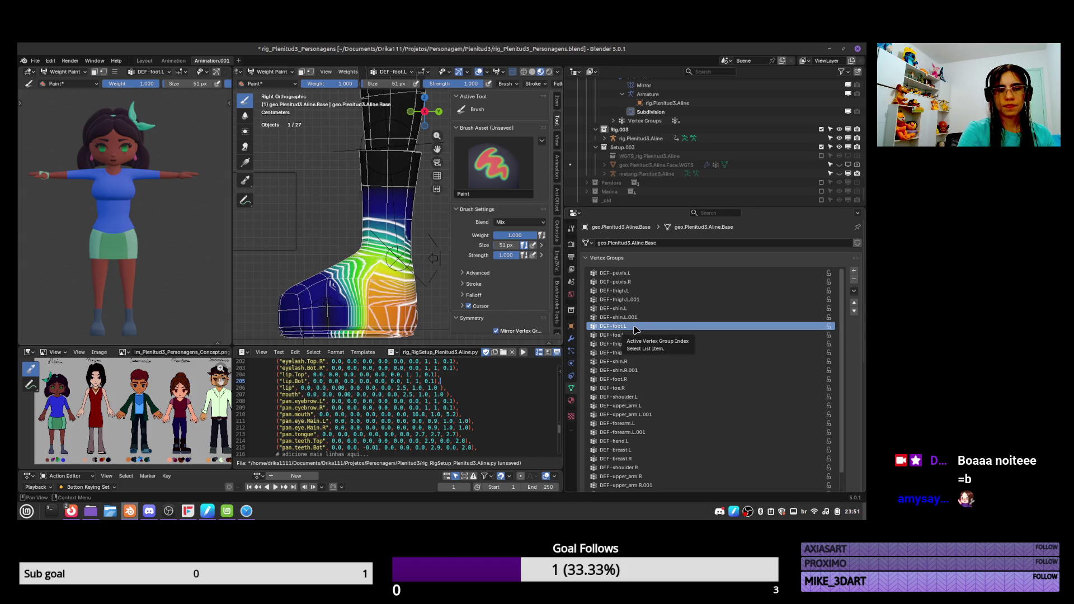
Set the brush weight to 0 and remove DEF-foot.L weight over the toe and along the foot's side
{"action": "left_click_drag", "start_coordinate": [526, 240], "coordinate": [524, 212]}
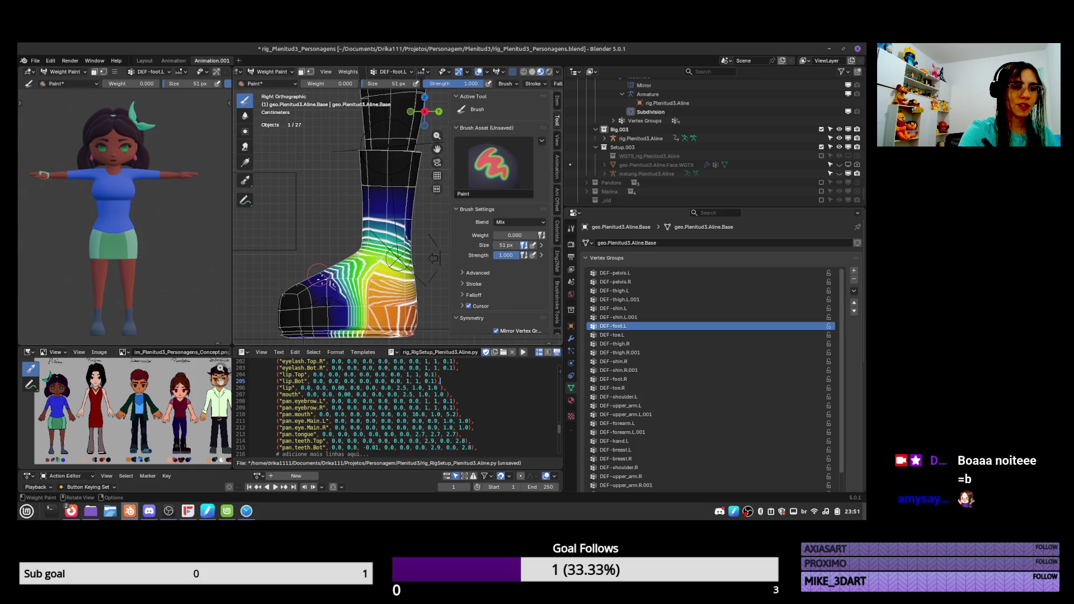
{"action": "left_click_drag", "start_coordinate": [319, 274], "coordinate": [324, 279]}
{"action": "mouse_move", "coordinate": [303, 333]}
{"action": "middle_mouse_down"}
{"action": "mouse_move", "coordinate": [302, 274]}
{"action": "mouse_move", "coordinate": [337, 240]}
{"action": "middle_mouse_up"}
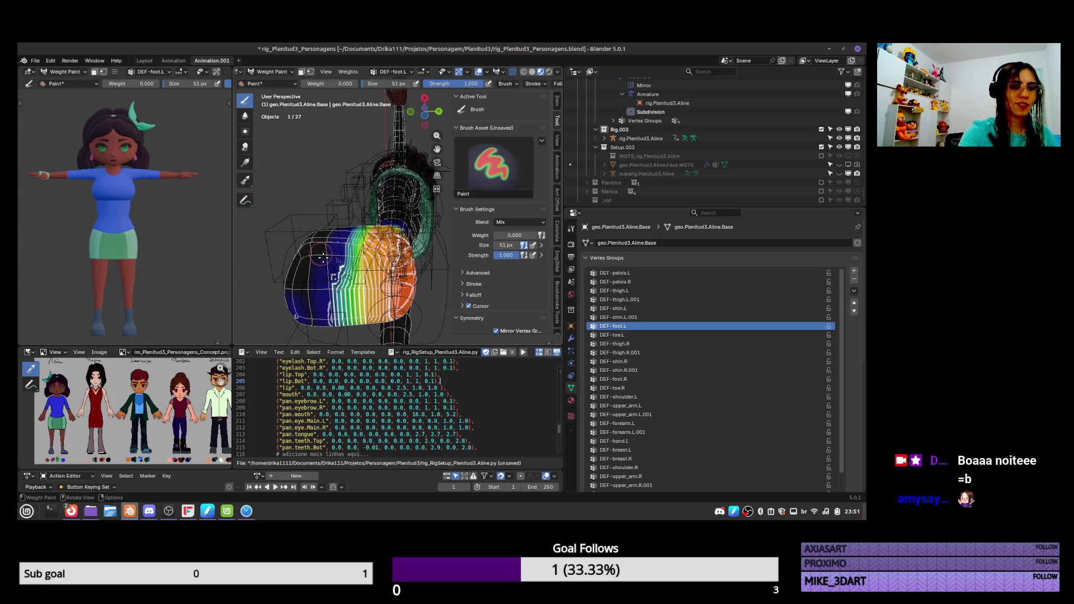
{"action": "left_click_drag", "start_coordinate": [321, 256], "coordinate": [327, 299]}
{"action": "mouse_move", "coordinate": [316, 263]}
{"action": "middle_mouse_down"}
{"action": "mouse_move", "coordinate": [380, 229]}
{"action": "mouse_move", "coordinate": [493, 218]}
{"action": "middle_mouse_up"}
{"action": "scroll", "coordinate": [518, 215], "scroll_direction": "down", "scroll_amount": 2}
{"action": "scroll", "coordinate": [518, 215], "scroll_direction": "down", "scroll_amount": 2}
{"action": "scroll", "coordinate": [520, 275], "scroll_direction": "down", "scroll_amount": 2}
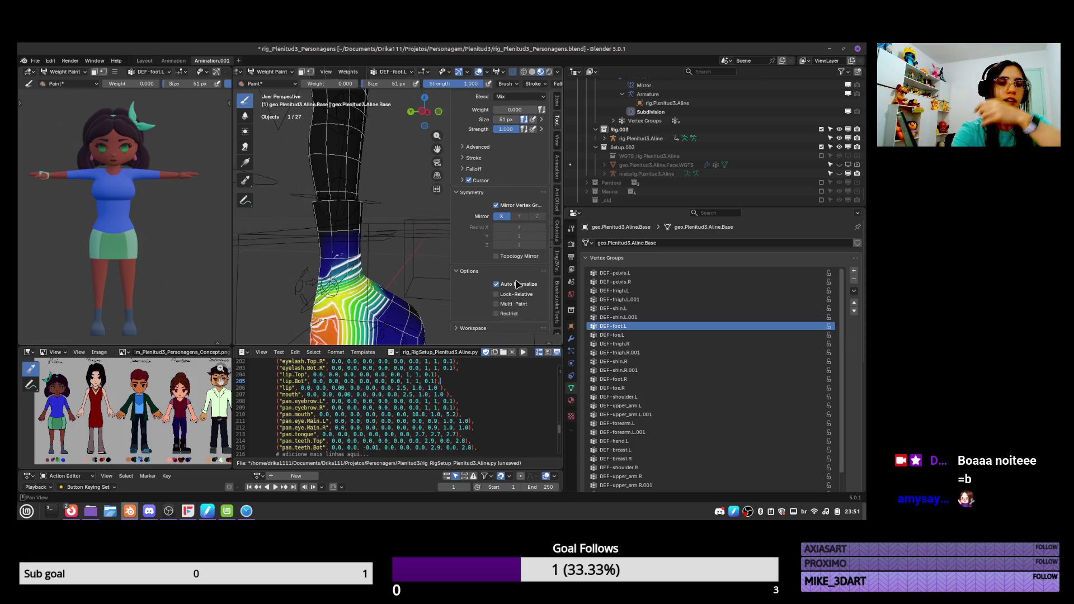
Paint zero DEF-foot.L weight over the top-front of the foot, then leave Weight Paint
{"action": "middle_click_drag", "start_coordinate": [407, 316], "coordinate": [371, 274]}
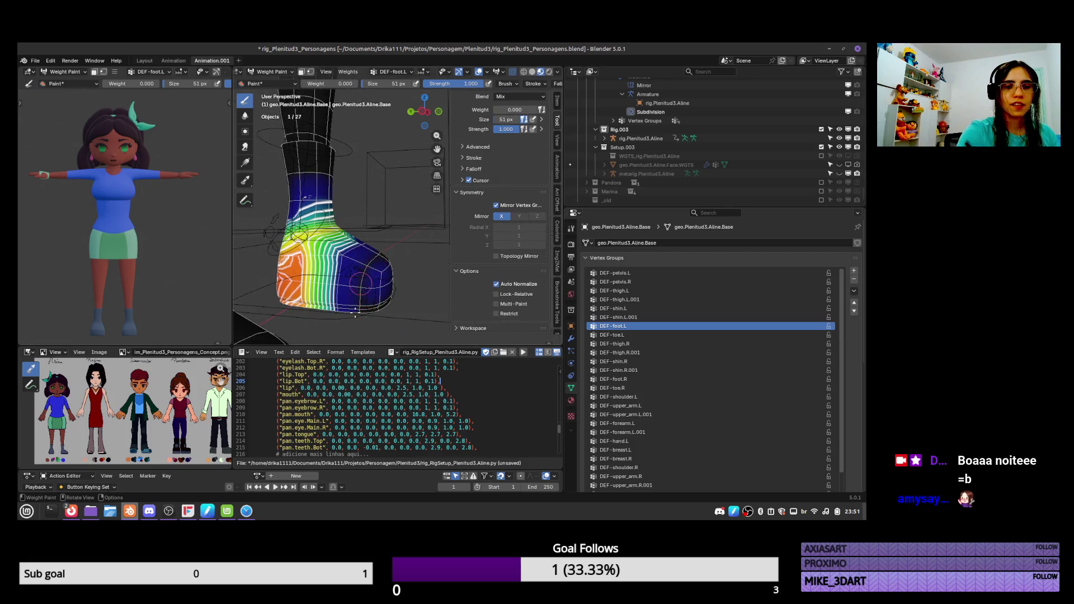
{"action": "left_click_drag", "start_coordinate": [362, 250], "coordinate": [366, 240]}
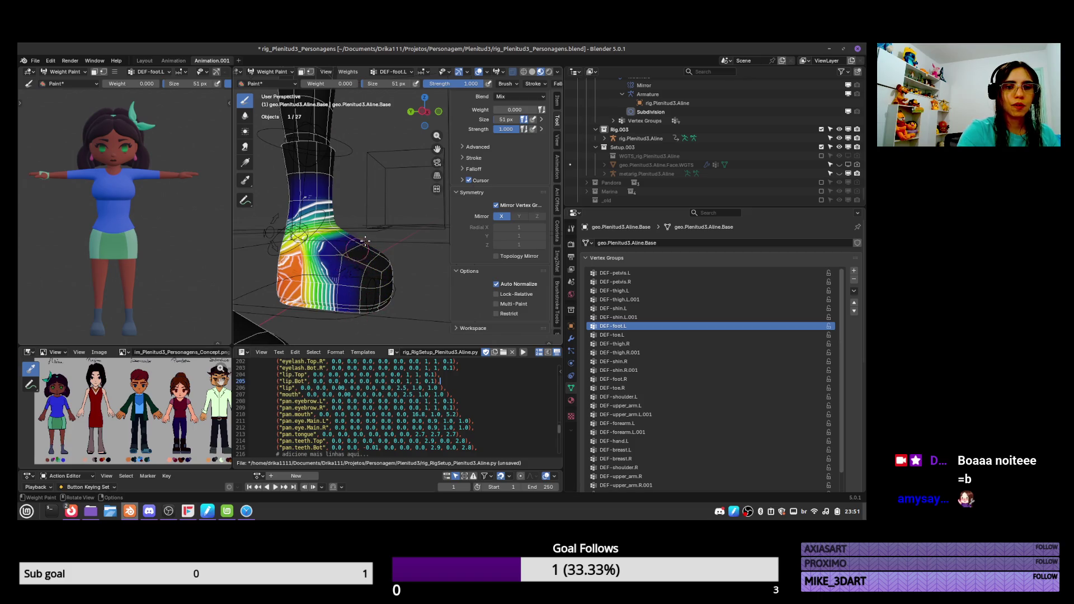
{"action": "left_click_drag", "start_coordinate": [342, 276], "coordinate": [339, 323]}
{"action": "mouse_move", "coordinate": [358, 306]}
{"action": "middle_mouse_down"}
{"action": "mouse_move", "coordinate": [364, 234]}
{"action": "mouse_move", "coordinate": [396, 248]}
{"action": "mouse_move", "coordinate": [393, 286]}
{"action": "middle_mouse_up"}
{"action": "key", "text": "ctrl+Tab"}
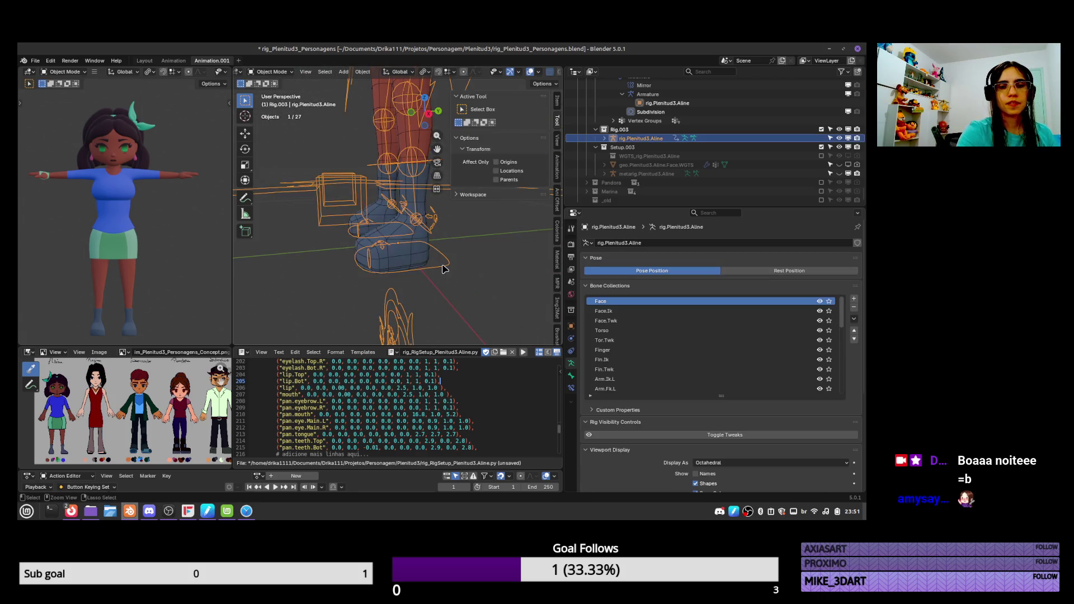
Test the repainted foot by nudging foot_ik.L and rotating foot_fk.R twice
{"action": "key", "text": "g"}
{"action": "key", "text": "Escape"}
{"action": "middle_click_drag", "start_coordinate": [462, 243], "coordinate": [438, 262]}
{"action": "left_click", "coordinate": [444, 260]}
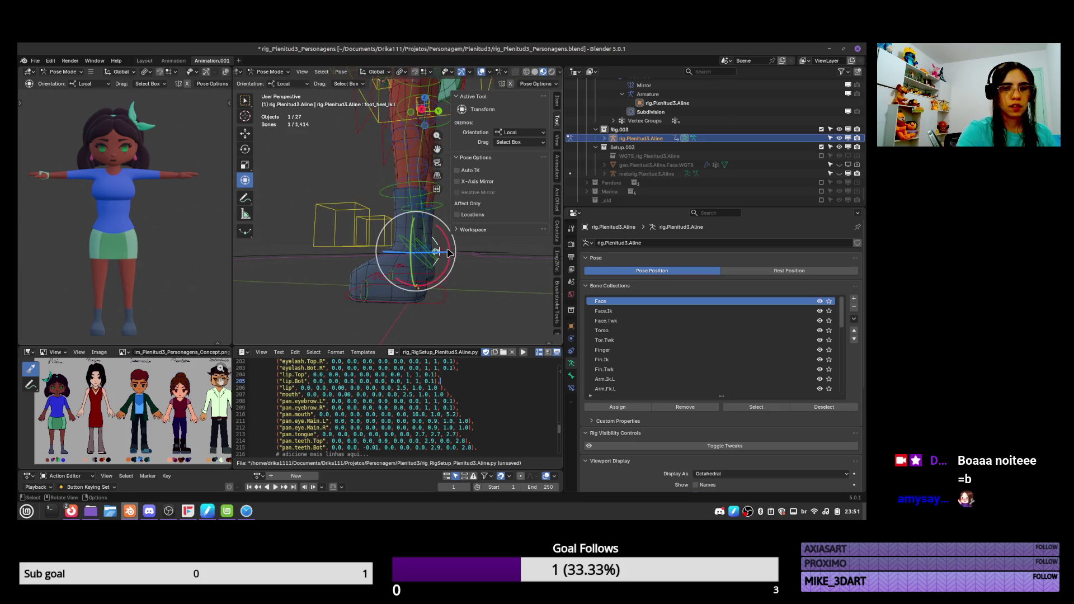
{"action": "key", "text": "r"}
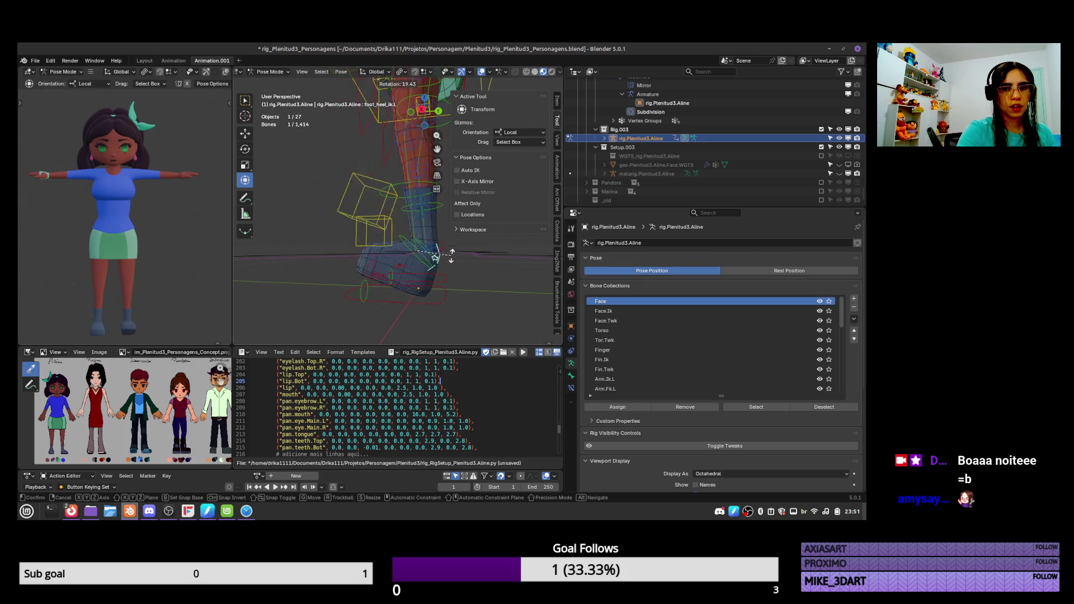
{"action": "left_click", "coordinate": [431, 235]}
{"action": "middle_click_drag", "start_coordinate": [408, 242], "coordinate": [447, 237]}
{"action": "key", "text": "r"}
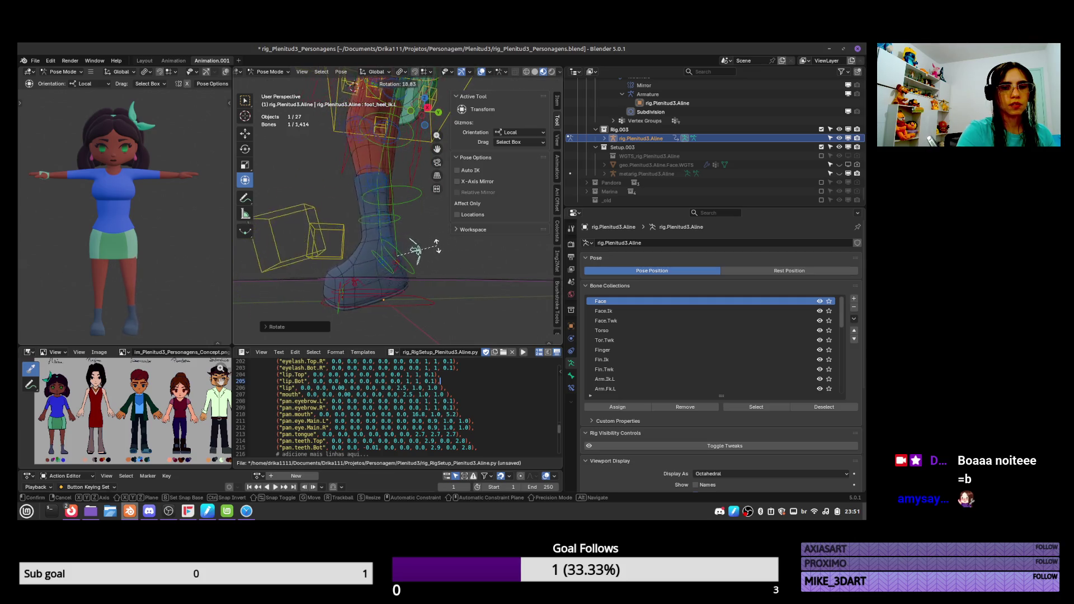
{"action": "left_click", "coordinate": [417, 262]}
{"action": "middle_click_drag", "start_coordinate": [414, 255], "coordinate": [415, 255]}
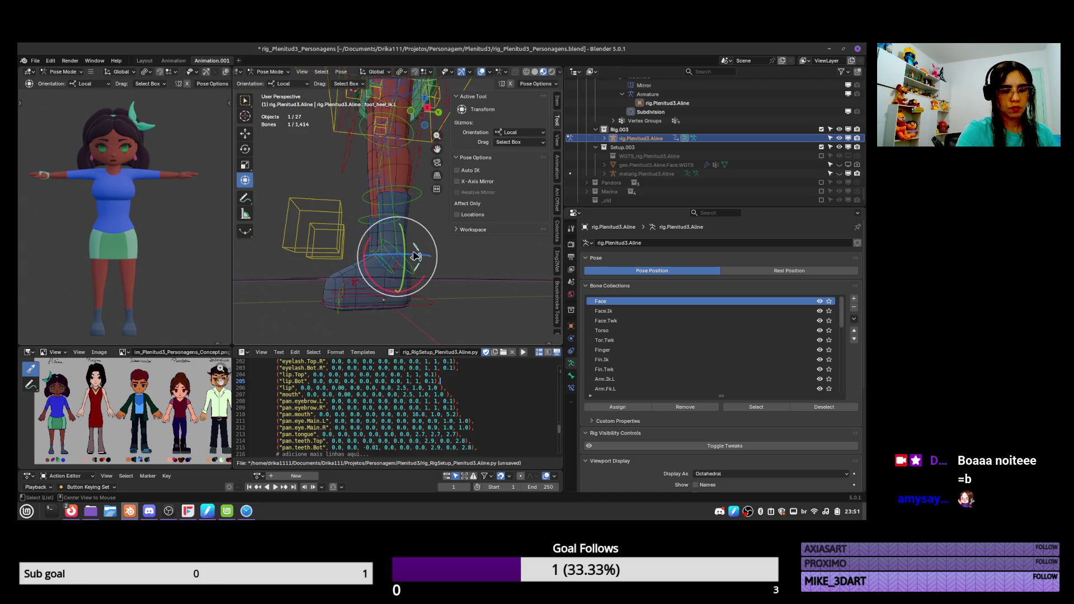
Switch the body mesh back to Weight Paint mode via the mode pie
{"action": "key", "text": "ctrl+Tab"}
{"action": "left_click", "coordinate": [374, 276]}
{"action": "key", "text": "ctrl+Tab"}
{"action": "left_click", "coordinate": [281, 235]}
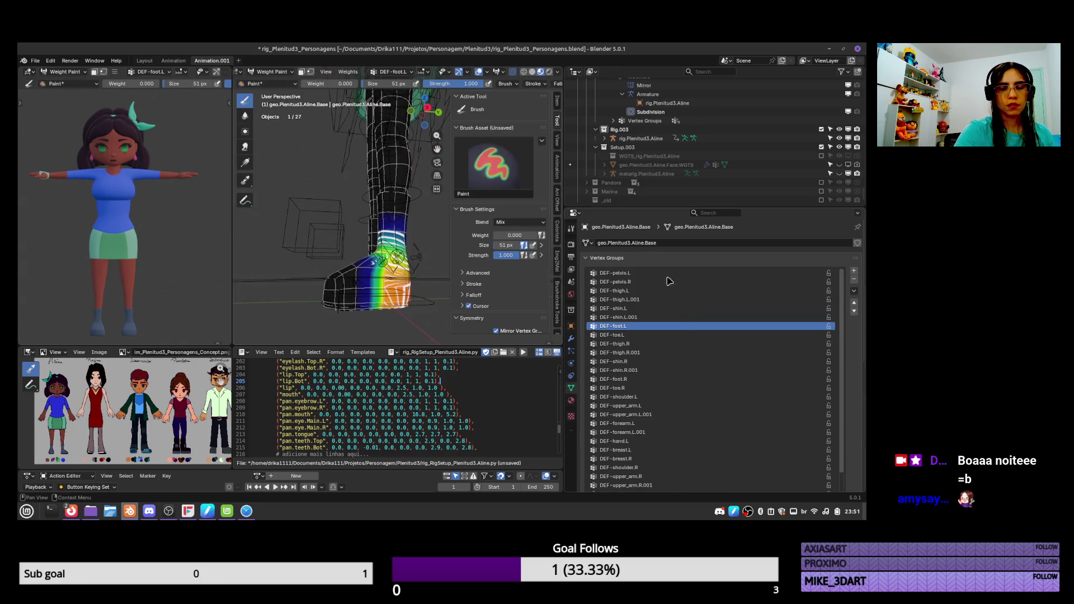
Check DEF-toe.L and the leg and spine groups on the body mesh, then select the rig in Object Mode
{"action": "left_click", "coordinate": [658, 334]}
{"action": "middle_click_drag", "start_coordinate": [386, 280], "coordinate": [344, 286]}
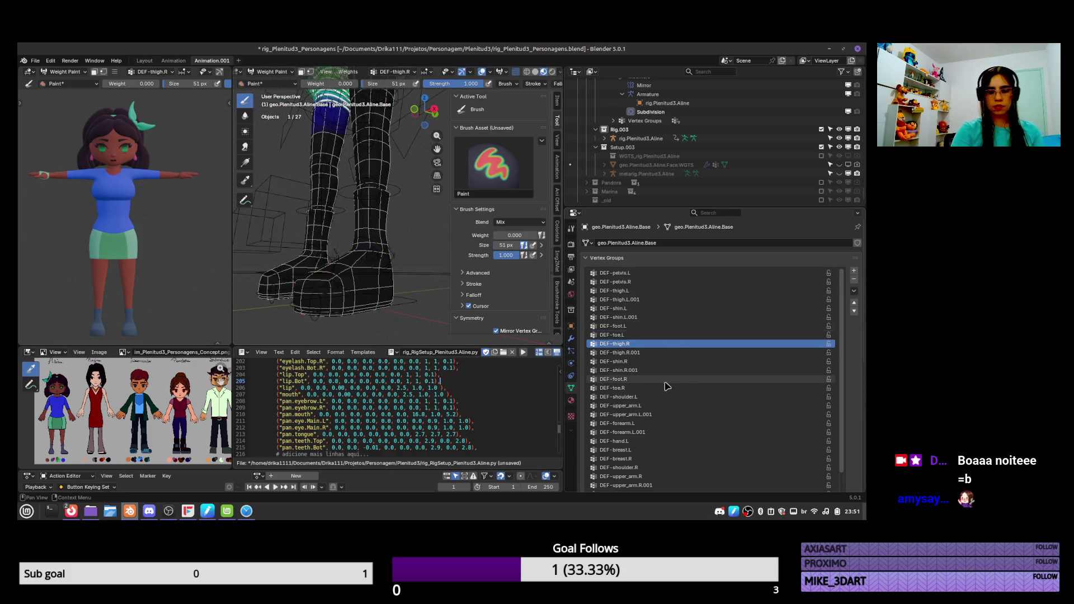
{"action": "scroll", "coordinate": [667, 387], "scroll_direction": "up", "scroll_amount": 7, "text": "ctrl"}
{"action": "scroll", "coordinate": [670, 385], "scroll_direction": "down", "scroll_amount": 3, "text": "ctrl"}
{"action": "scroll", "coordinate": [671, 384], "scroll_direction": "down", "scroll_amount": 20, "text": "ctrl"}
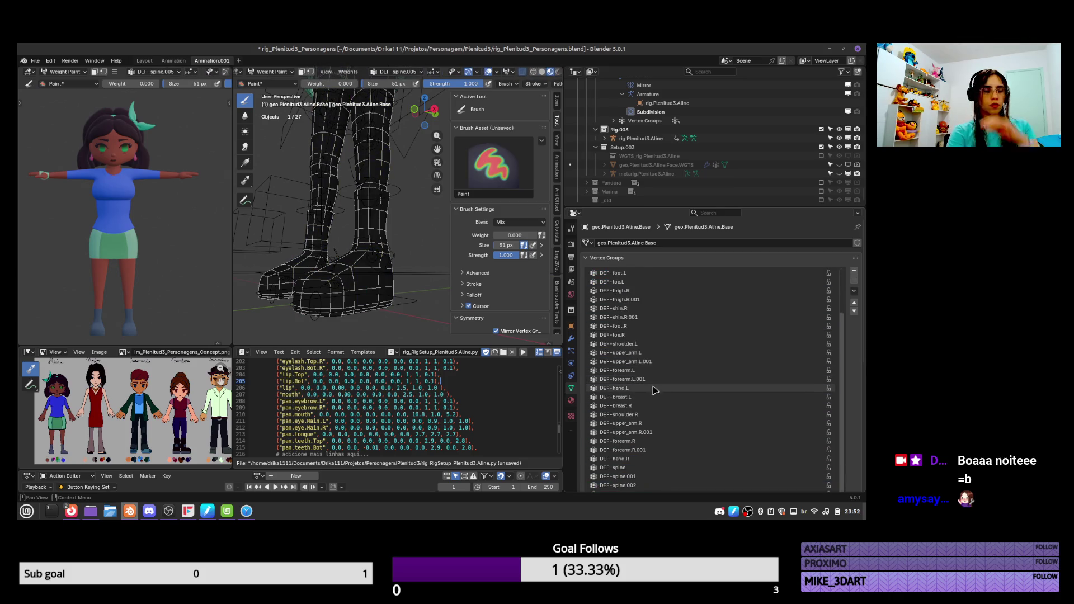
{"action": "middle_click_drag", "start_coordinate": [380, 257], "coordinate": [389, 316]}
{"action": "mouse_move", "coordinate": [409, 223]}
{"action": "middle_mouse_down"}
{"action": "mouse_move", "coordinate": [395, 263]}
{"action": "mouse_move", "coordinate": [408, 300]}
{"action": "middle_mouse_up"}
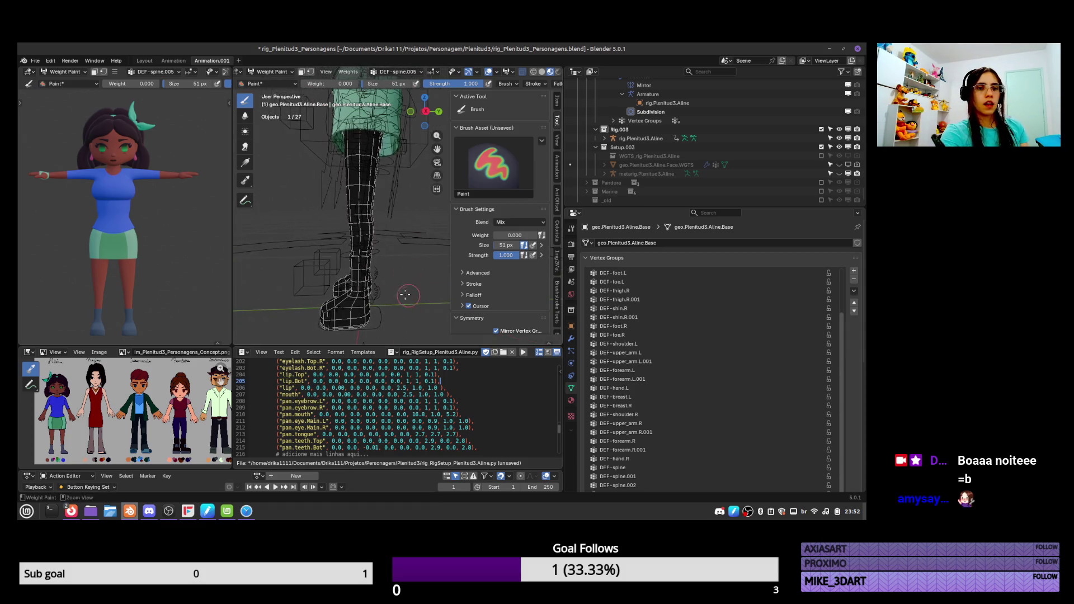
{"action": "key", "text": "ctrl+Tab"}
{"action": "left_click", "coordinate": [380, 317]}
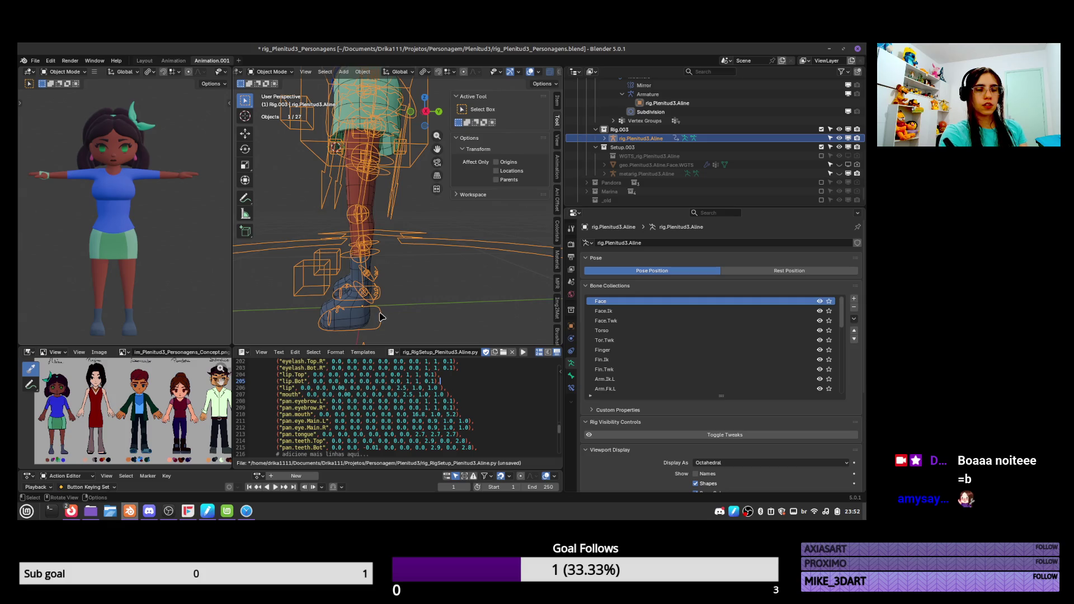
In Pose Mode, move foot_ik.L upward to raise the left leg
{"action": "key", "text": "ctrl+Tab"}
{"action": "left_click", "coordinate": [382, 316]}
{"action": "key", "text": "g"}
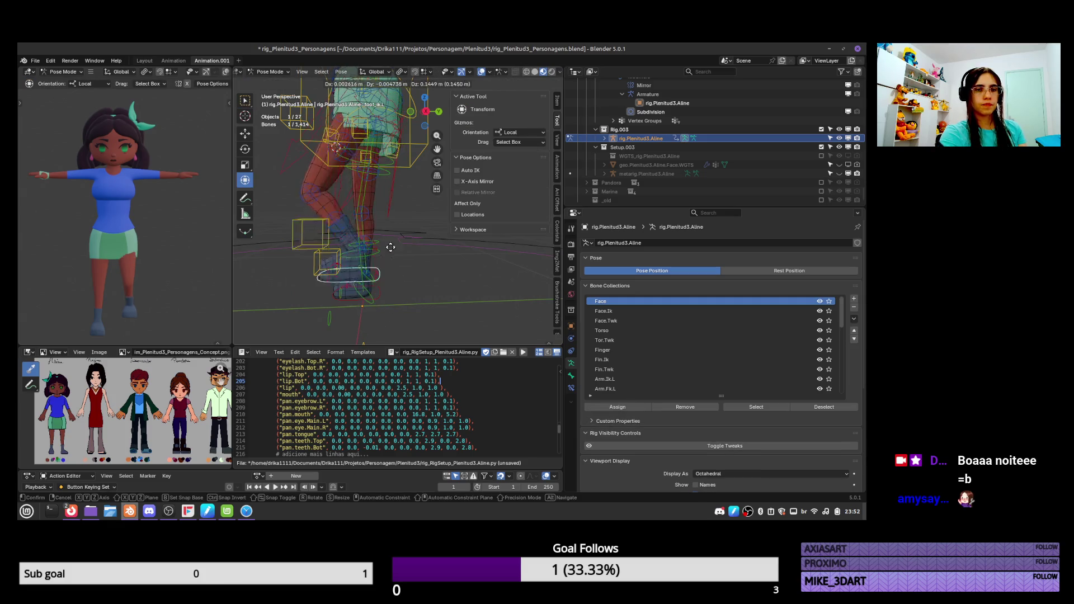
{"action": "left_click", "coordinate": [348, 241]}
{"action": "mouse_move", "coordinate": [348, 241]}
{"action": "middle_mouse_down"}
{"action": "mouse_move", "coordinate": [312, 232]}
{"action": "mouse_move", "coordinate": [293, 244]}
{"action": "mouse_move", "coordinate": [300, 297]}
{"action": "middle_mouse_up"}
Show the body mesh's modifier stack, then reselect the rig in Pose Mode
{"action": "key", "text": "ctrl+Tab"}
{"action": "left_click", "coordinate": [300, 244]}
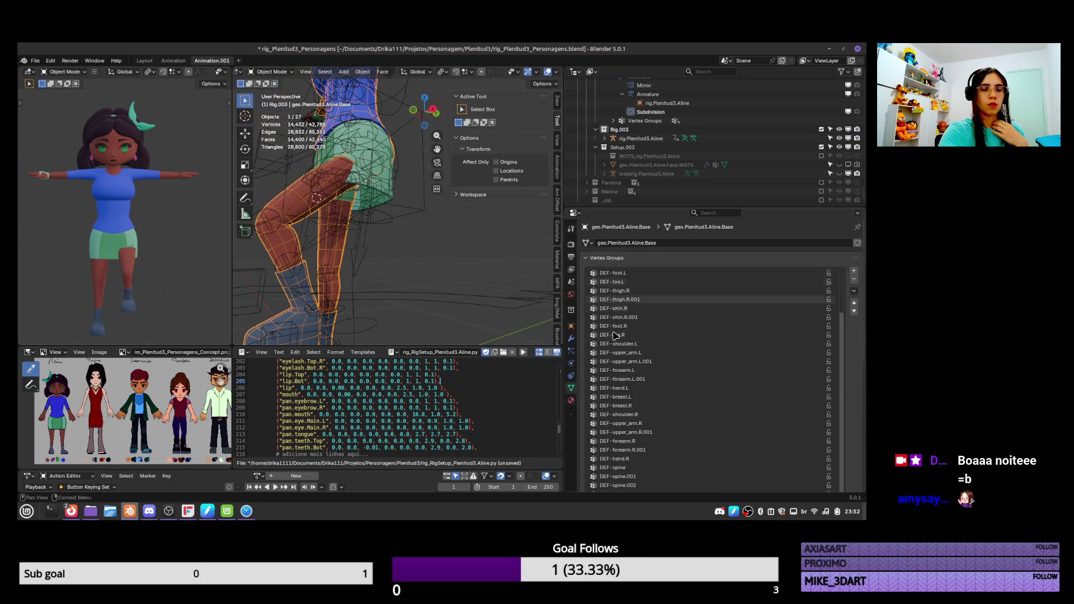
{"action": "left_click", "coordinate": [572, 338]}
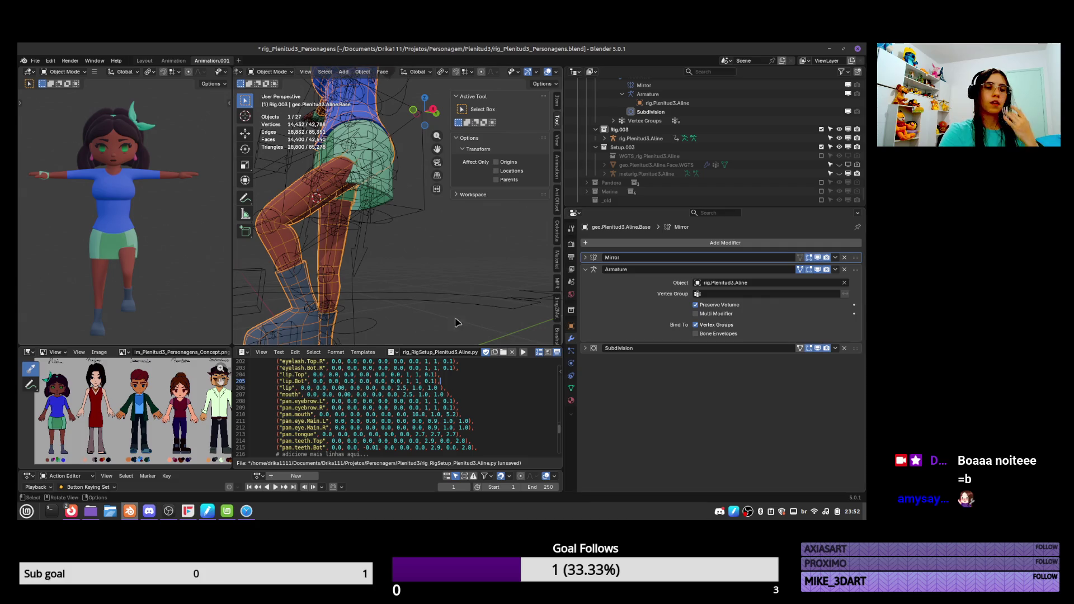
{"action": "mouse_move", "coordinate": [408, 287]}
{"action": "middle_mouse_down", "text": "ctrl"}
{"action": "mouse_move", "coordinate": [424, 335]}
{"action": "mouse_move", "coordinate": [412, 280]}
{"action": "middle_mouse_up", "text": "ctrl"}
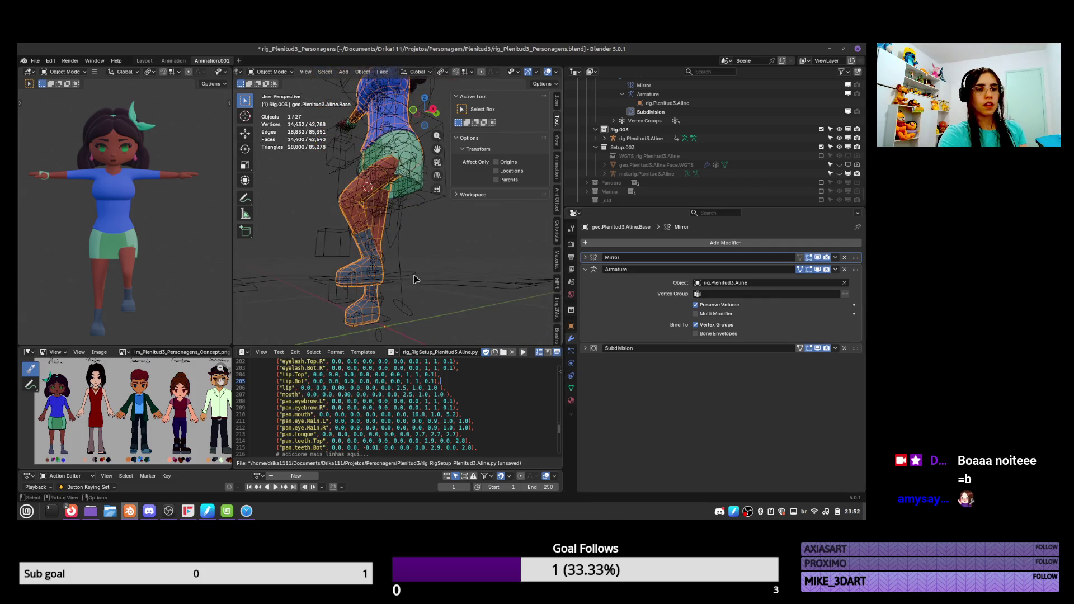
{"action": "left_click", "coordinate": [391, 282]}
{"action": "key", "text": "ctrl+Tab"}
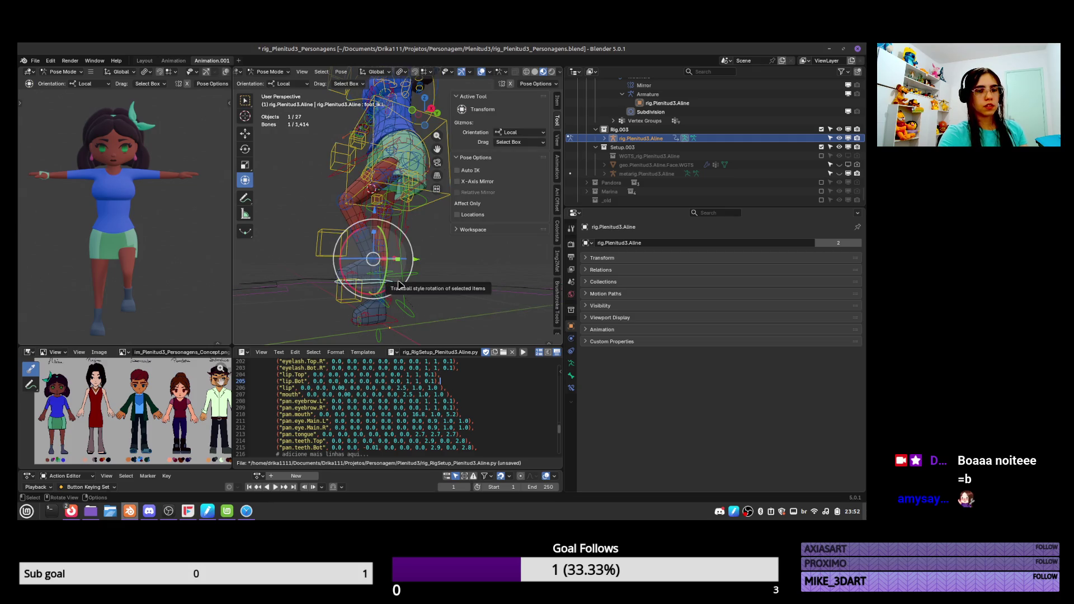
Clear all bone rotations and locations to return the rig to its rest pose
{"action": "key", "text": "a"}
{"action": "key", "text": "alt+r"}
{"action": "key", "text": "alt+g"}
Lift the left leg with foot_ik.L, view it from behind, then undo the raise
{"action": "left_click", "coordinate": [409, 335]}
{"action": "key", "text": "g"}
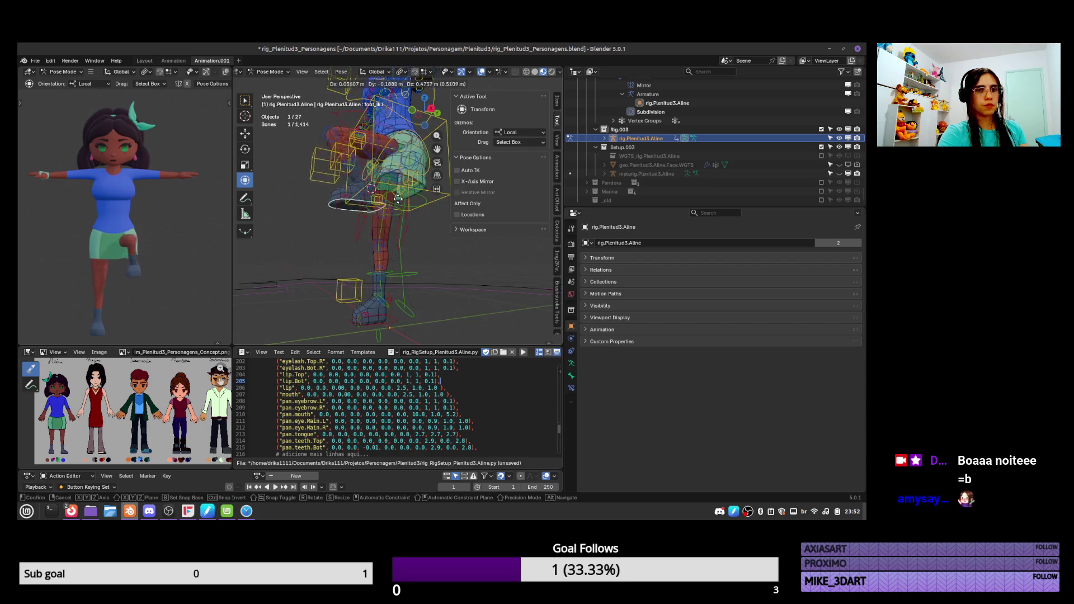
{"action": "left_click", "coordinate": [389, 220]}
{"action": "mouse_move", "coordinate": [388, 220]}
{"action": "middle_mouse_down"}
{"action": "mouse_move", "coordinate": [440, 259]}
{"action": "mouse_move", "coordinate": [510, 267]}
{"action": "mouse_move", "coordinate": [487, 247]}
{"action": "middle_mouse_up"}
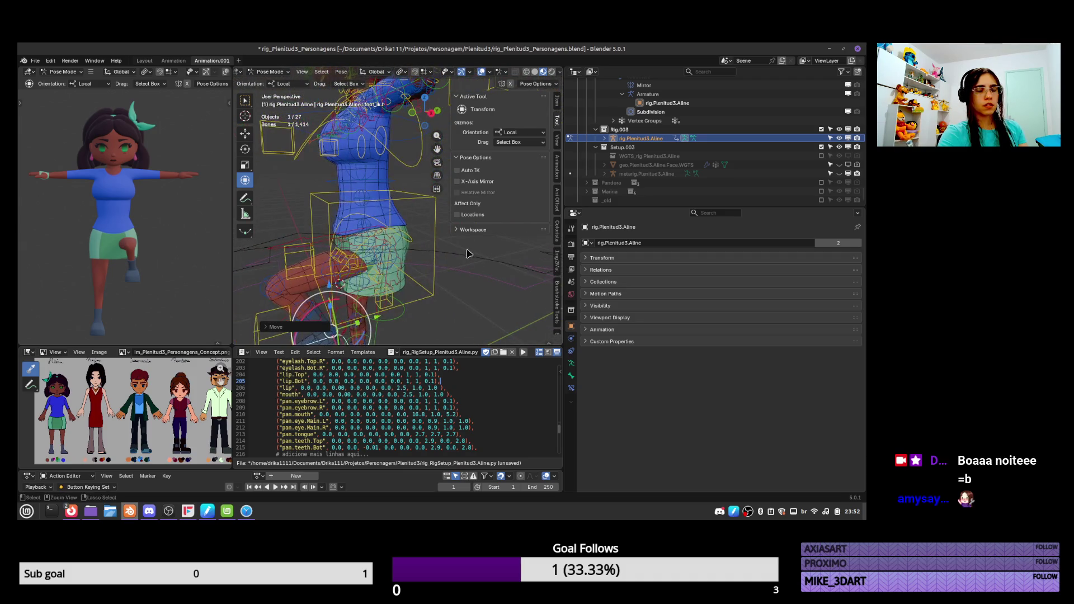
{"action": "key", "text": "ctrl+z"}
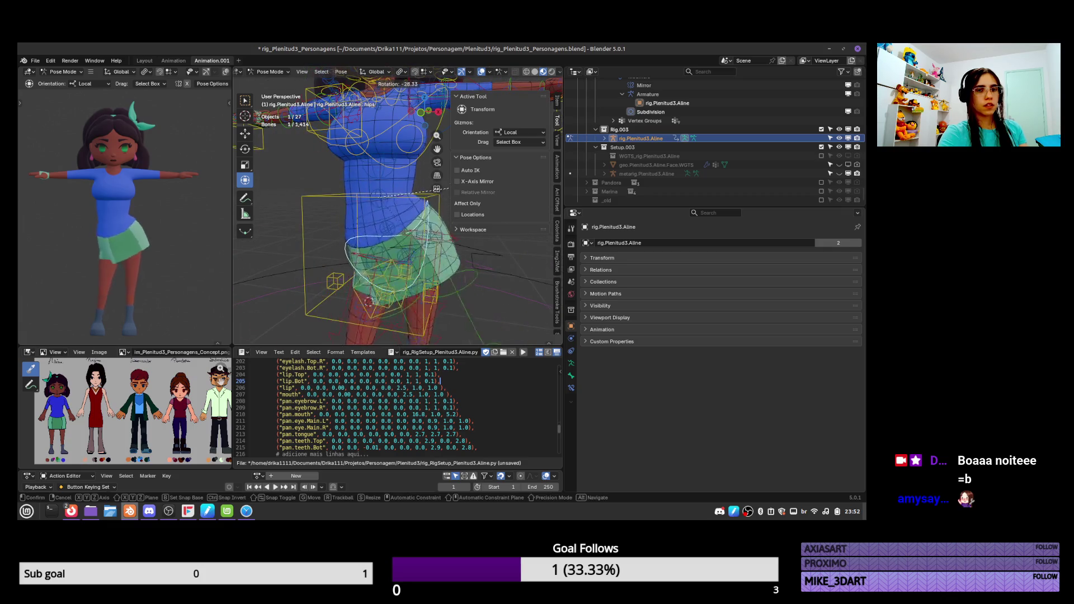
Test-rotate the chest and left shoulder without keeping them, then select hand_ik.L
{"action": "middle_click_drag", "start_coordinate": [420, 244], "coordinate": [421, 237]}
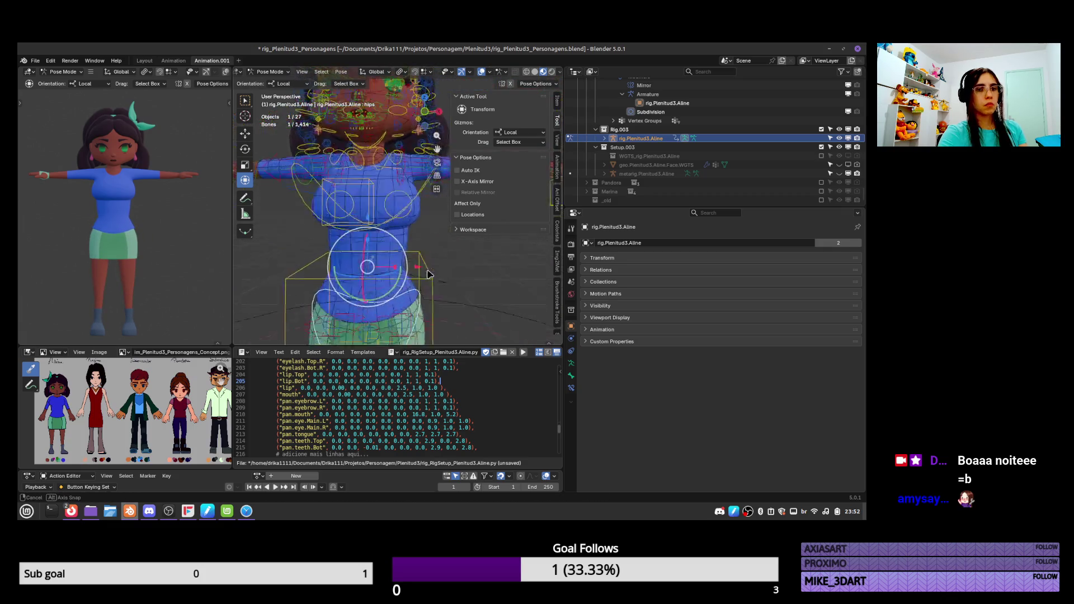
{"action": "left_click", "coordinate": [428, 203]}
{"action": "key", "text": "r"}
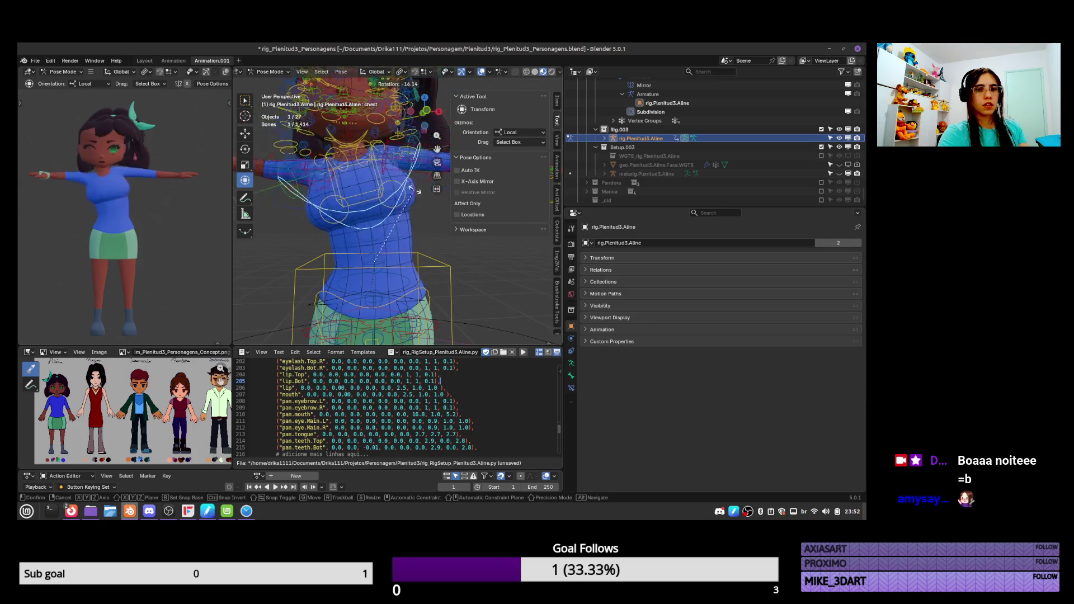
{"action": "right_click", "coordinate": [414, 193]}
{"action": "middle_click_drag", "start_coordinate": [414, 193], "coordinate": [381, 250]}
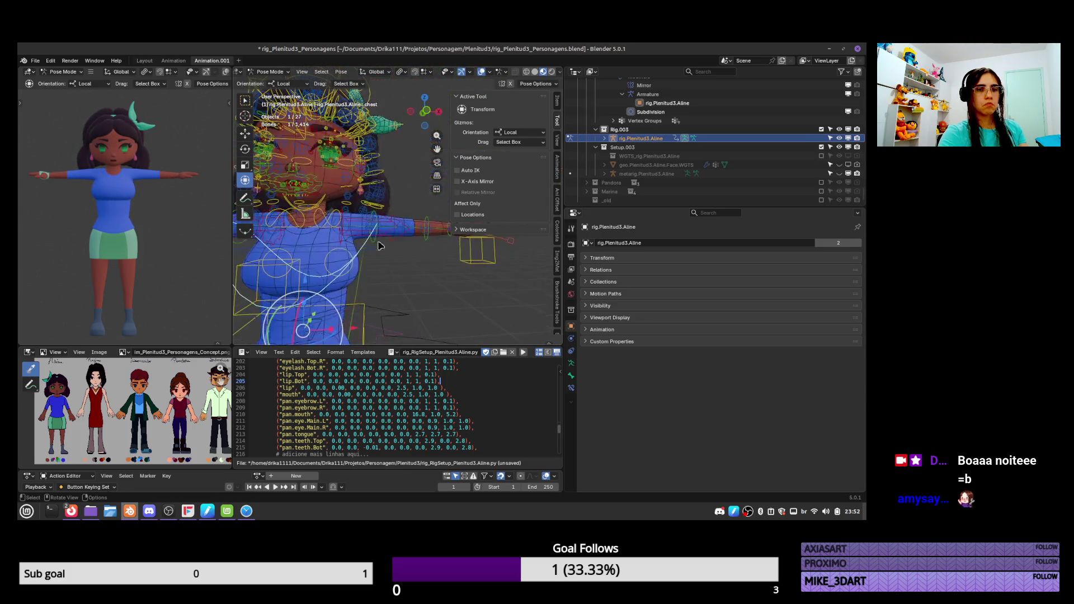
{"action": "key", "text": "r"}
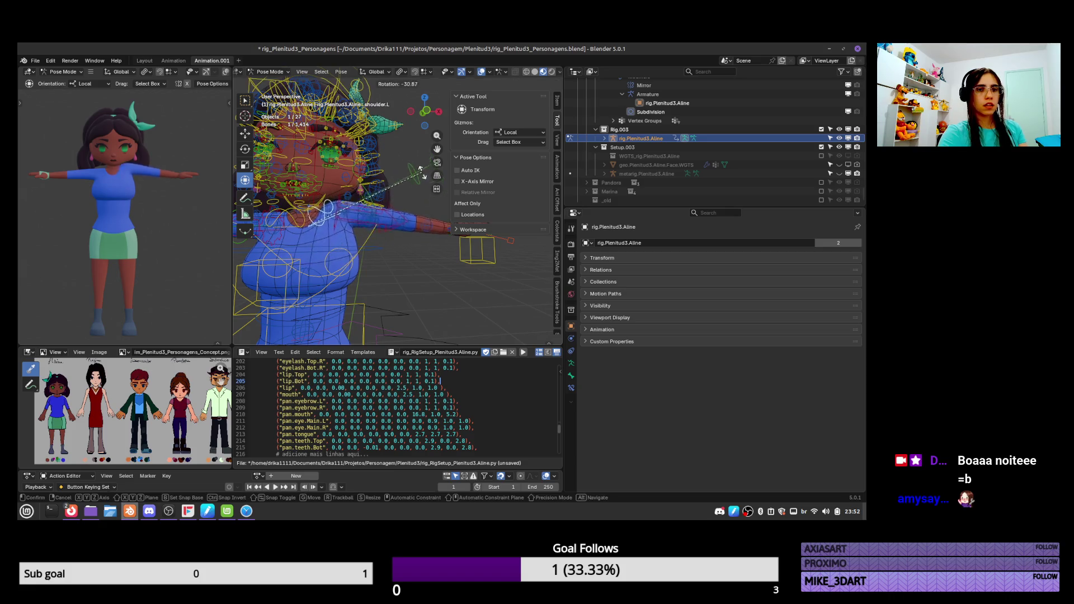
{"action": "right_click", "coordinate": [418, 147]}
{"action": "middle_click_drag", "start_coordinate": [380, 227], "coordinate": [403, 259]}
{"action": "left_click", "coordinate": [404, 260]}
Test-move the hand_ik.L bone, then undo and cancel to restore its rest position
{"action": "key", "text": "g"}
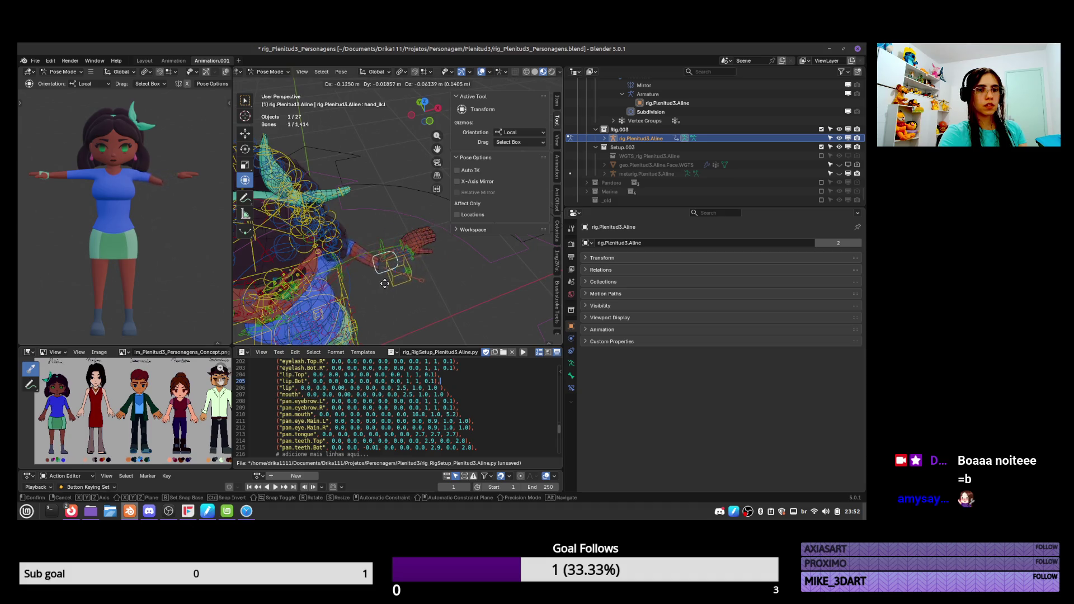
{"action": "left_click", "coordinate": [379, 296]}
{"action": "mouse_move", "coordinate": [380, 296]}
{"action": "middle_mouse_down"}
{"action": "mouse_move", "coordinate": [404, 247]}
{"action": "mouse_move", "coordinate": [369, 302]}
{"action": "mouse_move", "coordinate": [388, 319]}
{"action": "mouse_move", "coordinate": [400, 292]}
{"action": "mouse_move", "coordinate": [391, 272]}
{"action": "middle_mouse_up"}
{"action": "key", "text": "ctrl+z"}
{"action": "key", "text": "g"}
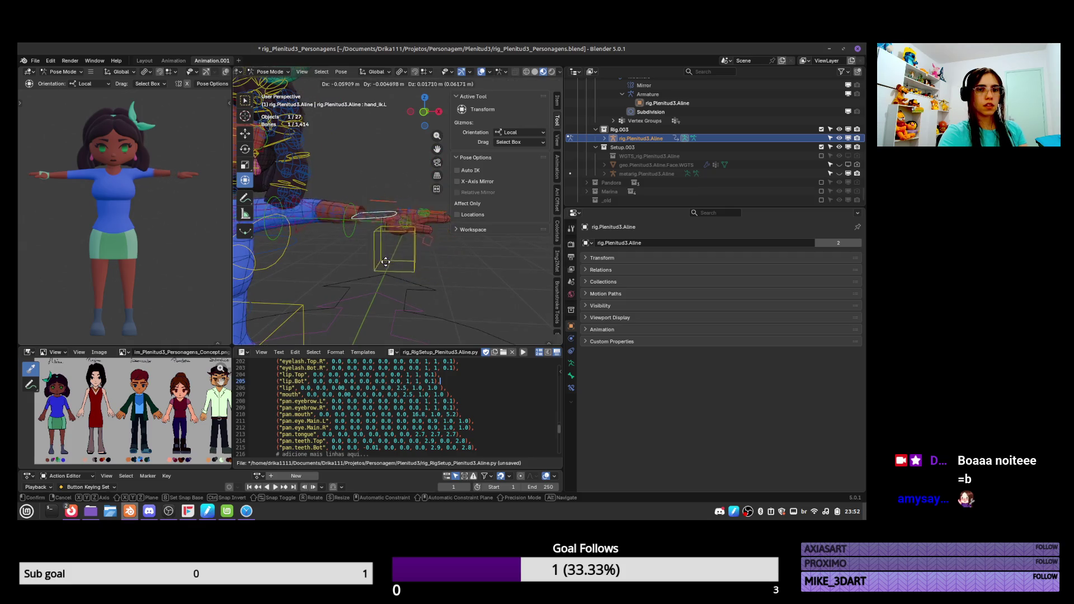
{"action": "middle_click_drag", "start_coordinate": [368, 299], "coordinate": [392, 252], "text": "alt"}
{"action": "key", "text": "Escape"}
Test-move the breast.L bone, cancel the move, and save the file
{"action": "left_click", "coordinate": [299, 224]}
{"action": "key", "text": "g"}
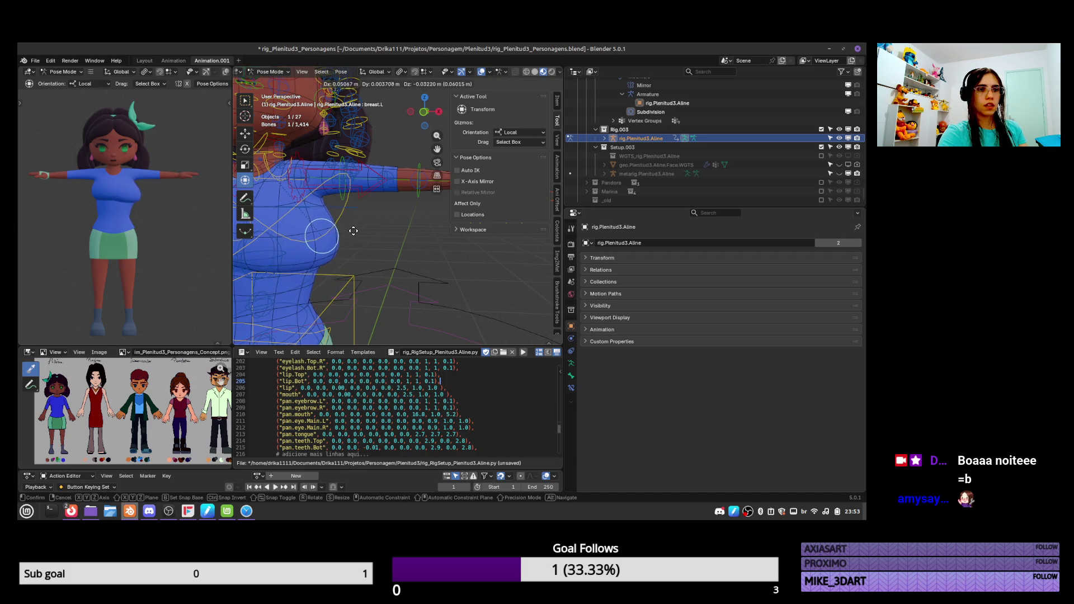
{"action": "key", "text": "Escape"}
{"action": "middle_click_drag", "start_coordinate": [367, 237], "coordinate": [424, 226]}
{"action": "key", "text": "ctrl+s"}
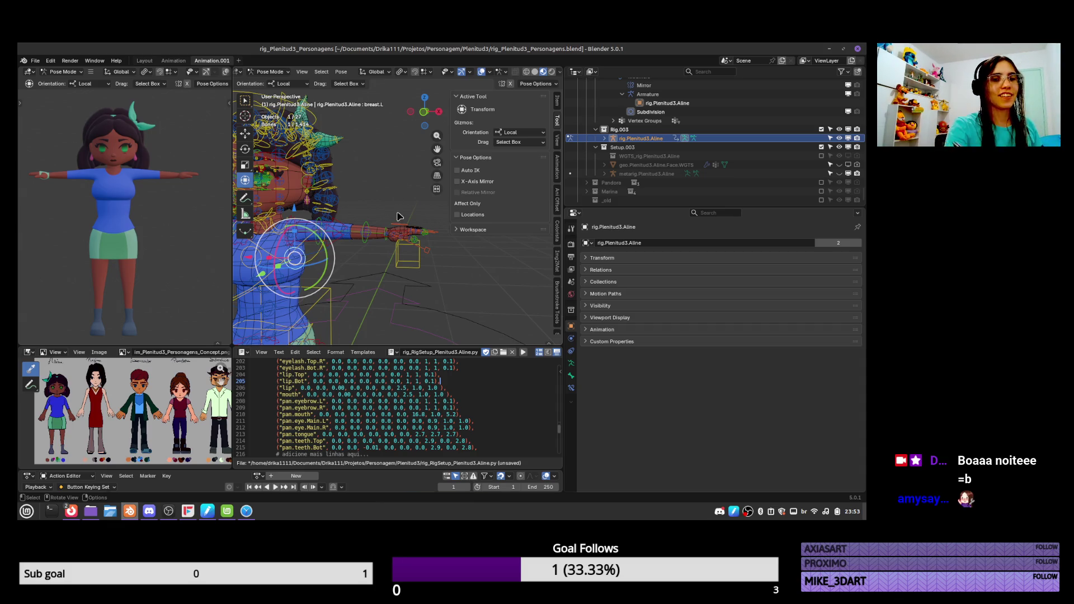
Return to Object Mode and select the hand mesh to show its modifiers
{"action": "middle_click_drag", "start_coordinate": [391, 239], "coordinate": [396, 212]}
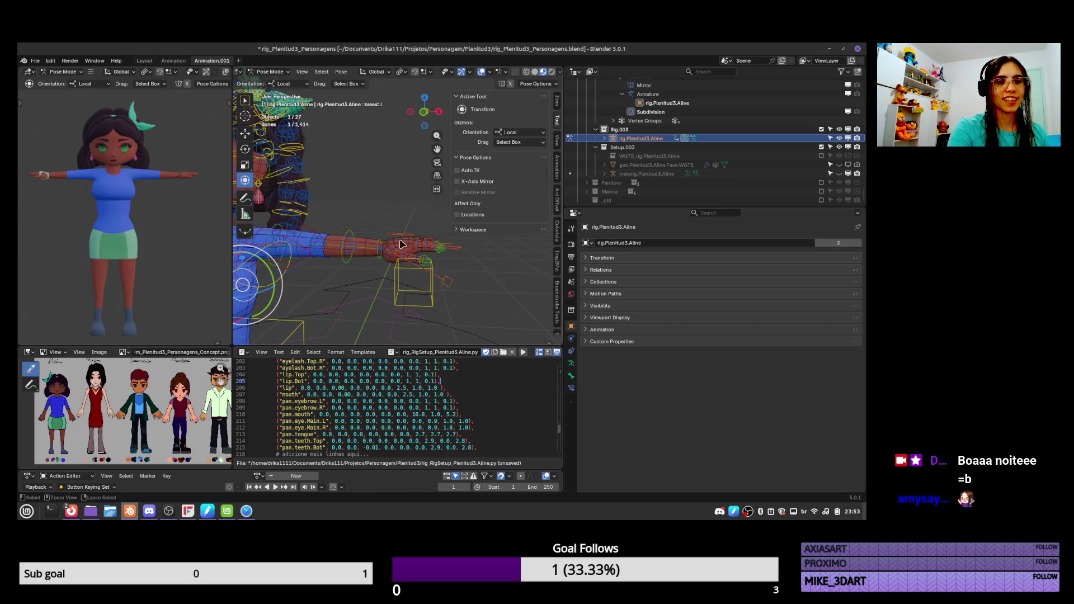
{"action": "key", "text": "ctrl+Tab"}
{"action": "left_click", "coordinate": [400, 244]}
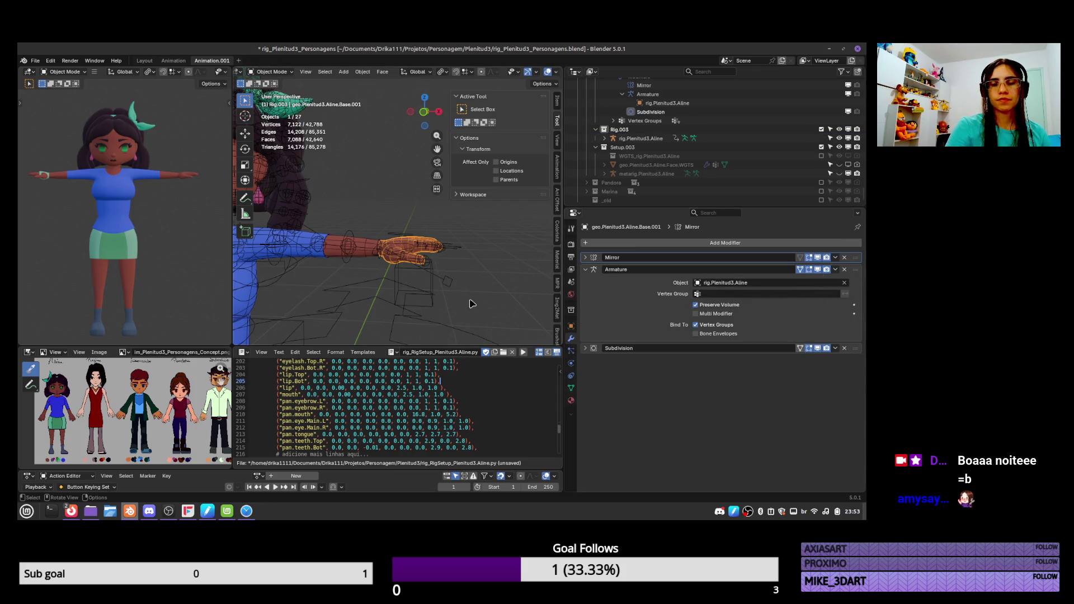
Return to Pose Mode and circle-select the left hand bones
{"action": "key", "text": "ctrl+z"}
{"action": "key", "text": "ctrl+z"}
{"action": "key", "text": "g"}
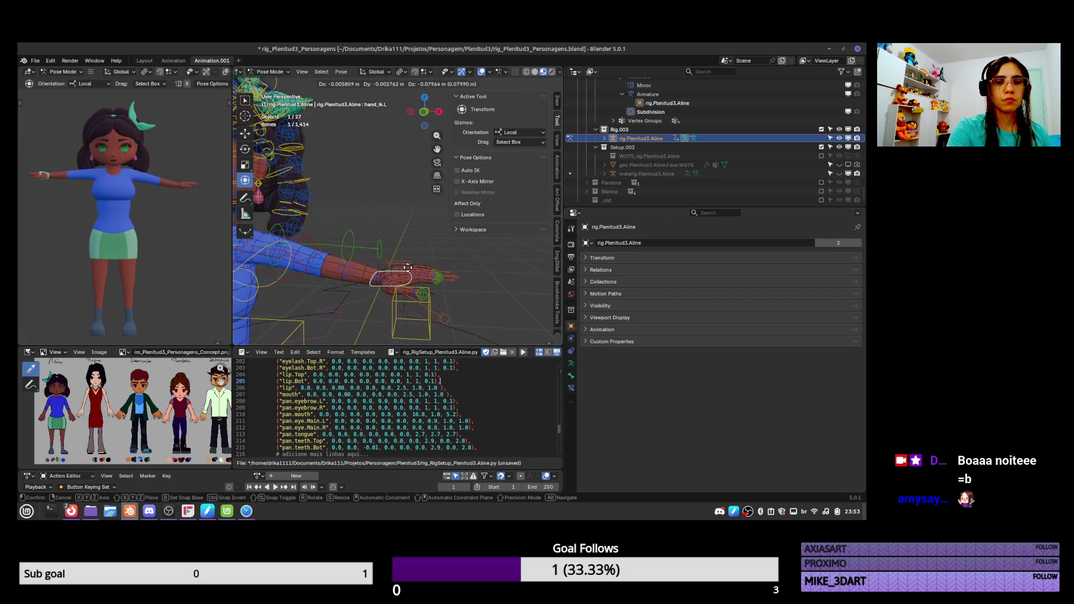
{"action": "key", "text": "Escape"}
{"action": "key", "text": "c"}
{"action": "left_click_drag", "start_coordinate": [384, 240], "coordinate": [360, 239]}
{"action": "key", "text": "Escape"}
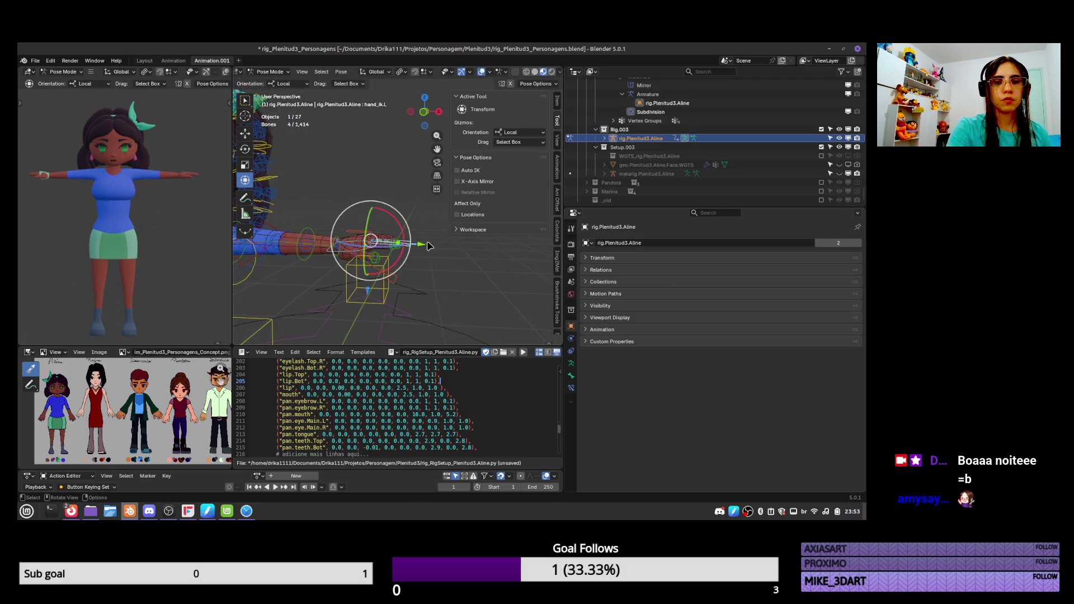
Scale and rotate the selected hand bones, then reset their rotation
{"action": "key", "text": "s"}
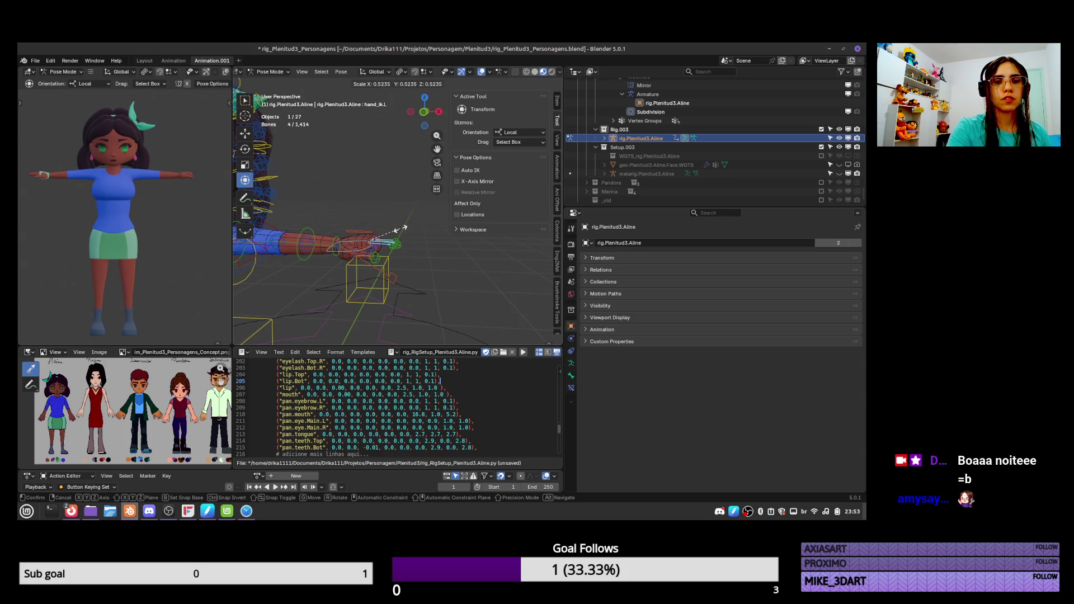
{"action": "left_click", "coordinate": [401, 228]}
{"action": "scroll", "coordinate": [398, 241], "scroll_direction": "up", "scroll_amount": 3}
{"action": "mouse_move", "coordinate": [397, 241]}
{"action": "middle_mouse_down"}
{"action": "mouse_move", "coordinate": [402, 302]}
{"action": "mouse_move", "coordinate": [420, 256]}
{"action": "middle_mouse_up"}
{"action": "key", "text": "r"}
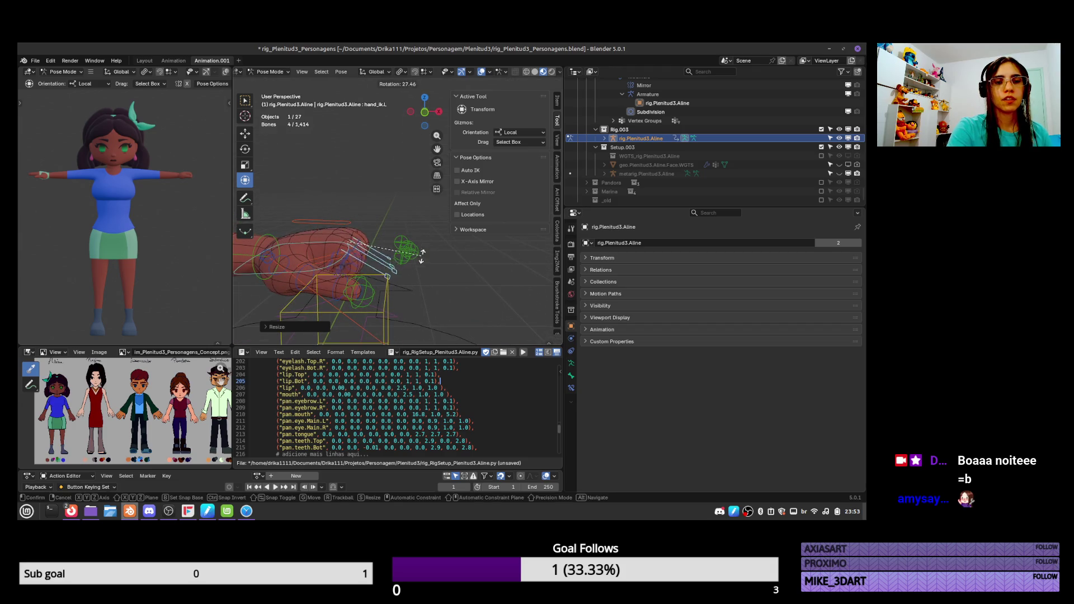
{"action": "left_click", "coordinate": [417, 245]}
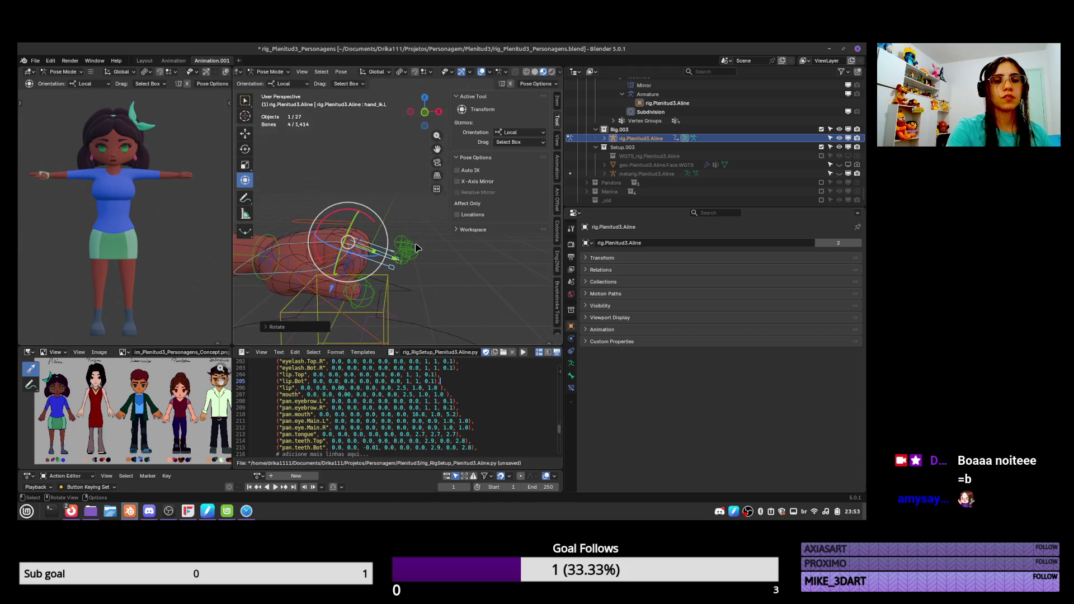
{"action": "key", "text": "alt+r"}
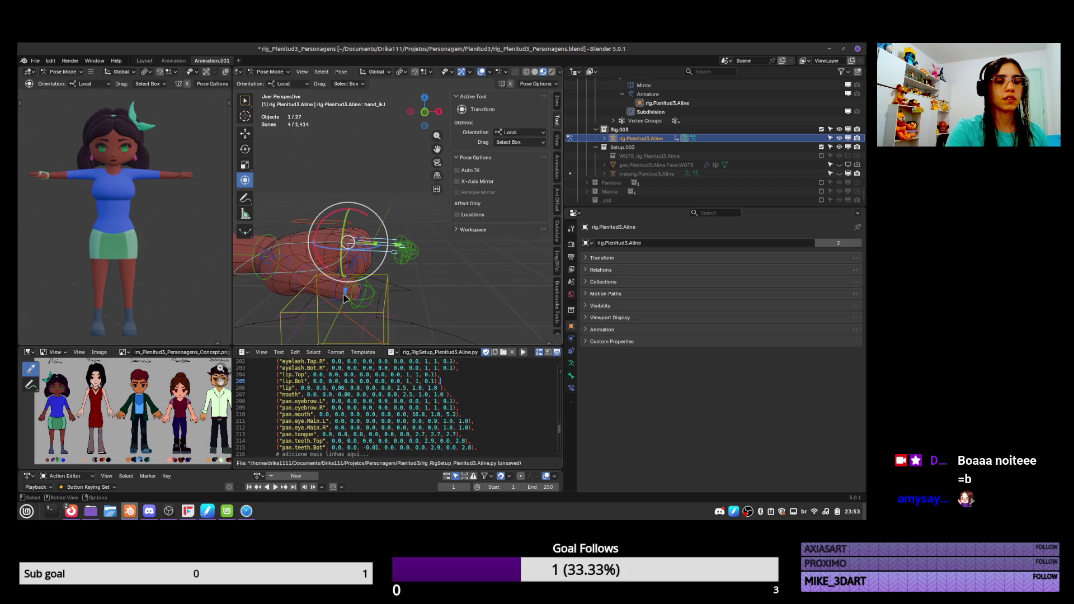
Scale the thumb bones to curl the left hand into a fist
{"action": "key", "text": "s"}
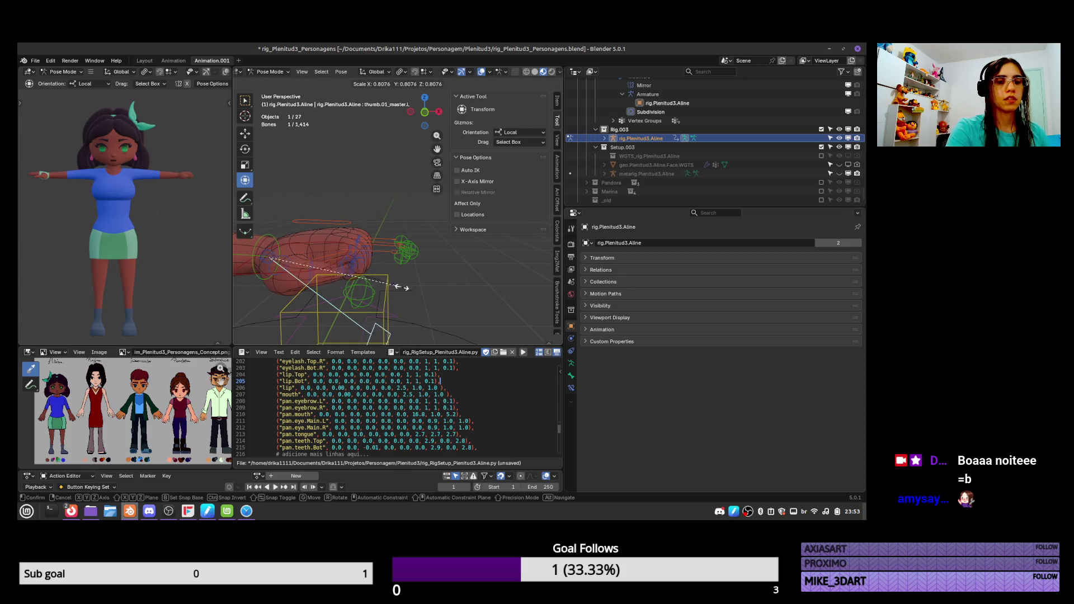
{"action": "left_click", "coordinate": [397, 286]}
{"action": "middle_click_drag", "start_coordinate": [397, 286], "coordinate": [431, 248]}
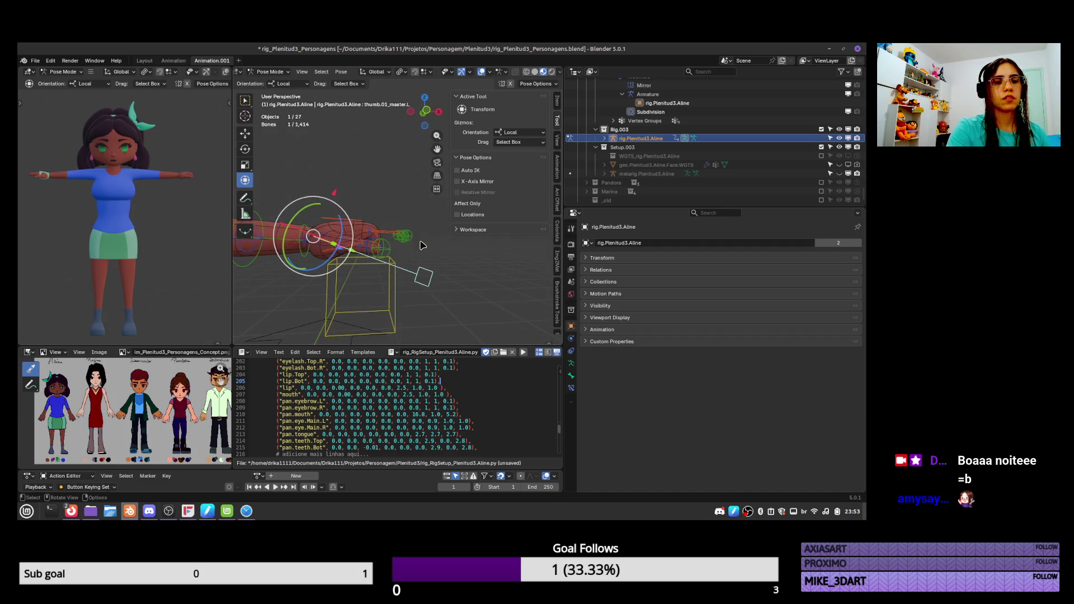
{"action": "key", "text": "s"}
{"action": "left_click", "coordinate": [407, 237]}
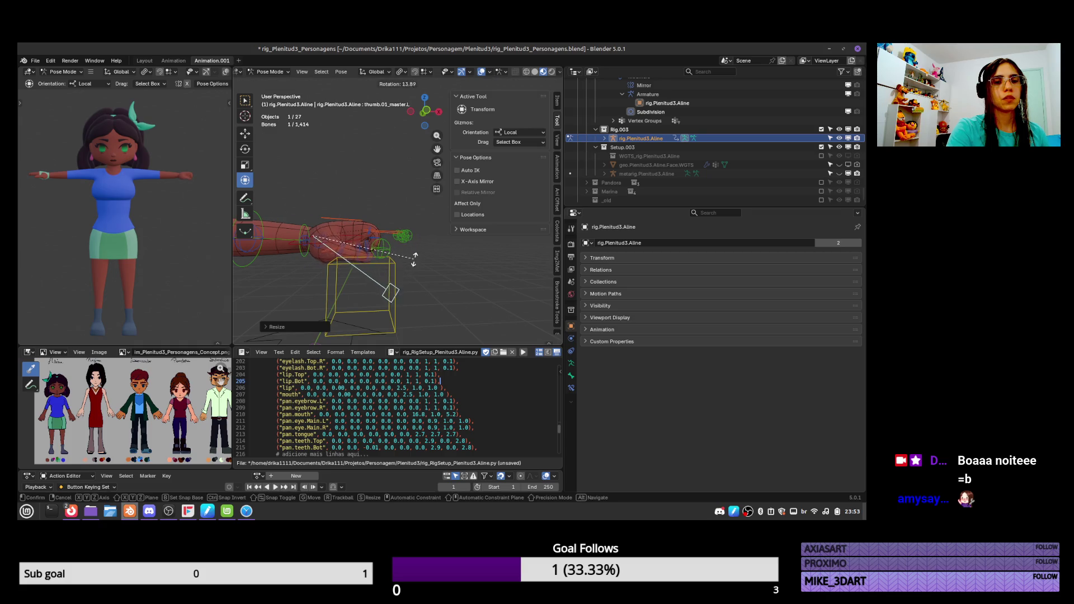
{"action": "middle_click_drag", "start_coordinate": [411, 257], "coordinate": [411, 198]}
Scale and rotate the thumb bone repeatedly to test the thumb deformation
{"action": "key", "text": "s"}
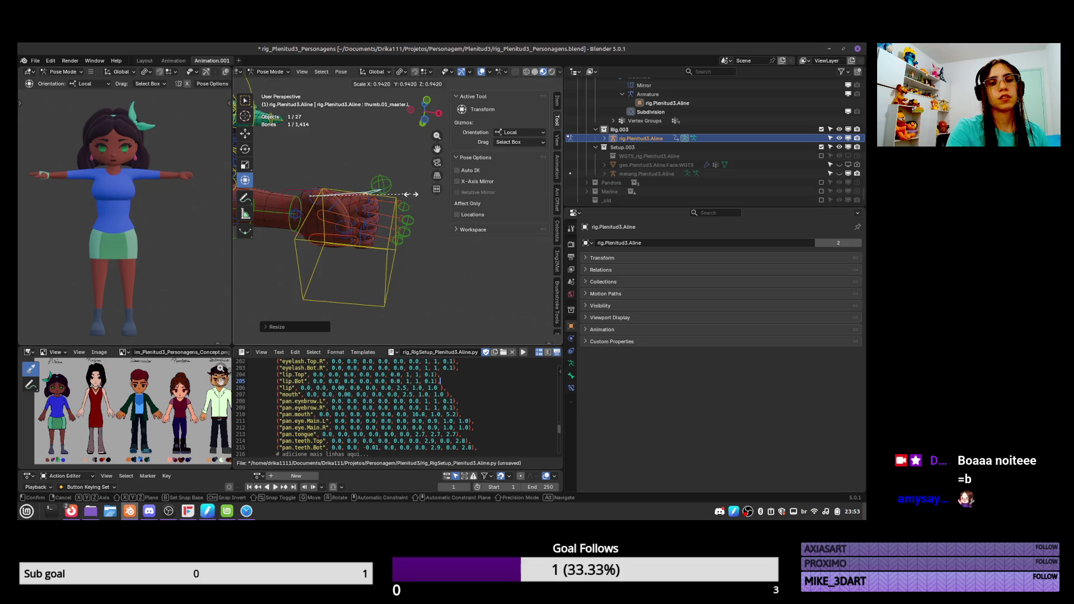
{"action": "left_click", "coordinate": [403, 185]}
{"action": "key", "text": "r"}
{"action": "left_click", "coordinate": [380, 224]}
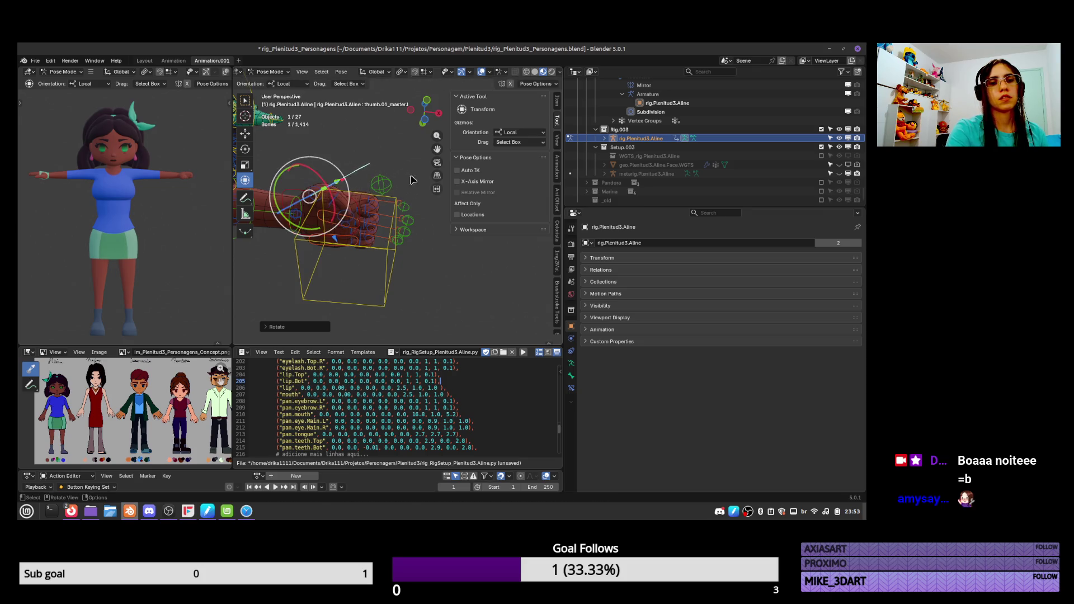
{"action": "middle_click_drag", "start_coordinate": [380, 224], "coordinate": [368, 241]}
{"action": "key", "text": "r"}
{"action": "key", "text": "r"}
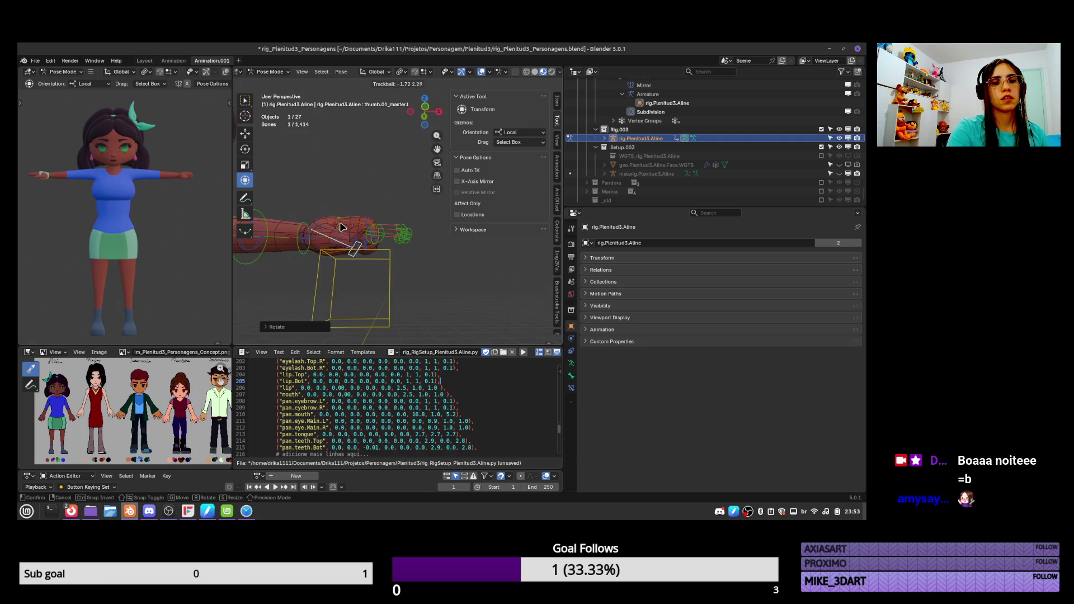
{"action": "left_click", "coordinate": [341, 228]}
{"action": "key", "text": "r"}
{"action": "left_click", "coordinate": [410, 228]}
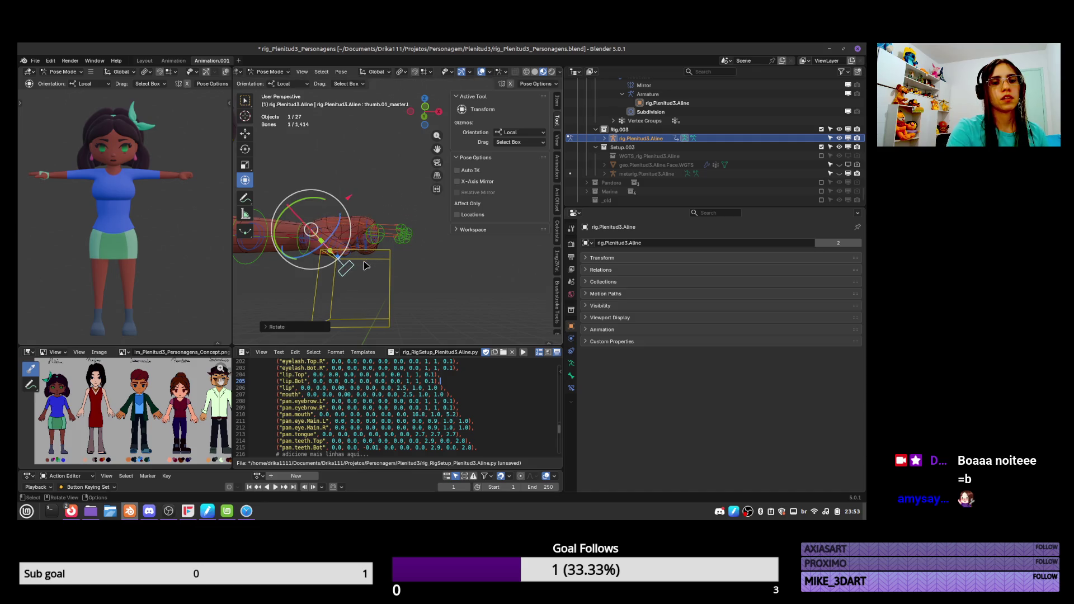
{"action": "key", "text": "s"}
{"action": "left_click", "coordinate": [423, 233]}
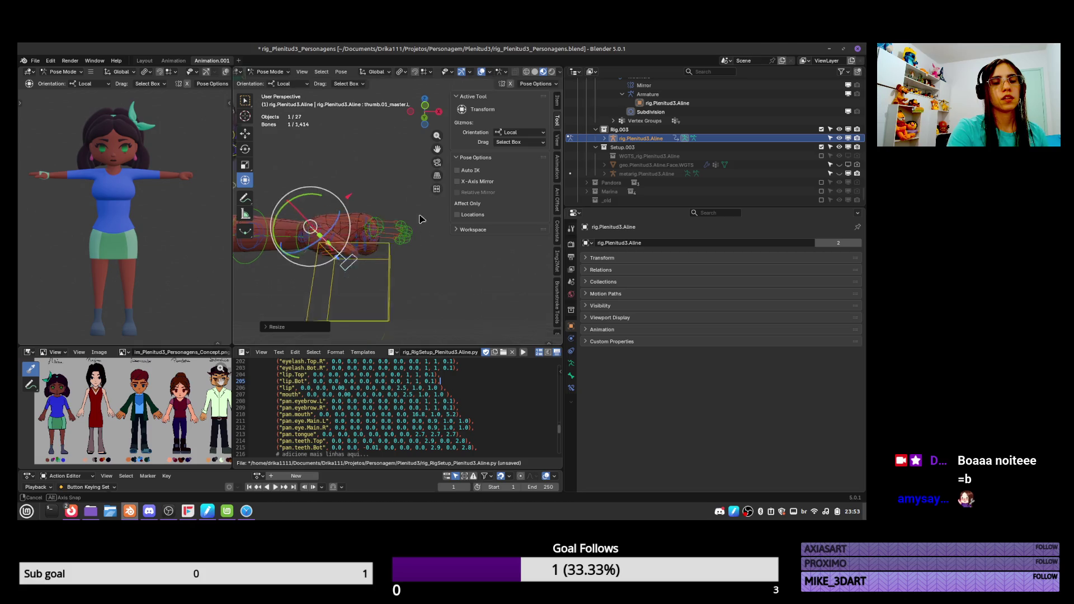
{"action": "middle_click_drag", "start_coordinate": [423, 233], "coordinate": [425, 177]}
Select the thumb master bone, then scale and rotate it
{"action": "key", "text": "a"}
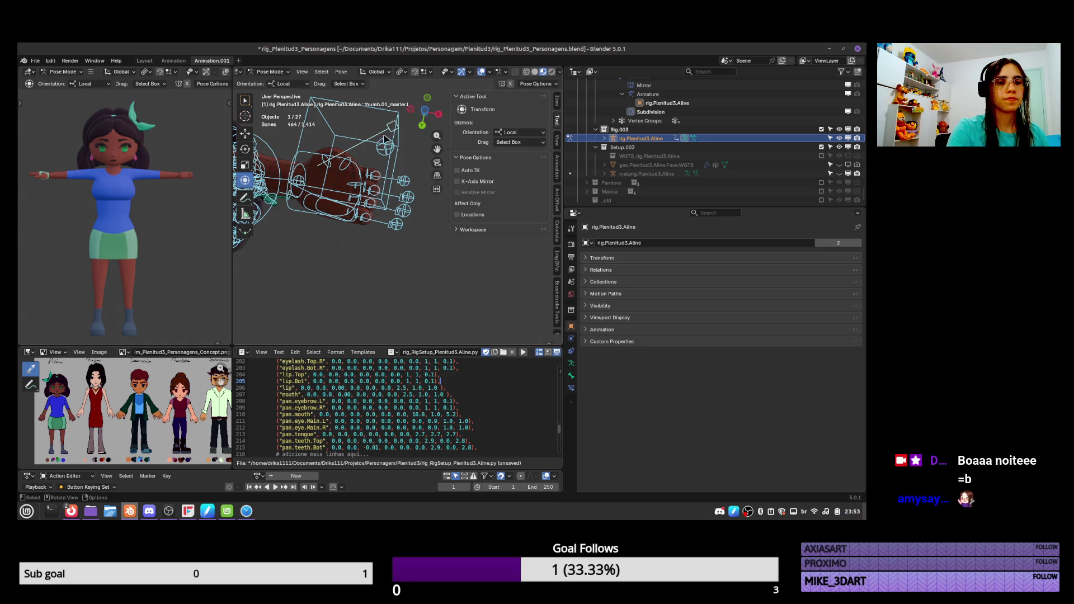
{"action": "left_click", "coordinate": [393, 130]}
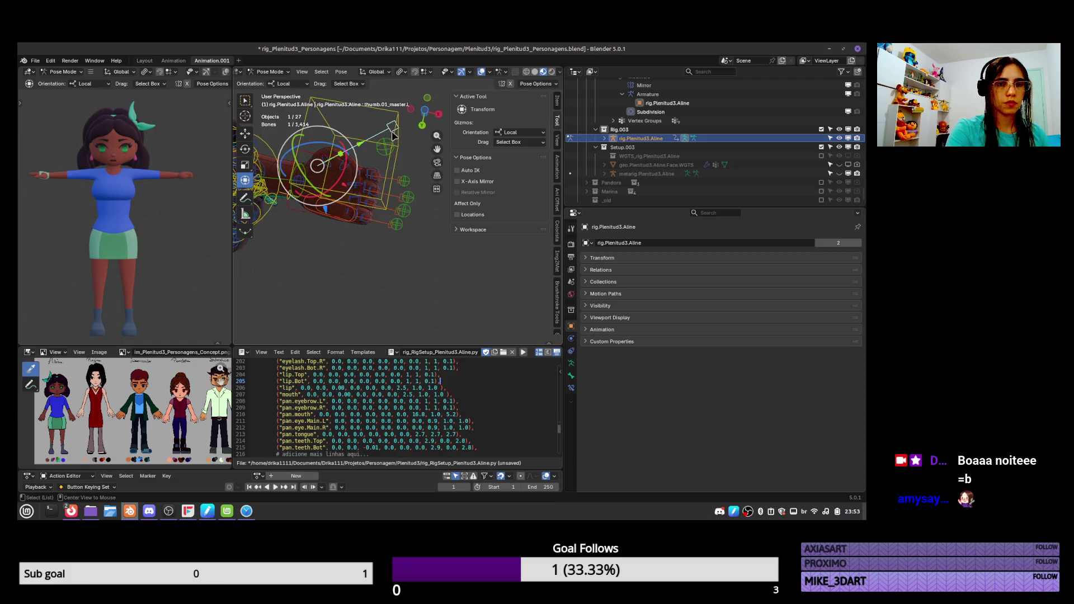
{"action": "key", "text": "s"}
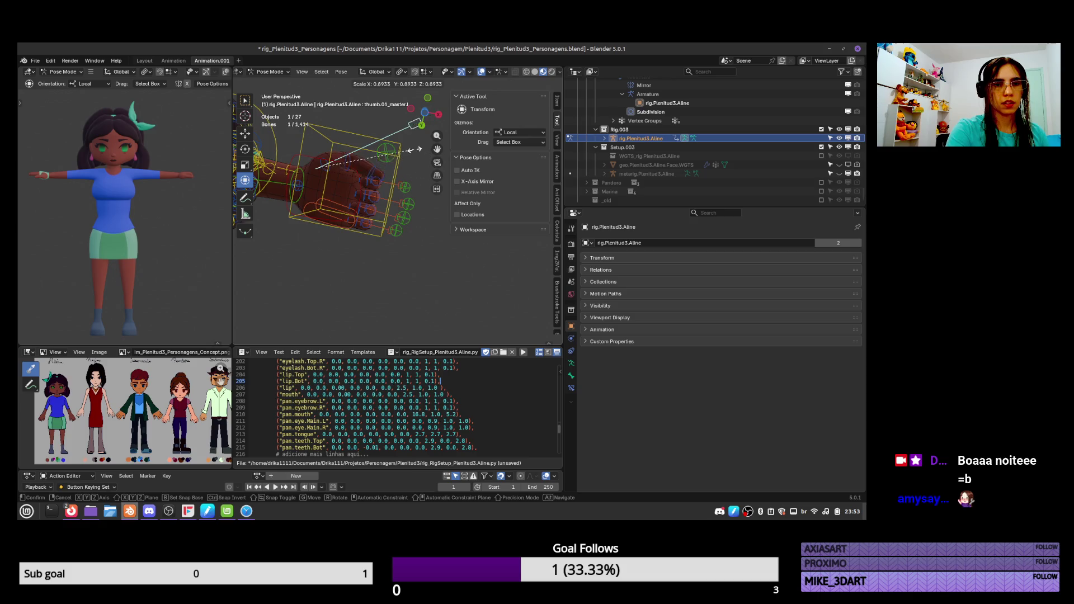
{"action": "left_click", "coordinate": [411, 144]}
{"action": "mouse_move", "coordinate": [414, 168]}
{"action": "middle_mouse_down"}
{"action": "mouse_move", "coordinate": [402, 287]}
{"action": "mouse_move", "coordinate": [407, 179]}
{"action": "mouse_move", "coordinate": [403, 190]}
{"action": "middle_mouse_up"}
{"action": "key", "text": "r"}
{"action": "left_click", "coordinate": [403, 215]}
Bend the thumb.02.L and thumb.03.L joints
{"action": "left_click", "coordinate": [395, 193]}
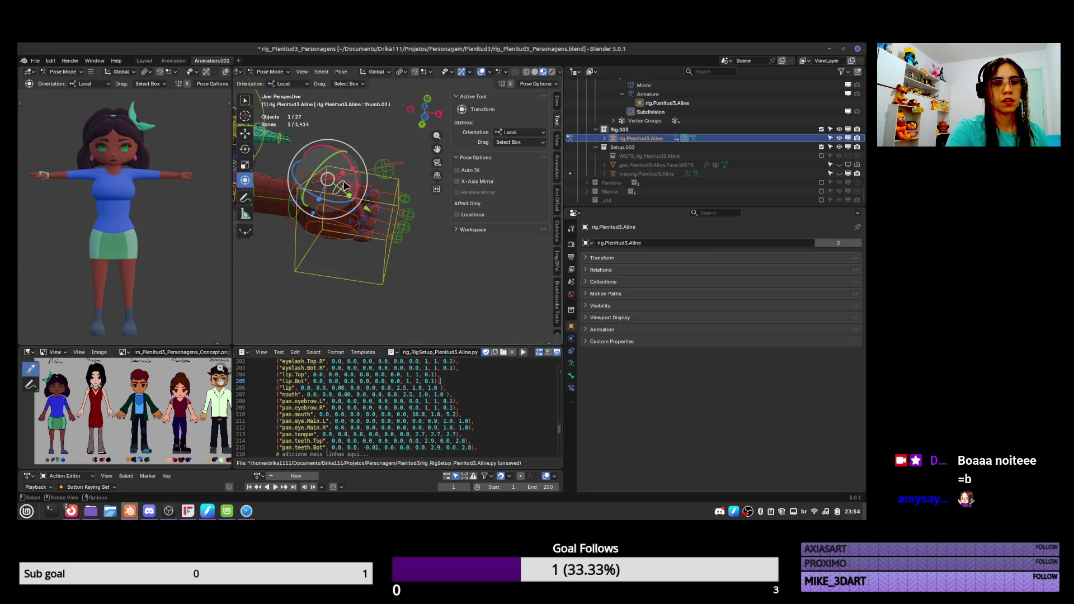
{"action": "key", "text": "r"}
{"action": "left_click", "coordinate": [398, 178]}
{"action": "left_click", "coordinate": [390, 208]}
{"action": "key", "text": "r"}
{"action": "left_click", "coordinate": [385, 227]}
{"action": "middle_click_drag", "start_coordinate": [385, 227], "coordinate": [380, 245]}
Rotate and move the hand_ik.L bone to turn the hand
{"action": "left_click", "coordinate": [375, 260]}
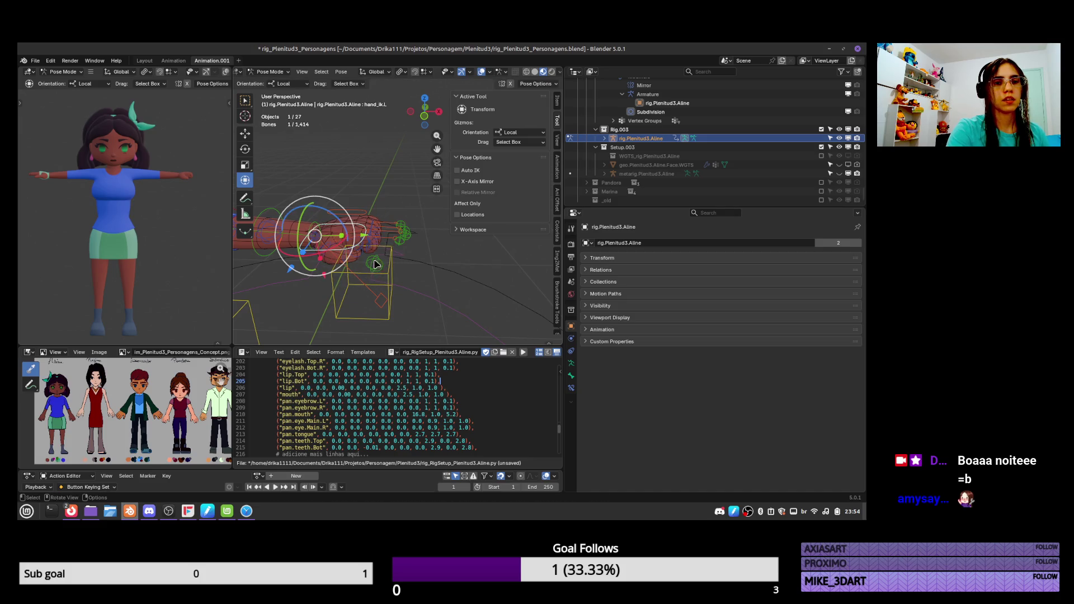
{"action": "key", "text": "r"}
{"action": "left_click", "coordinate": [386, 263]}
{"action": "key", "text": "g"}
{"action": "left_click", "coordinate": [401, 192]}
{"action": "middle_click_drag", "start_coordinate": [401, 192], "coordinate": [394, 234]}
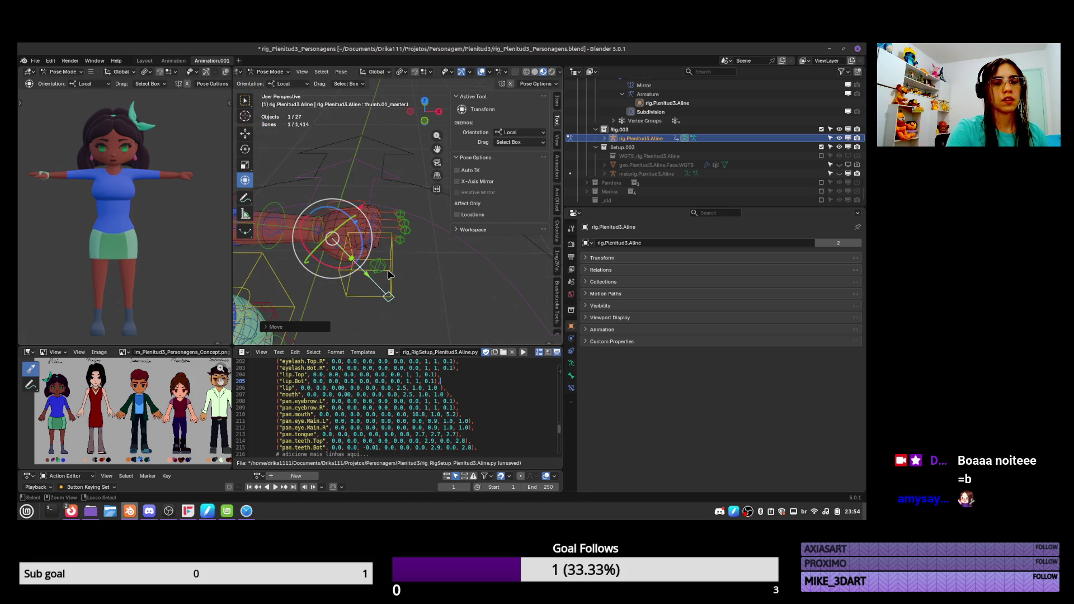
Select all bones and clear the test pose back to rest
{"action": "left_click", "coordinate": [390, 275]}
{"action": "left_click", "coordinate": [391, 274]}
{"action": "left_click", "coordinate": [387, 269]}
{"action": "left_click", "coordinate": [386, 269]}
{"action": "left_click", "coordinate": [385, 268]}
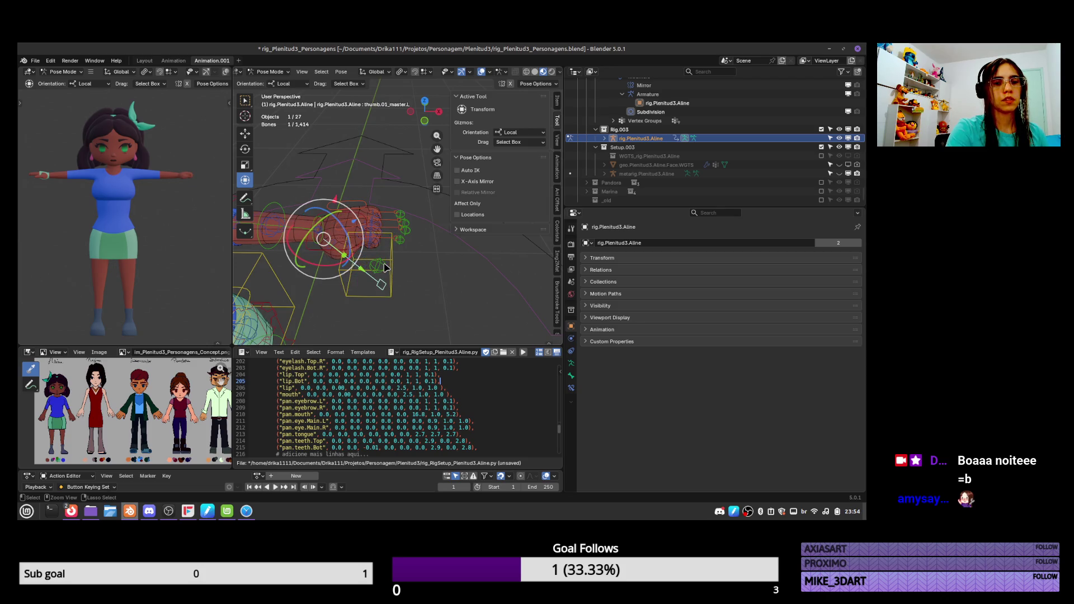
{"action": "key", "text": "a"}
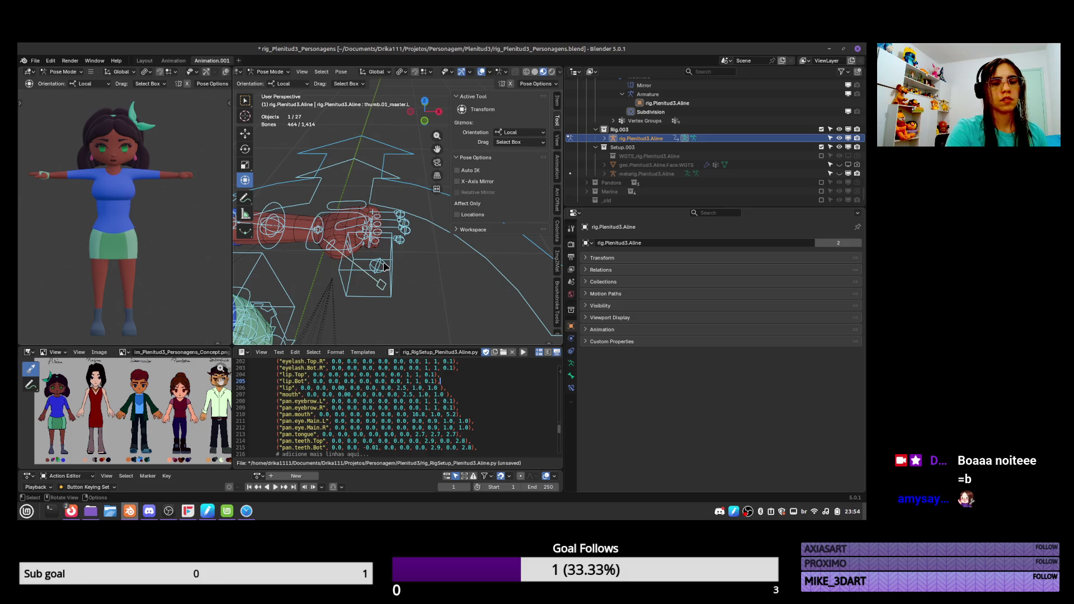
{"action": "left_click", "coordinate": [400, 226], "text": "alt"}
{"action": "key", "text": "alt+r"}
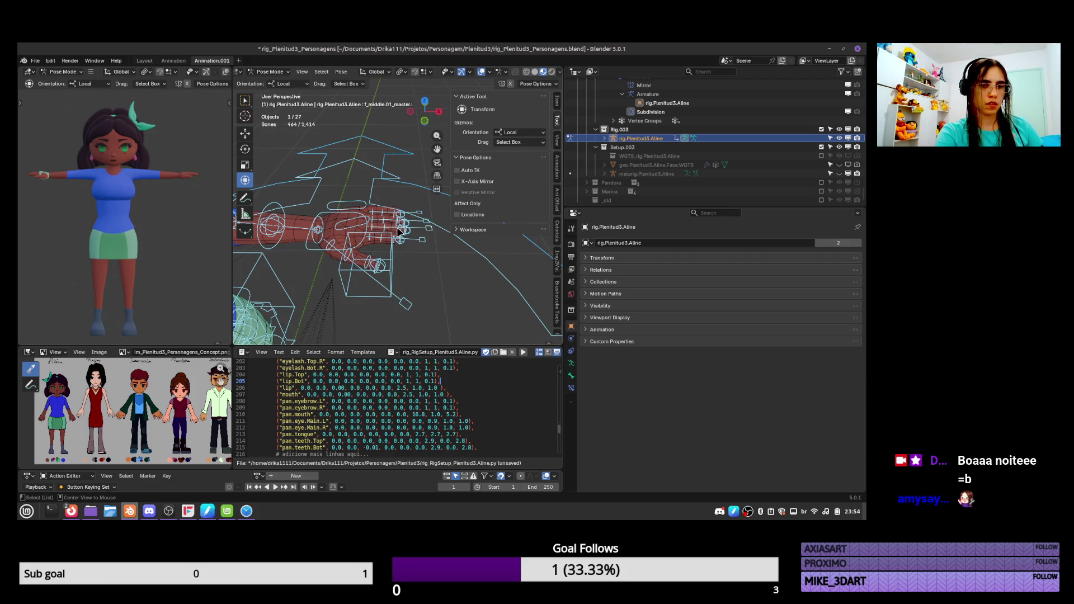
Switch to Object Mode, select the hand mesh, and save the file
{"action": "key", "text": "ctrl+Tab"}
{"action": "left_click", "coordinate": [396, 235]}
{"action": "key", "text": "ctrl+s"}
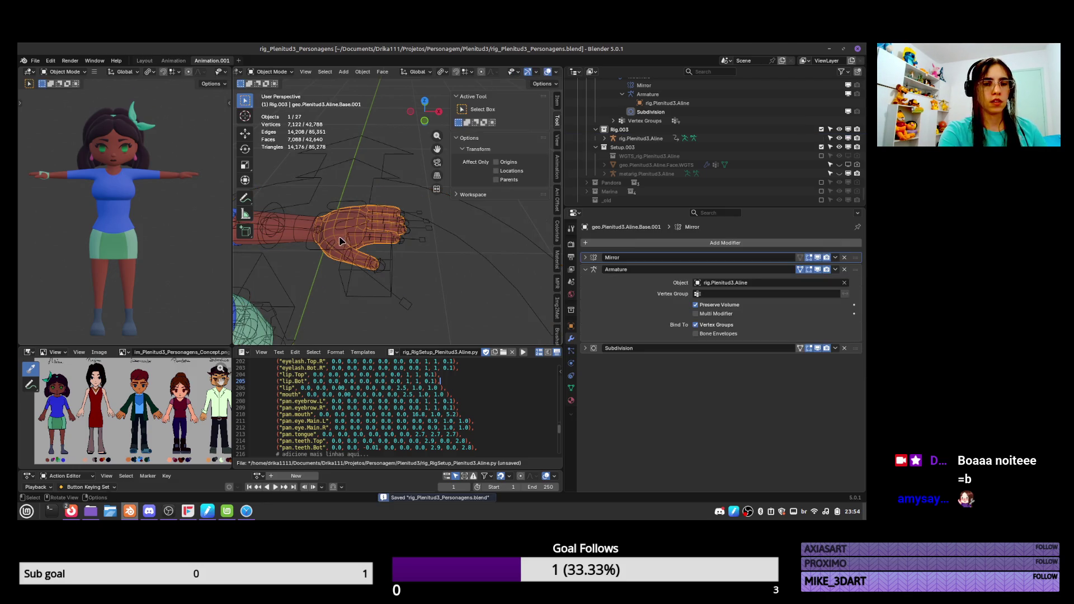
Select the armature rig, enter Pose Mode, and scale a thumb bone
{"action": "middle_click_drag", "start_coordinate": [364, 279], "coordinate": [367, 280], "text": "alt"}
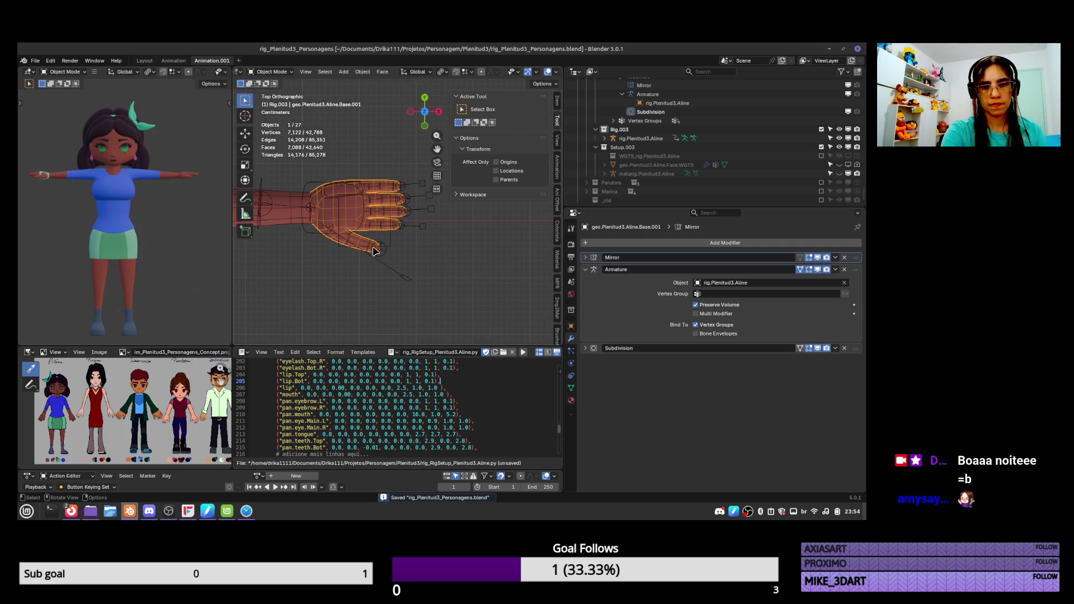
{"action": "left_click", "coordinate": [359, 232]}
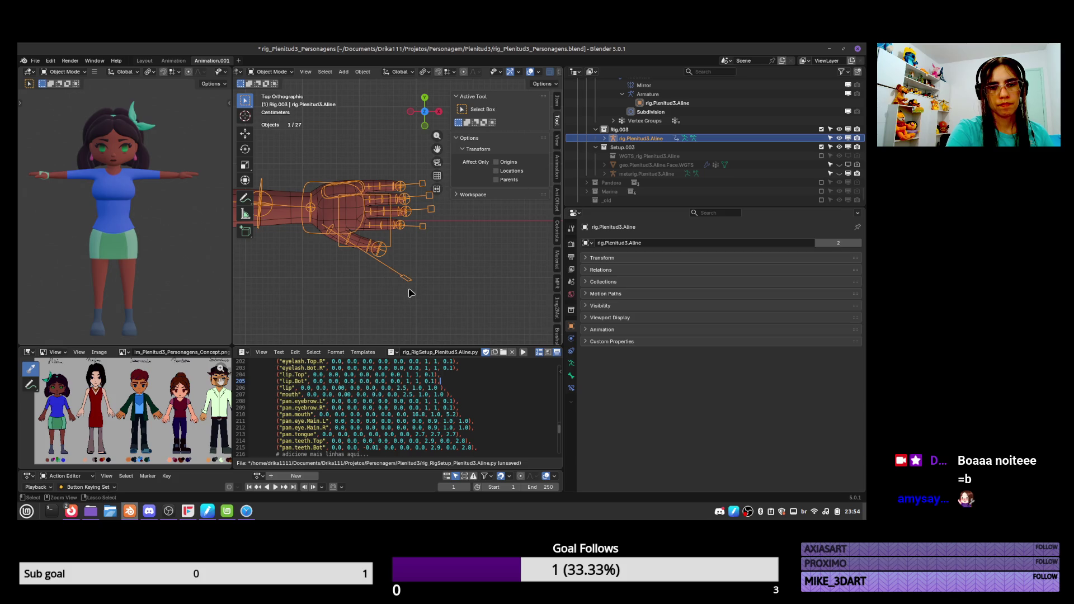
{"action": "key", "text": "ctrl+Tab"}
{"action": "key", "text": "s"}
{"action": "left_click", "coordinate": [416, 257]}
{"action": "middle_click_drag", "start_coordinate": [417, 257], "coordinate": [392, 216]}
Rotate the thumb bone and scale it again
{"action": "key", "text": "r"}
{"action": "left_click", "coordinate": [412, 213]}
{"action": "key", "text": "s"}
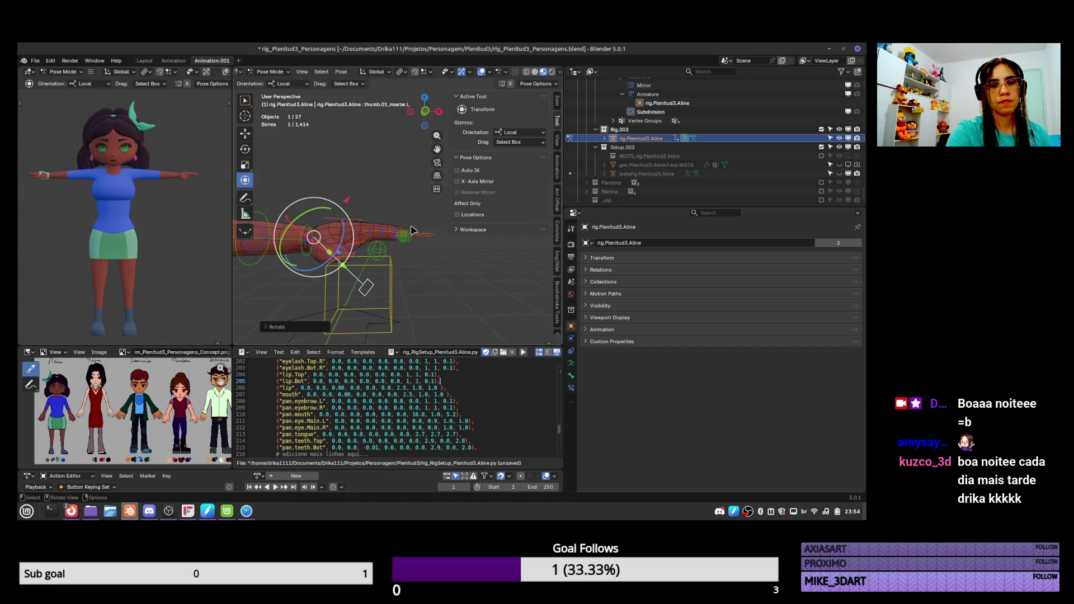
{"action": "left_click", "coordinate": [421, 237]}
{"action": "mouse_move", "coordinate": [421, 237]}
{"action": "middle_mouse_down"}
{"action": "mouse_move", "coordinate": [406, 186]}
{"action": "mouse_move", "coordinate": [374, 246]}
{"action": "mouse_move", "coordinate": [379, 288]}
{"action": "middle_mouse_up"}
Nudge the thumb.03.L bone slightly and dismiss the pose options menu
{"action": "left_click", "coordinate": [368, 201]}
{"action": "key", "text": "g"}
{"action": "left_click", "coordinate": [376, 290]}
{"action": "right_click", "coordinate": [372, 294]}
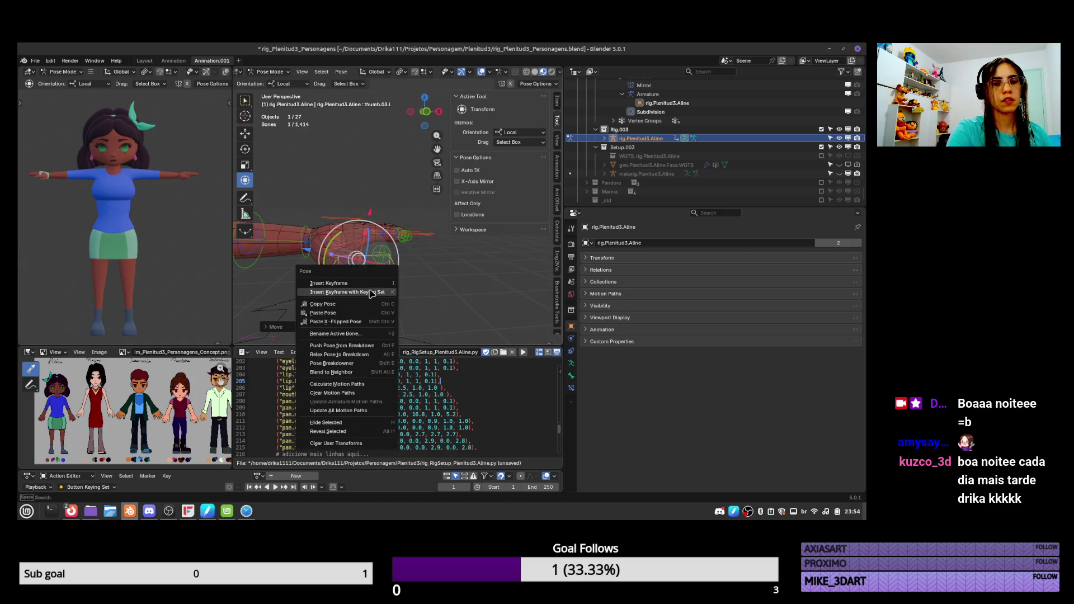
{"action": "key", "text": "Escape"}
{"action": "key", "text": "shift+e"}
Select all bones, frame the whole rig, and save the file
{"action": "key", "text": "a"}
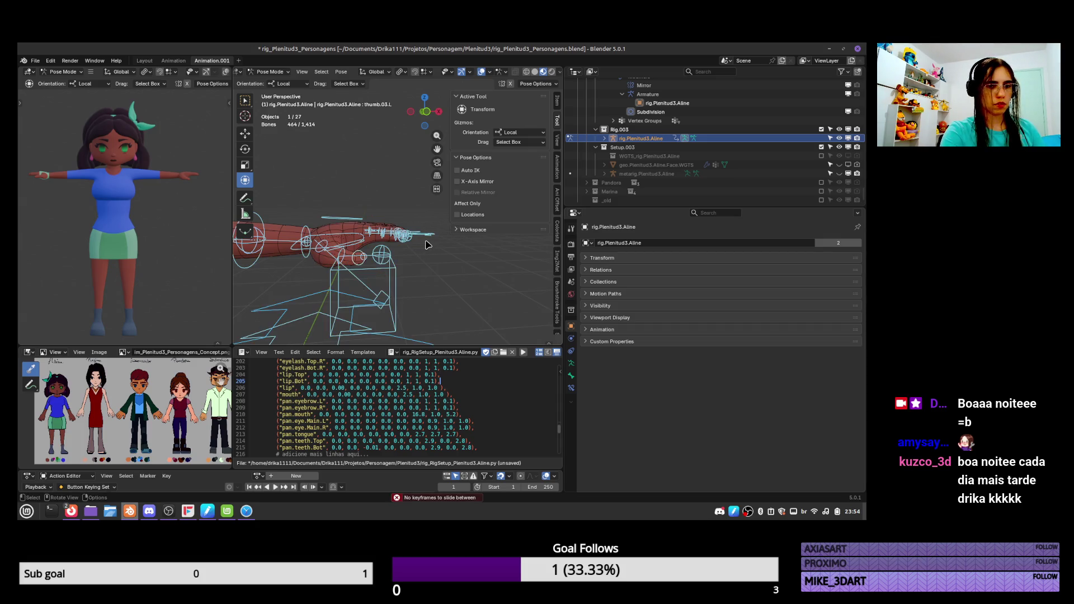
{"action": "key", "text": "KP_Decimal"}
{"action": "key", "text": "ctrl+s"}
{"action": "middle_click_drag", "start_coordinate": [391, 253], "coordinate": [436, 216]}
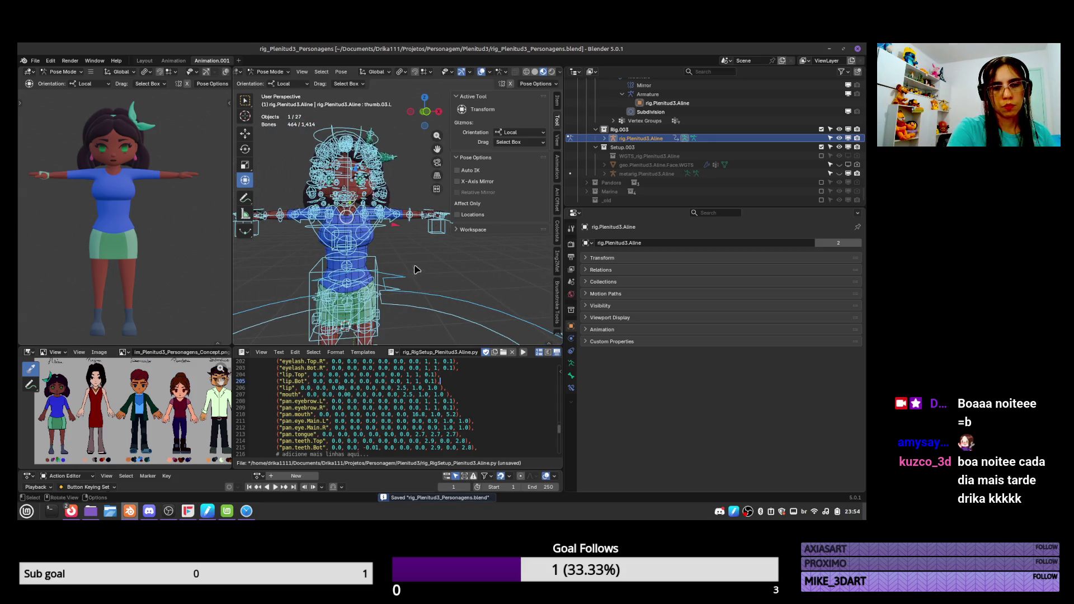
Return to Object Mode and expand the skirt mesh's Armature modifier
{"action": "middle_click_drag", "start_coordinate": [415, 271], "coordinate": [414, 219], "text": "ctrl"}
{"action": "scroll", "coordinate": [396, 281], "scroll_direction": "down", "scroll_amount": 5, "text": "shift"}
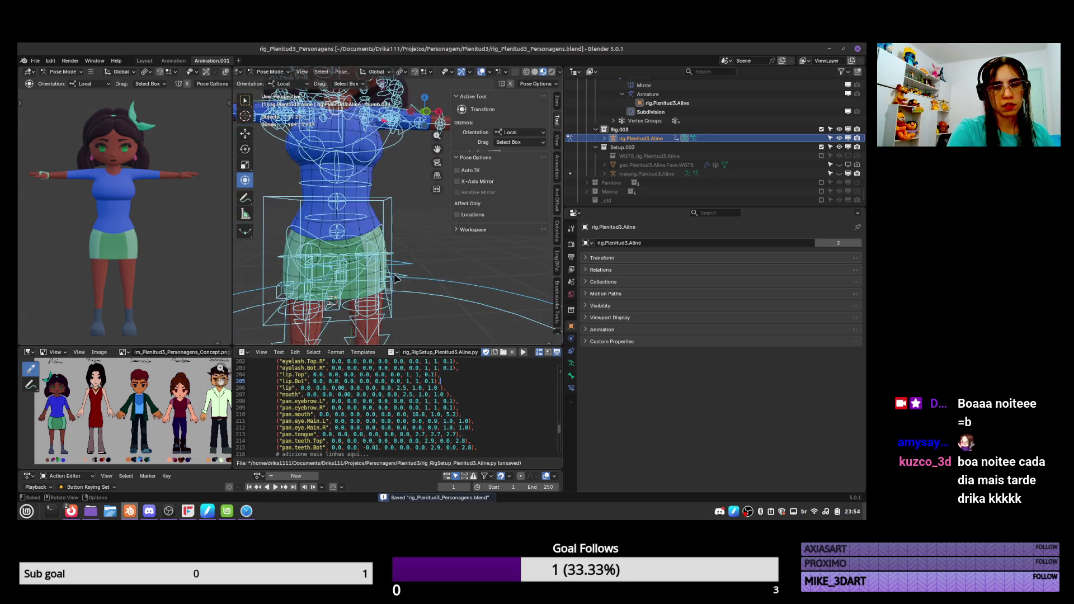
{"action": "left_click", "coordinate": [384, 242]}
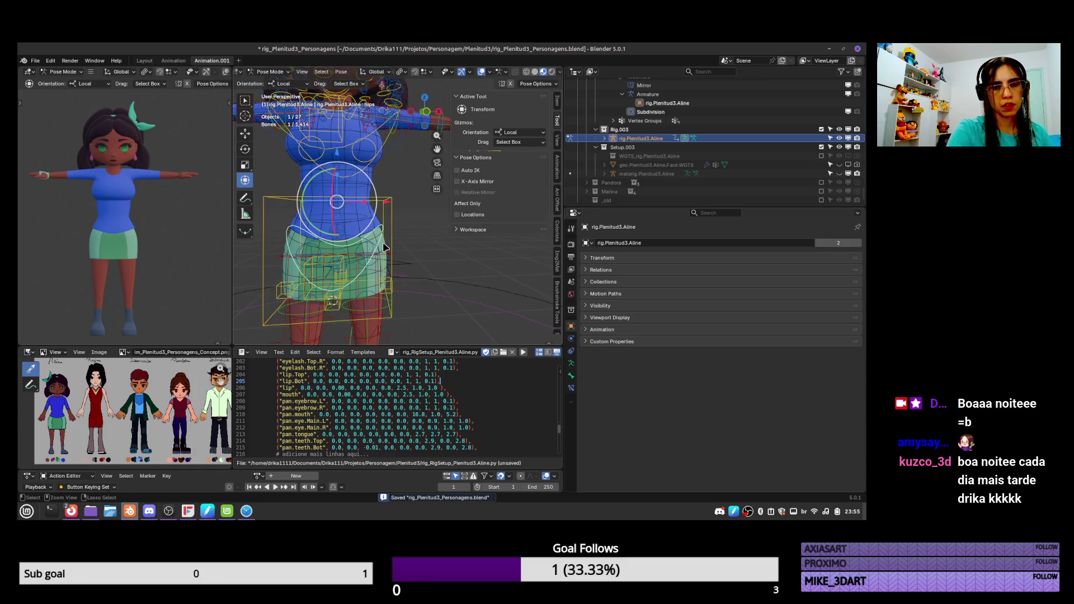
{"action": "key", "text": "ctrl+Tab"}
{"action": "left_click", "coordinate": [374, 237]}
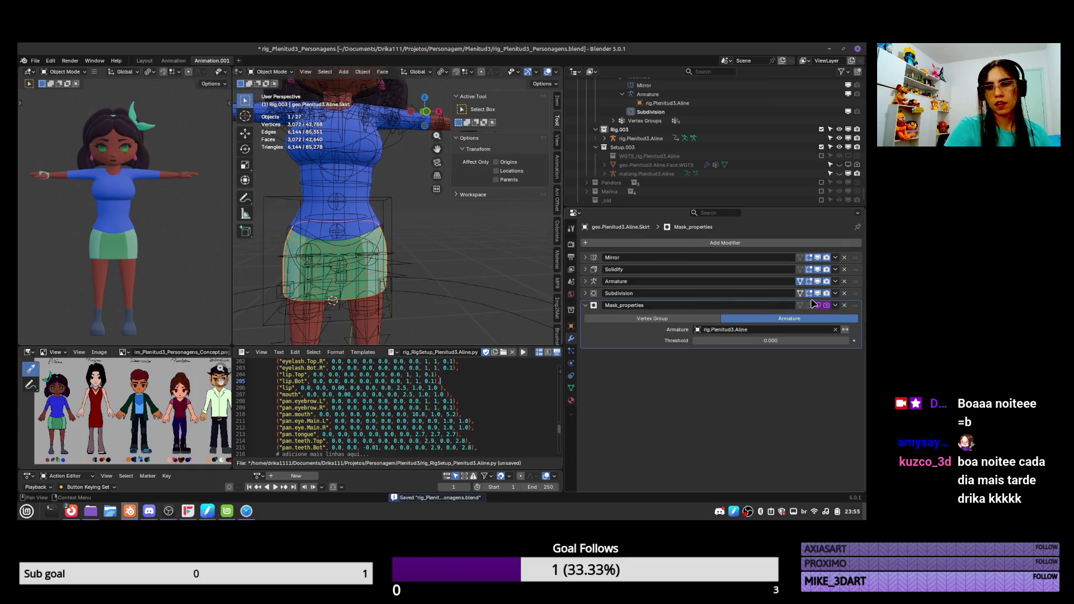
{"action": "left_click", "coordinate": [586, 282]}
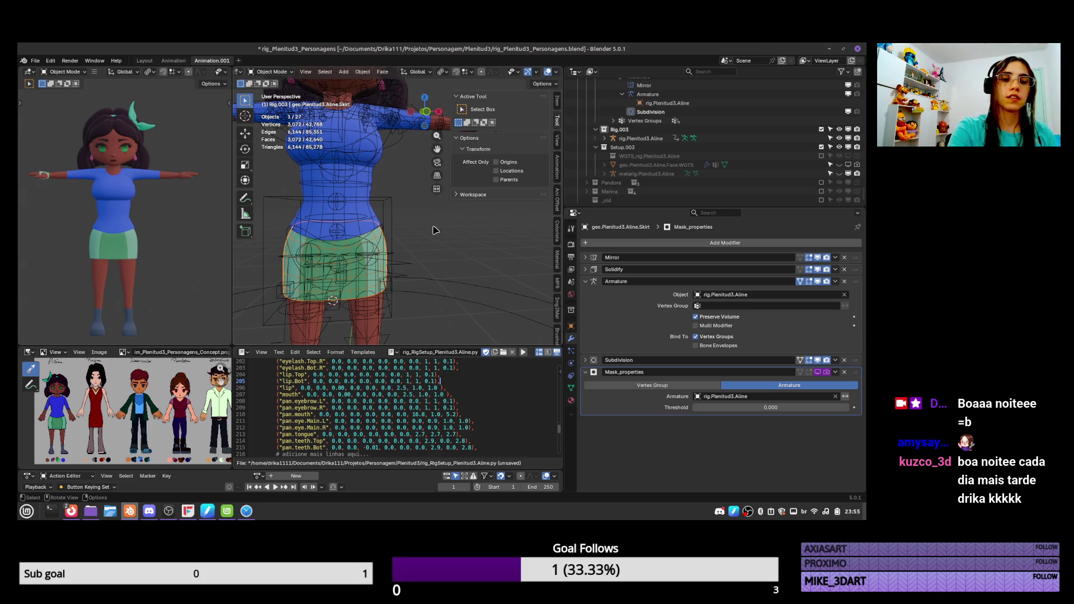
Solo the rig's DEF bone collection, then select the skirt mesh to view its vertex groups
{"action": "left_click", "coordinate": [419, 315]}
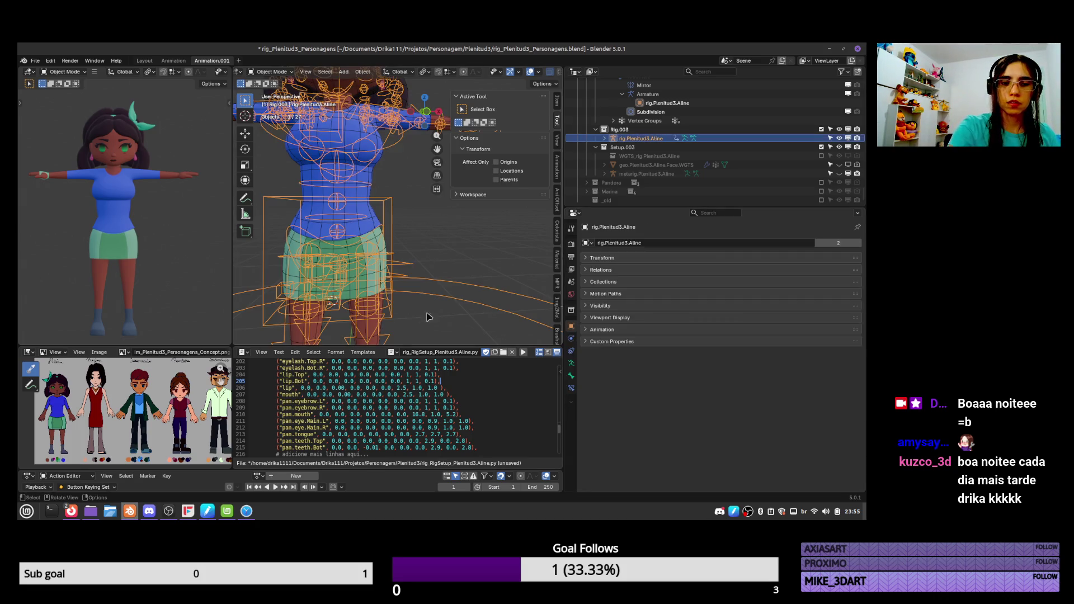
{"action": "left_click", "coordinate": [572, 363]}
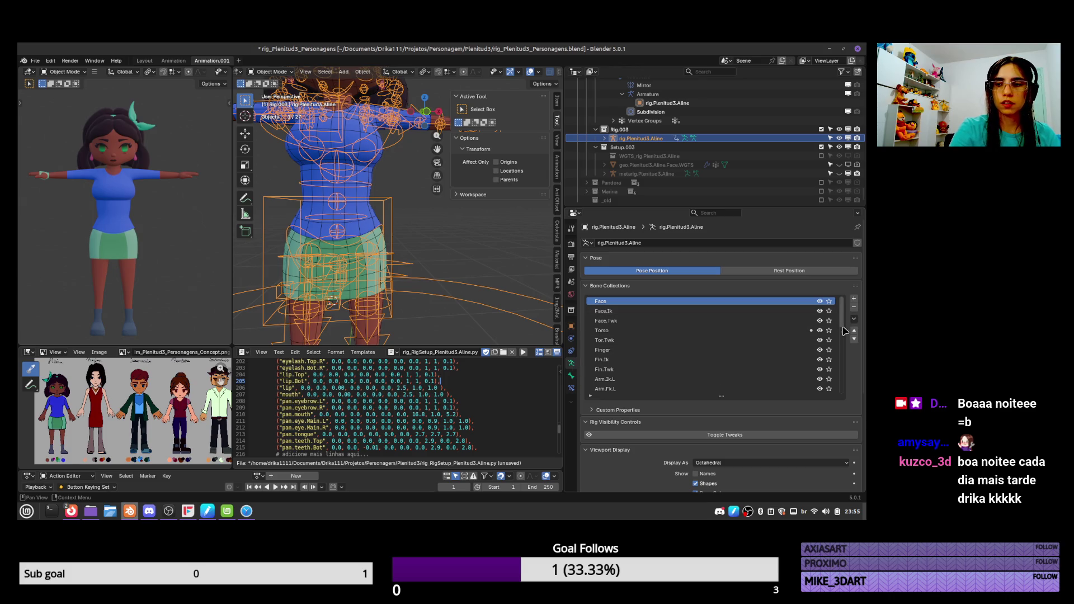
{"action": "left_click", "coordinate": [829, 389]}
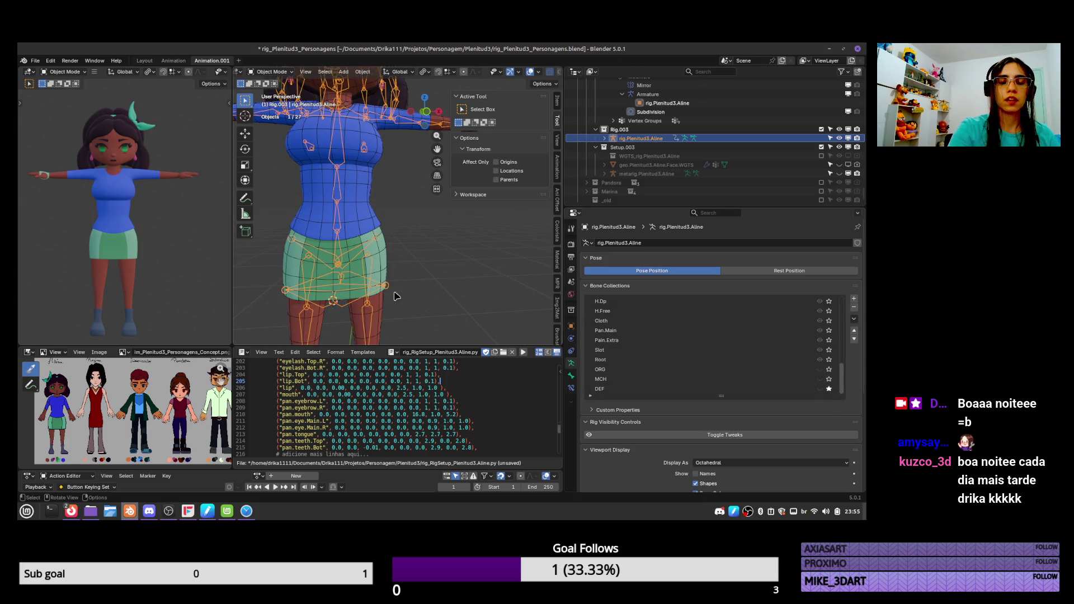
{"action": "left_click", "coordinate": [352, 281]}
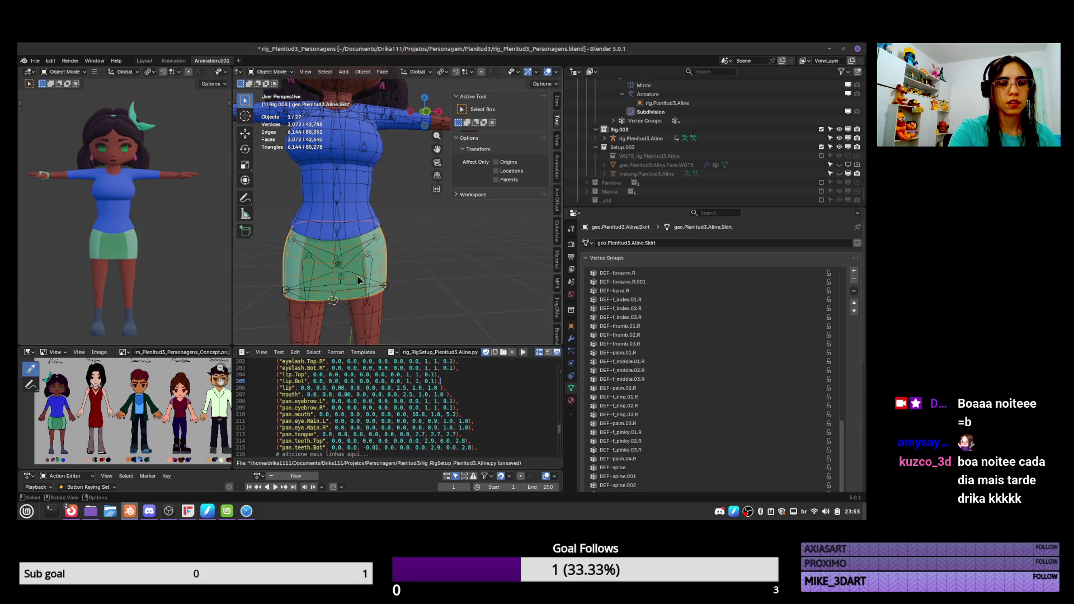
Select the four skirt deform bones and the pelvis bone, then add the skirt mesh as active
{"action": "left_click", "coordinate": [393, 291]}
{"action": "key", "text": "ctrl+Tab"}
{"action": "left_click", "coordinate": [364, 280], "text": "shift"}
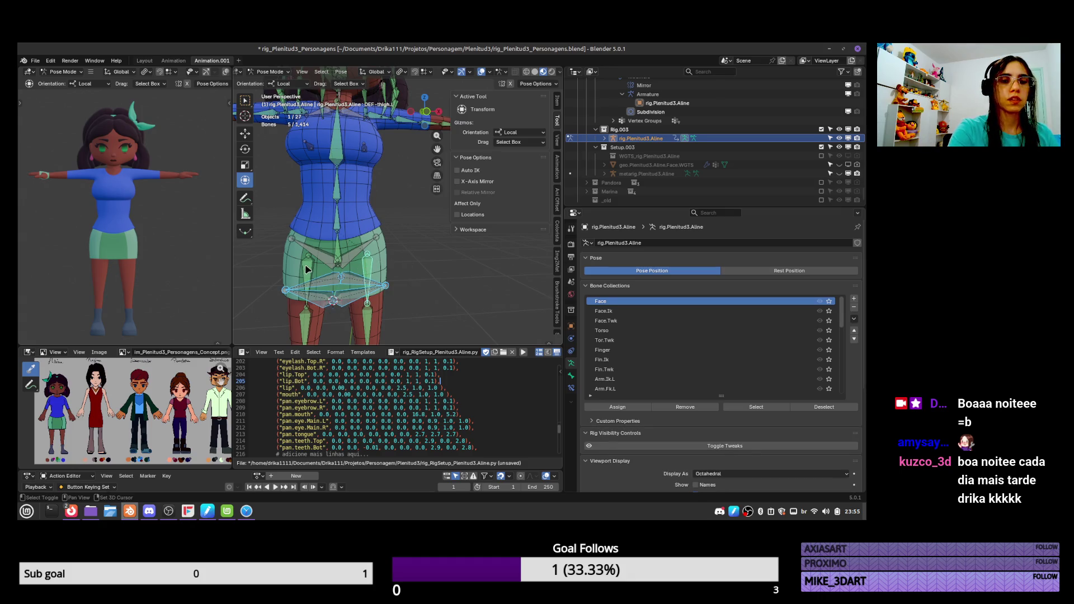
{"action": "scroll", "coordinate": [396, 280], "scroll_direction": "up", "scroll_amount": 2}
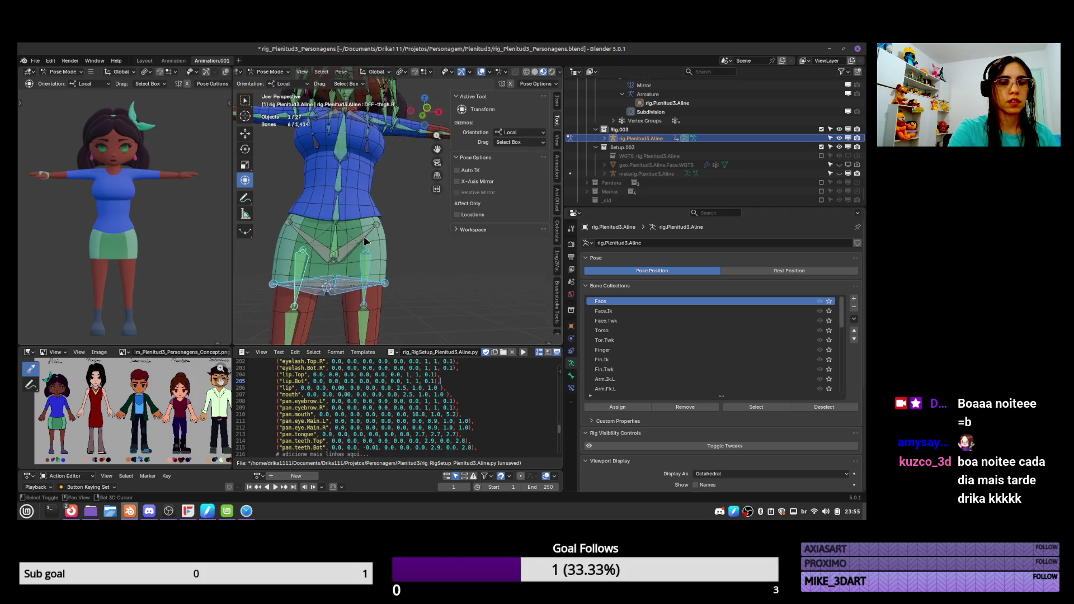
{"action": "left_click", "coordinate": [326, 247], "text": "shift"}
{"action": "mouse_move", "coordinate": [424, 241]}
{"action": "middle_mouse_down"}
{"action": "mouse_move", "coordinate": [349, 243]}
{"action": "mouse_move", "coordinate": [302, 269]}
{"action": "mouse_move", "coordinate": [394, 217]}
{"action": "mouse_move", "coordinate": [391, 240]}
{"action": "middle_mouse_up"}
{"action": "key", "text": "ctrl+Tab"}
{"action": "left_click", "coordinate": [387, 242], "text": "shift"}
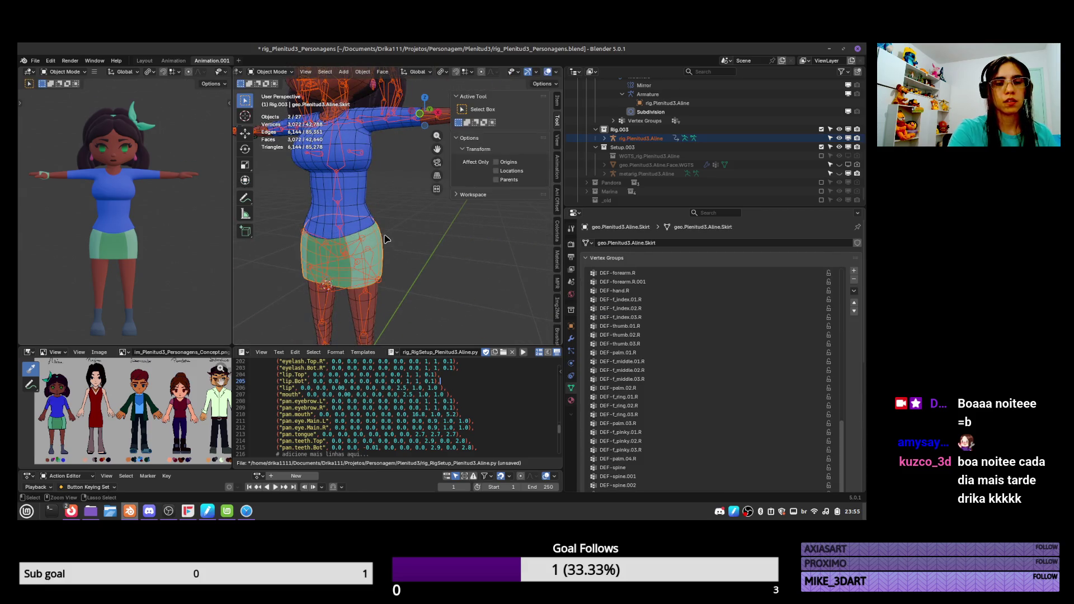
Delete all skirt vertex groups and assign automatic weights from the selected bones in Weight Paint
{"action": "left_click", "coordinate": [854, 291]}
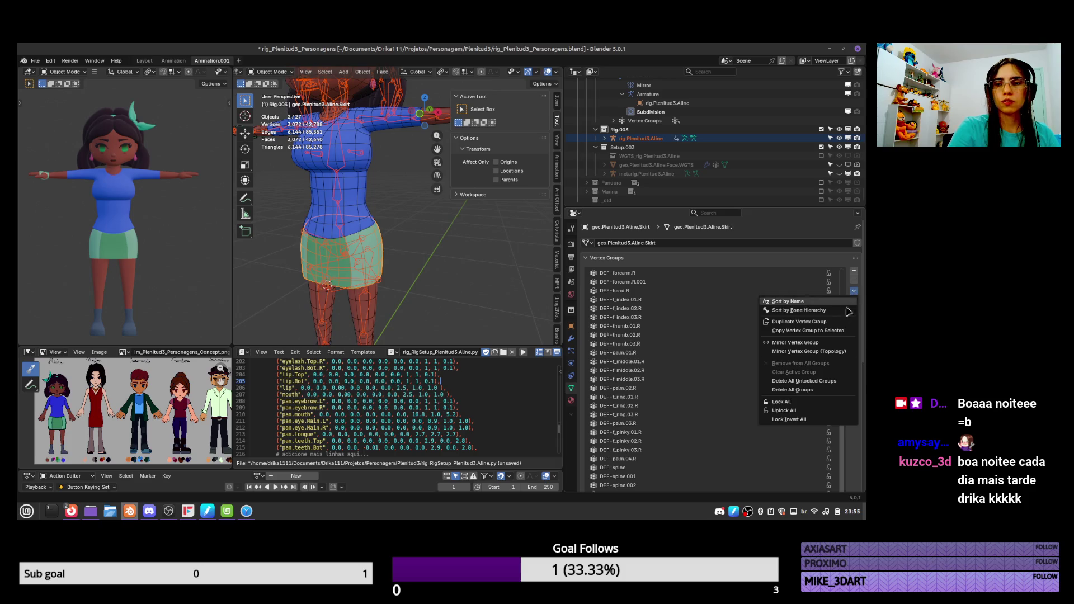
{"action": "left_click", "coordinate": [822, 395]}
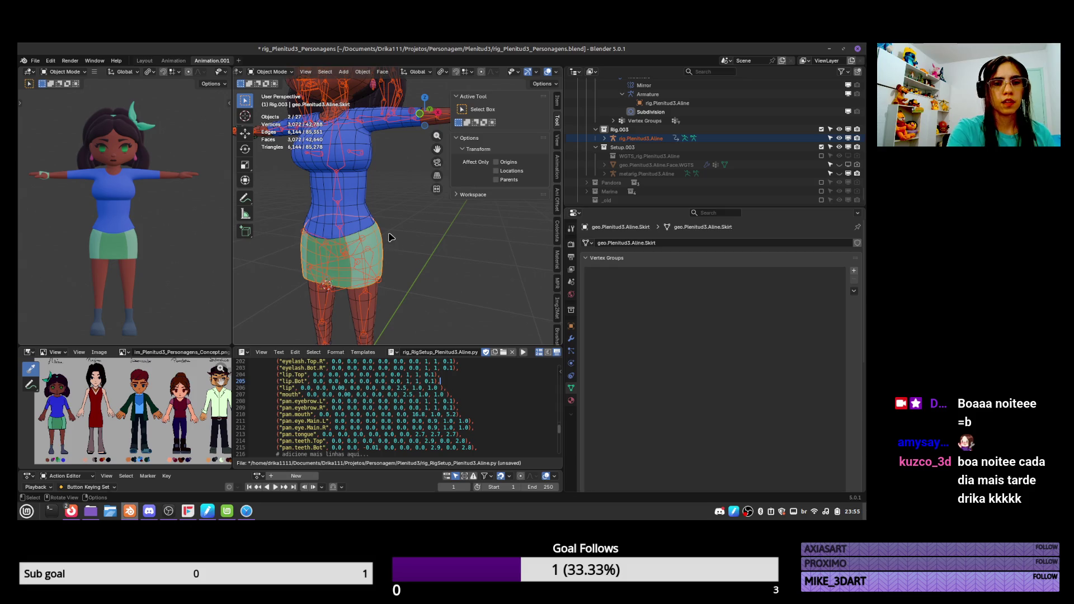
{"action": "key", "text": "ctrl+Tab"}
{"action": "left_click", "coordinate": [345, 195]}
{"action": "key", "text": "q"}
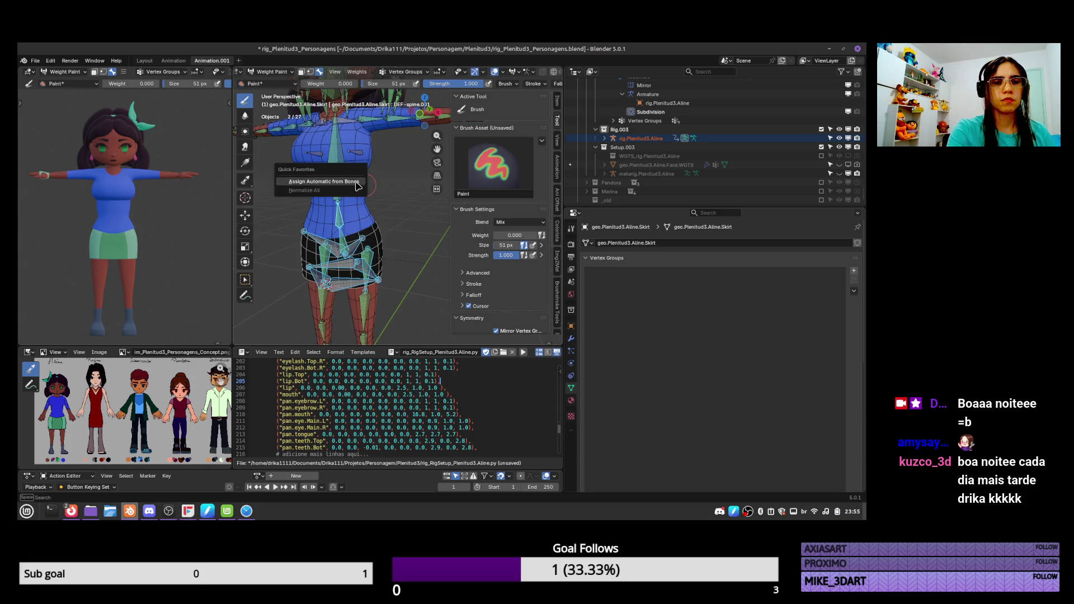
{"action": "left_click", "coordinate": [325, 182]}
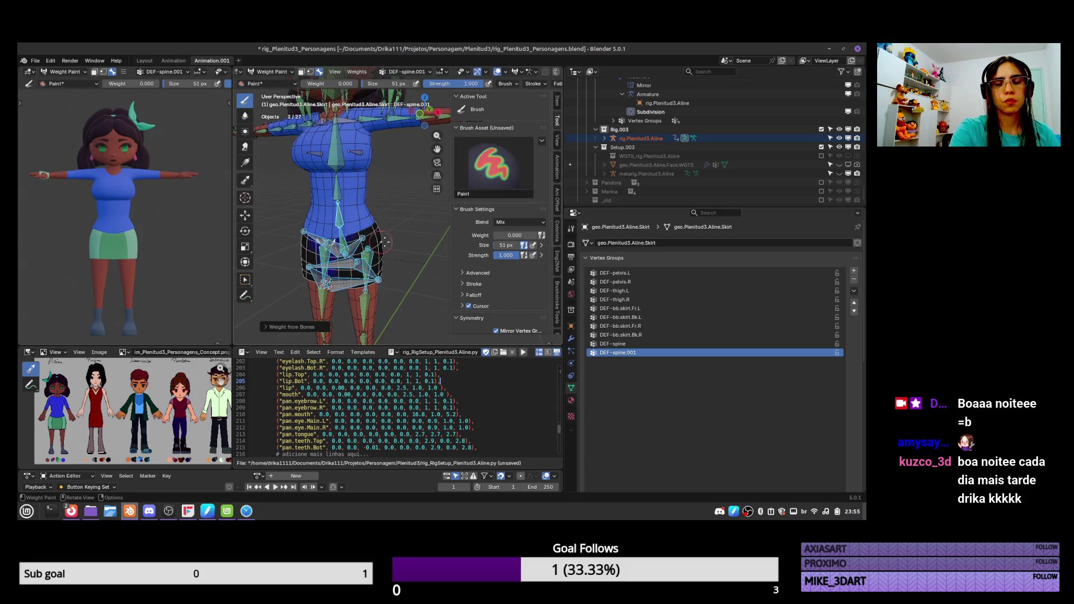
{"action": "key", "text": "ctrl+Tab"}
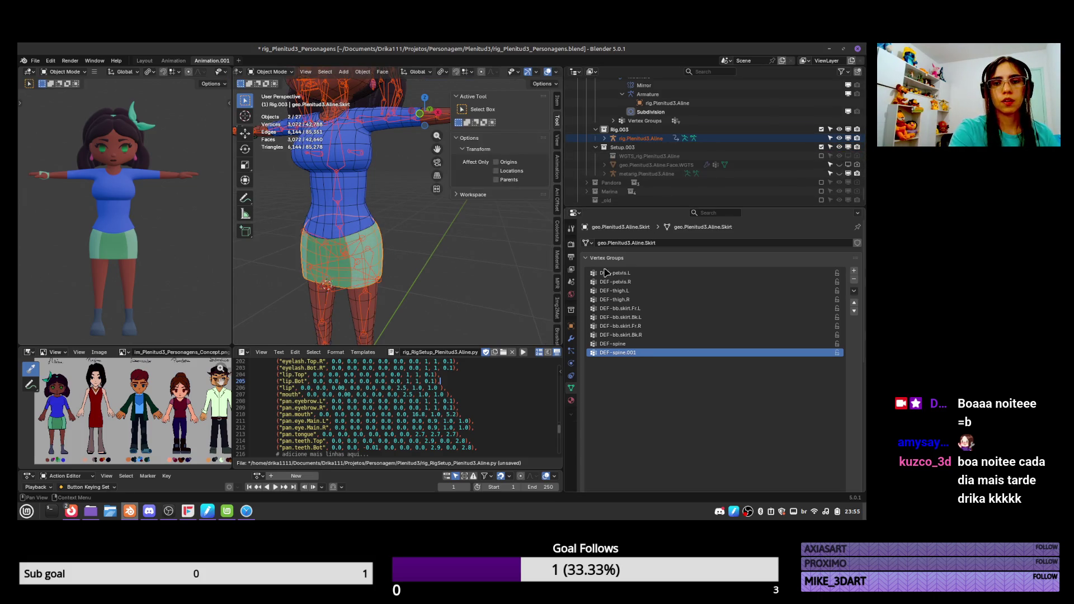
{"action": "left_click", "coordinate": [641, 138]}
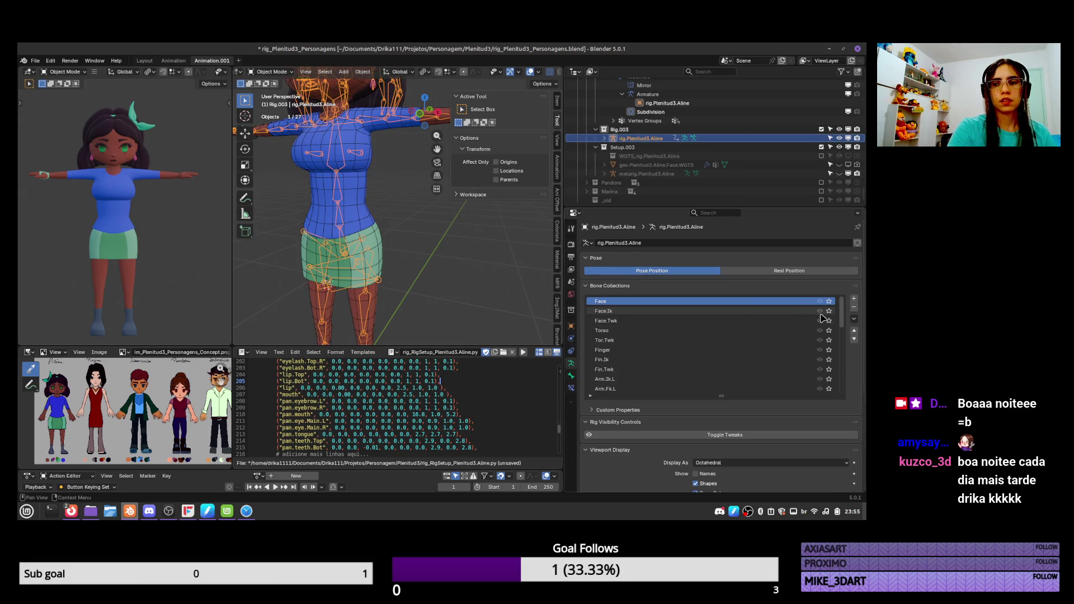
{"action": "scroll", "coordinate": [807, 316], "scroll_direction": "down", "scroll_amount": 5}
{"action": "left_click", "coordinate": [829, 389]}
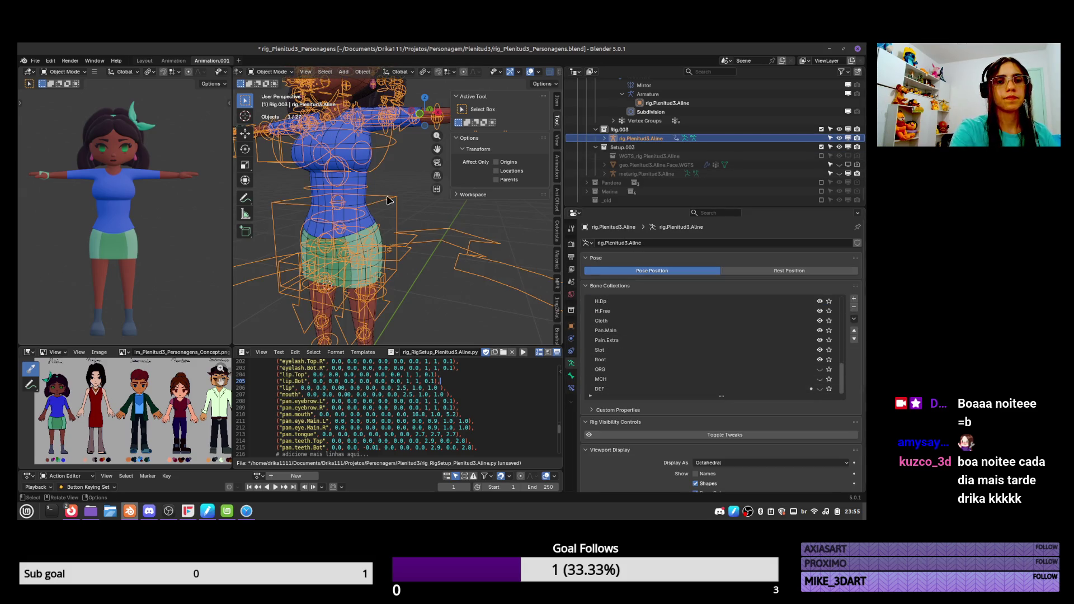
{"action": "key", "text": "ctrl+Tab"}
{"action": "left_click", "coordinate": [355, 228]}
{"action": "middle_click_drag", "start_coordinate": [355, 228], "coordinate": [425, 224]}
{"action": "key", "text": "g"}
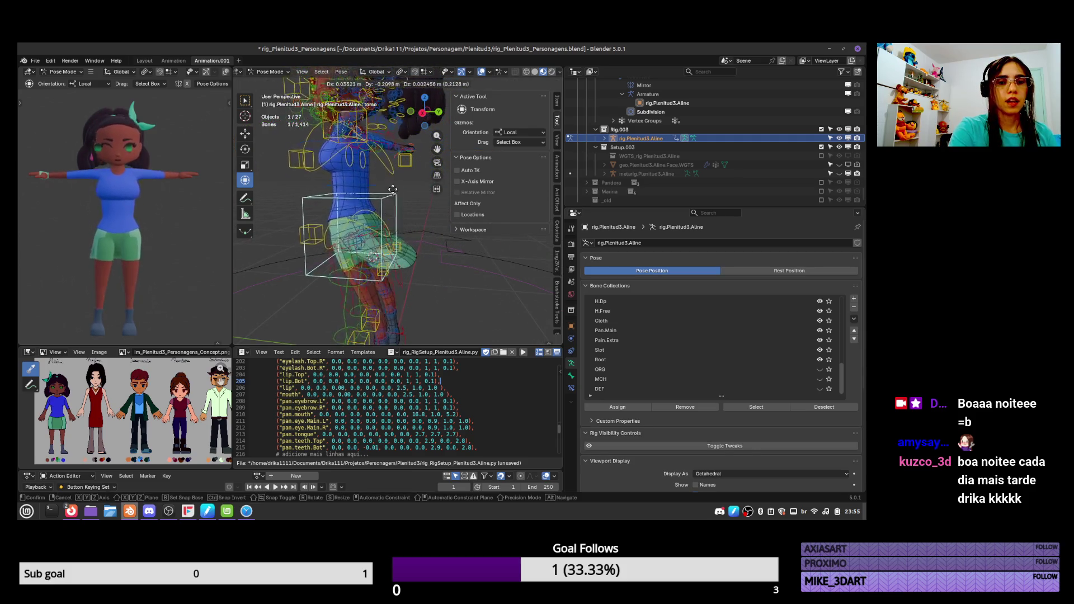
{"action": "key", "text": "Escape"}
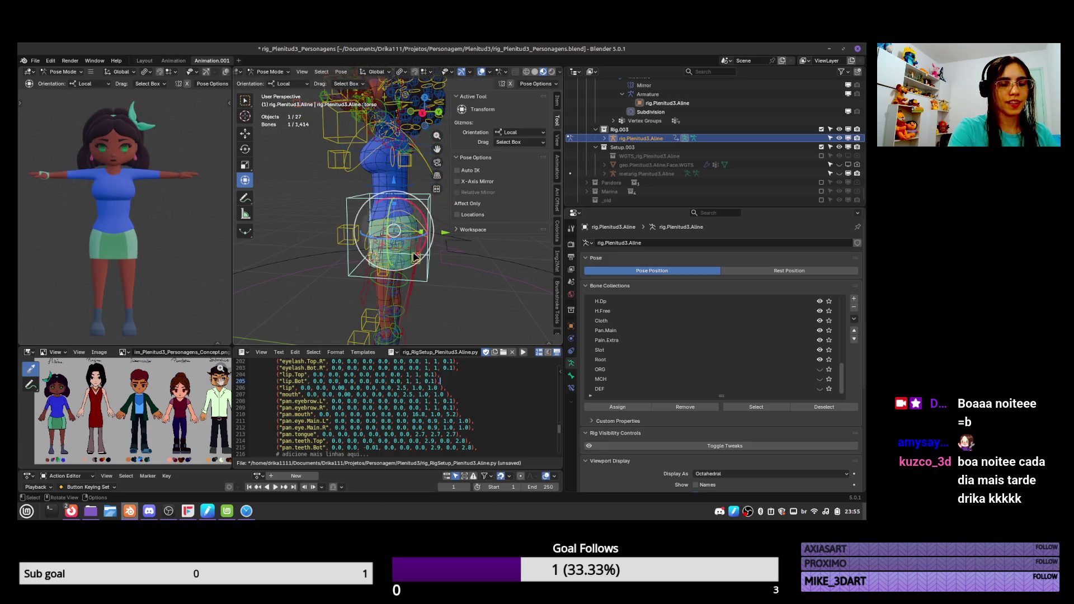
{"action": "mouse_move", "coordinate": [415, 255]}
{"action": "middle_mouse_down"}
{"action": "mouse_move", "coordinate": [398, 245]}
{"action": "mouse_move", "coordinate": [405, 264]}
{"action": "middle_mouse_up"}
{"action": "key", "text": "g"}
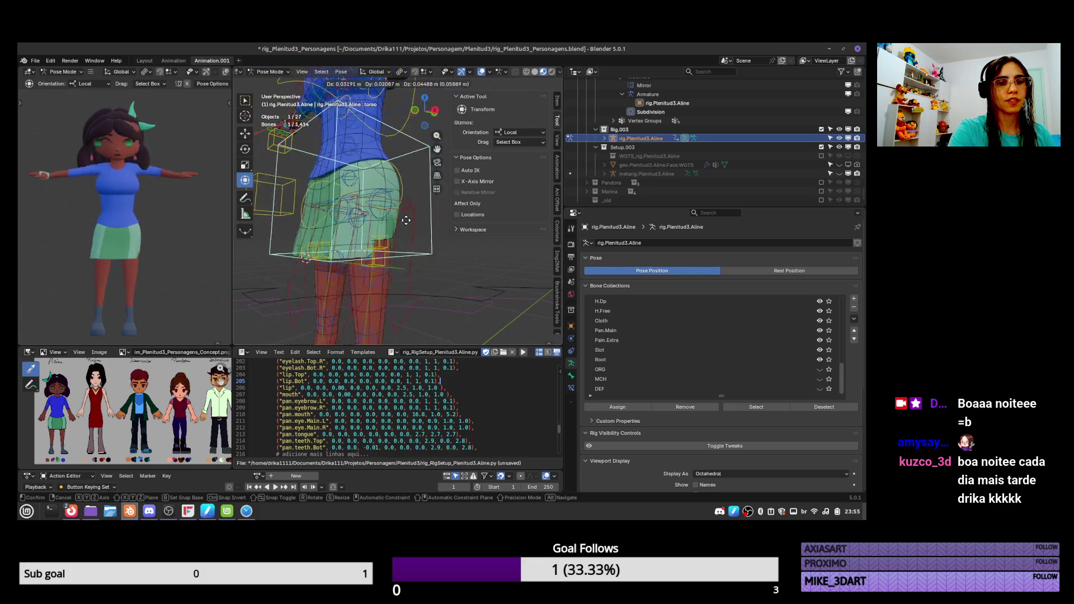
{"action": "right_click", "coordinate": [431, 206]}
{"action": "scroll", "coordinate": [335, 235], "scroll_direction": "up", "scroll_amount": 2}
{"action": "left_click", "coordinate": [292, 300]}
{"action": "key", "text": "g"}
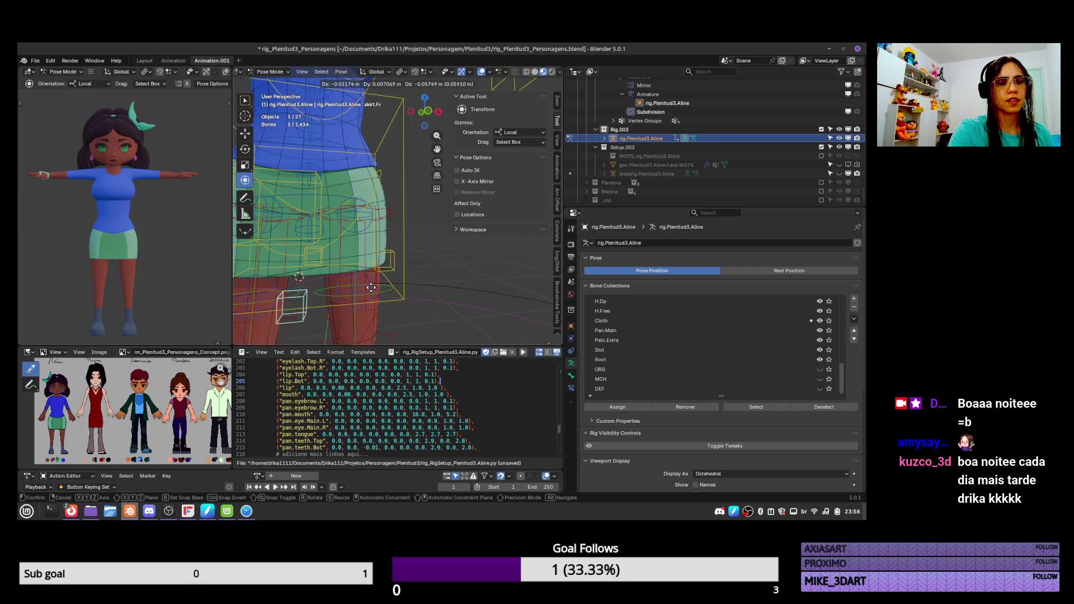
{"action": "right_click", "coordinate": [396, 257]}
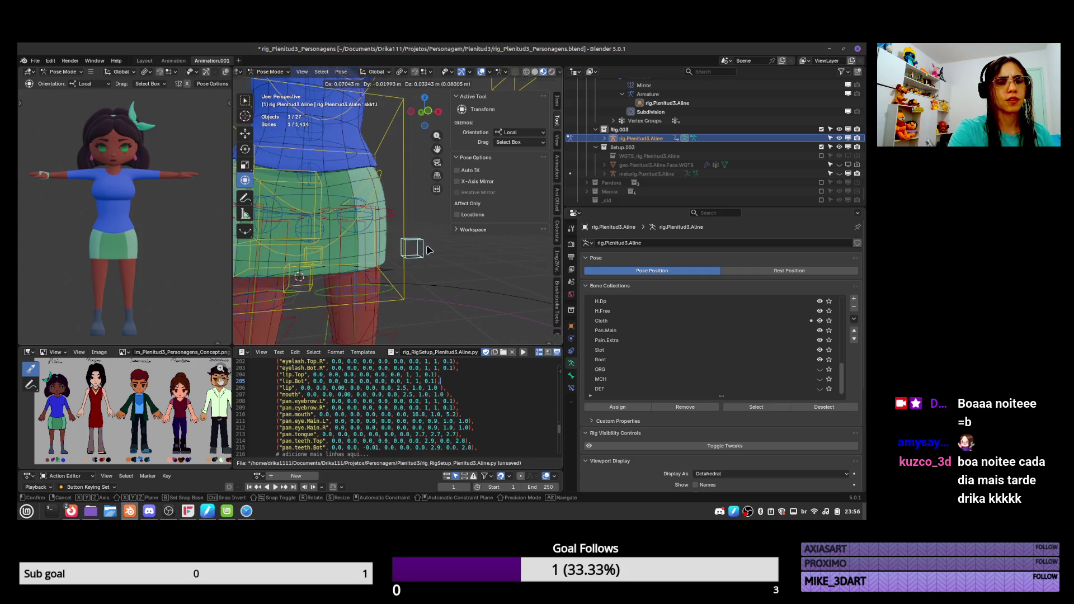
{"action": "left_click", "coordinate": [410, 230]}
{"action": "left_click", "coordinate": [410, 228]}
{"action": "key", "text": "KP_Decimal"}
{"action": "middle_click_drag", "start_coordinate": [428, 230], "coordinate": [429, 241]}
{"action": "key", "text": "g"}
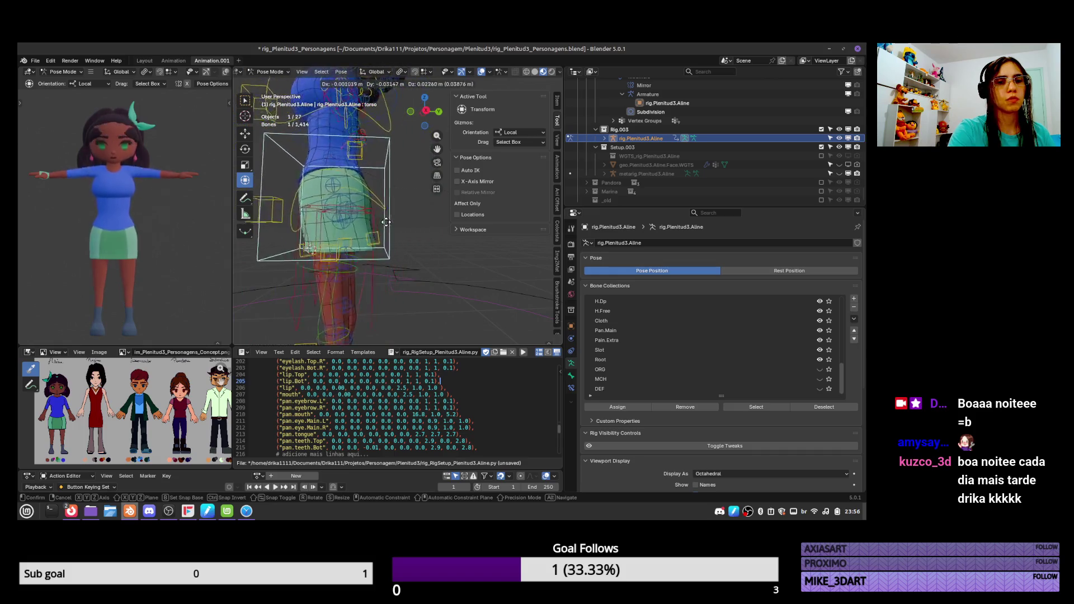
{"action": "left_click", "coordinate": [396, 227]}
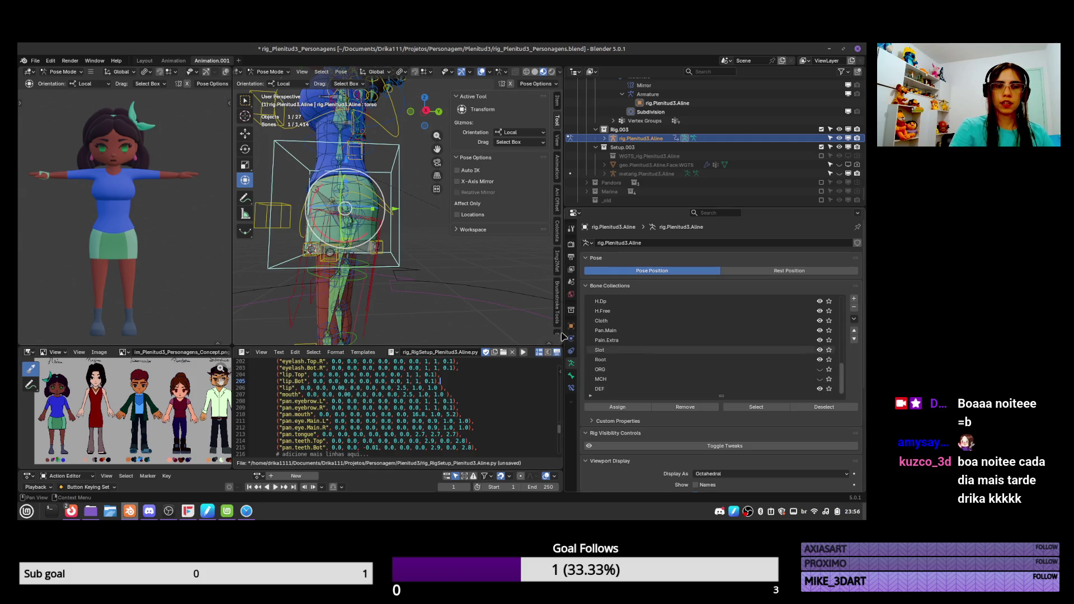
{"action": "key", "text": "g"}
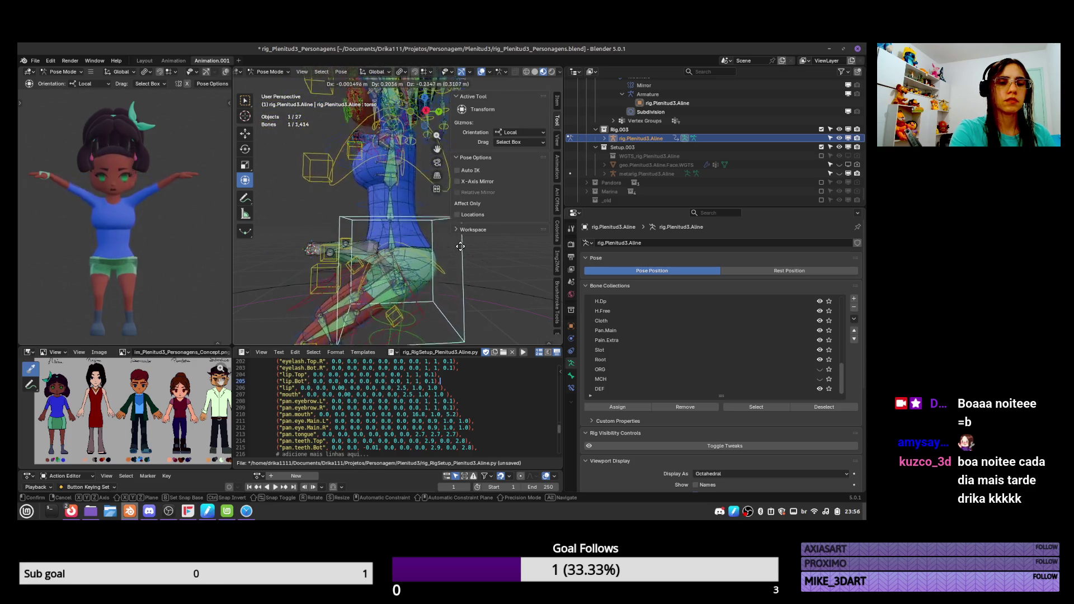
{"action": "left_click", "coordinate": [448, 206]}
{"action": "middle_click_drag", "start_coordinate": [442, 213], "coordinate": [400, 246]}
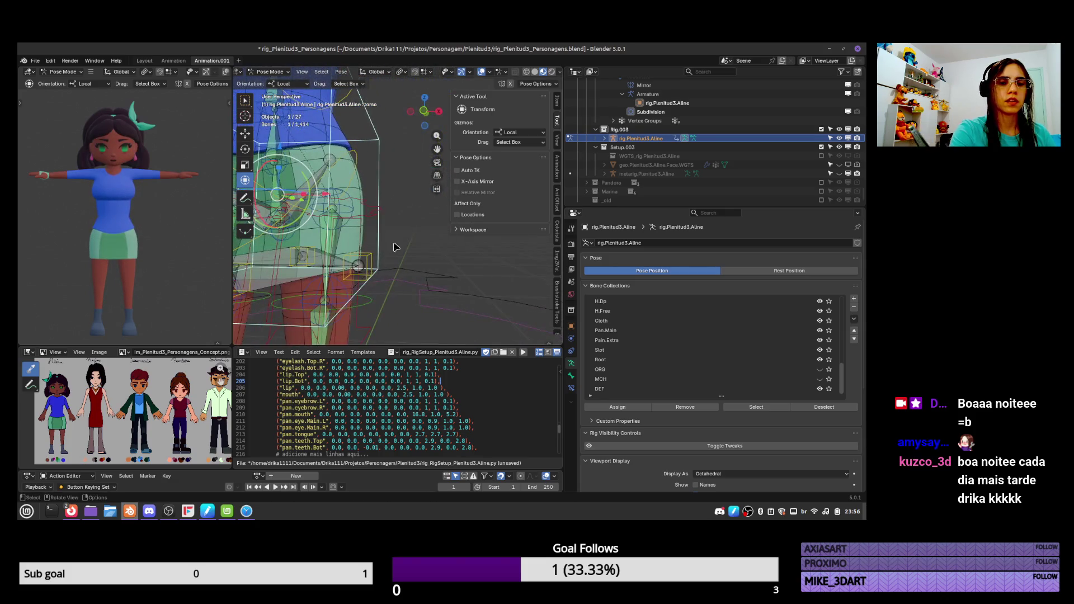
Select the left skirt bone, then move the torso bone to test how the skirt follows
{"action": "left_click", "coordinate": [374, 259]}
{"action": "scroll", "coordinate": [372, 258], "scroll_direction": "down", "scroll_amount": 3}
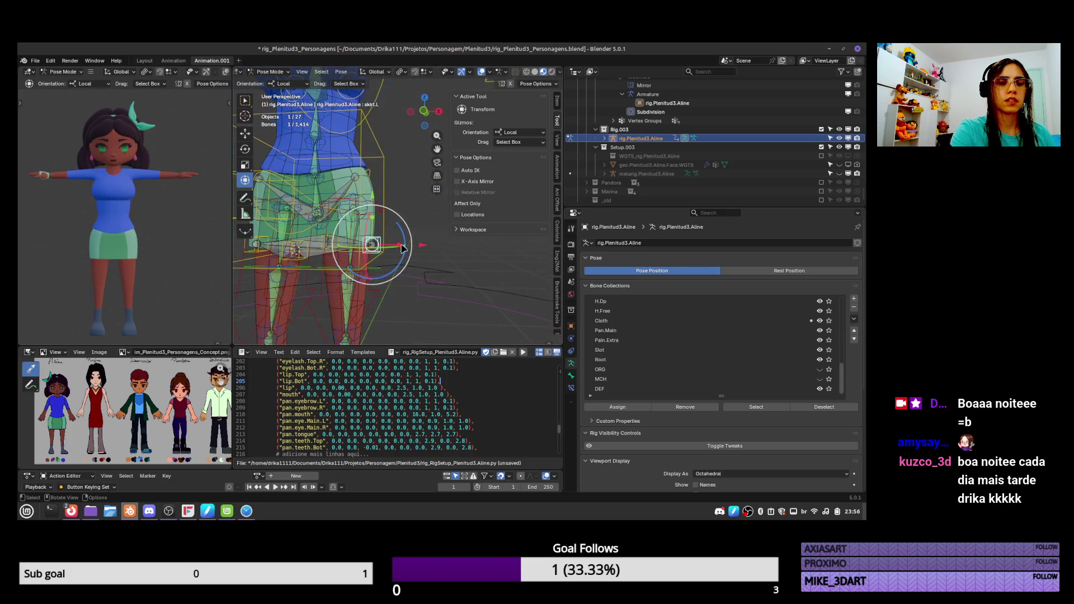
{"action": "mouse_move", "coordinate": [369, 260]}
{"action": "middle_mouse_down"}
{"action": "mouse_move", "coordinate": [416, 193]}
{"action": "mouse_move", "coordinate": [453, 199]}
{"action": "middle_mouse_up"}
{"action": "left_click", "coordinate": [413, 191]}
{"action": "key", "text": "g"}
{"action": "left_click", "coordinate": [448, 193]}
Check the skirt.Bk bone's Rig Layers in the Item tab and nudge it slightly
{"action": "left_click", "coordinate": [363, 248]}
{"action": "mouse_move", "coordinate": [363, 249]}
{"action": "middle_mouse_down"}
{"action": "mouse_move", "coordinate": [398, 245]}
{"action": "mouse_move", "coordinate": [417, 206]}
{"action": "middle_mouse_up"}
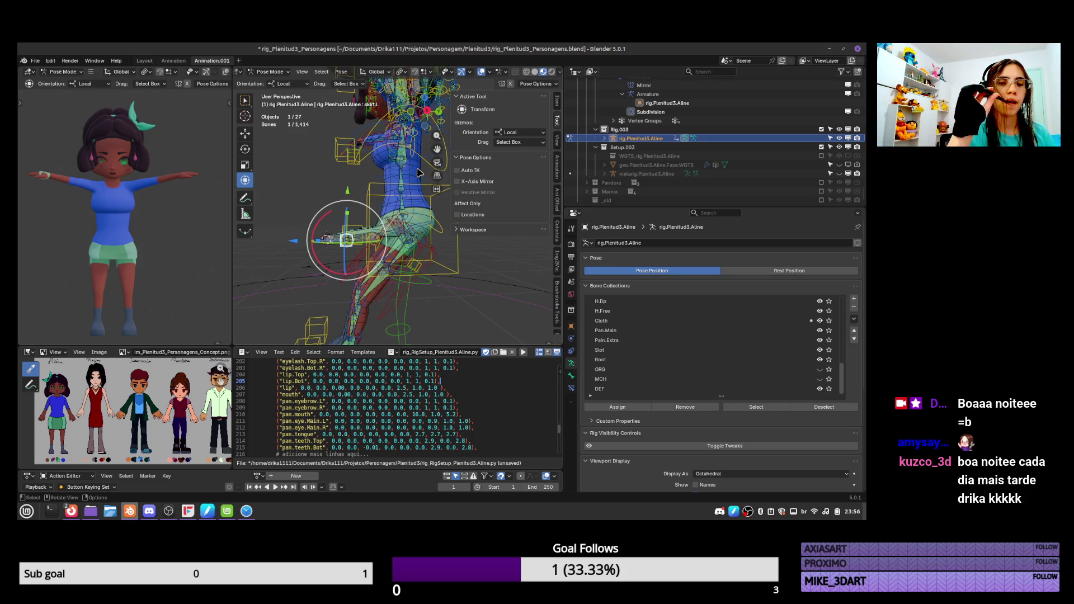
{"action": "left_click", "coordinate": [419, 264]}
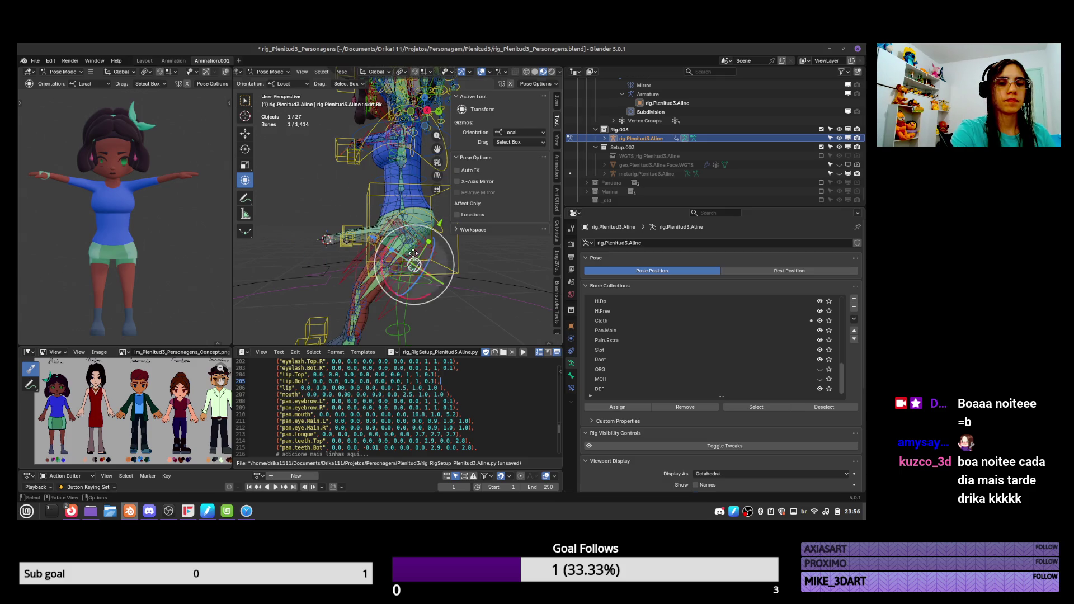
{"action": "left_click", "coordinate": [558, 101]}
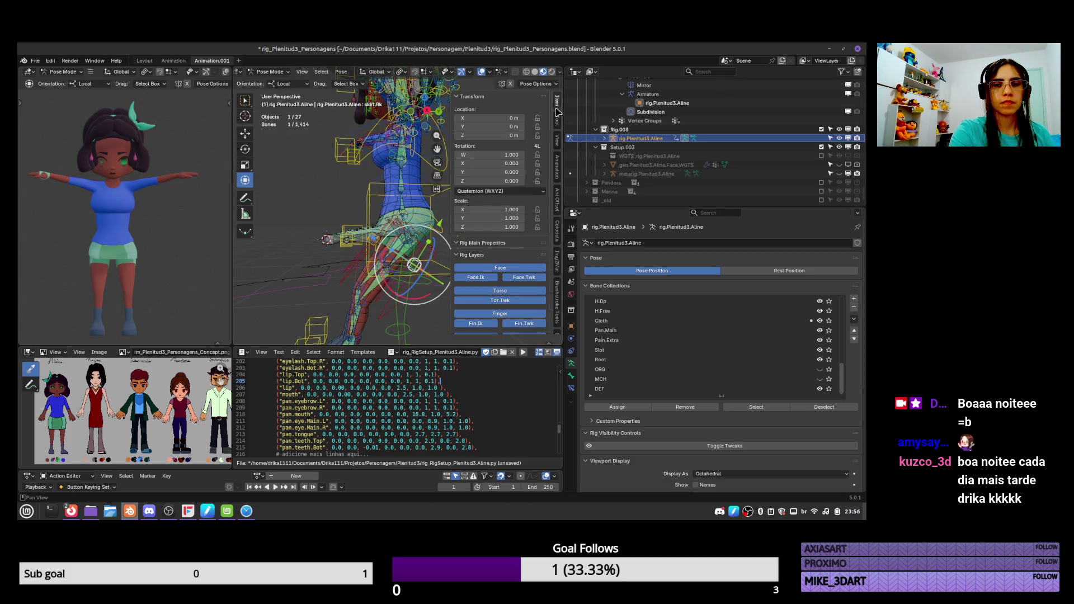
{"action": "scroll", "coordinate": [507, 217], "scroll_direction": "down", "scroll_amount": 2}
{"action": "mouse_move", "coordinate": [358, 229]}
{"action": "middle_mouse_down"}
{"action": "mouse_move", "coordinate": [407, 233]}
{"action": "mouse_move", "coordinate": [412, 247]}
{"action": "mouse_move", "coordinate": [421, 197]}
{"action": "middle_mouse_up"}
{"action": "key", "text": "g"}
{"action": "left_click", "coordinate": [406, 233]}
Select the hips and left thigh bones, then select all and save the blend file
{"action": "left_click", "coordinate": [410, 231]}
{"action": "left_click", "coordinate": [389, 250]}
{"action": "key", "text": "a"}
{"action": "key", "text": "ctrl+s"}
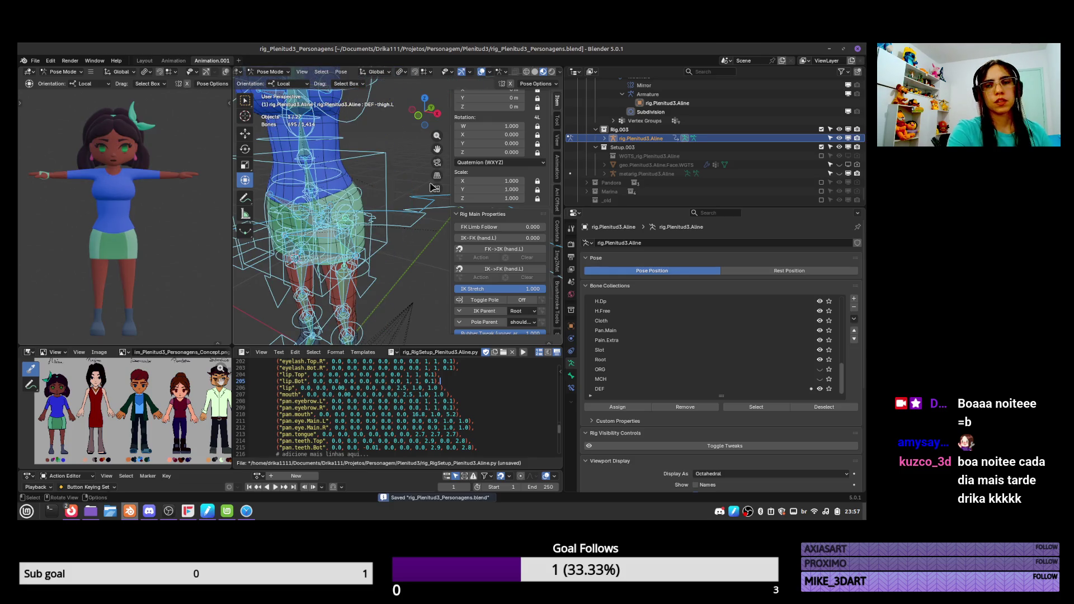
Hide the generated rig, show the metarig and select its skirt.L bone with X-ray on
{"action": "left_click", "coordinate": [839, 138]}
{"action": "left_click", "coordinate": [839, 173]}
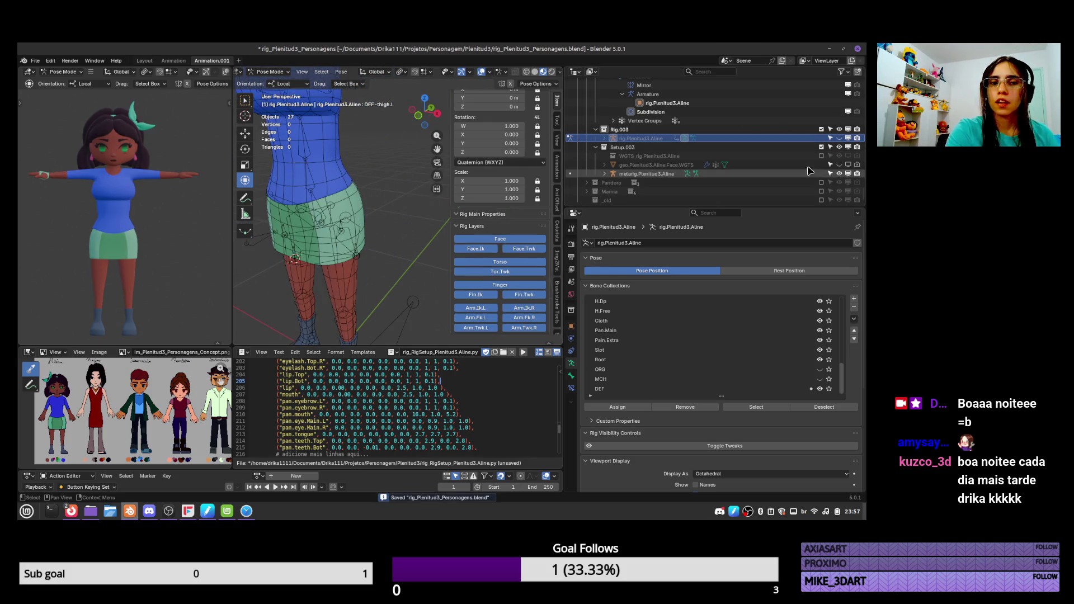
{"action": "left_click", "coordinate": [361, 240]}
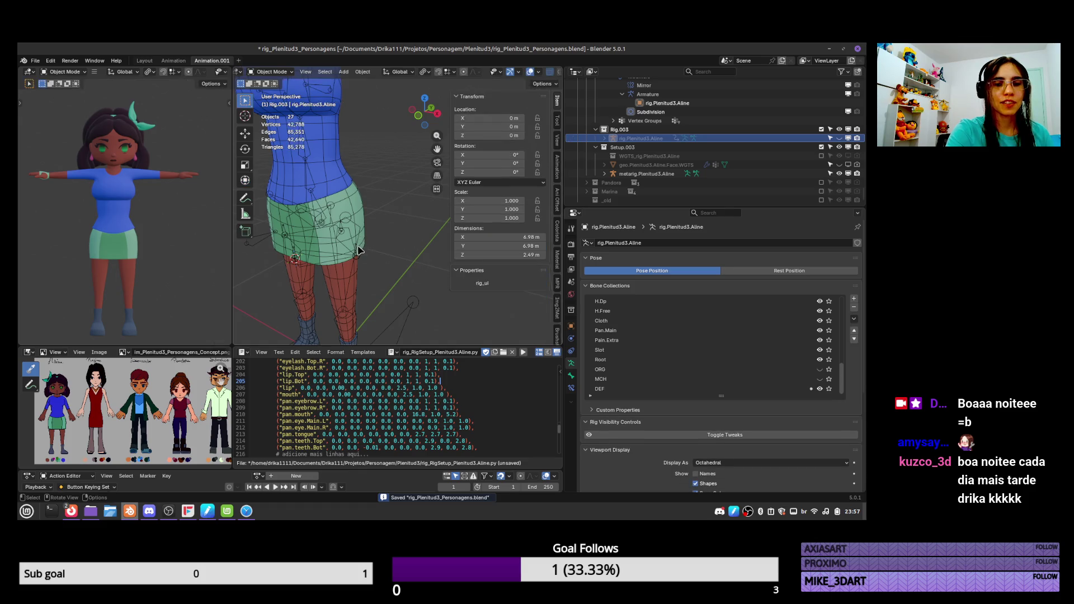
{"action": "key", "text": "alt+z"}
{"action": "scroll", "coordinate": [386, 232], "scroll_direction": "up", "scroll_amount": 2}
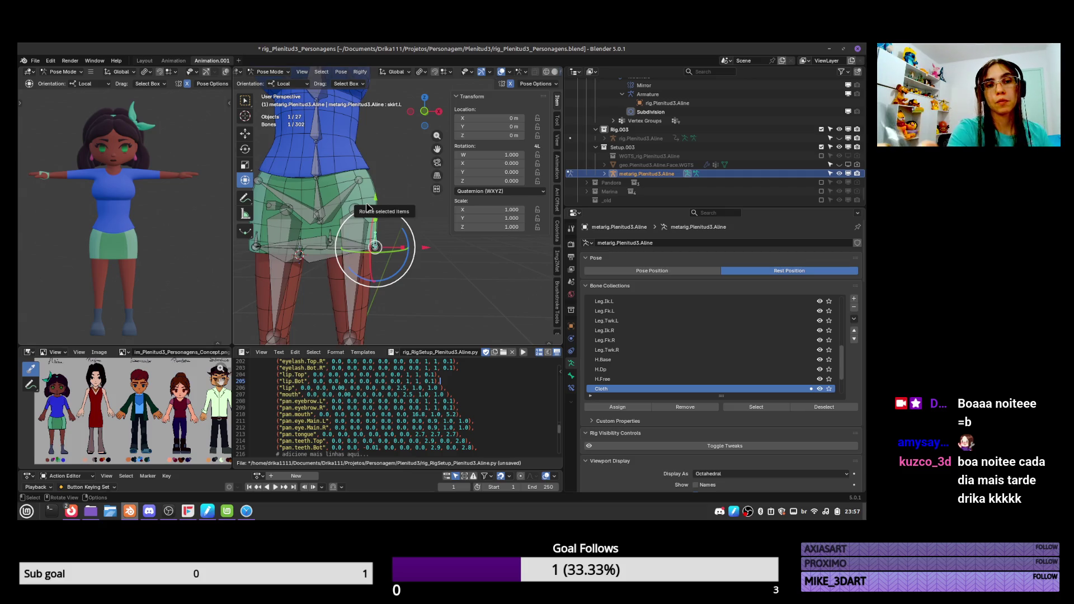
Inspect skirt.L's Bone properties, return to Object Mode and swap back to the generated rig
{"action": "left_click", "coordinate": [572, 376]}
{"action": "left_click", "coordinate": [639, 242]}
{"action": "key", "text": "Return"}
{"action": "key", "text": "ctrl+Tab"}
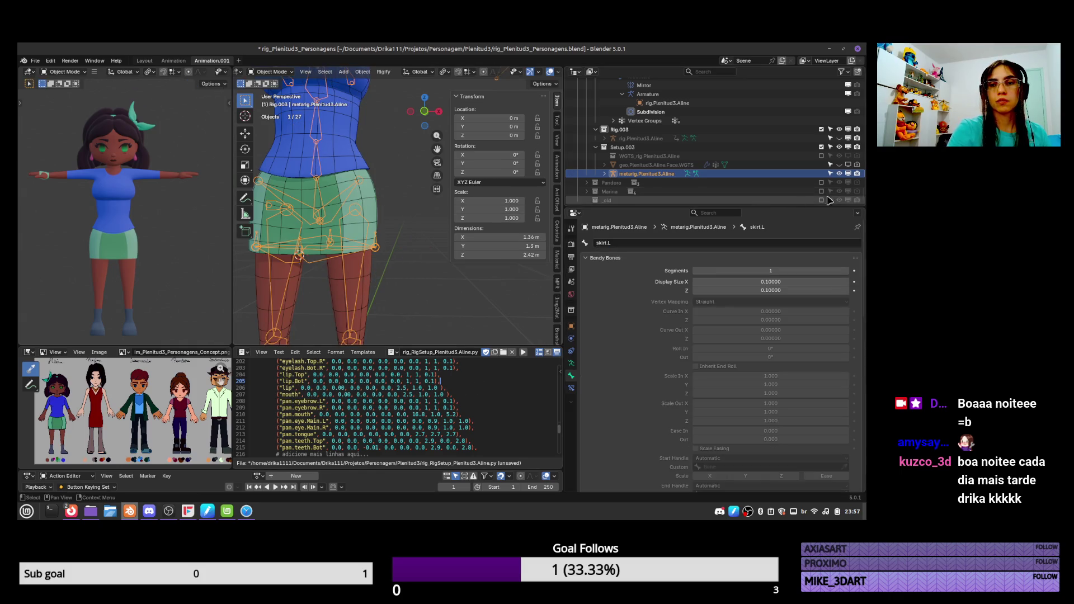
{"action": "left_click", "coordinate": [839, 173]}
{"action": "left_click", "coordinate": [839, 146]}
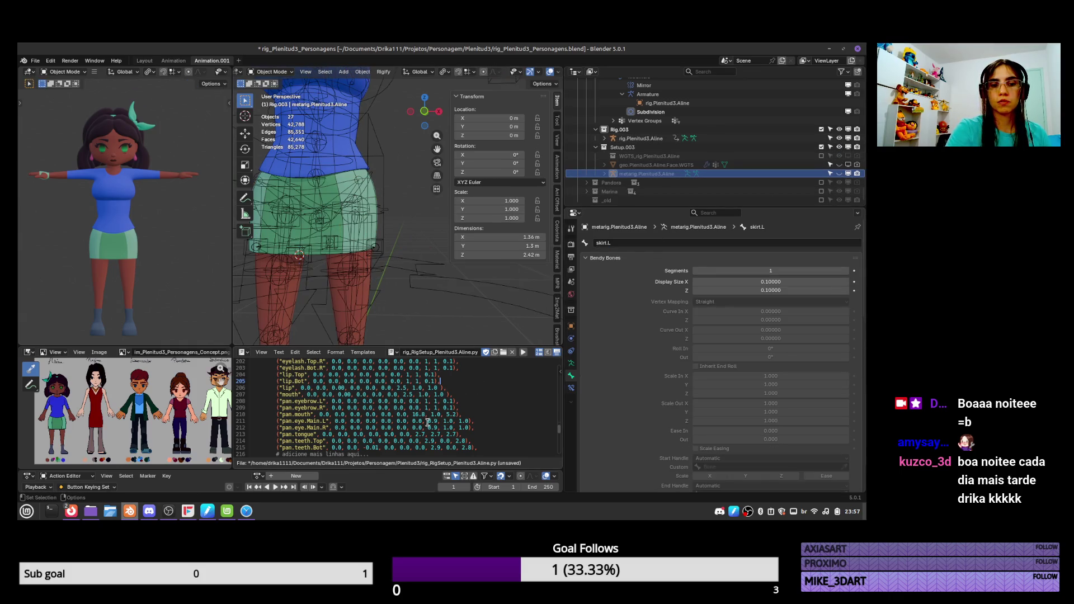
Maximize the script editor and insert a blank line after the lip.Top line 115
{"action": "scroll", "coordinate": [554, 419], "scroll_direction": "up", "scroll_amount": 20}
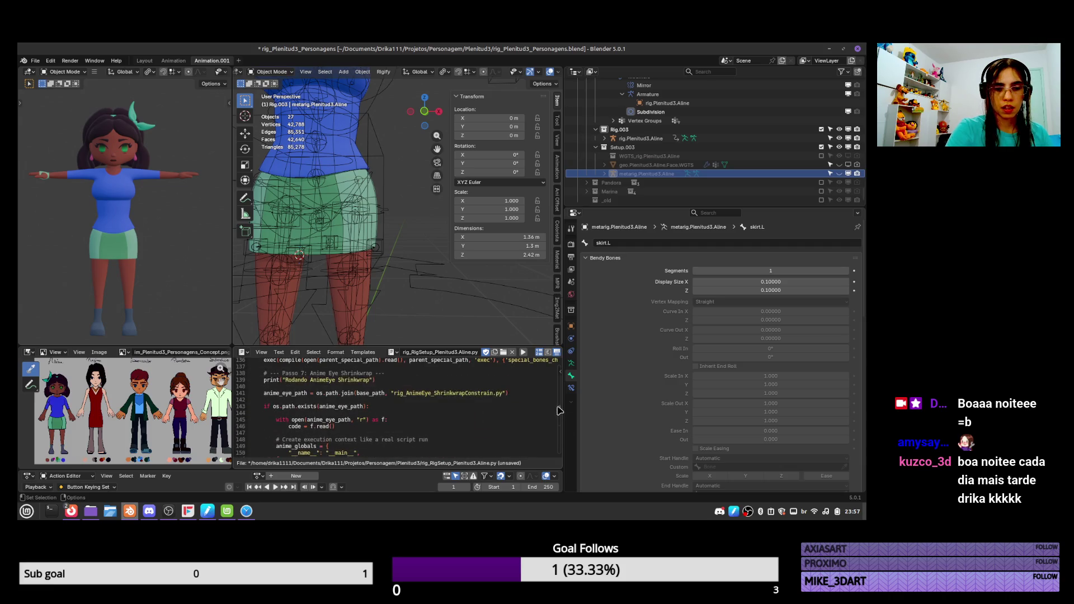
{"action": "key", "text": "ctrl+space"}
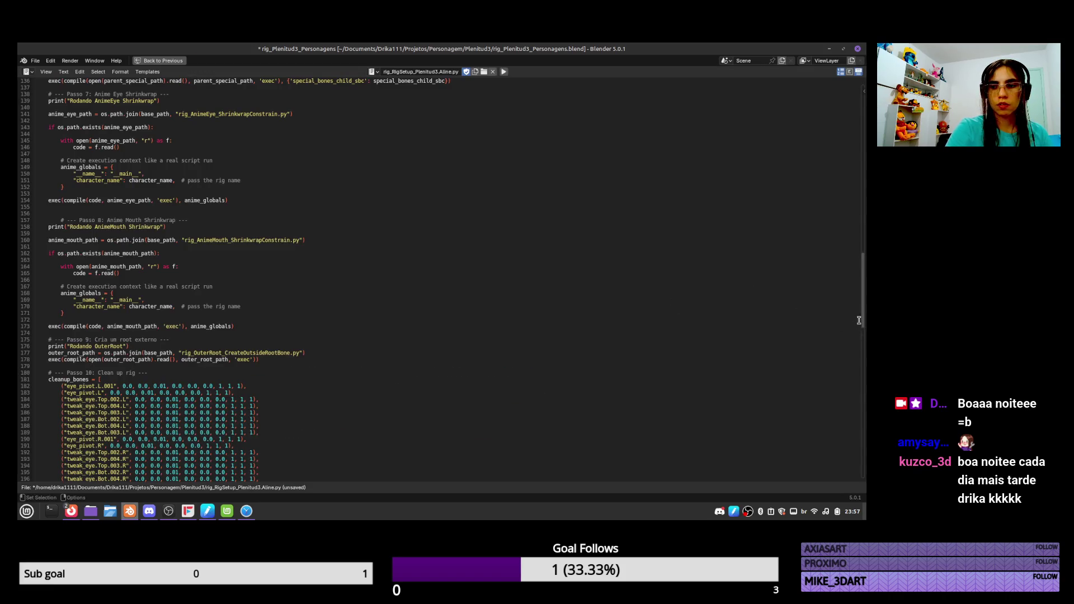
{"action": "left_click_drag", "start_coordinate": [865, 320], "coordinate": [859, 261]}
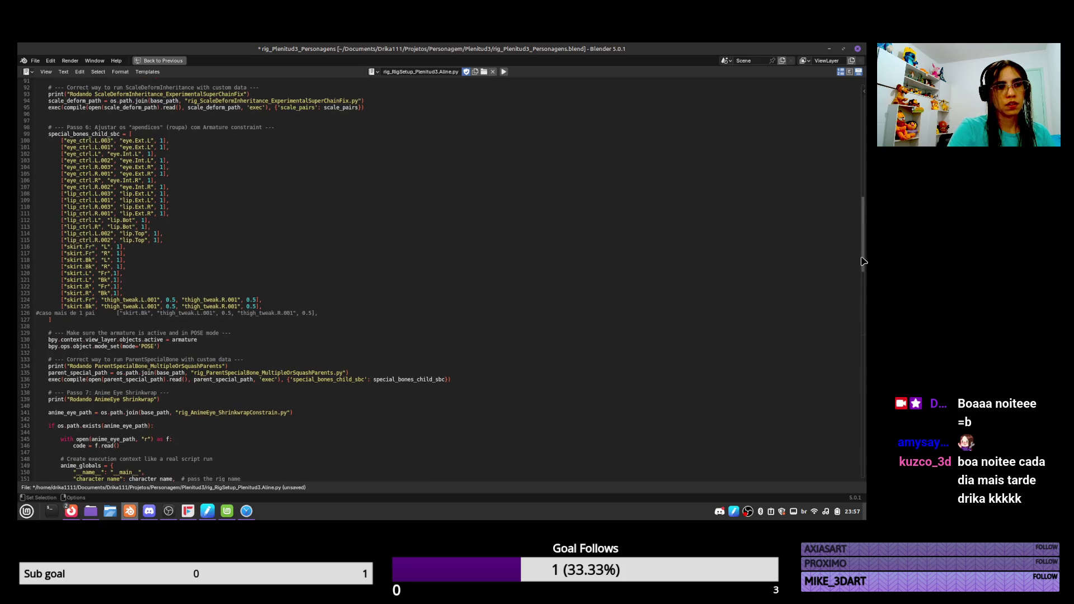
{"action": "left_click_drag", "start_coordinate": [865, 268], "coordinate": [855, 251]}
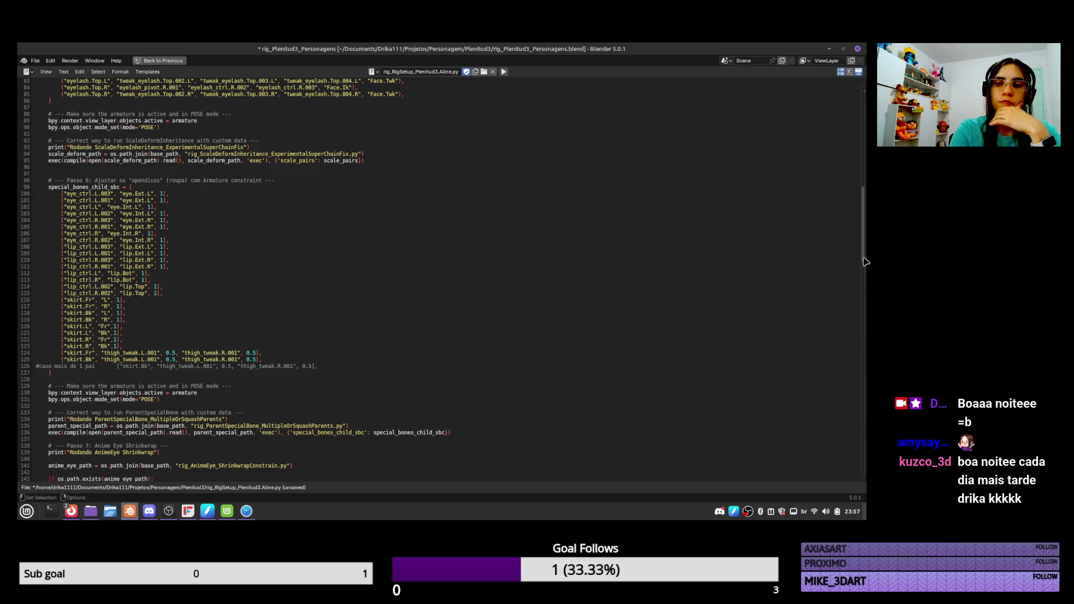
{"action": "scroll", "coordinate": [866, 250], "scroll_direction": "up", "scroll_amount": 3}
{"action": "mouse_move", "coordinate": [866, 250]}
{"action": "left_mouse_down"}
{"action": "mouse_move", "coordinate": [862, 143]}
{"action": "mouse_move", "coordinate": [861, 259]}
{"action": "left_mouse_up"}
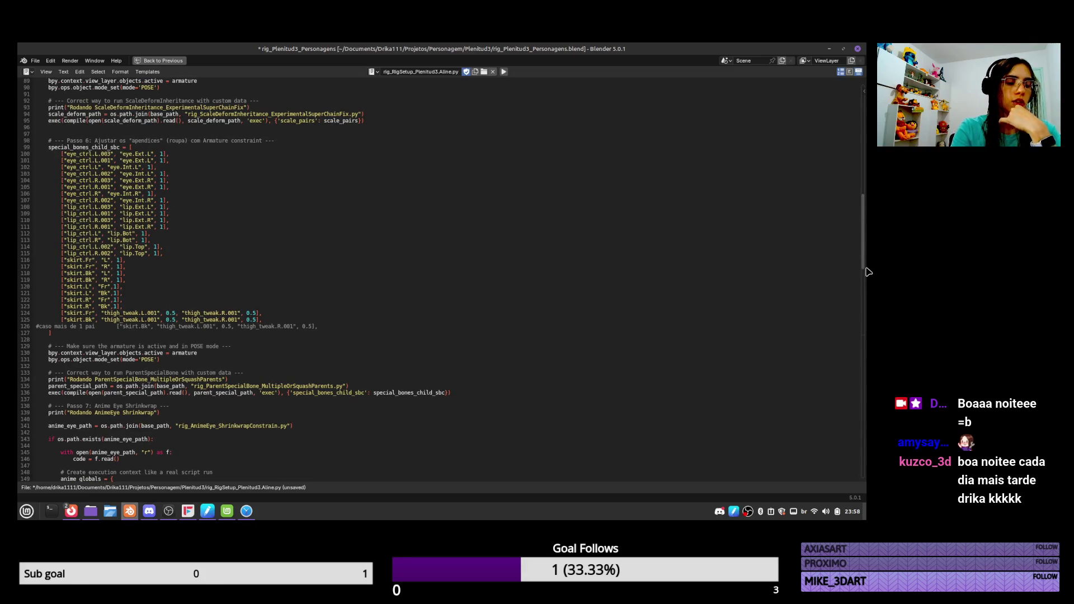
{"action": "left_click", "coordinate": [172, 251]}
{"action": "key", "text": "Return"}
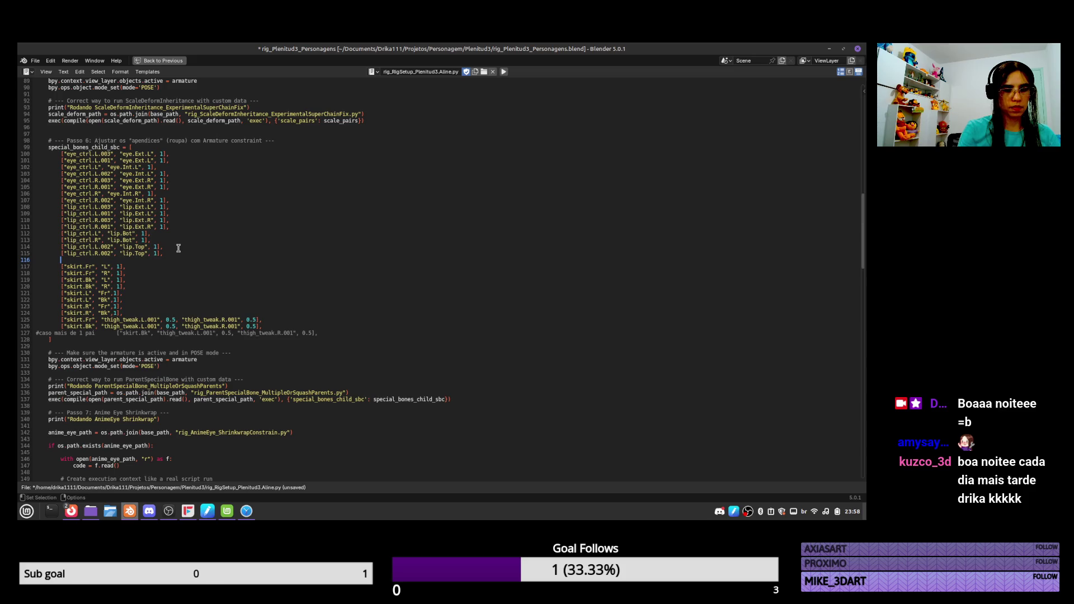
Copy the "skirt.Fr", "L" entry and paste it twice into the new lines above
{"action": "key", "text": "Down"}
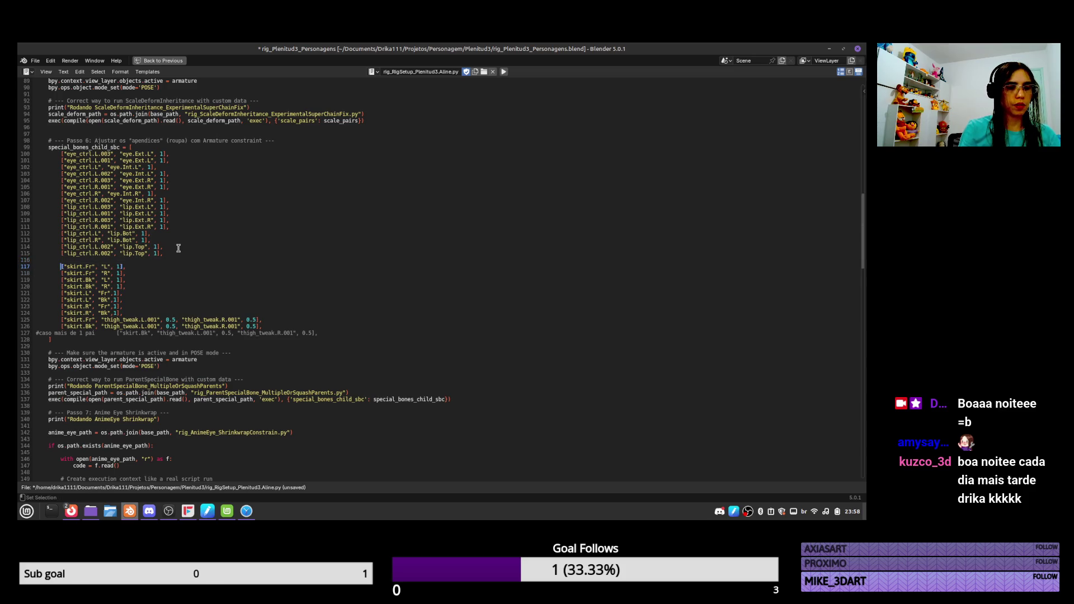
{"action": "key", "text": "shift+Right"}
{"action": "key", "text": "shift+Right"}
{"action": "key", "text": "shift+Right"}
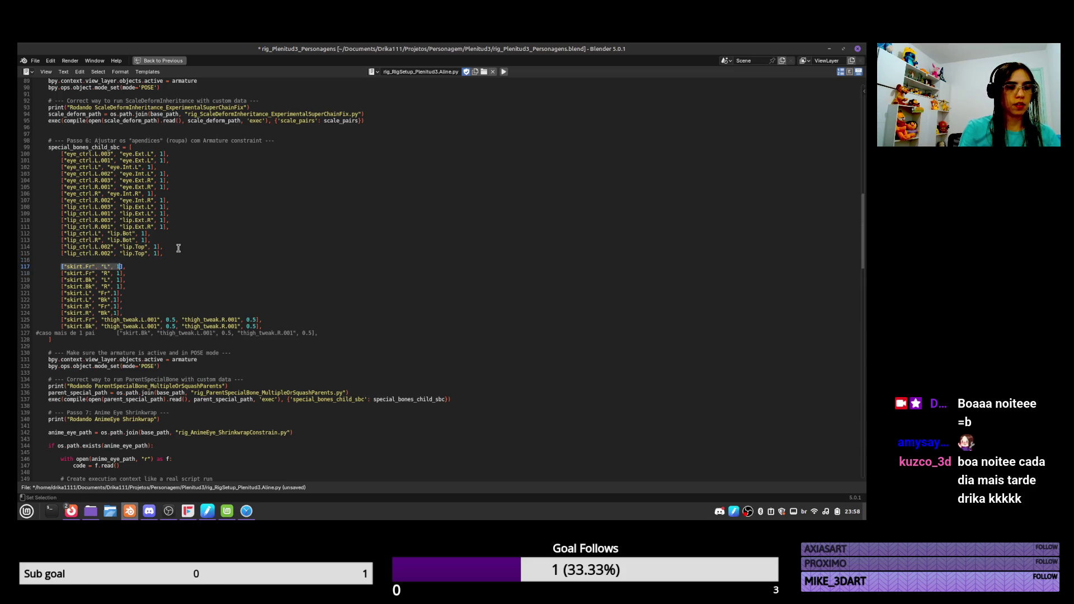
{"action": "key", "text": "ctrl+c"}
{"action": "key", "text": "Up"}
{"action": "key", "text": "ctrl+v"}
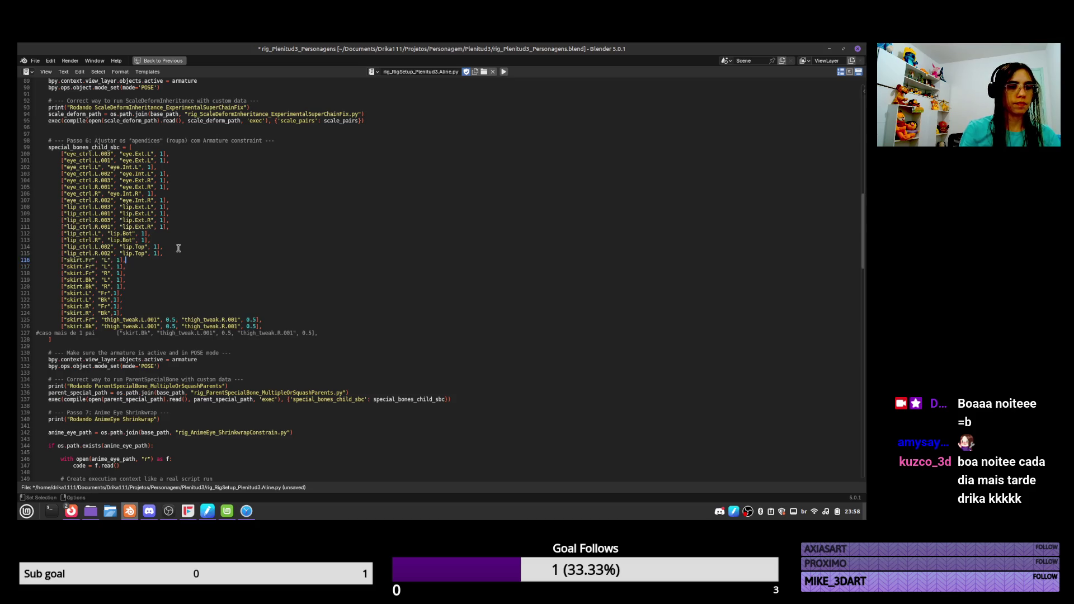
{"action": "key", "text": "Return"}
{"action": "key", "text": "ctrl+v"}
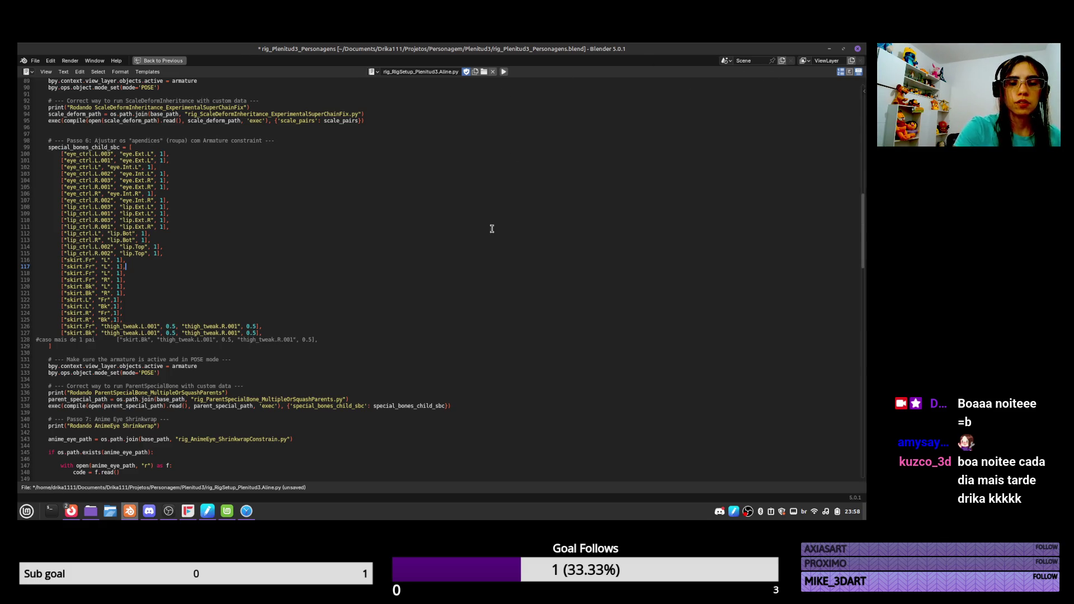
Restore the script editor to the normal layout and scroll through the list
{"action": "key", "text": "ctrl+space"}
{"action": "scroll", "coordinate": [448, 419], "scroll_direction": "down", "scroll_amount": 7}
{"action": "scroll", "coordinate": [559, 414], "scroll_direction": "down", "scroll_amount": 5}
{"action": "scroll", "coordinate": [560, 414], "scroll_direction": "up", "scroll_amount": 6}
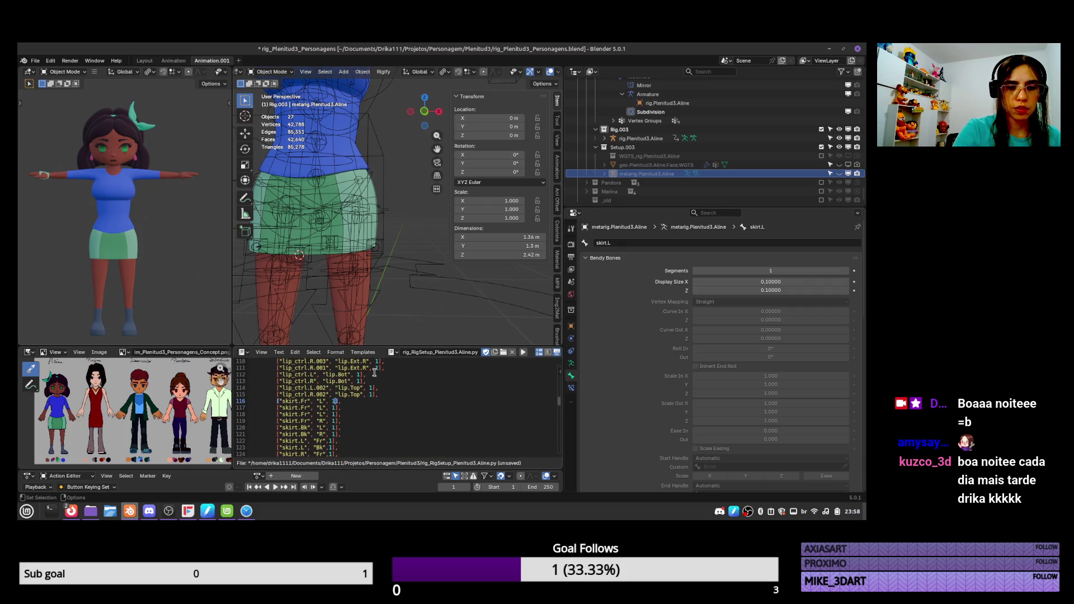
Enter pose mode on the generated rig and check the skirt.L bone's name
{"action": "left_click", "coordinate": [381, 245]}
{"action": "key", "text": "ctrl+Tab"}
{"action": "left_click", "coordinate": [621, 244]}
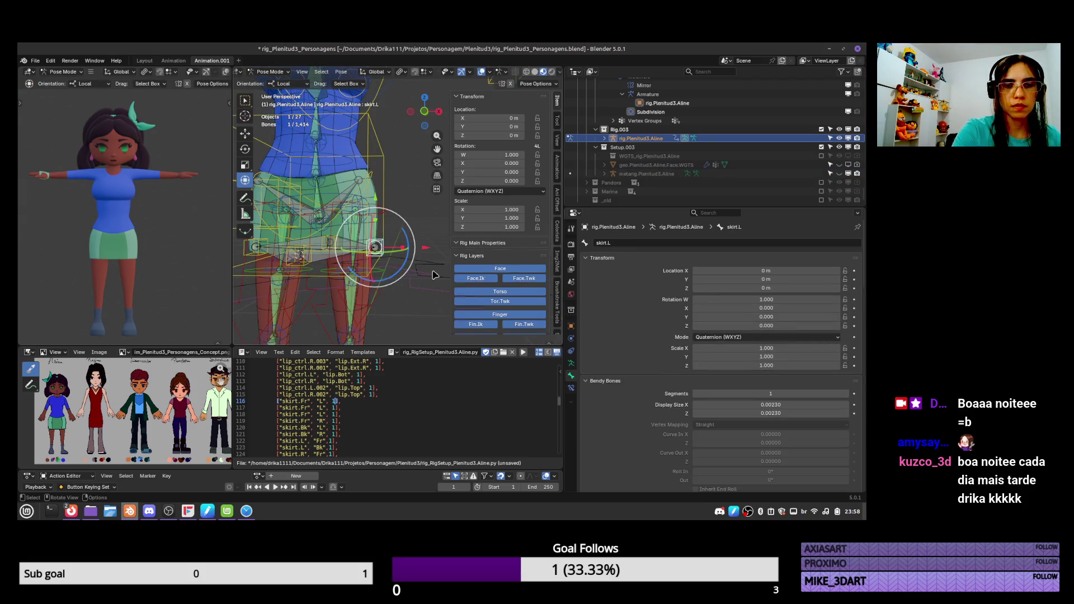
{"action": "key", "text": "Escape"}
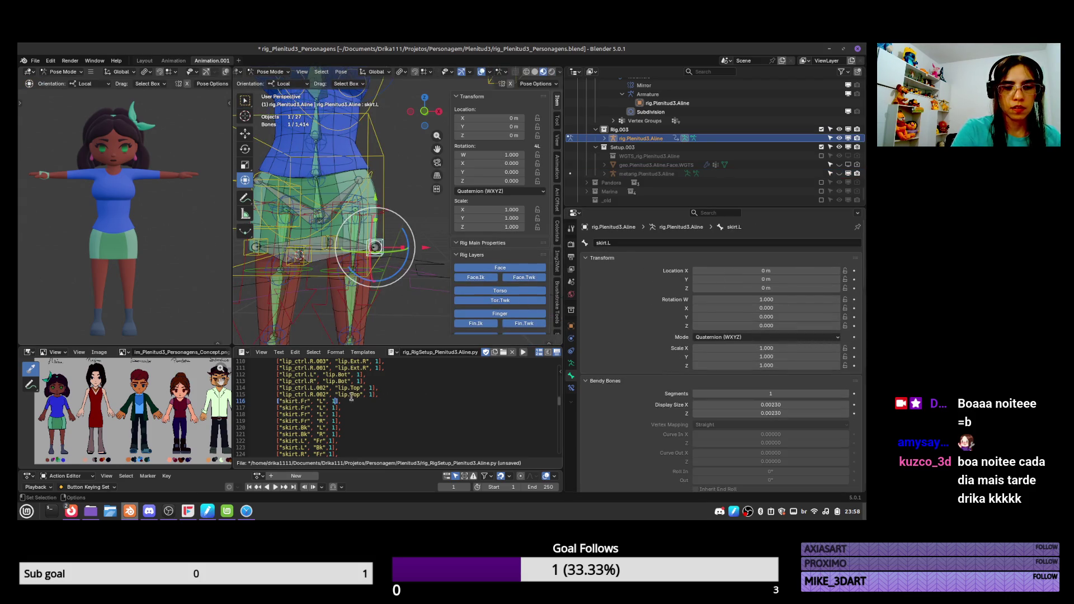
Change the skirt.Fr name on line 116 to skirt.L
{"action": "left_click", "coordinate": [304, 401]}
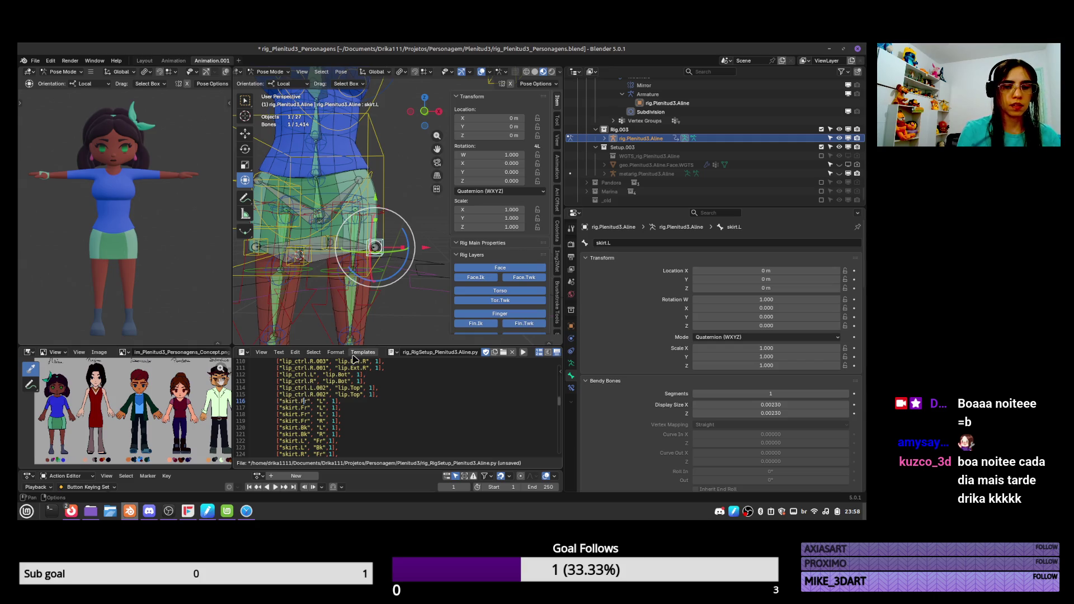
{"action": "key", "text": "BackSpace"}
{"action": "key", "text": "BackSpace"}
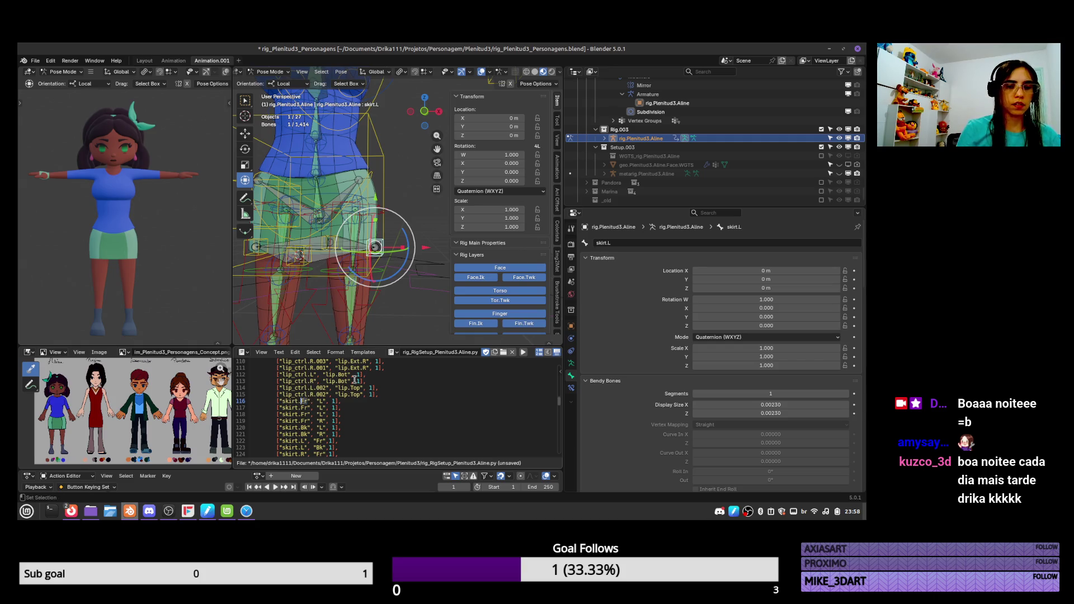
{"action": "type", "text": "L"}
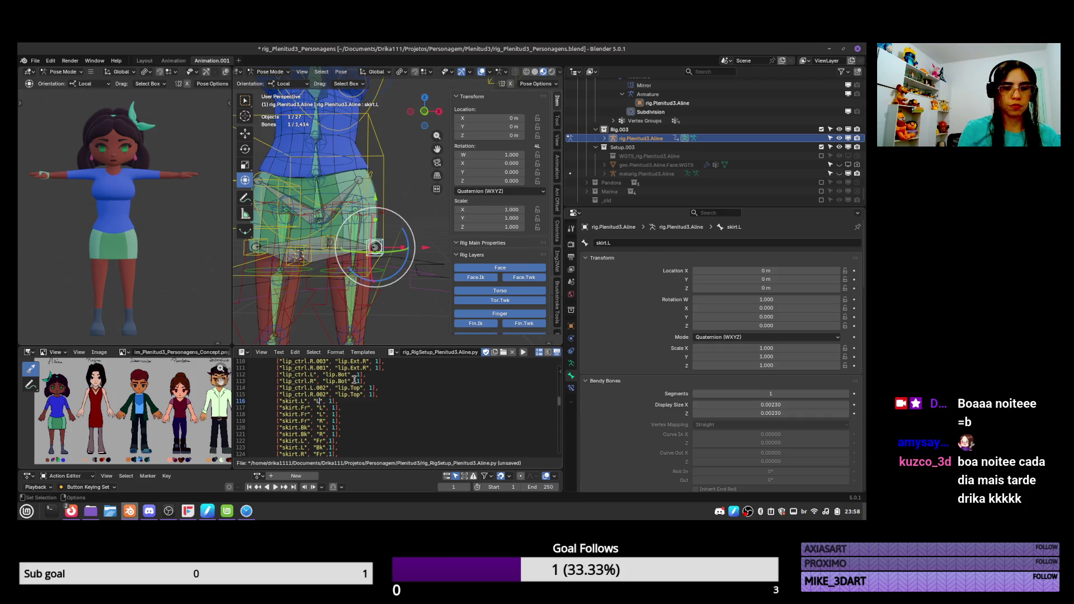
{"action": "scroll", "coordinate": [560, 401], "scroll_direction": "down", "scroll_amount": 3}
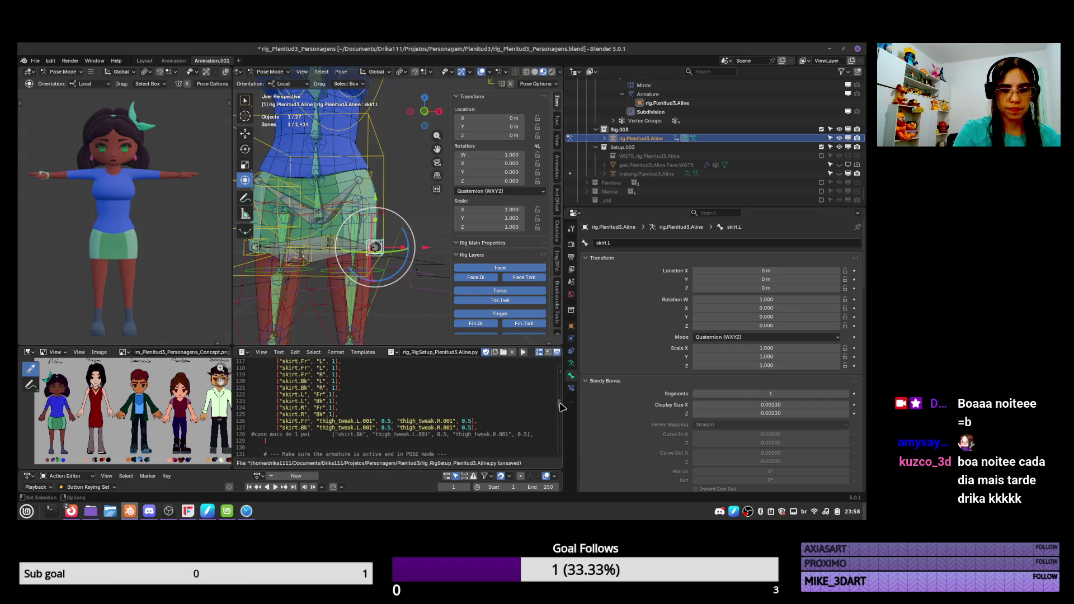
{"action": "scroll", "coordinate": [563, 403], "scroll_direction": "up", "scroll_amount": 3}
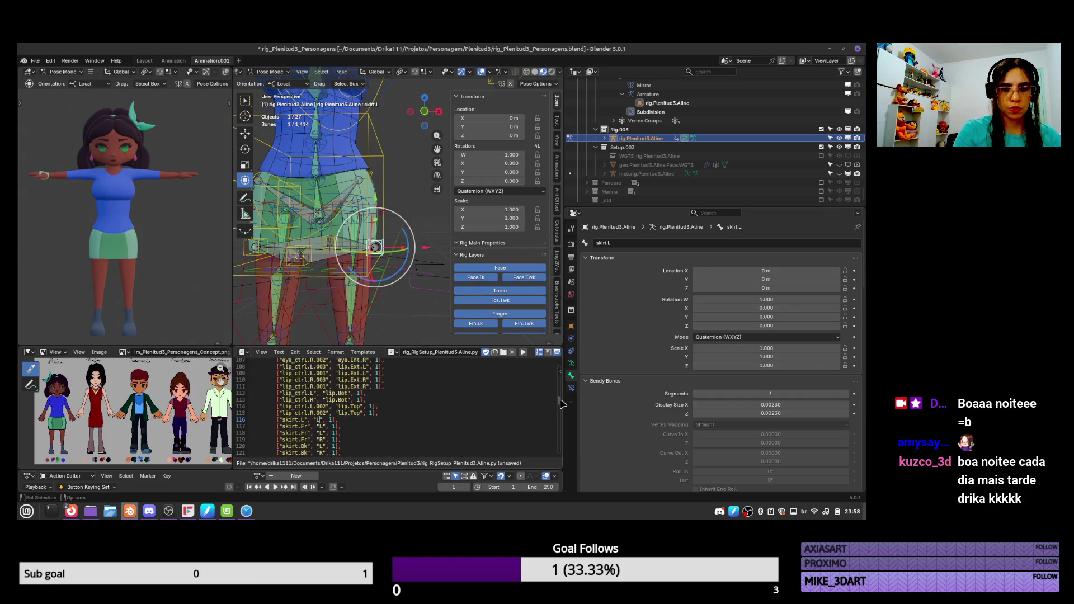
{"action": "scroll", "coordinate": [560, 404], "scroll_direction": "down", "scroll_amount": 3}
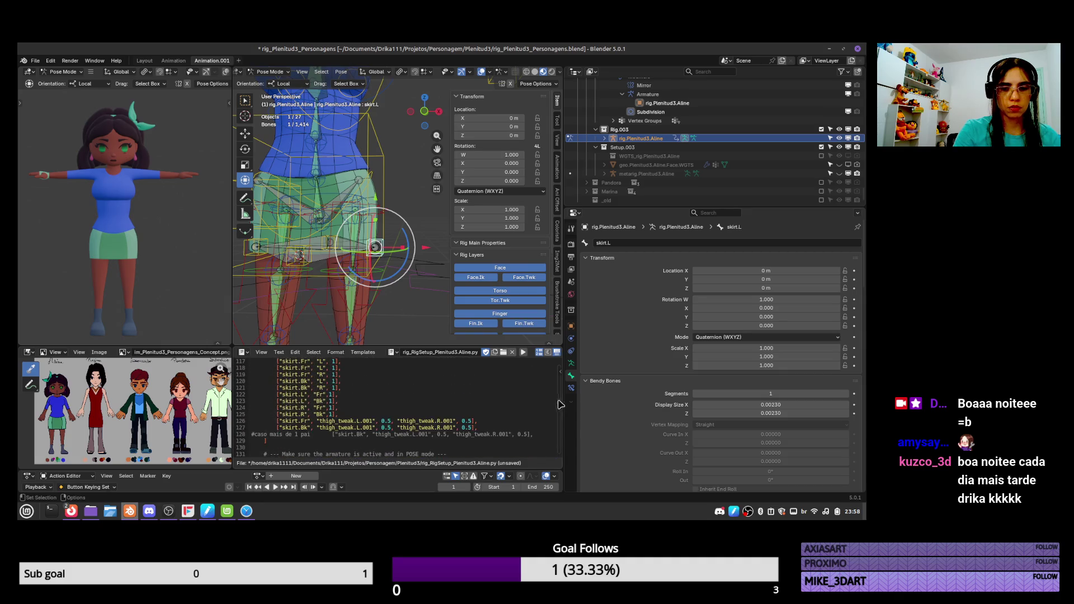
Select the thigh_tweak.L.001 and thigh_tweak.R.001 parents on line 126 and target line 116
{"action": "left_click_drag", "start_coordinate": [375, 421], "coordinate": [314, 421]}
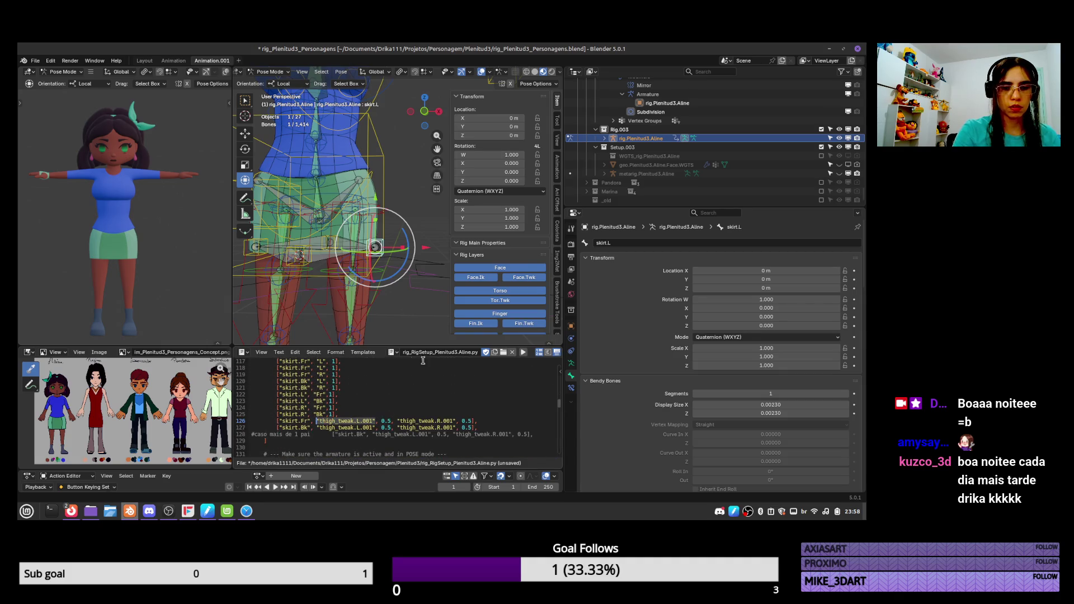
{"action": "left_click", "coordinate": [313, 421]}
{"action": "key", "text": "shift+End"}
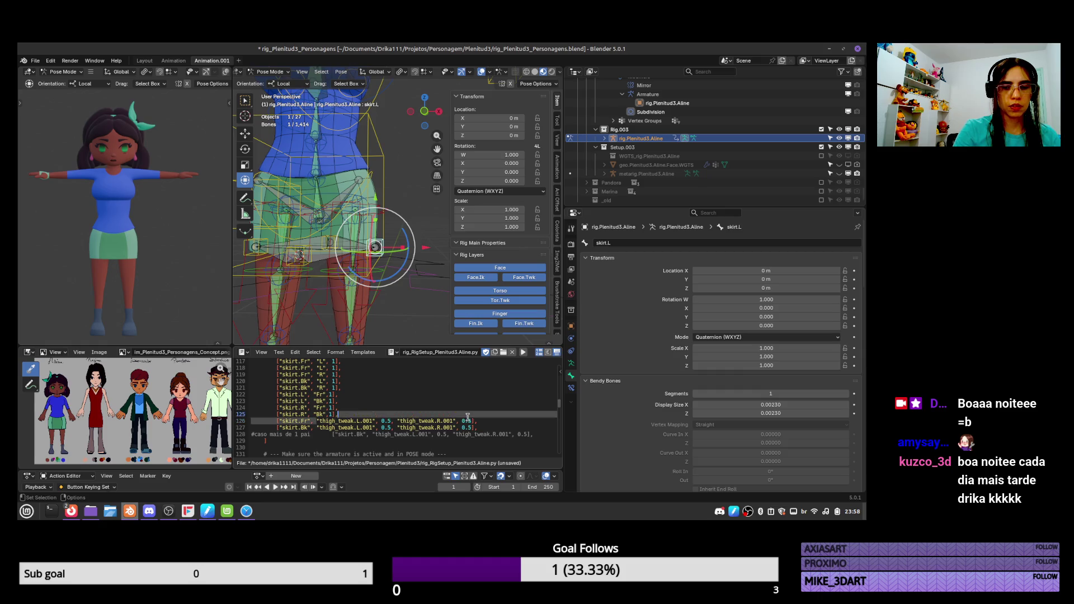
{"action": "scroll", "coordinate": [561, 411], "scroll_direction": "down", "scroll_amount": 1}
{"action": "scroll", "coordinate": [561, 411], "scroll_direction": "up", "scroll_amount": 3}
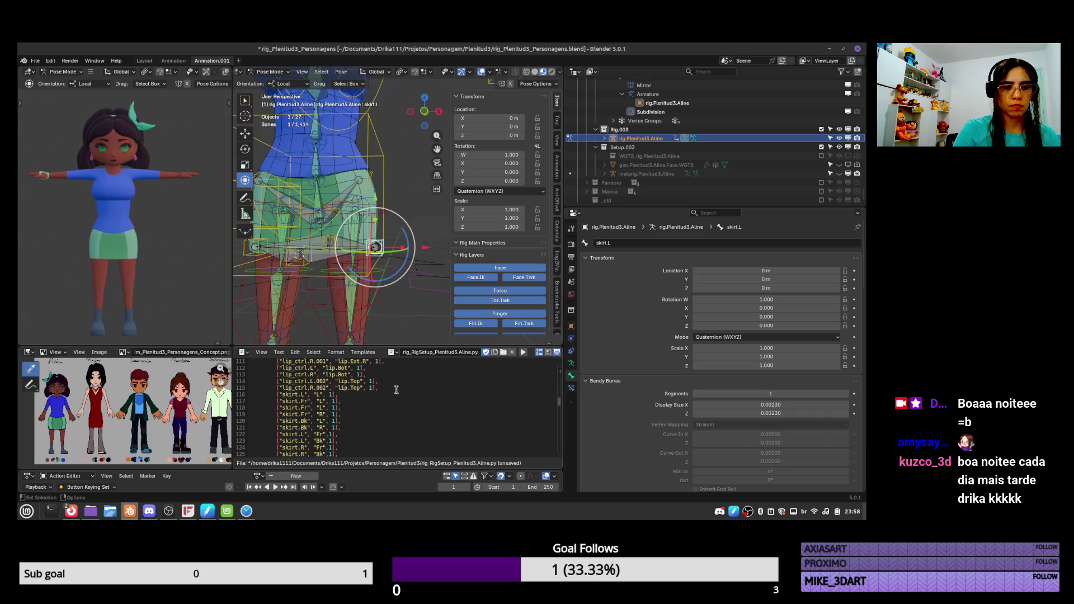
{"action": "left_click", "coordinate": [315, 395]}
{"action": "key", "text": "shift+End"}
Paste the thigh tweak parents into line 116 and duplicate that skirt.L entry onto line 117
{"action": "key", "text": "ctrl+v"}
{"action": "left_click_drag", "start_coordinate": [480, 397], "coordinate": [273, 397]}
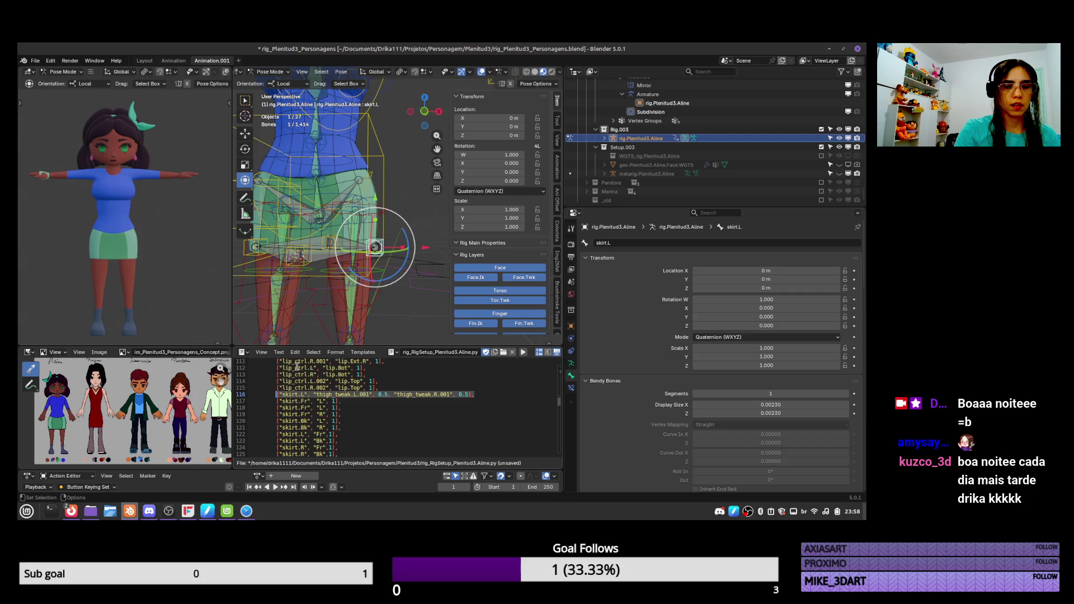
{"action": "left_click_drag", "start_coordinate": [340, 402], "coordinate": [274, 401]}
{"action": "key", "text": "ctrl+v"}
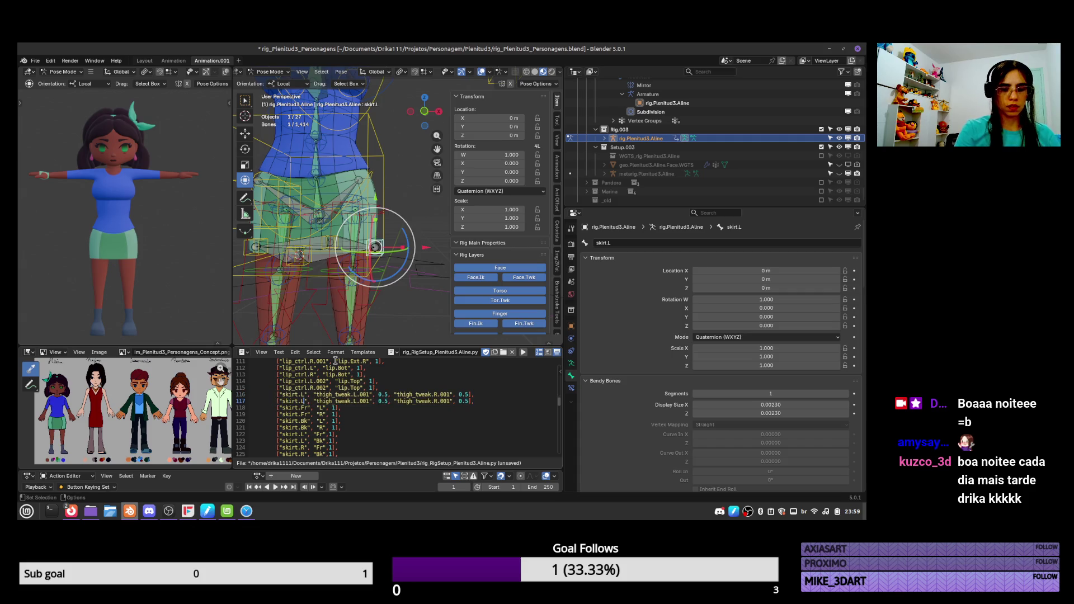
Make line 117 a skirt.R entry on thigh_tweak.R.001 and set both weights to 1
{"action": "key", "text": "BackSpace"}
{"action": "type", "text": "R"}
{"action": "key", "text": "Delete"}
{"action": "type", "text": "R"}
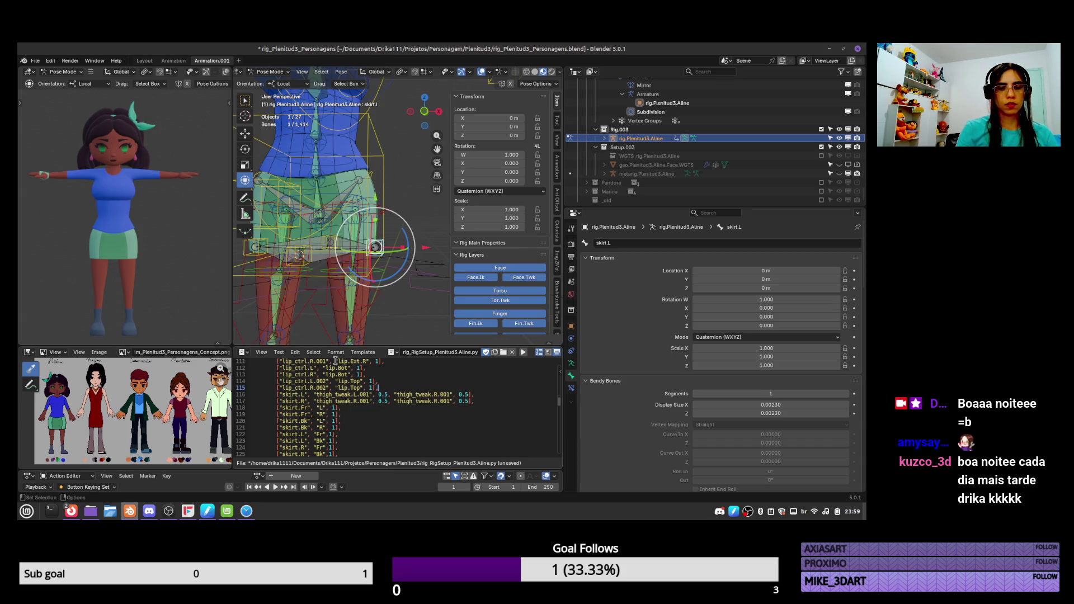
{"action": "key", "text": "Right"}
{"action": "type", "text": "1"}
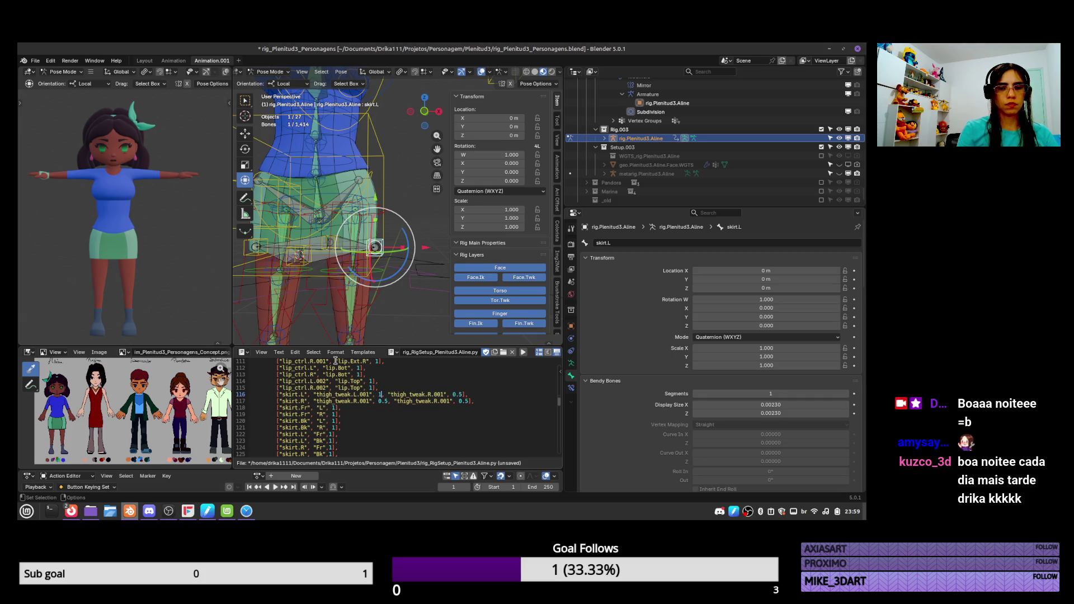
{"action": "key", "text": "shift+Right"}
{"action": "type", "text": "1"}
Remove the second thigh tweak parent from both skirt lines and save the script
{"action": "key", "text": "Up"}
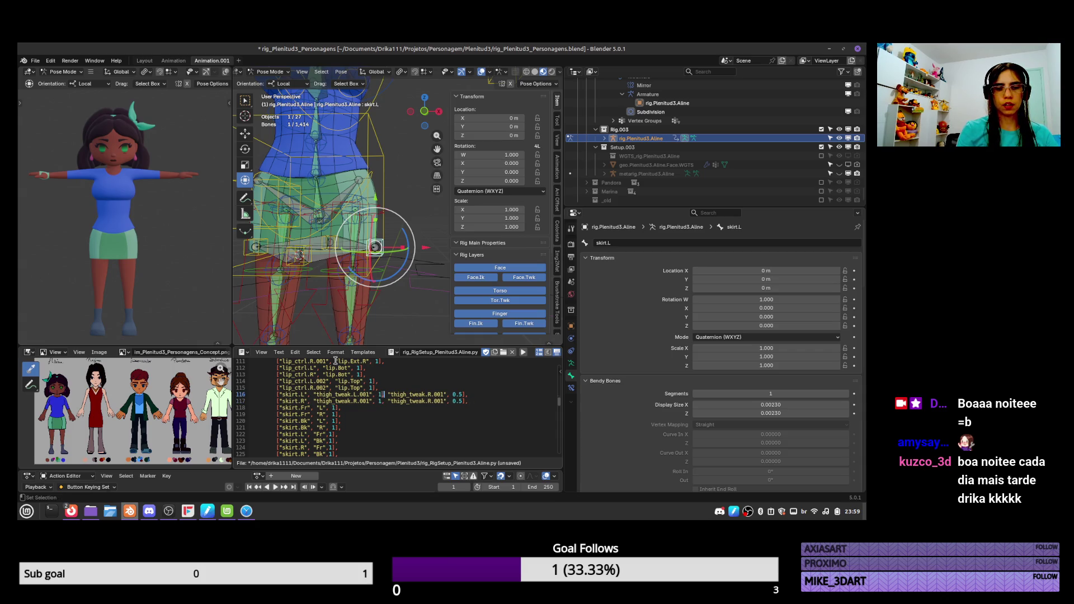
{"action": "key", "text": "shift+Right"}
{"action": "key", "text": "shift+Right"}
{"action": "key", "text": "shift+Right"}
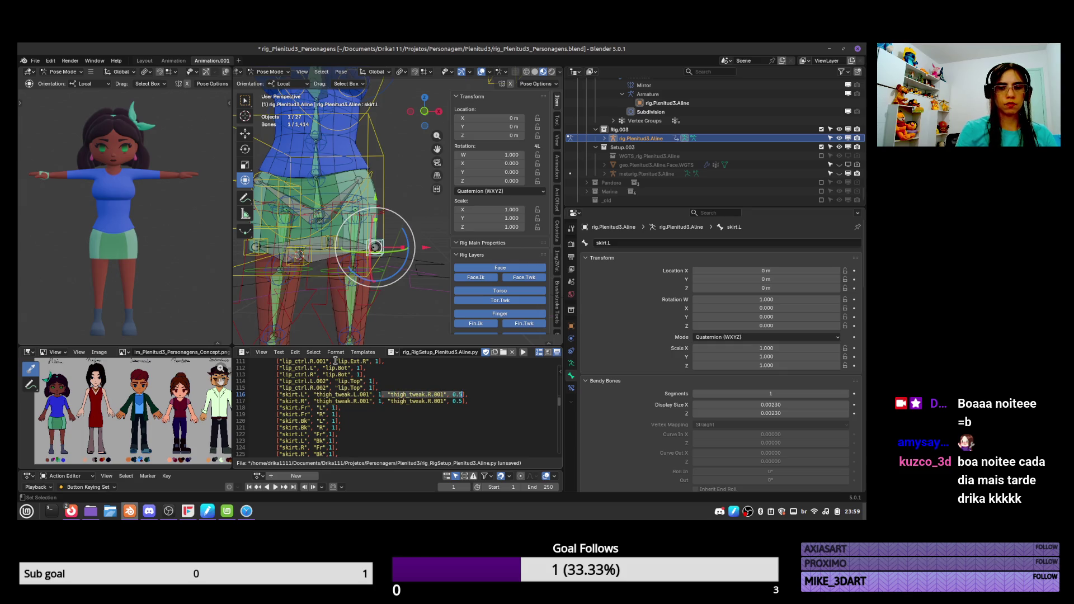
{"action": "key", "text": "Delete"}
{"action": "key", "text": "Down"}
{"action": "key", "text": "shift+Right"}
{"action": "key", "text": "shift+Right"}
{"action": "key", "text": "shift+Right"}
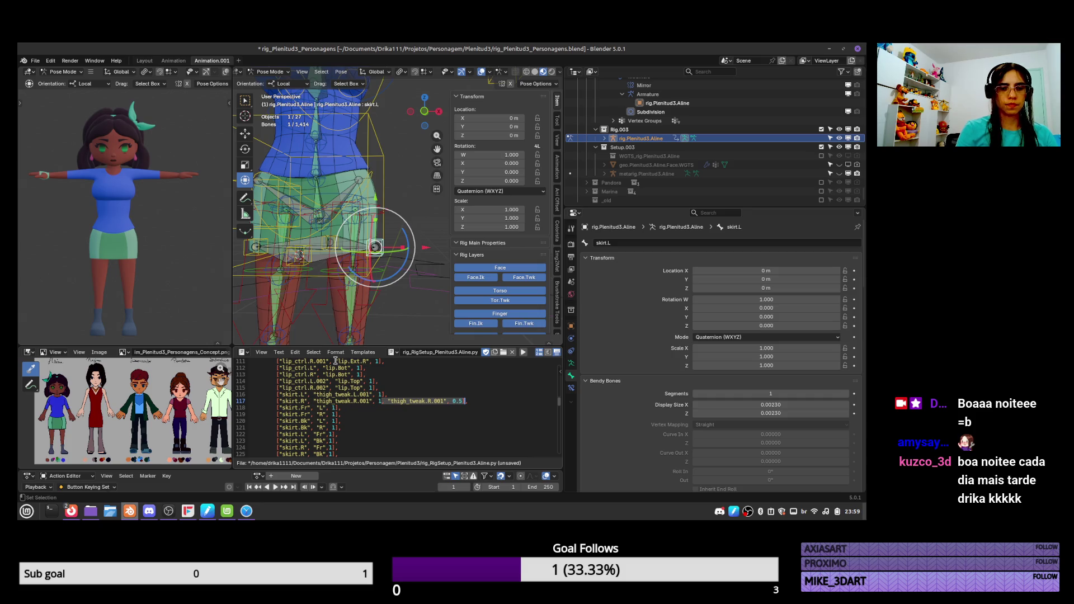
{"action": "key", "text": "shift+Down"}
{"action": "left_click", "coordinate": [460, 401]}
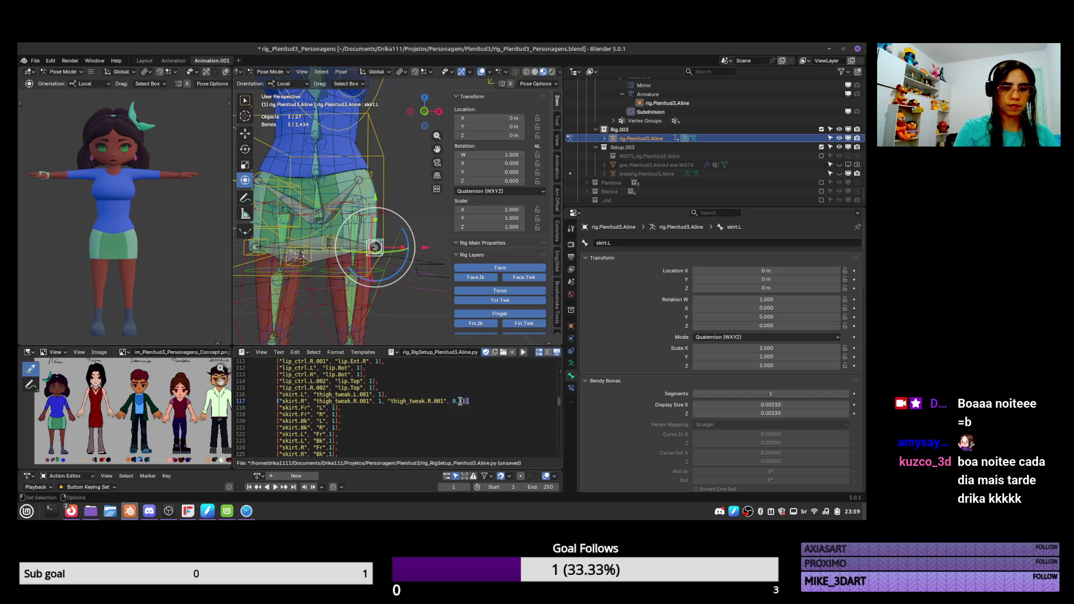
{"action": "left_click_drag", "start_coordinate": [460, 401], "coordinate": [382, 404]}
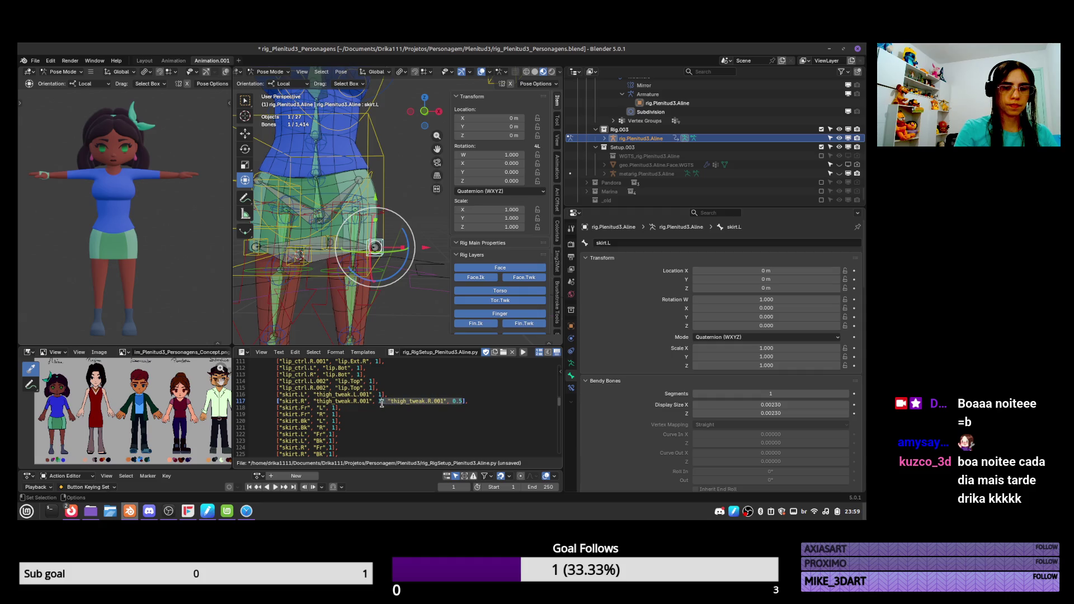
{"action": "key", "text": "BackSpace"}
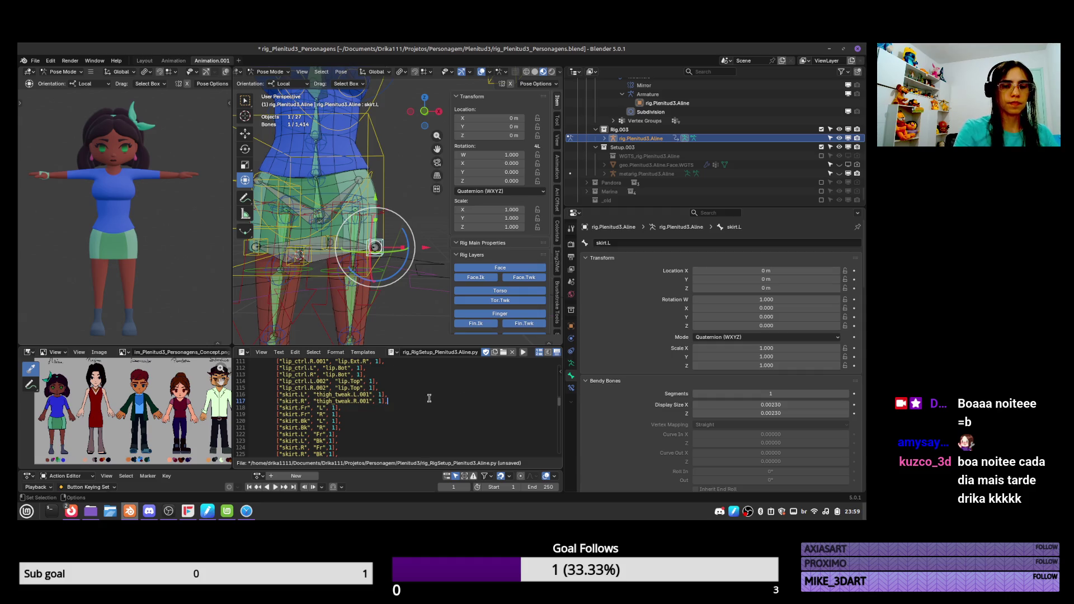
{"action": "key", "text": "ctrl+s"}
Move the skirt.L and skirt.R lines to just below line 123
{"action": "left_click_drag", "start_coordinate": [388, 401], "coordinate": [243, 387]}
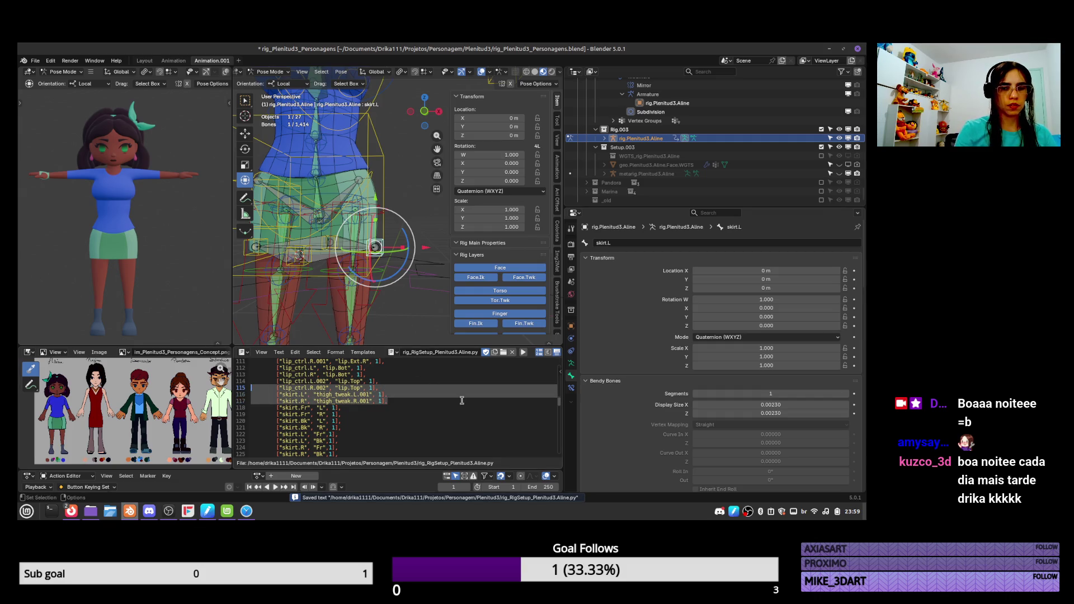
{"action": "key", "text": "Up"}
{"action": "key", "text": "shift+Down"}
{"action": "key", "text": "shift+Down"}
{"action": "key", "text": "ctrl+c"}
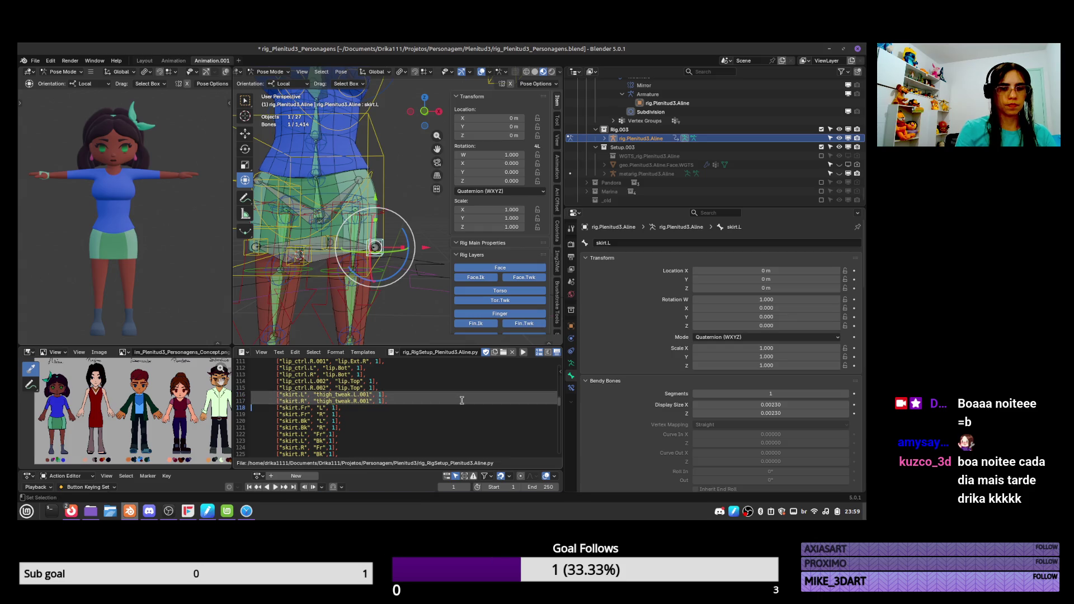
{"action": "key", "text": "Delete"}
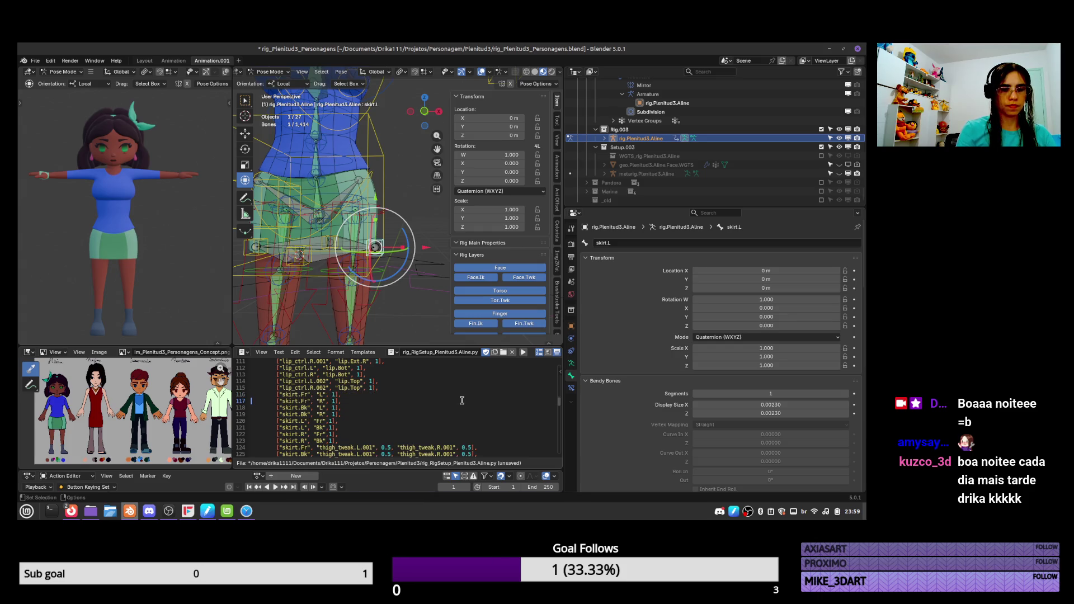
{"action": "key", "text": "Page_Down"}
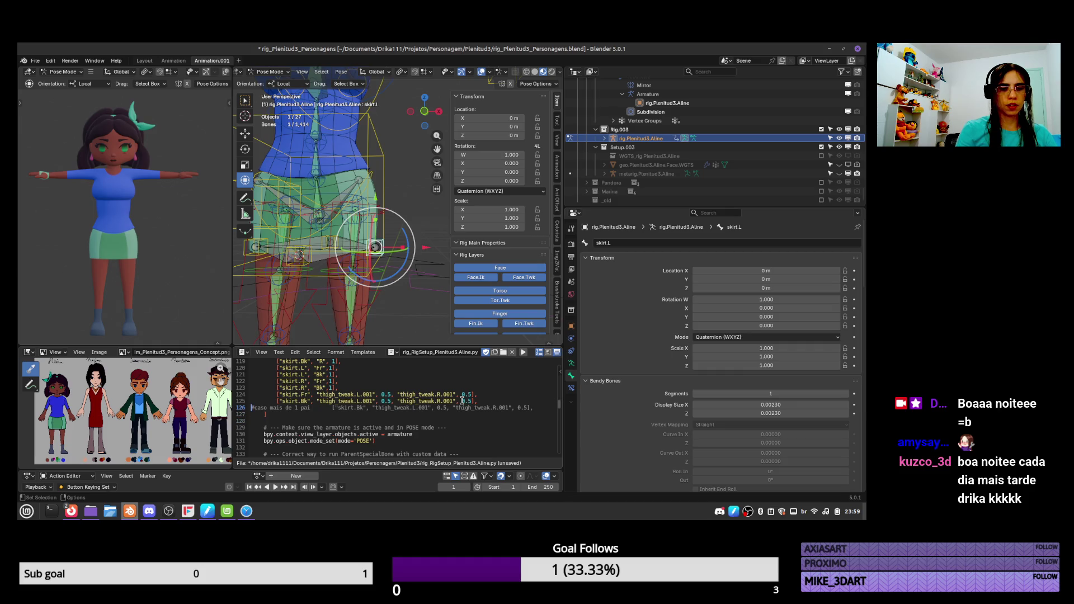
{"action": "key", "text": "Return"}
{"action": "key", "text": "ctrl+v"}
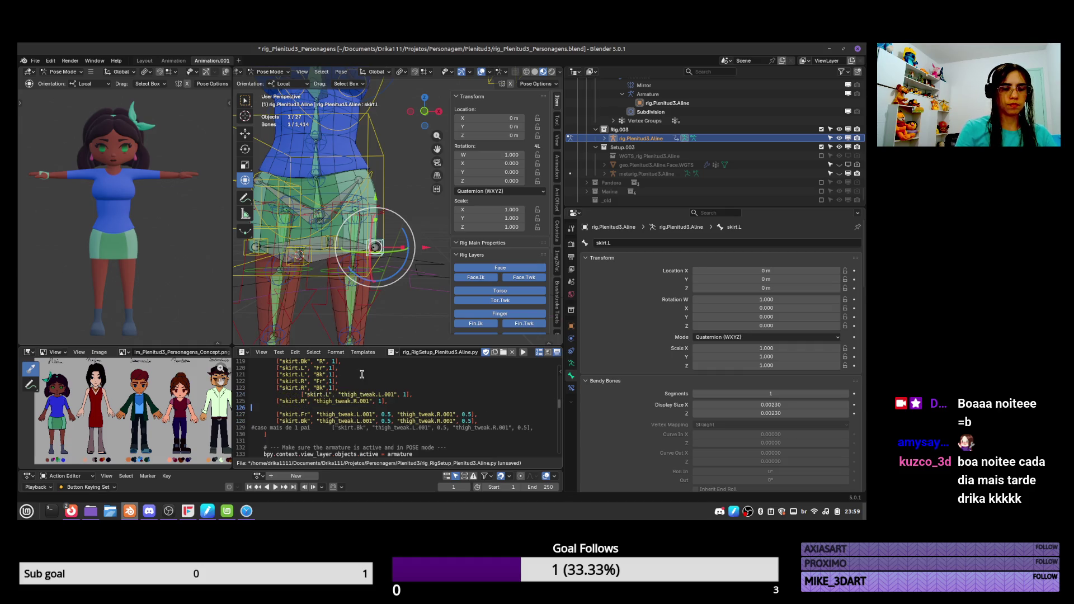
{"action": "key", "text": "BackSpace"}
Fix the skirt.L line's indentation, save the script, then grab the torso bone
{"action": "left_click", "coordinate": [304, 395]}
{"action": "key", "text": "BackSpace"}
{"action": "key", "text": "BackSpace"}
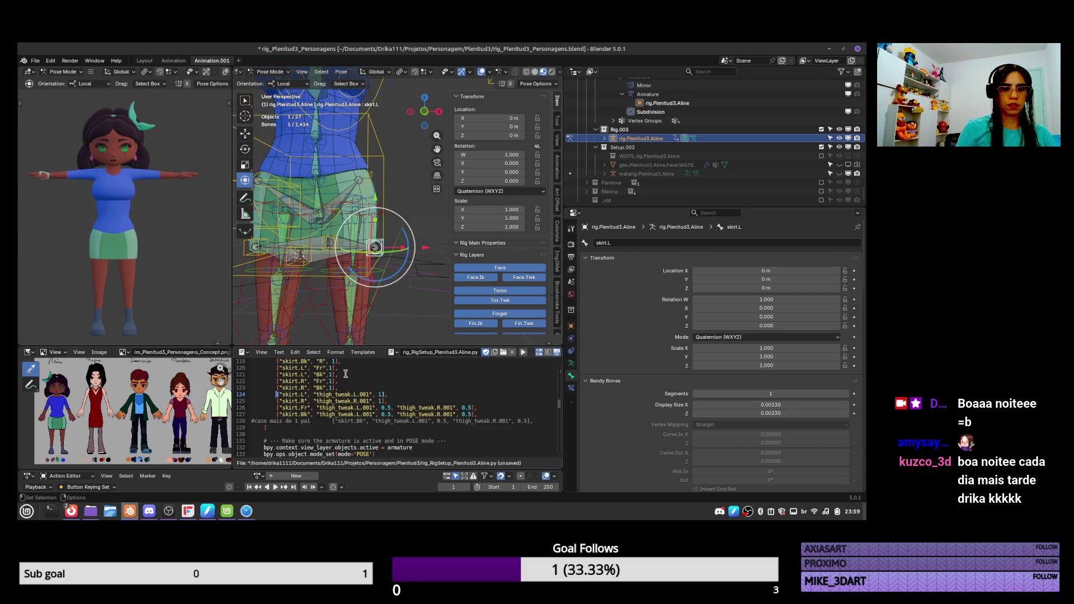
{"action": "key", "text": "alt+s"}
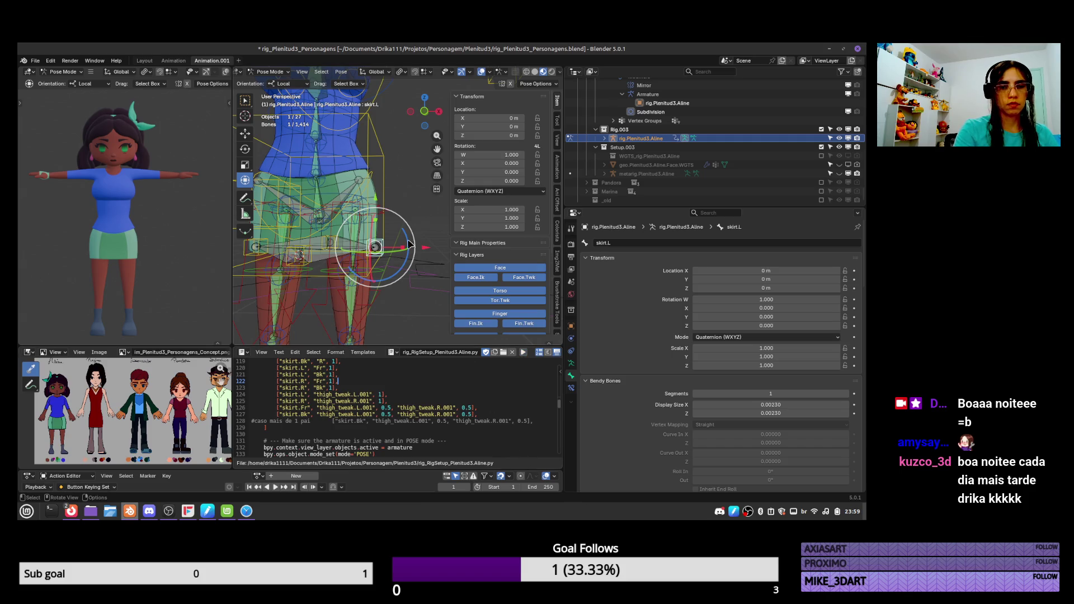
{"action": "left_click", "coordinate": [373, 241]}
{"action": "key", "text": "g"}
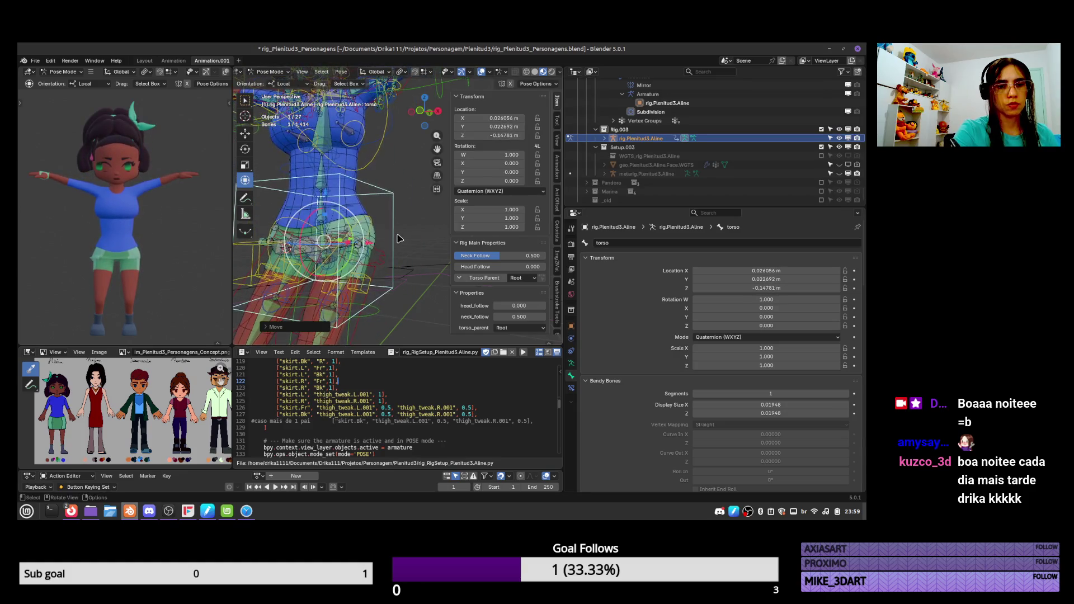
Check the skirt from the side during the torso move, reset the torso to rest and save
{"action": "mouse_move", "coordinate": [395, 232]}
{"action": "middle_mouse_down"}
{"action": "mouse_move", "coordinate": [429, 242]}
{"action": "mouse_move", "coordinate": [321, 351]}
{"action": "middle_mouse_up"}
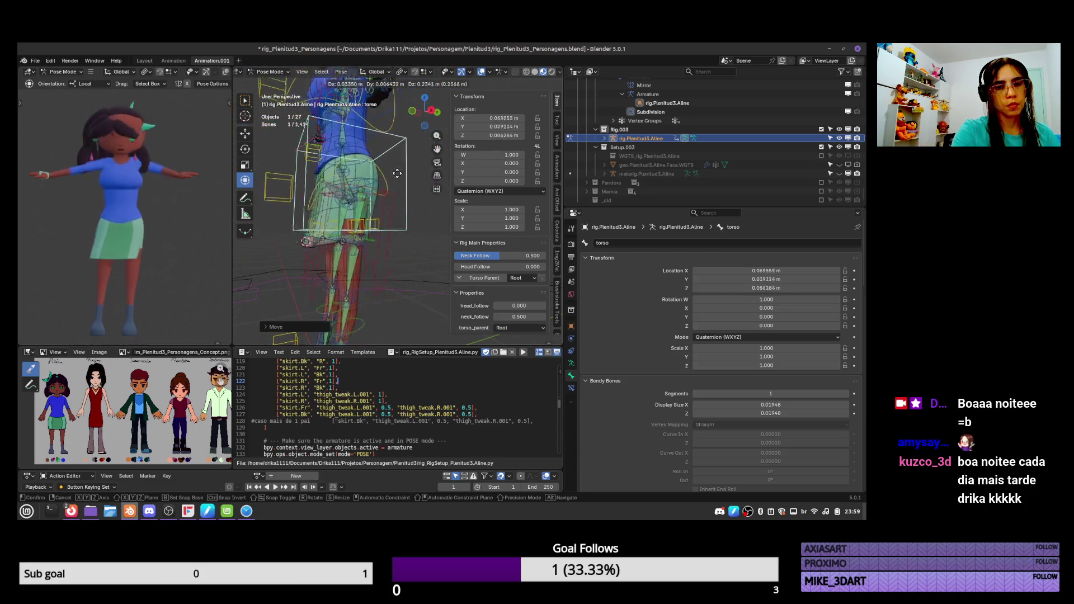
{"action": "key", "text": "Escape"}
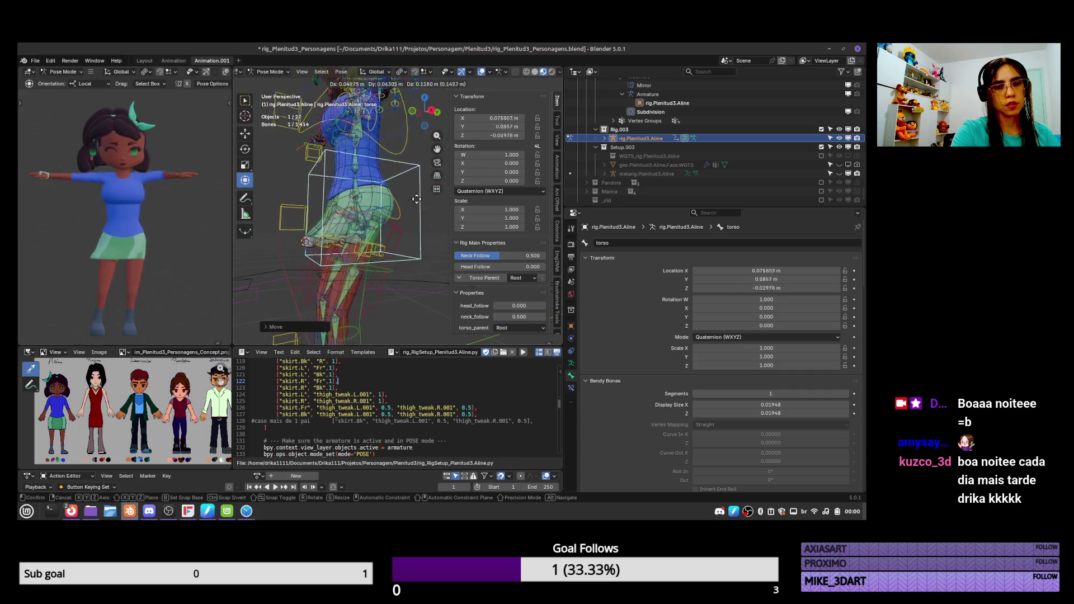
{"action": "key", "text": "alt+g"}
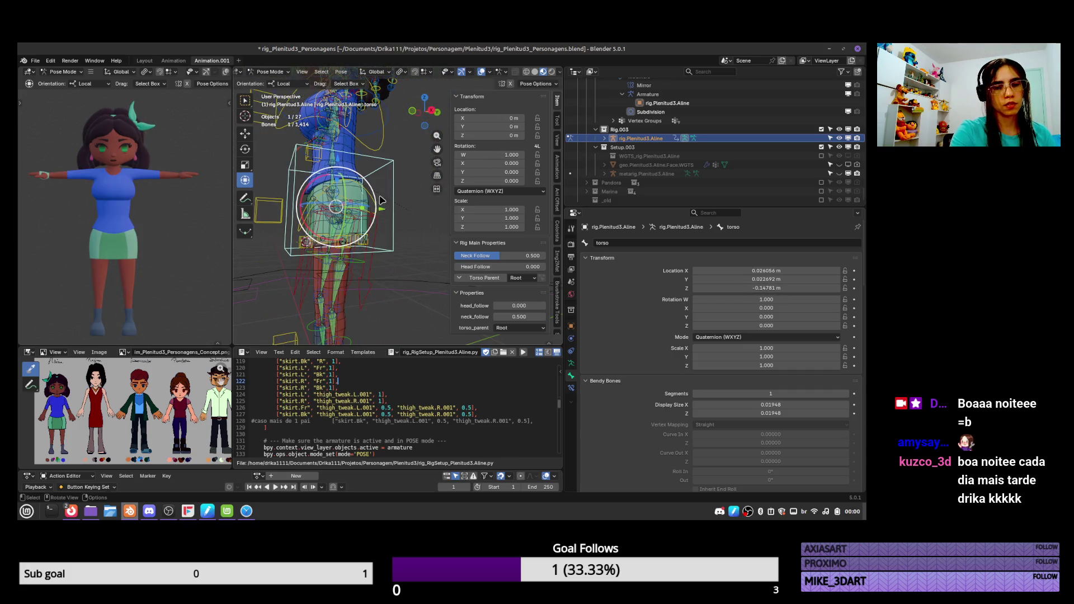
{"action": "key", "text": "ctrl+s"}
Select the skirt.L bone and then the spine_fk.002 bone for inspection
{"action": "middle_click_drag", "start_coordinate": [365, 182], "coordinate": [364, 232], "text": "shift"}
{"action": "scroll", "coordinate": [364, 232], "scroll_direction": "up", "scroll_amount": 3}
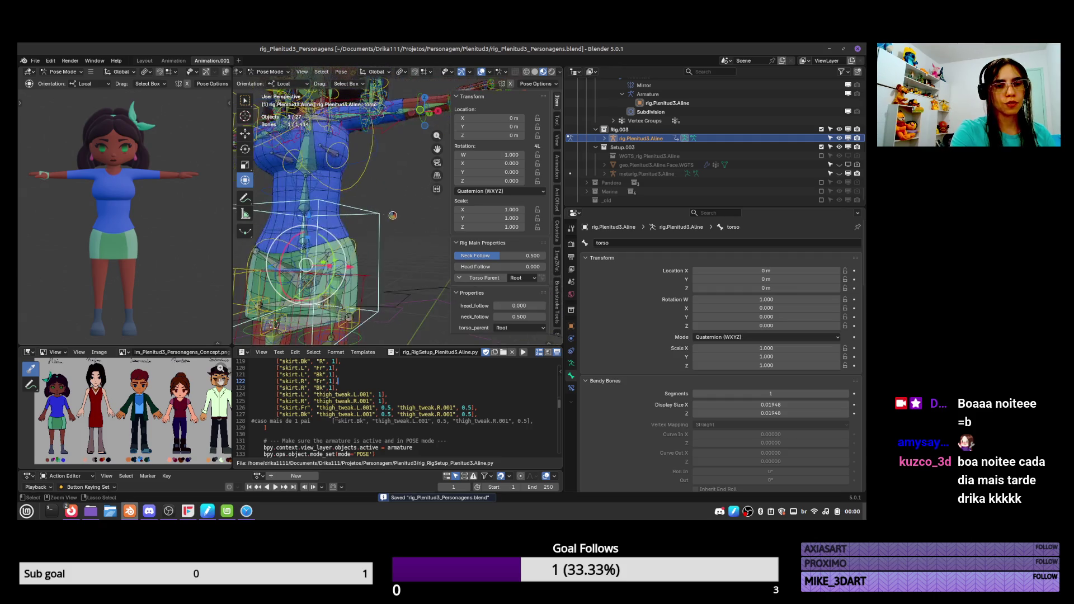
{"action": "left_click", "coordinate": [358, 322]}
{"action": "middle_click_drag", "start_coordinate": [373, 268], "coordinate": [422, 307], "text": "shift"}
{"action": "left_click", "coordinate": [396, 222]}
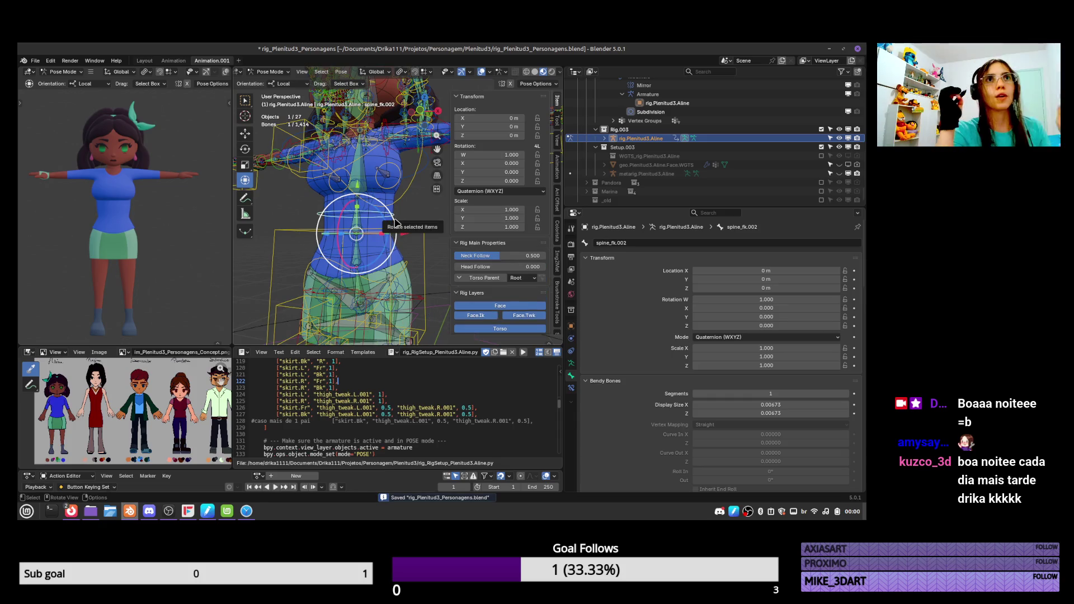
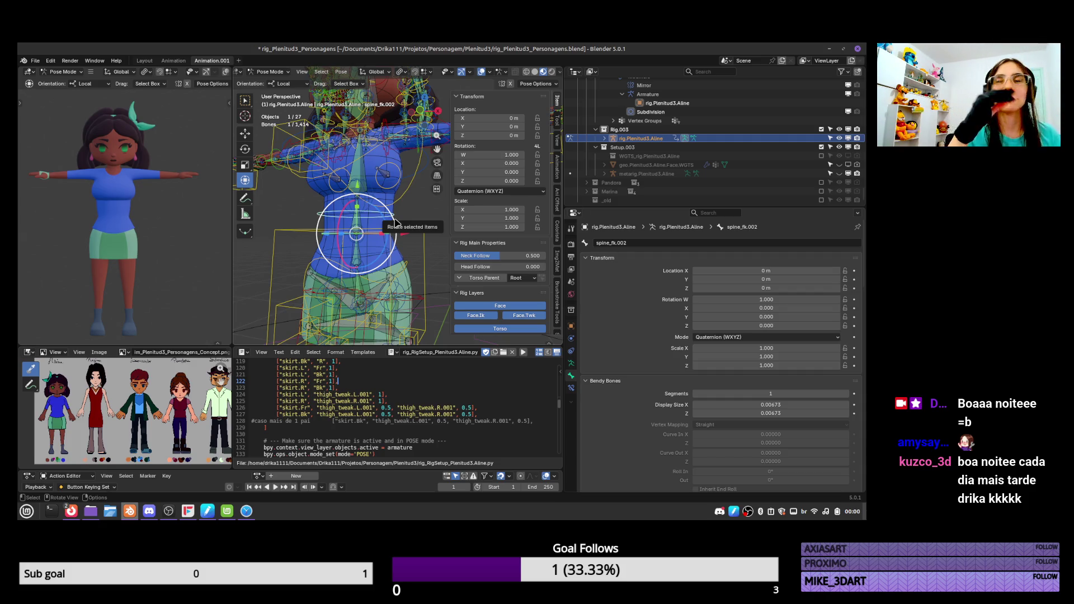
Test-rotate the head and head.Top bones, cancelling each rotation to leave them at rest
{"action": "scroll", "coordinate": [395, 222], "scroll_direction": "down", "scroll_amount": 3}
{"action": "left_click", "coordinate": [367, 179]}
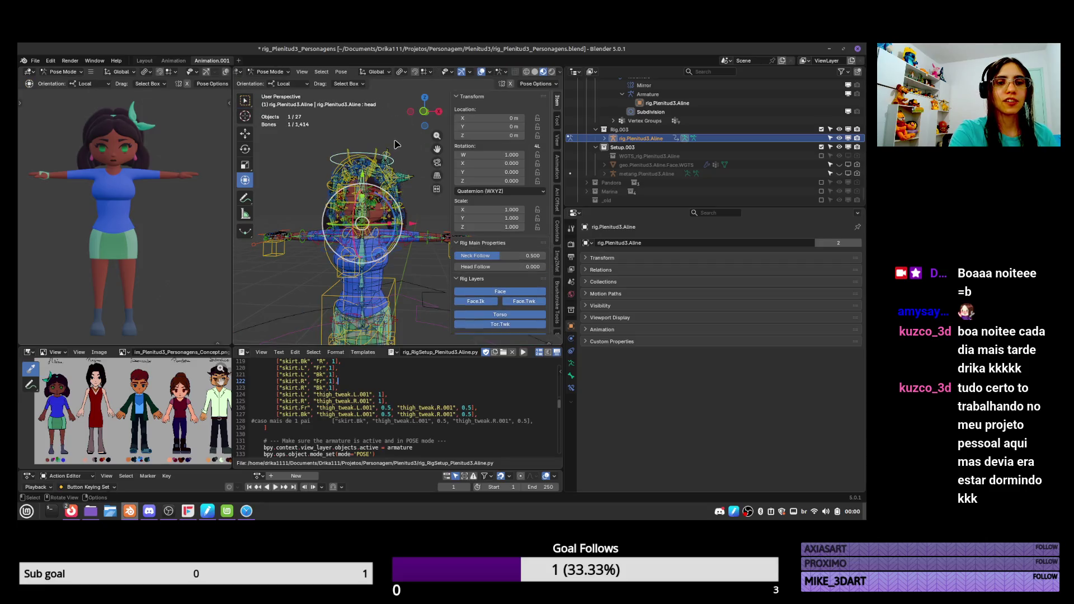
{"action": "key", "text": "r"}
{"action": "key", "text": "Escape"}
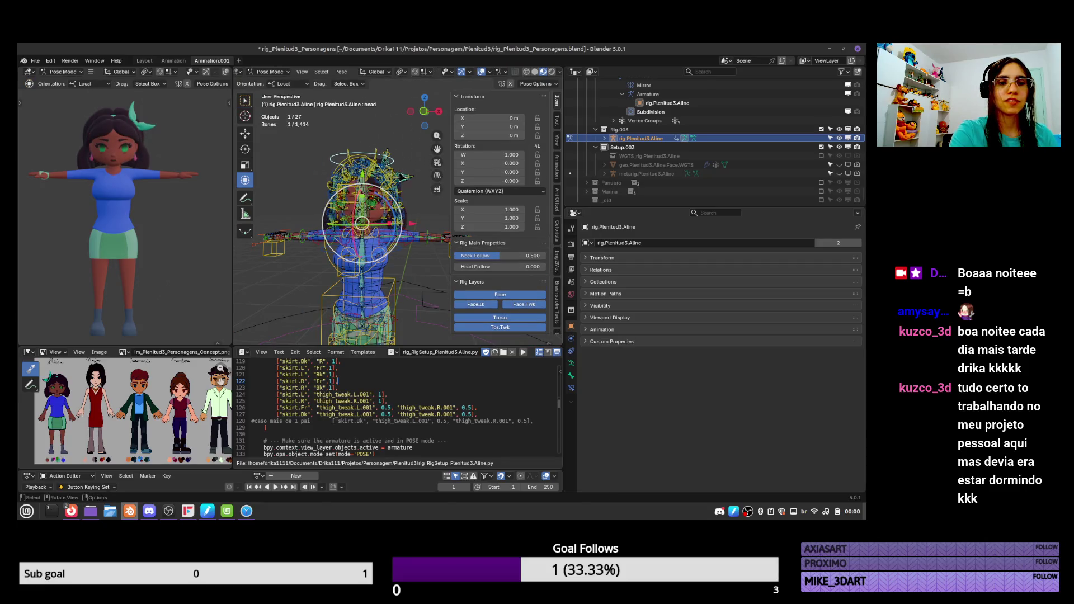
{"action": "scroll", "coordinate": [385, 235], "scroll_direction": "up", "scroll_amount": 5}
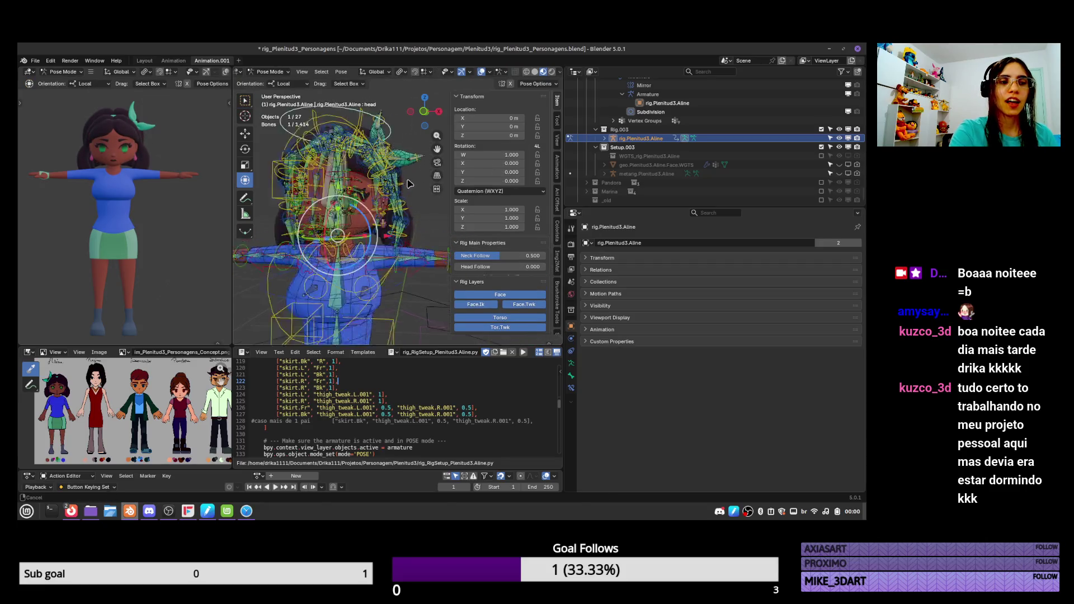
{"action": "left_click", "coordinate": [366, 140]}
{"action": "key", "text": "r"}
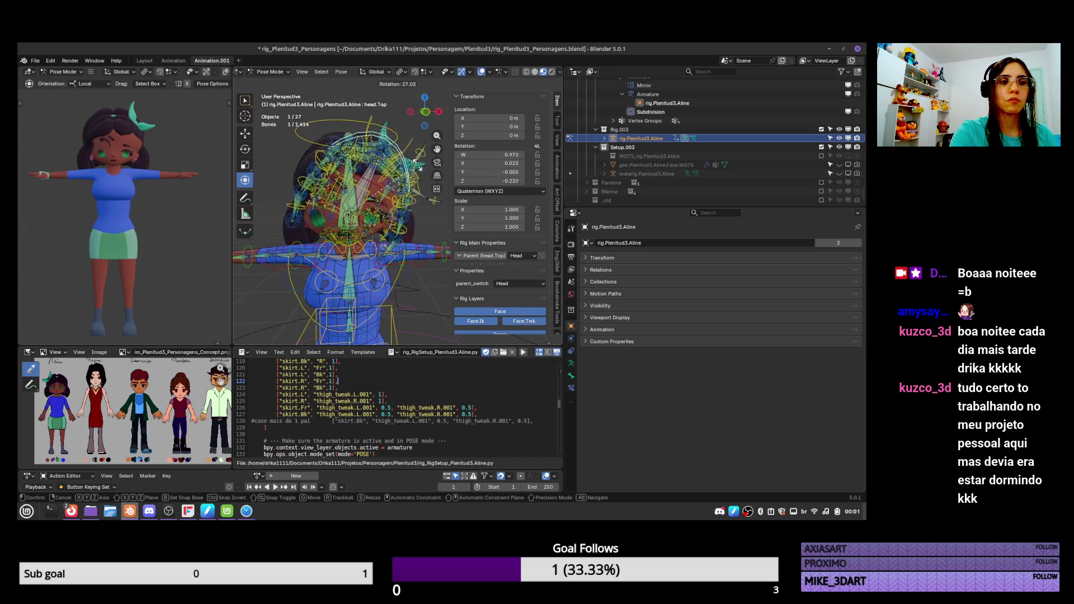
{"action": "key", "text": "Escape"}
{"action": "key", "text": "r"}
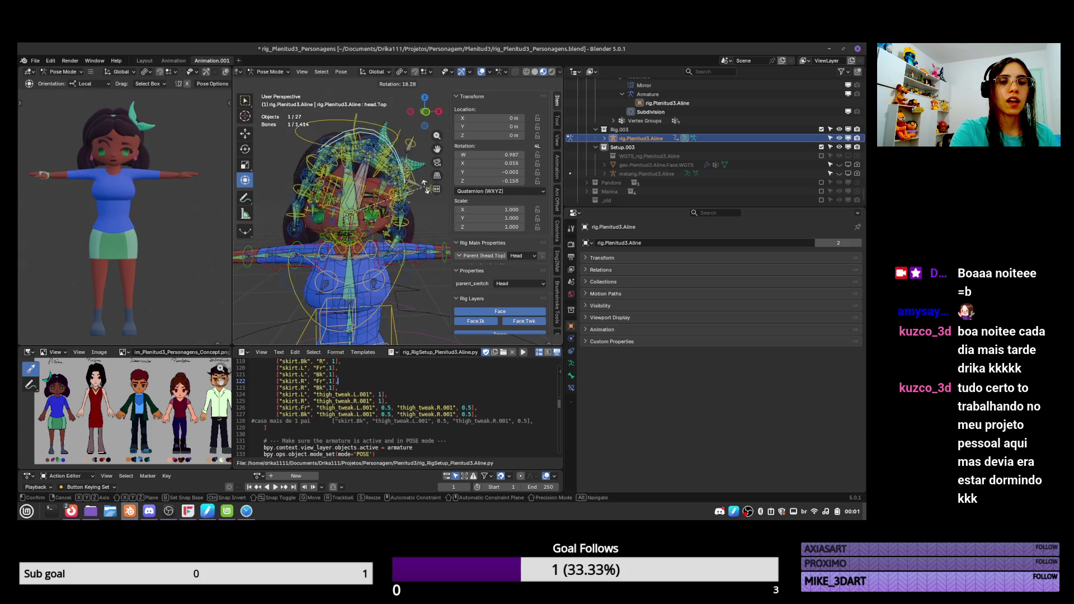
{"action": "key", "text": "Escape"}
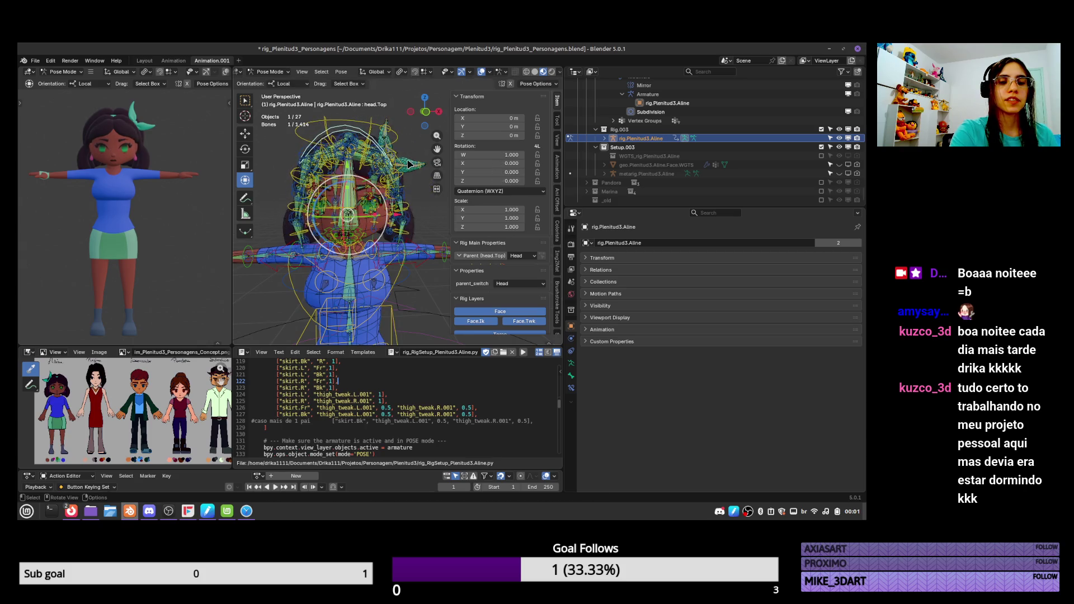
{"action": "mouse_move", "coordinate": [417, 160]}
{"action": "middle_mouse_down"}
{"action": "mouse_move", "coordinate": [390, 246]}
{"action": "mouse_move", "coordinate": [313, 257]}
{"action": "mouse_move", "coordinate": [343, 192]}
{"action": "middle_mouse_up"}
Merge the arm mesh's vertices by distance, removing the 8 duplicates, and return to Object Mode
{"action": "left_click", "coordinate": [313, 257]}
{"action": "key", "text": "Tab"}
{"action": "key", "text": "Tab"}
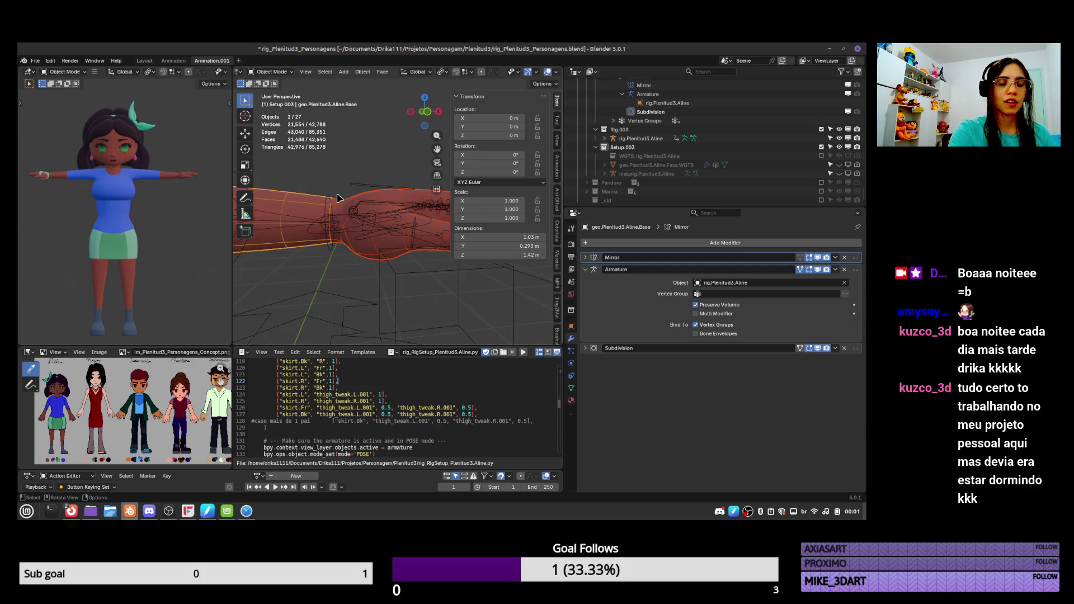
{"action": "left_click", "coordinate": [358, 193]}
{"action": "key", "text": "Tab"}
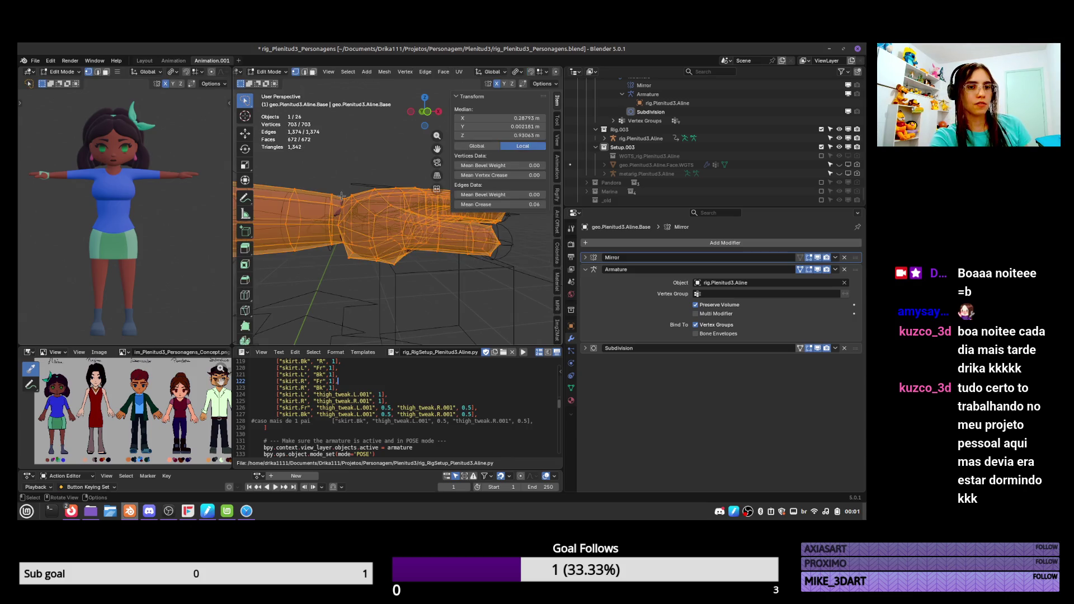
{"action": "key", "text": "m"}
{"action": "left_click", "coordinate": [346, 191]}
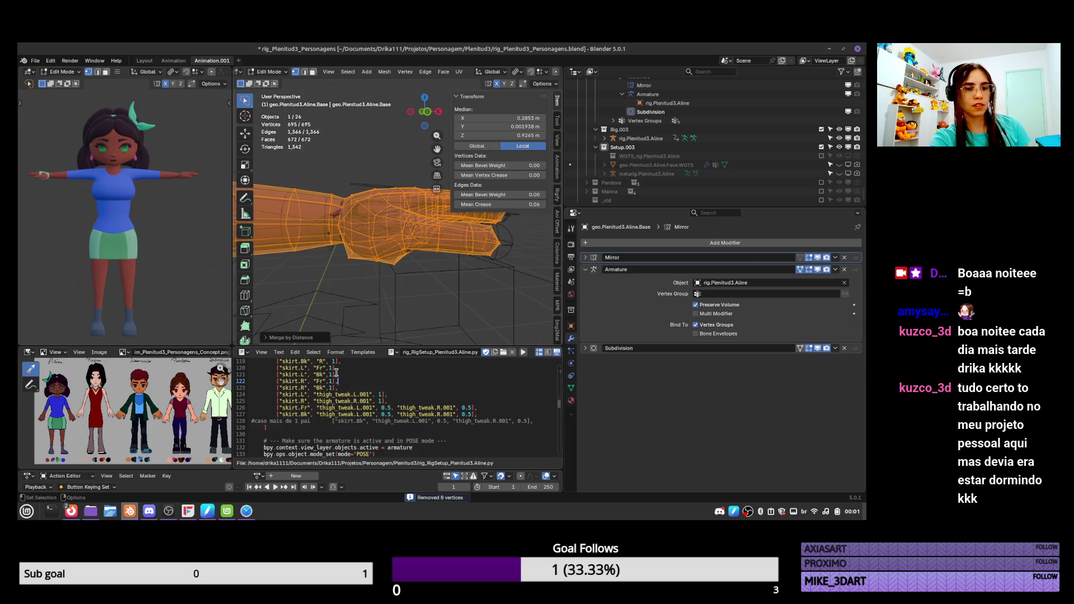
{"action": "left_click", "coordinate": [266, 339]}
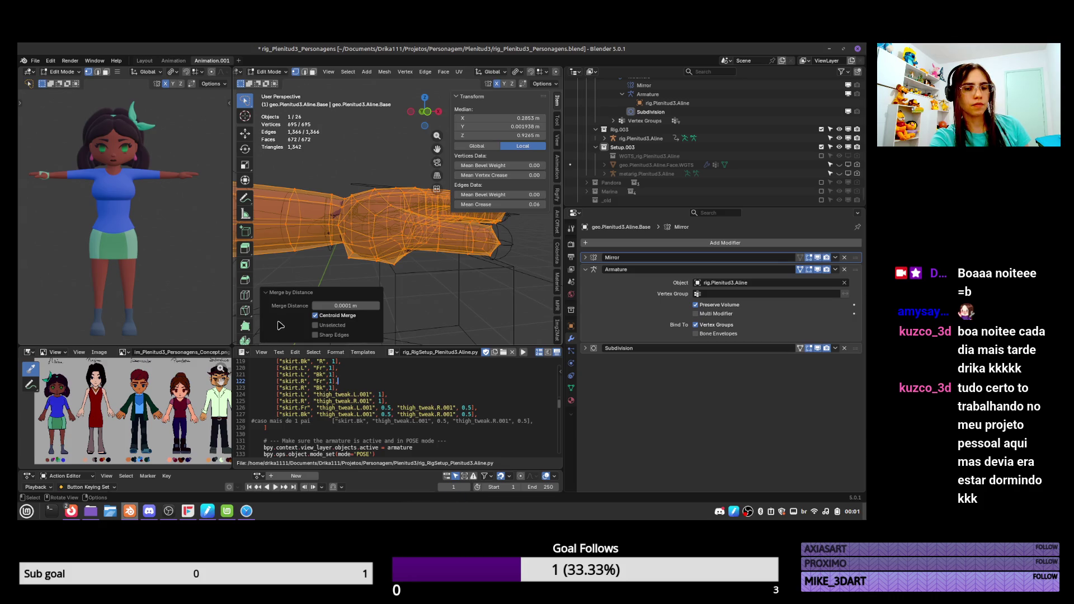
{"action": "left_click", "coordinate": [268, 292]}
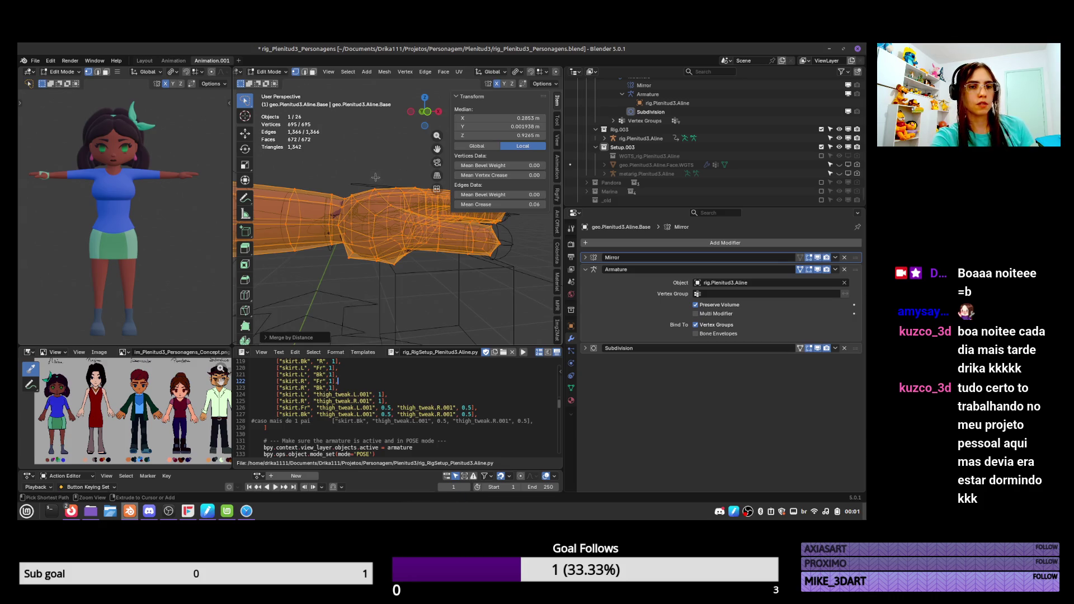
{"action": "key", "text": "Tab"}
{"action": "scroll", "coordinate": [433, 267], "scroll_direction": "down", "scroll_amount": 4}
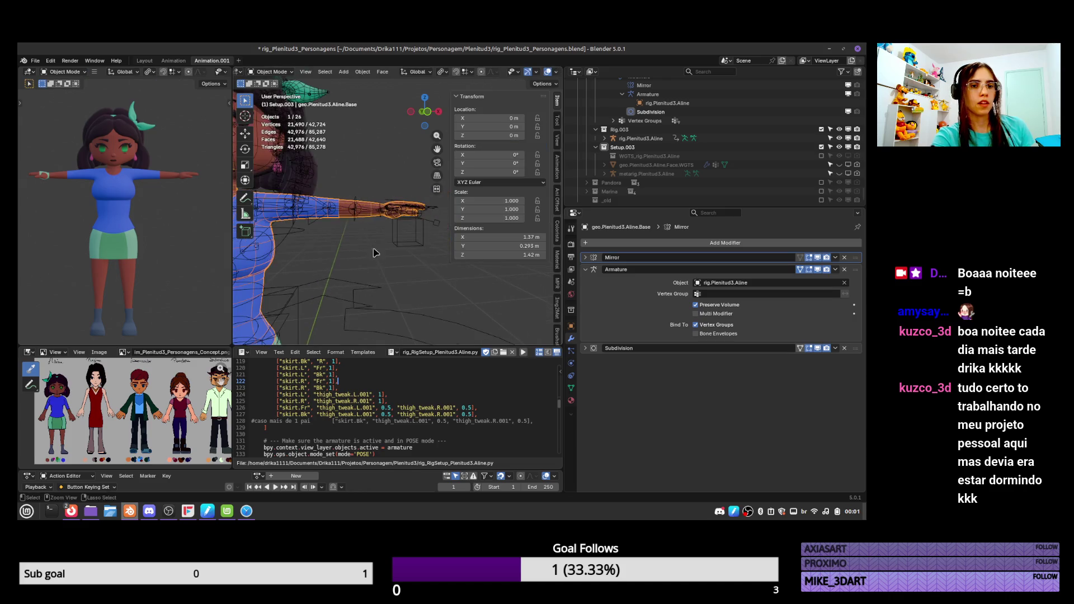
{"action": "middle_click_drag", "start_coordinate": [433, 267], "coordinate": [416, 208]}
{"action": "mouse_move", "coordinate": [414, 232]}
{"action": "middle_mouse_down"}
{"action": "mouse_move", "coordinate": [421, 251]}
{"action": "mouse_move", "coordinate": [400, 237]}
{"action": "middle_mouse_up"}
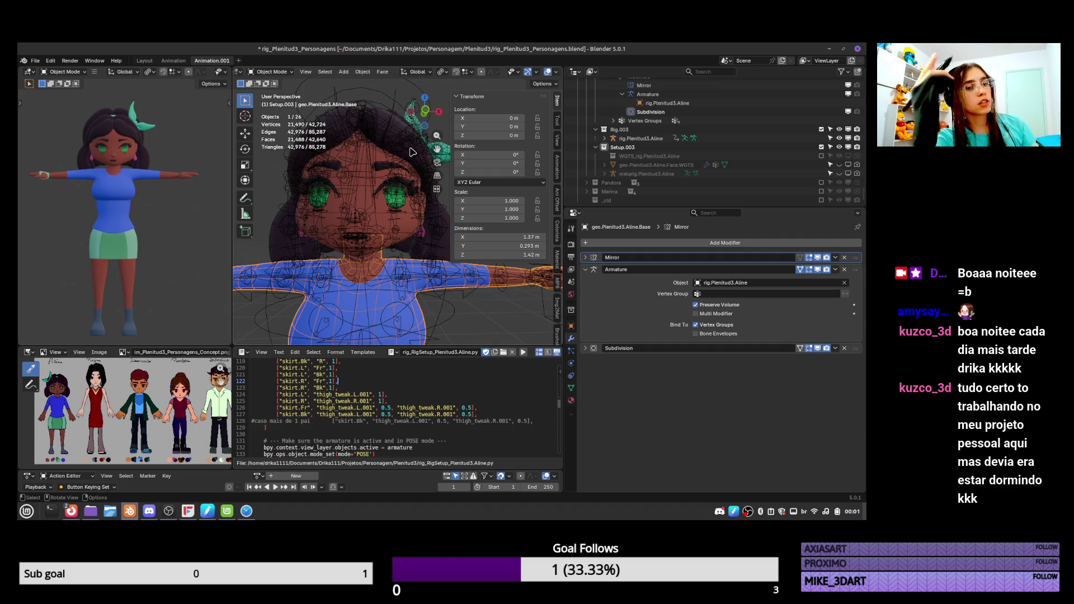
Inspect the DEF-earring.002.L bone in Pose Mode, then select the earring mesh with the rig
{"action": "scroll", "coordinate": [412, 153], "scroll_direction": "up", "scroll_amount": 5}
{"action": "mouse_move", "coordinate": [426, 201]}
{"action": "middle_mouse_down", "text": "shift"}
{"action": "mouse_move", "coordinate": [432, 224]}
{"action": "mouse_move", "coordinate": [372, 221]}
{"action": "middle_mouse_up", "text": "shift"}
{"action": "scroll", "coordinate": [371, 221], "scroll_direction": "up", "scroll_amount": 3}
{"action": "left_click", "coordinate": [369, 220]}
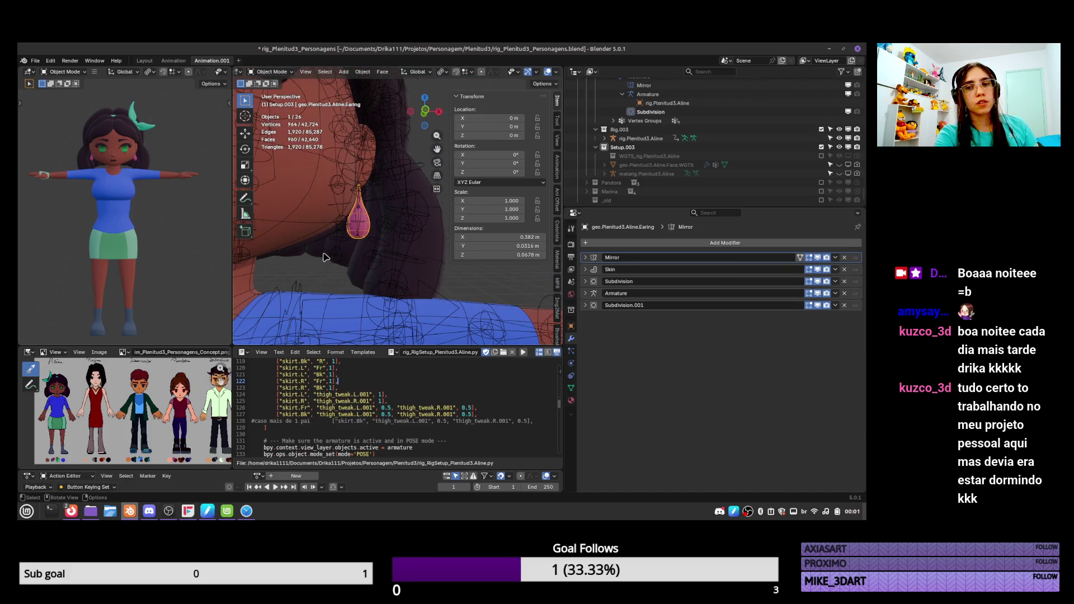
{"action": "left_click", "coordinate": [363, 212]}
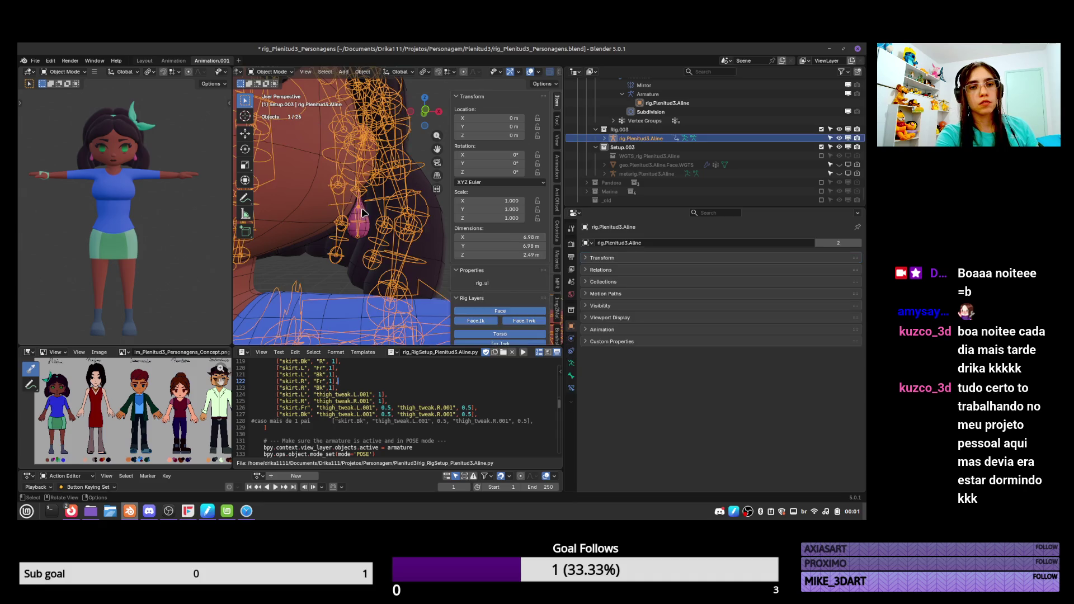
{"action": "key", "text": "ctrl+Tab"}
{"action": "left_click", "coordinate": [363, 204]}
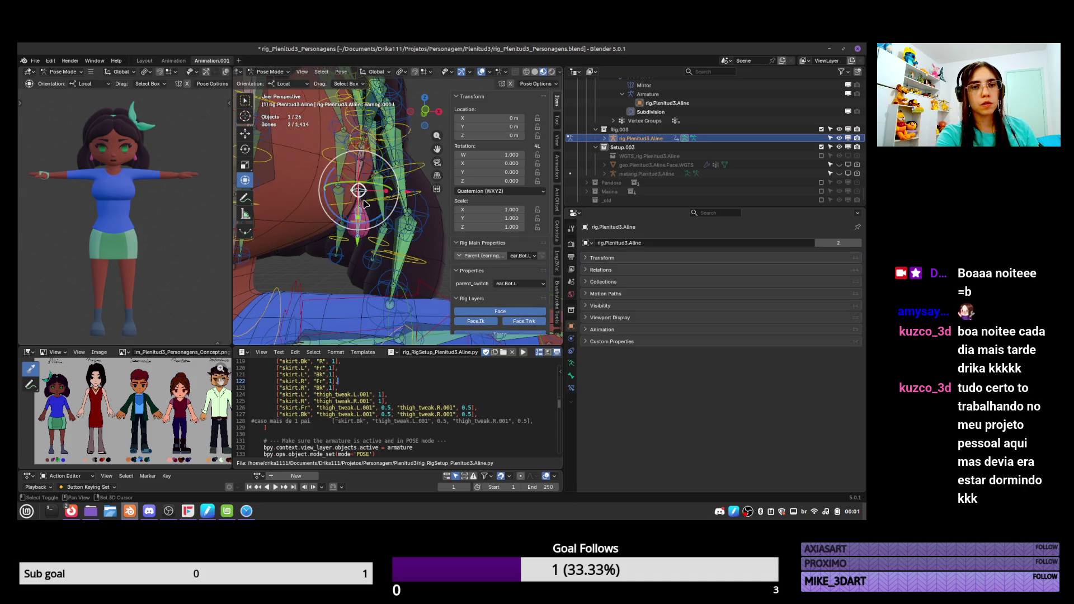
{"action": "left_click", "coordinate": [363, 204]}
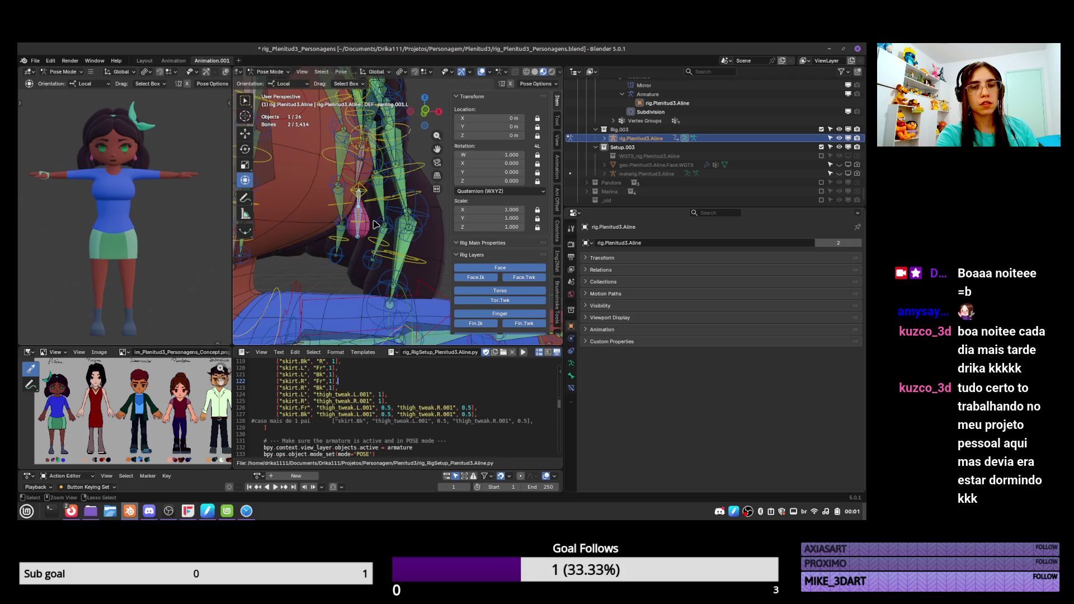
{"action": "key", "text": "ctrl+Tab"}
{"action": "left_click", "coordinate": [365, 214], "text": "shift"}
{"action": "key", "text": "ctrl+Tab"}
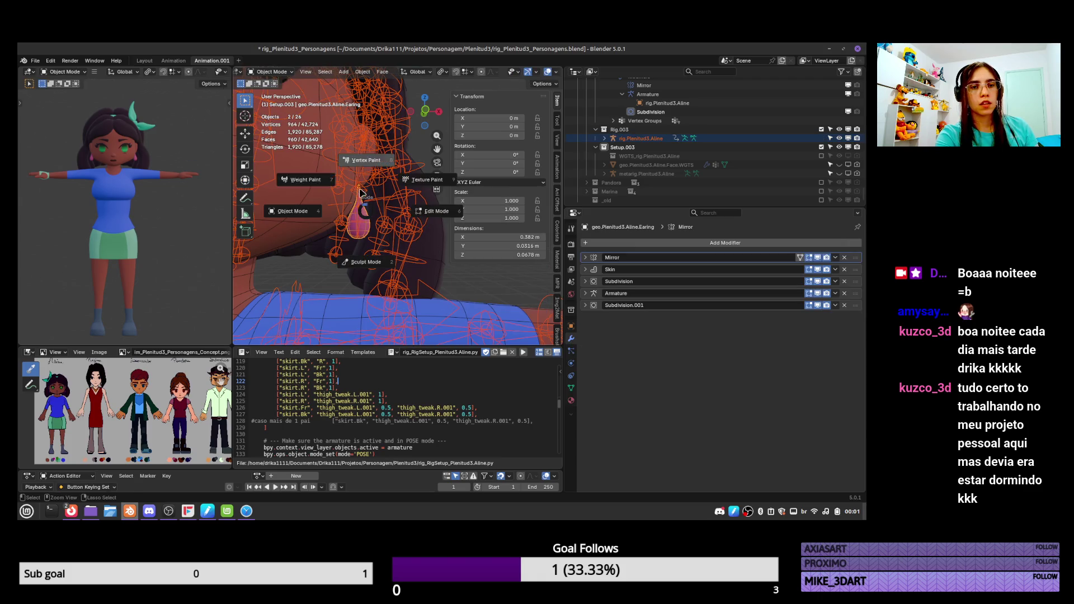
Put the earring in Weight Paint and assign automatic weights from the bones
{"action": "left_click", "coordinate": [331, 183]}
{"action": "key", "text": "q"}
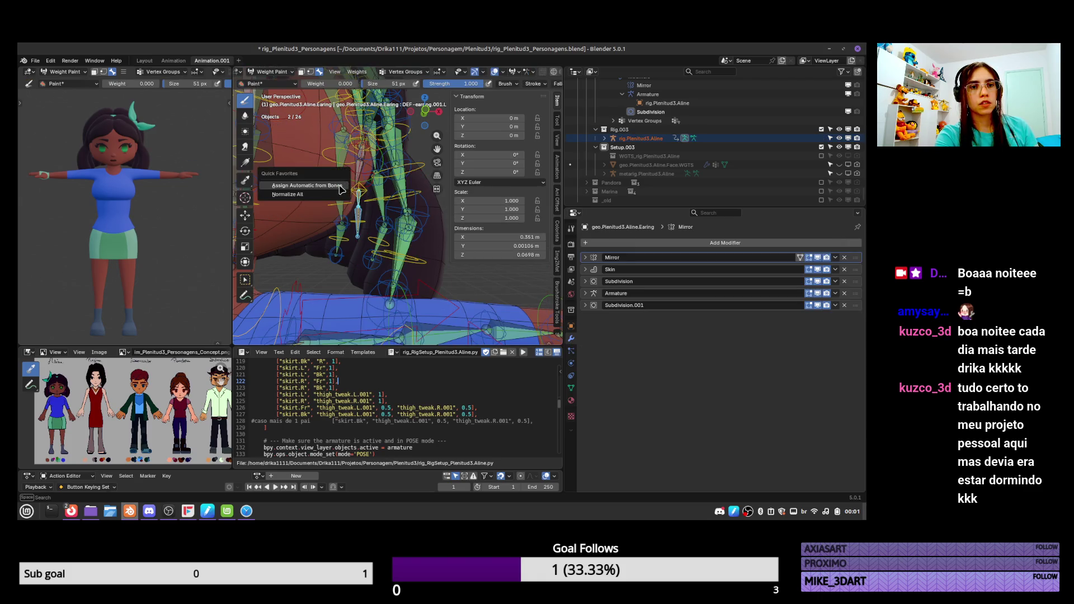
{"action": "left_click", "coordinate": [341, 187]}
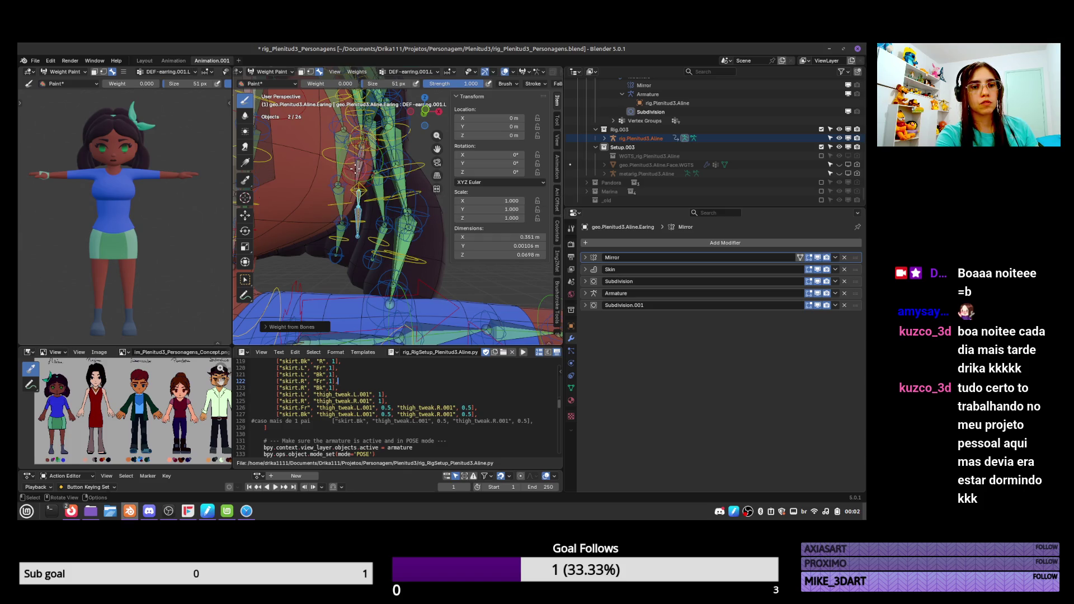
Delete the DEF-hair vertex groups, keeping only DEF-earring.001.L and DEF-earring.002.L
{"action": "left_click", "coordinate": [571, 388]}
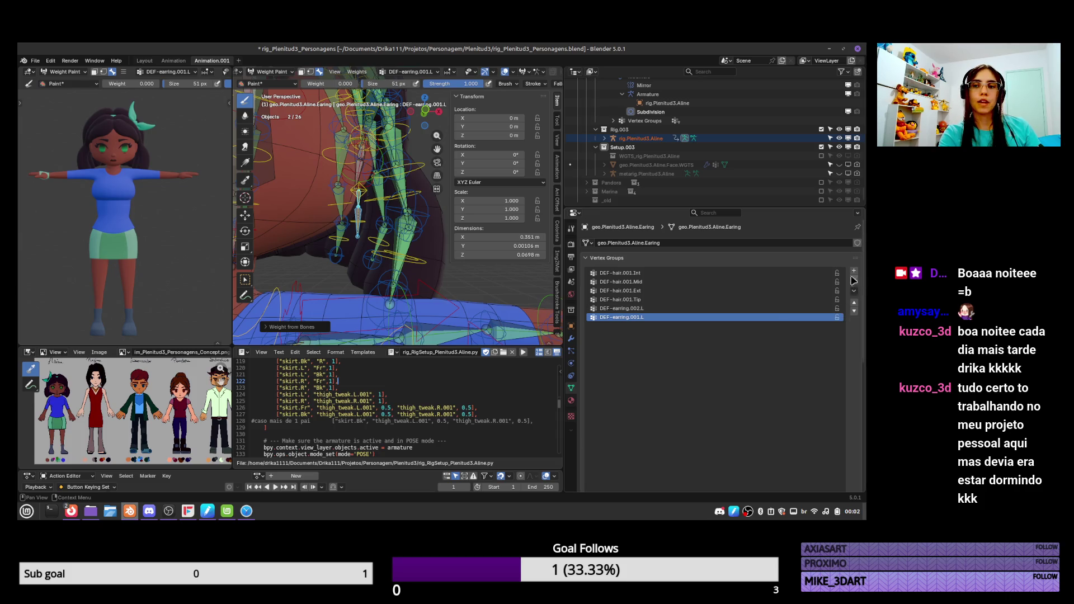
{"action": "left_click", "coordinate": [817, 282]}
{"action": "left_click", "coordinate": [816, 274]}
{"action": "left_click", "coordinate": [854, 280]}
{"action": "left_click", "coordinate": [855, 280]}
{"action": "left_click", "coordinate": [854, 280]}
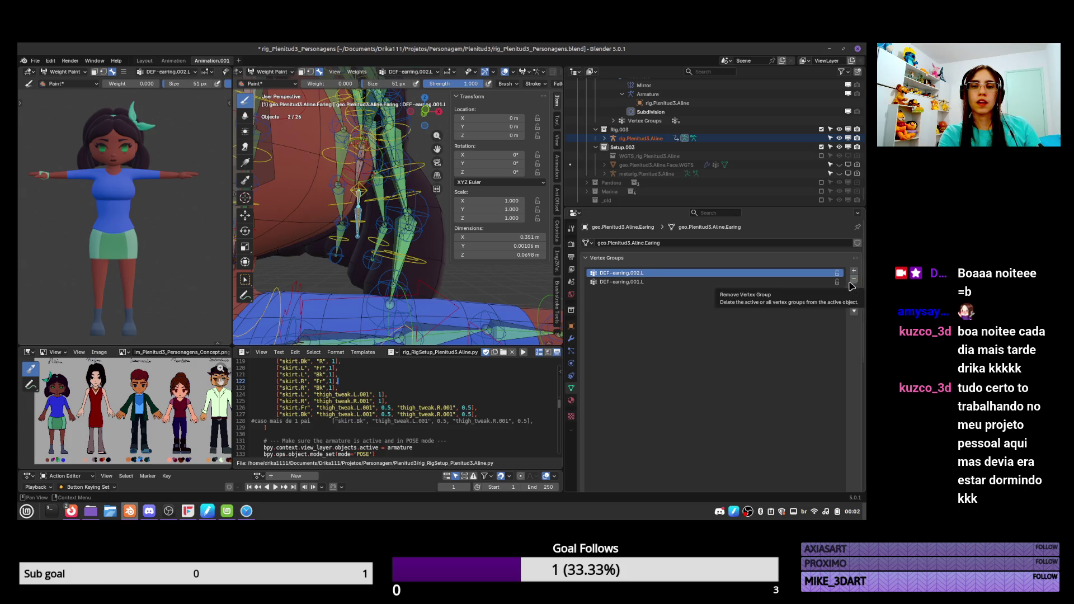
{"action": "key", "text": "Tab"}
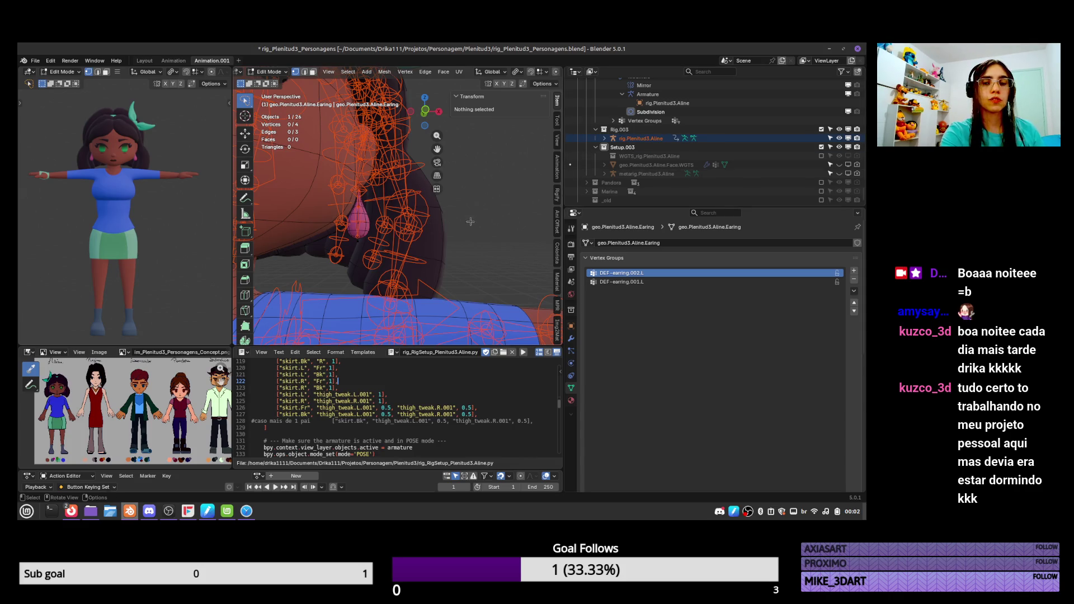
Clear the earring's remaining vertex groups and extrude its selected vertices
{"action": "left_click", "coordinate": [854, 280]}
{"action": "left_click", "coordinate": [854, 280]}
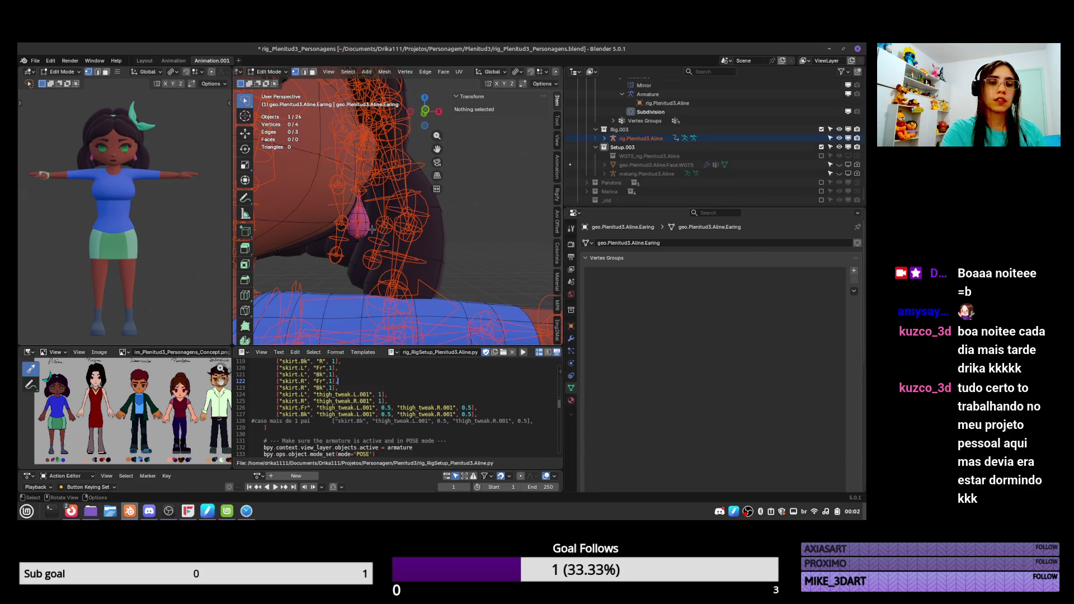
{"action": "key", "text": "a"}
{"action": "key", "text": "Tab"}
{"action": "key", "text": "Tab"}
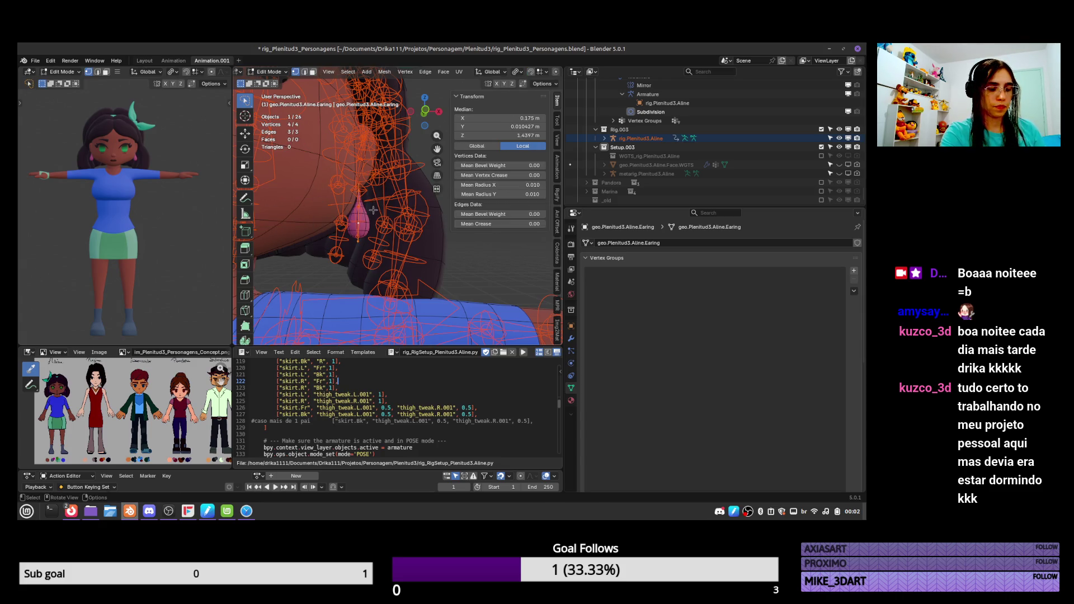
{"action": "key", "text": "e"}
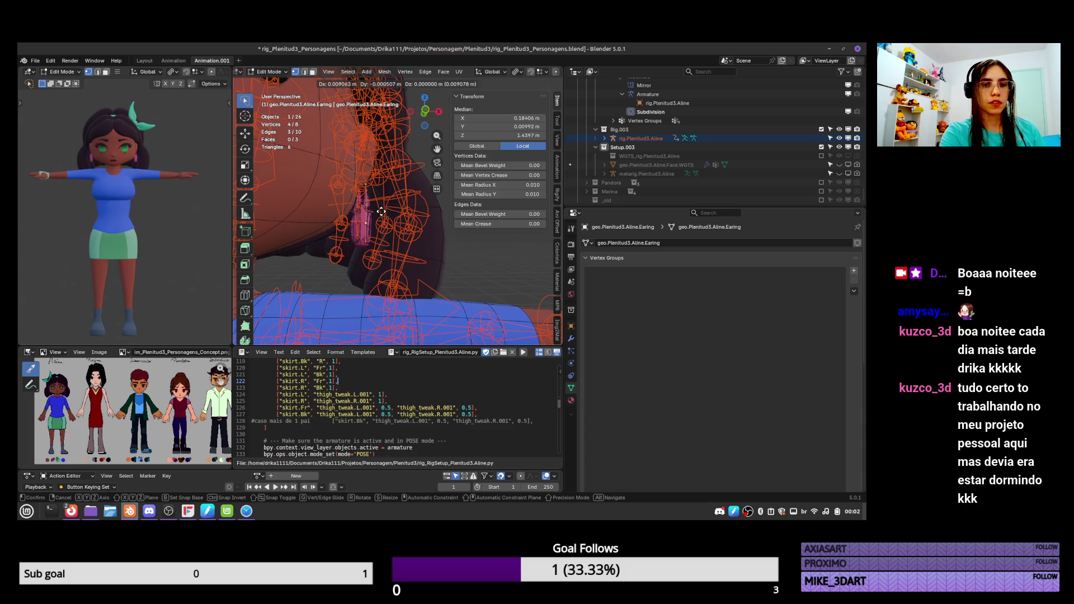
{"action": "left_click", "coordinate": [379, 215]}
Return the earring to Object Mode and pose the rig to inspect the hair bones
{"action": "key", "text": "ctrl+Tab"}
{"action": "left_click", "coordinate": [369, 206]}
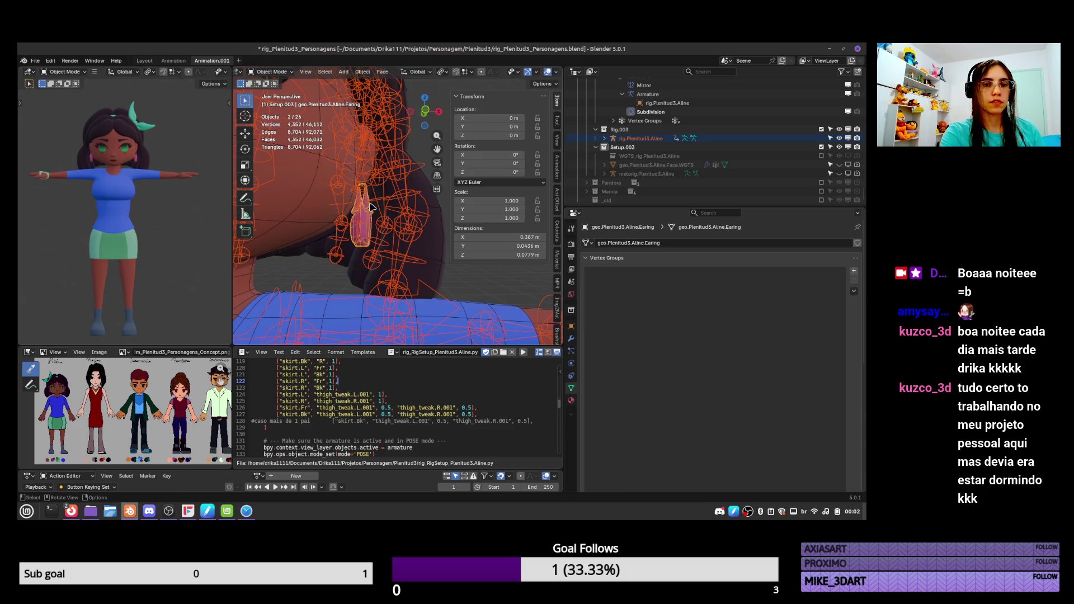
{"action": "left_click", "coordinate": [362, 224]}
{"action": "key", "text": "ctrl+Tab"}
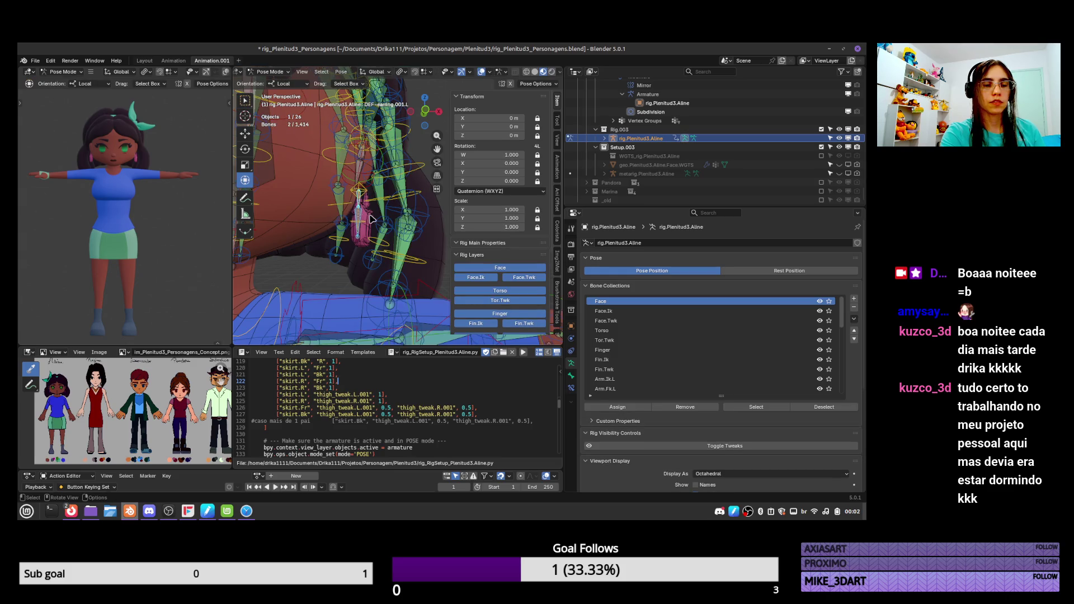
{"action": "scroll", "coordinate": [369, 220], "scroll_direction": "down", "scroll_amount": 3}
{"action": "middle_click_drag", "start_coordinate": [369, 220], "coordinate": [409, 289]}
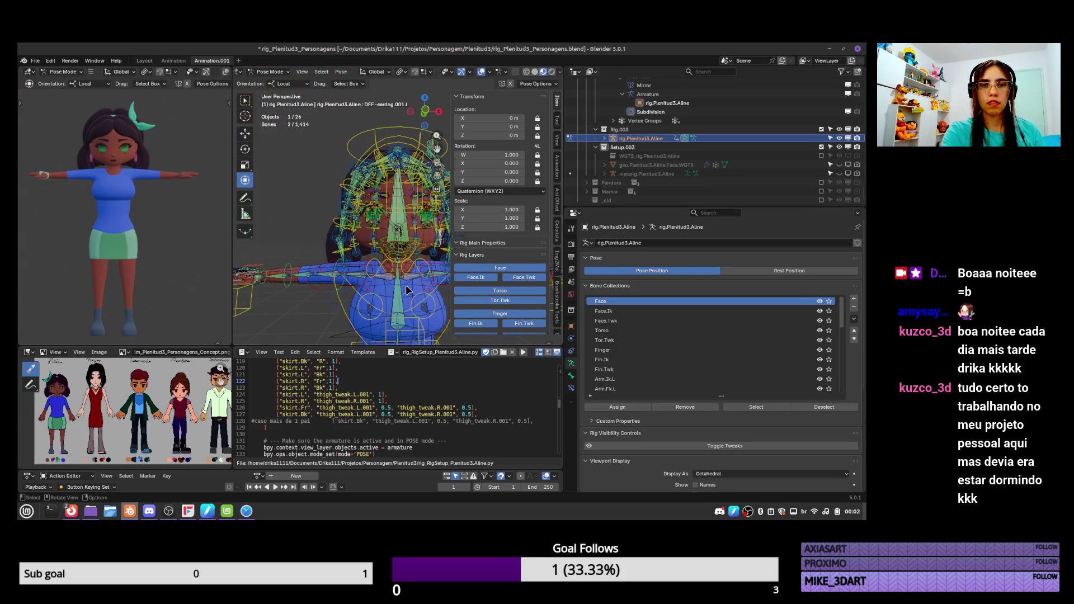
{"action": "scroll", "coordinate": [349, 272], "scroll_direction": "up", "scroll_amount": 4}
{"action": "middle_click_drag", "start_coordinate": [364, 252], "coordinate": [390, 225]}
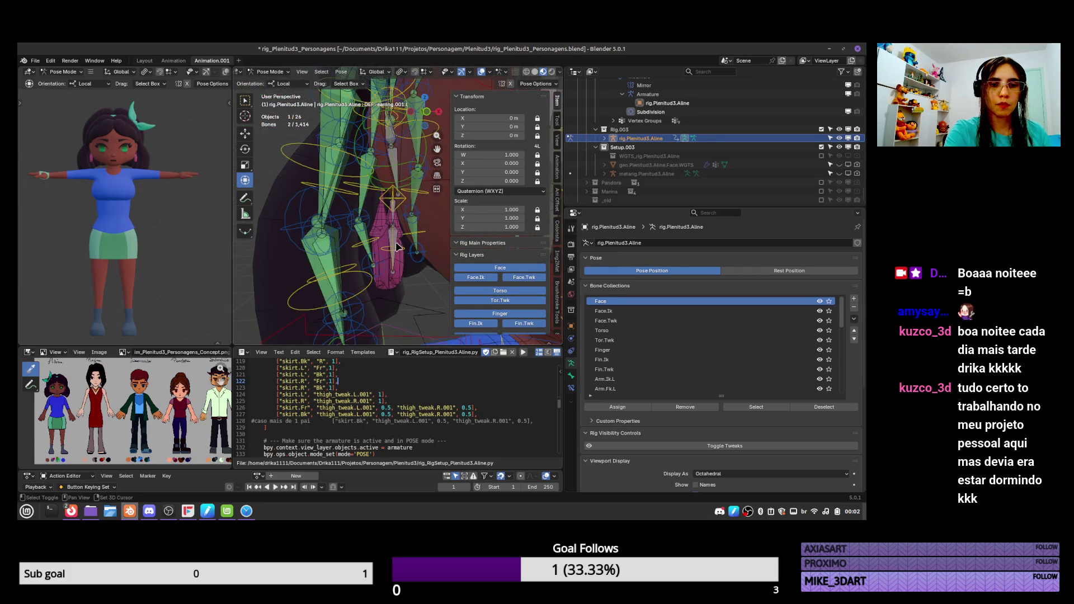
Leave Pose Mode and select the earring mesh together with the rig
{"action": "key", "text": "ctrl+Tab"}
{"action": "scroll", "coordinate": [414, 249], "scroll_direction": "down", "scroll_amount": 4}
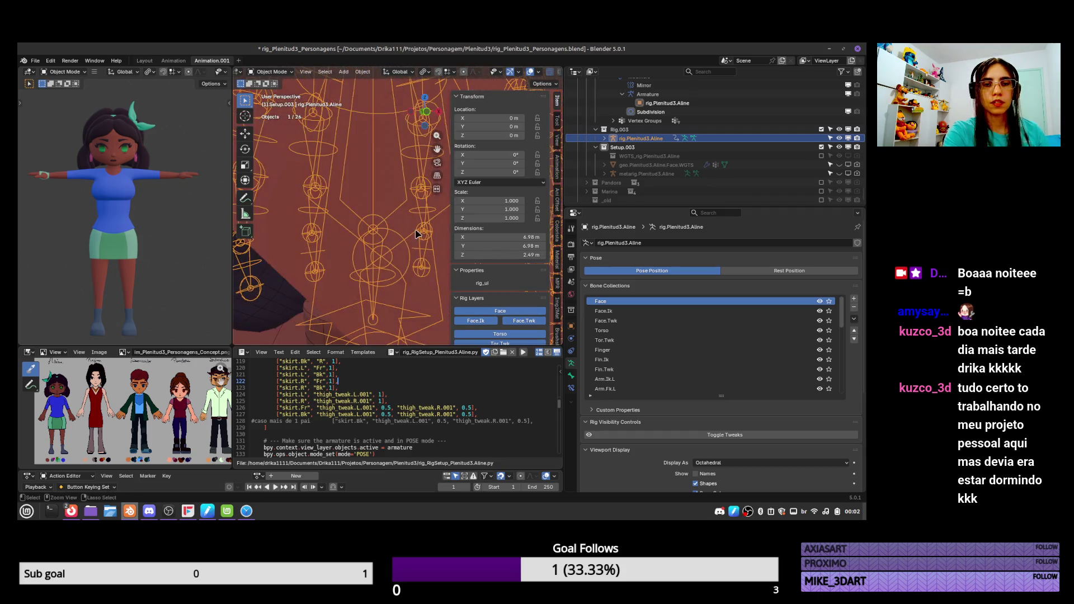
{"action": "scroll", "coordinate": [417, 266], "scroll_direction": "up", "scroll_amount": 5}
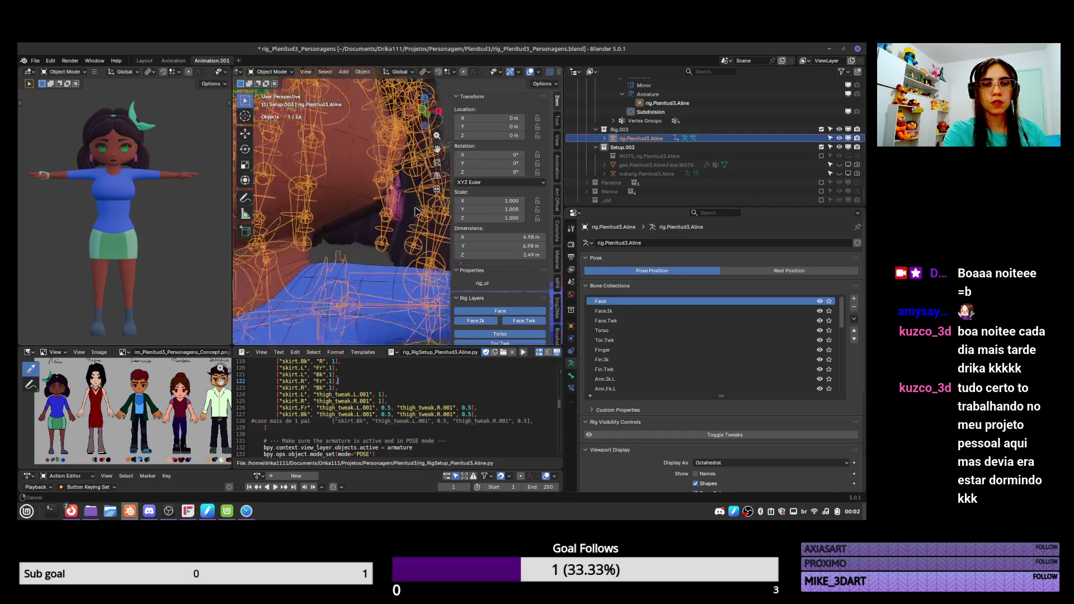
{"action": "left_click", "coordinate": [407, 212], "text": "shift"}
Re-assign automatic weights to the earring from the rig's bones
{"action": "key", "text": "ctrl+Tab"}
{"action": "key", "text": "q"}
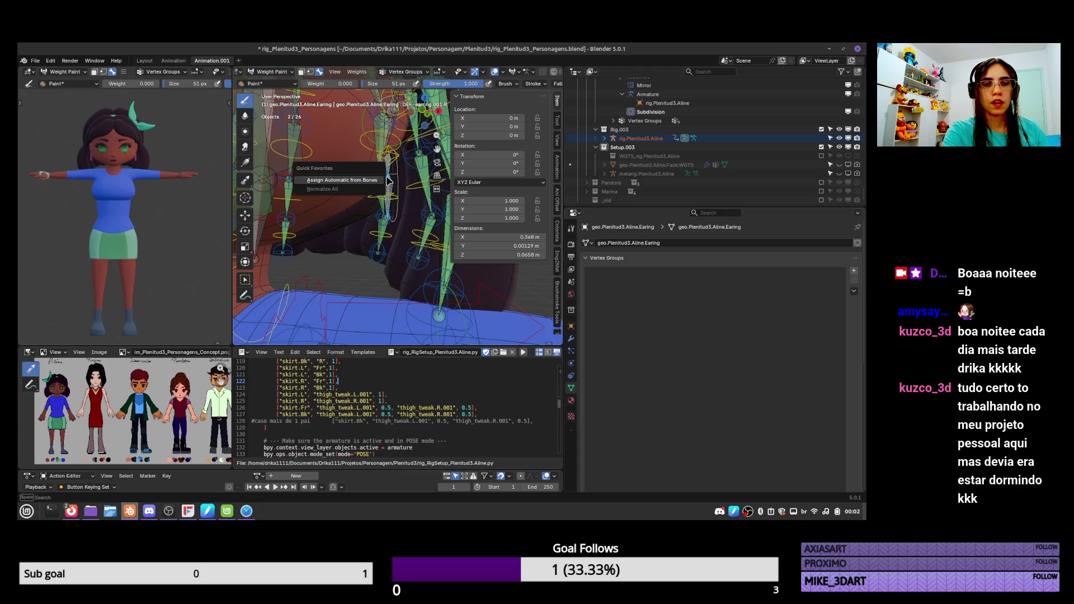
{"action": "left_click", "coordinate": [373, 182]}
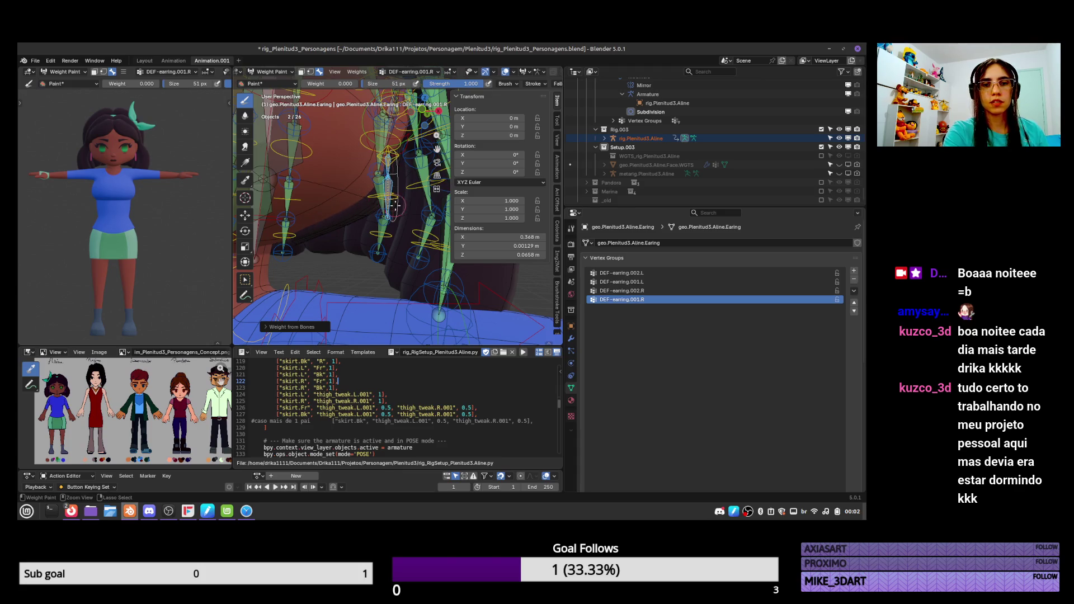
{"action": "key", "text": "ctrl+Tab"}
{"action": "left_click", "coordinate": [402, 189]}
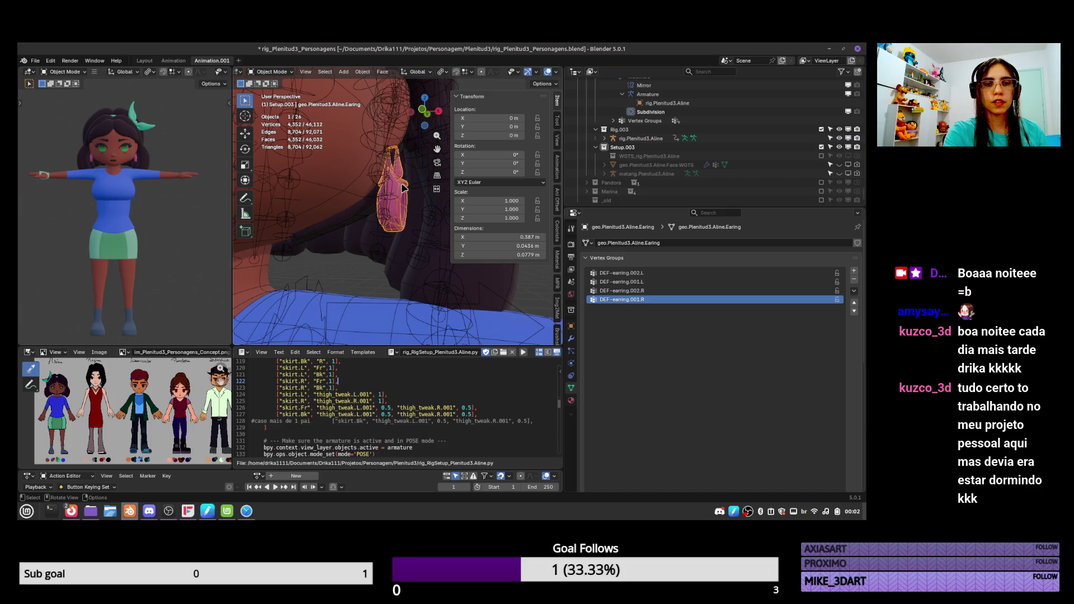
{"action": "key", "text": "Tab"}
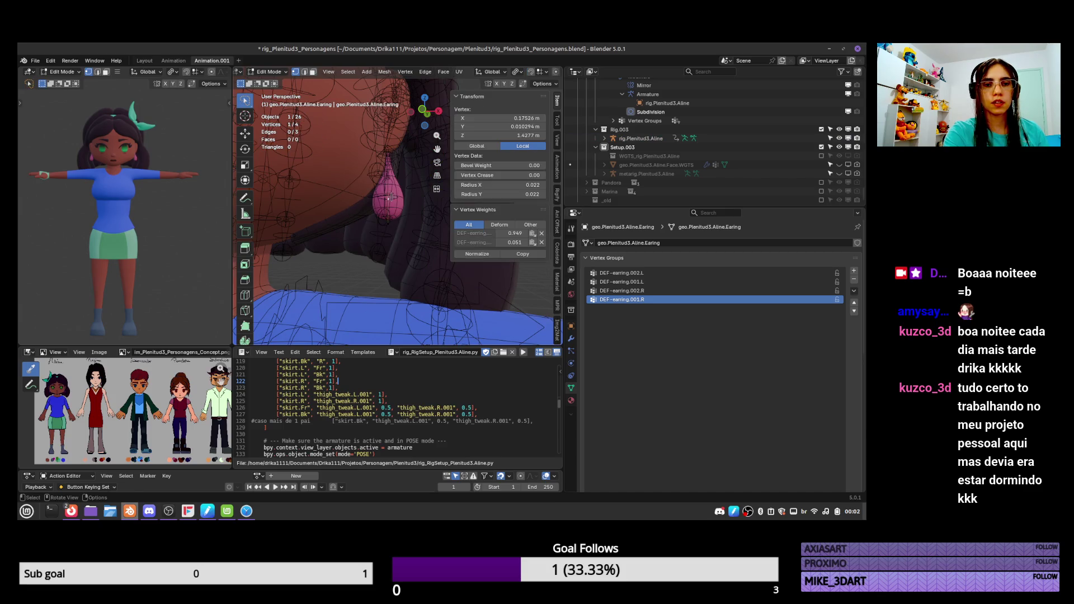
{"action": "key", "text": "Tab"}
Test-rotate the earring.001.L and earring.002.L bones to check the earring's deformation
{"action": "left_click", "coordinate": [399, 204]}
{"action": "key", "text": "ctrl+Tab"}
{"action": "left_click", "coordinate": [399, 204]}
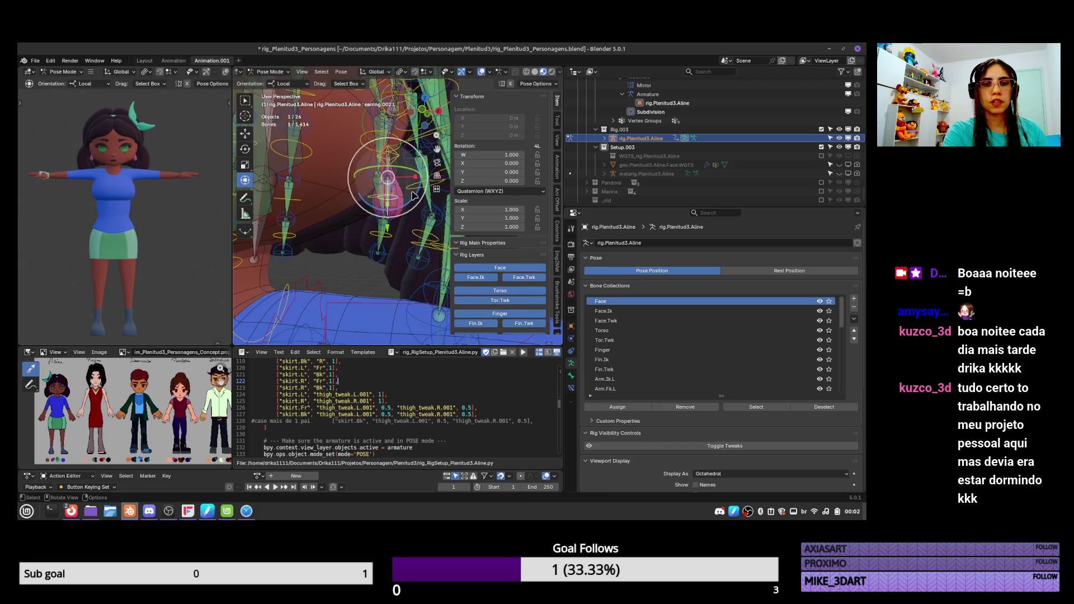
{"action": "key", "text": "r"}
{"action": "key", "text": "Escape"}
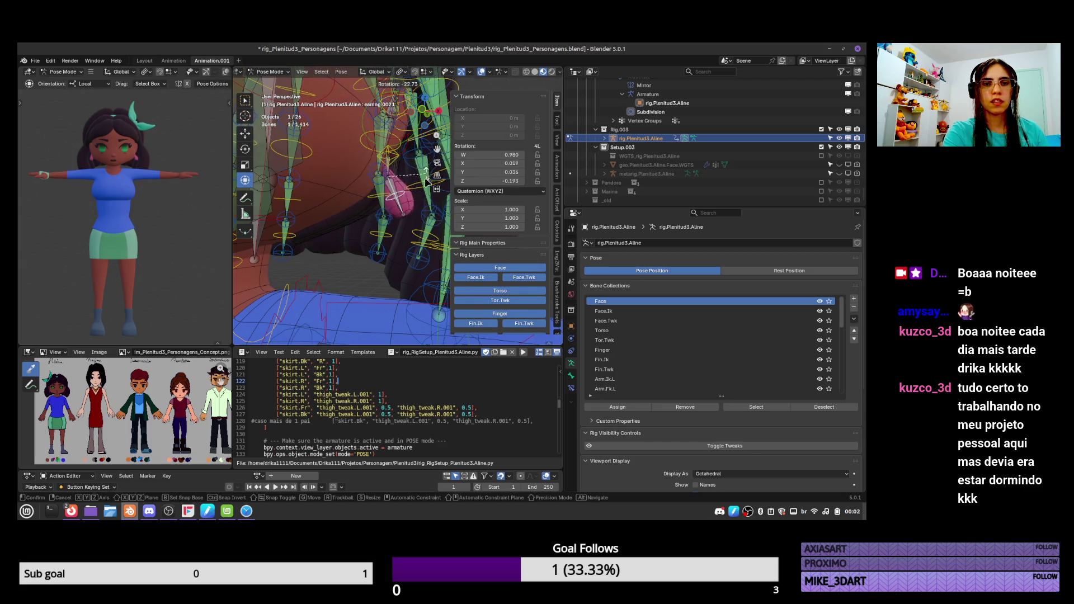
{"action": "left_click", "coordinate": [390, 174]}
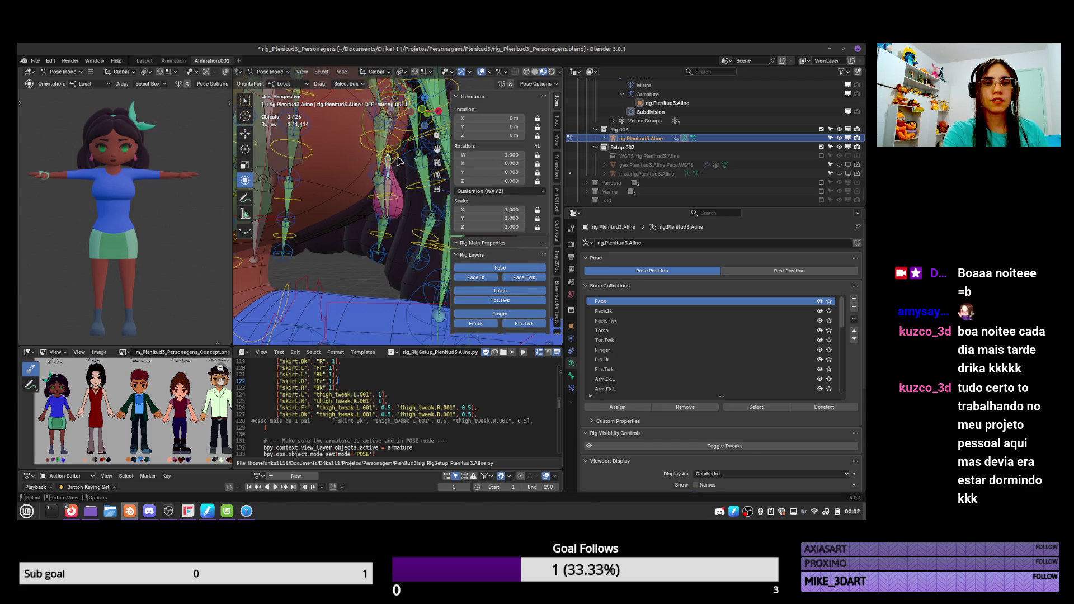
{"action": "left_click", "coordinate": [397, 157]}
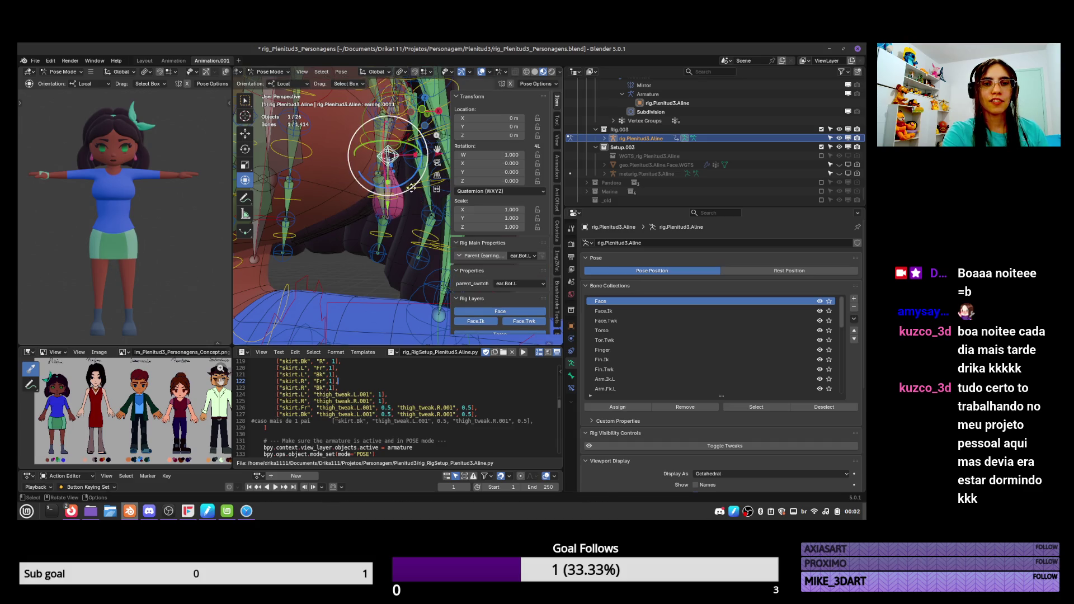
{"action": "left_click", "coordinate": [412, 184]}
{"action": "key", "text": "r"}
{"action": "key", "text": "Escape"}
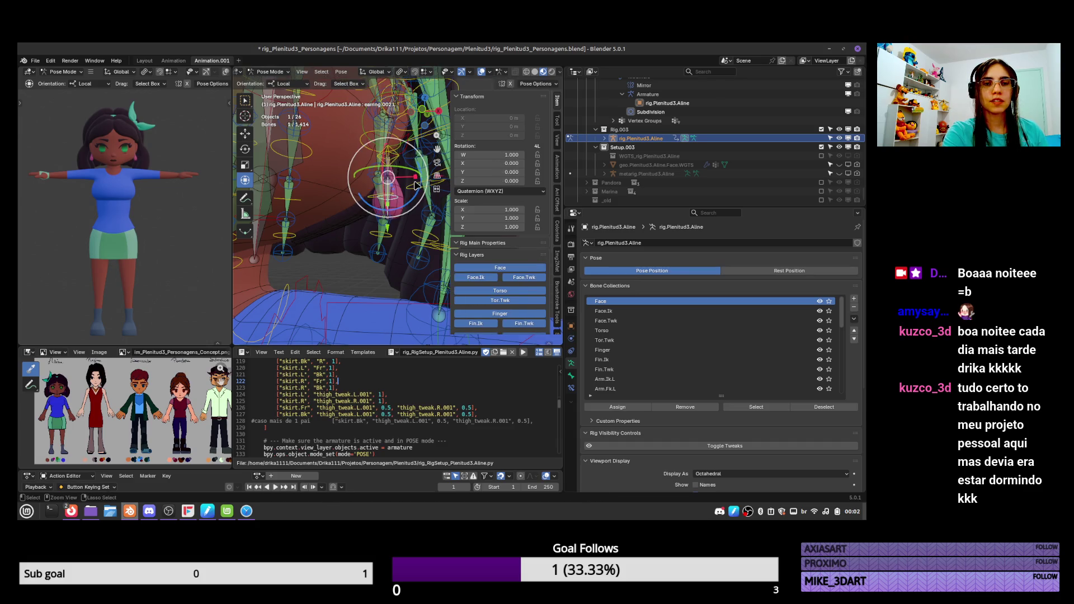
{"action": "left_click", "coordinate": [410, 178]}
Inspect the earring's DEF-earring.002.L and DEF-earring.001.L weights in Weight Paint
{"action": "key", "text": "ctrl+Tab"}
{"action": "left_click", "coordinate": [409, 175]}
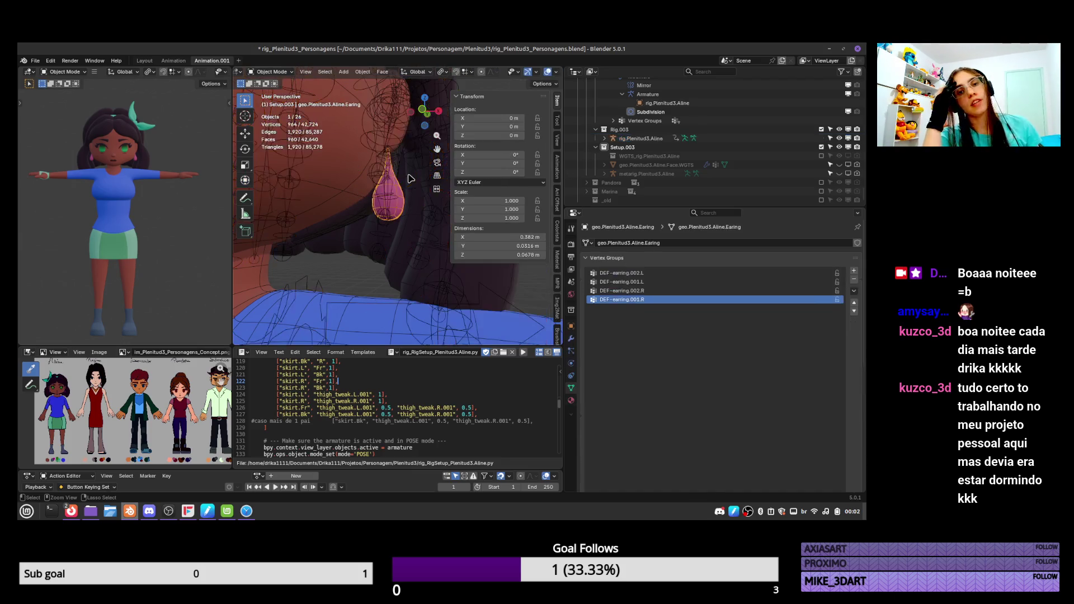
{"action": "key", "text": "Tab"}
{"action": "key", "text": "ctrl+Tab"}
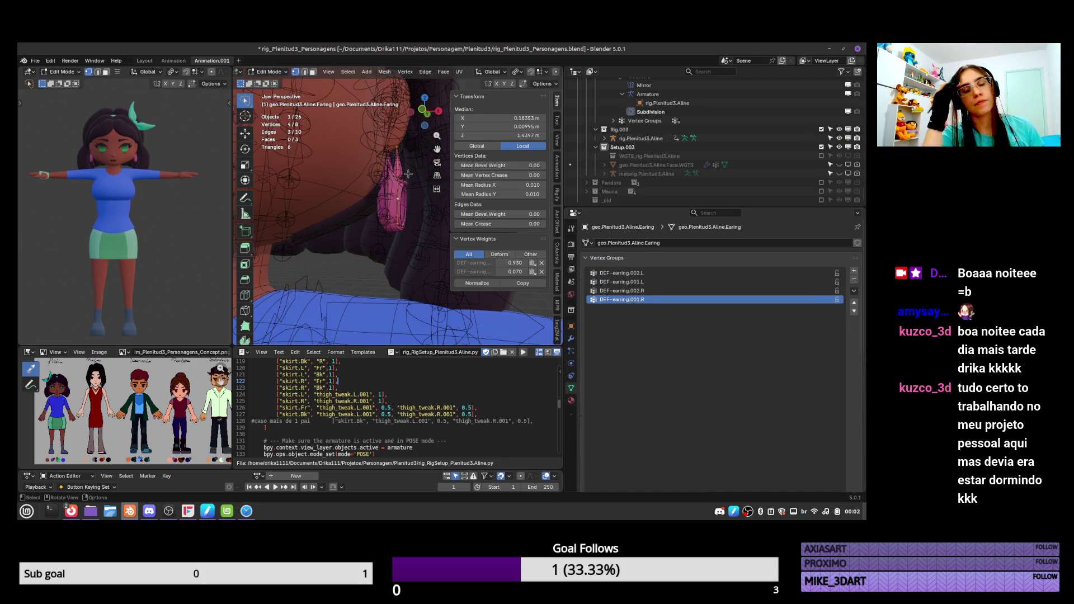
{"action": "left_click", "coordinate": [355, 147]}
{"action": "left_click", "coordinate": [621, 291]}
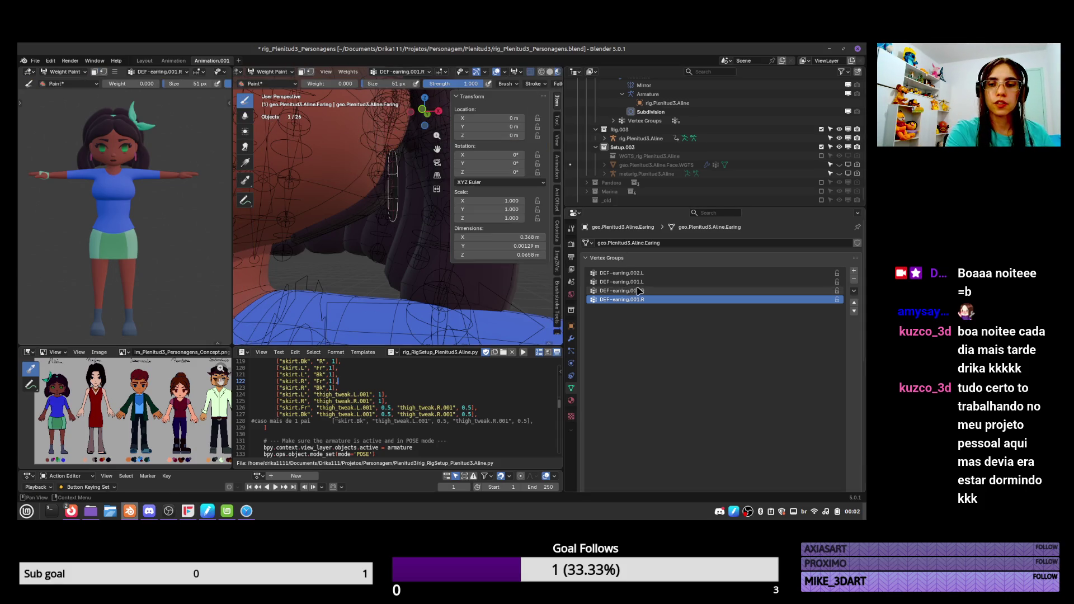
{"action": "left_click", "coordinate": [621, 281]}
{"action": "left_click", "coordinate": [641, 274]}
{"action": "left_click", "coordinate": [631, 282]}
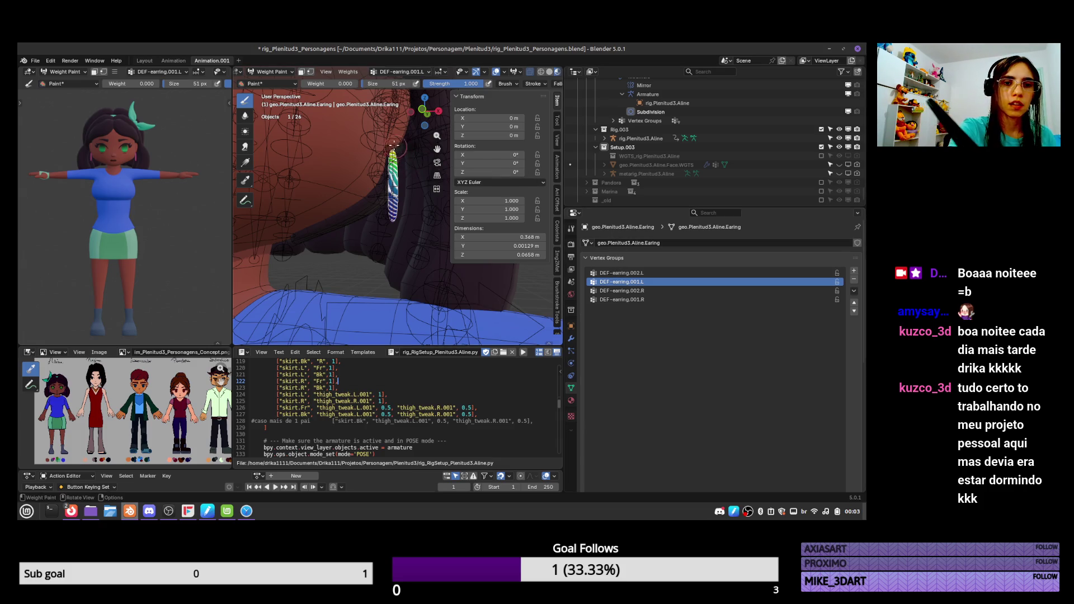
Set the weight-paint brush weight to 1.000
{"action": "left_click", "coordinate": [557, 120]}
{"action": "left_click_drag", "start_coordinate": [501, 235], "coordinate": [537, 235]}
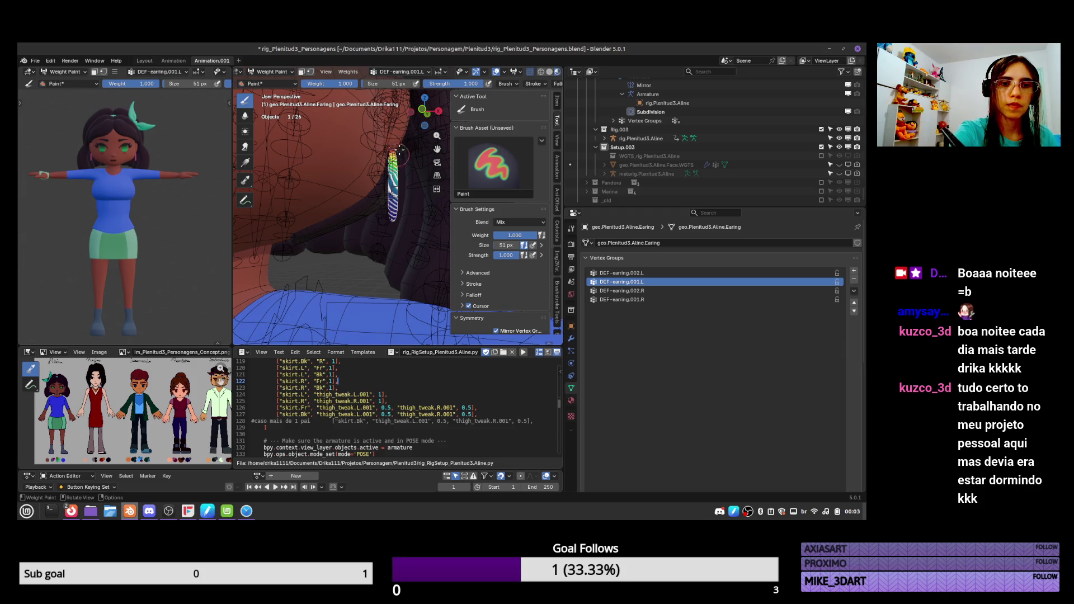
{"action": "scroll", "coordinate": [395, 149], "scroll_direction": "up", "scroll_amount": 5}
{"action": "scroll", "coordinate": [401, 246], "scroll_direction": "down", "scroll_amount": 2}
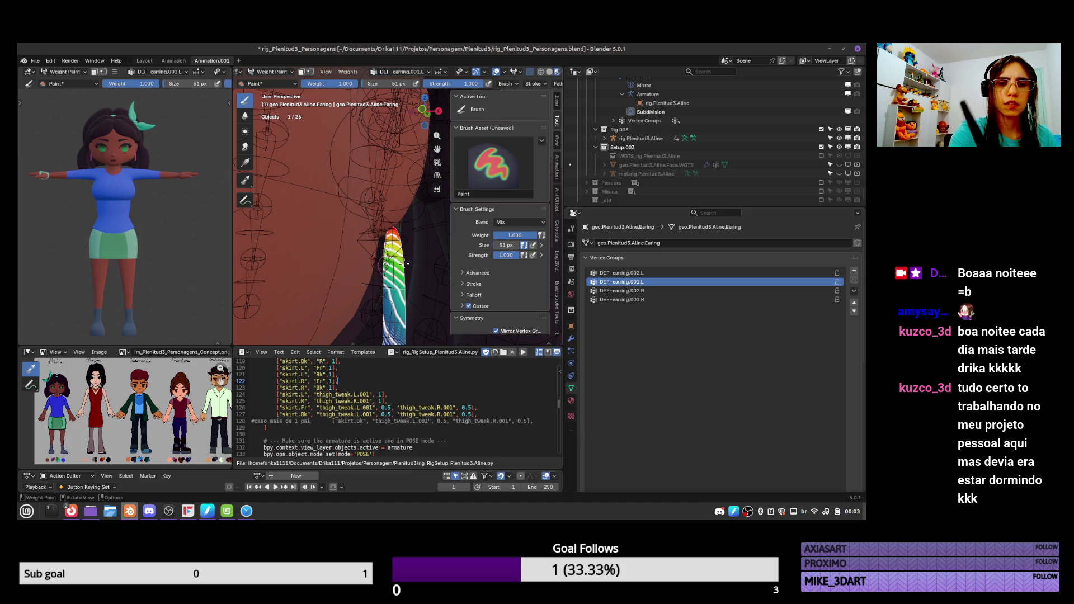
Toggle the Subdivision and Subdivision.001 modifiers' viewport display off and back on
{"action": "left_click", "coordinate": [571, 339]}
{"action": "left_click", "coordinate": [818, 305]}
{"action": "left_click", "coordinate": [817, 282]}
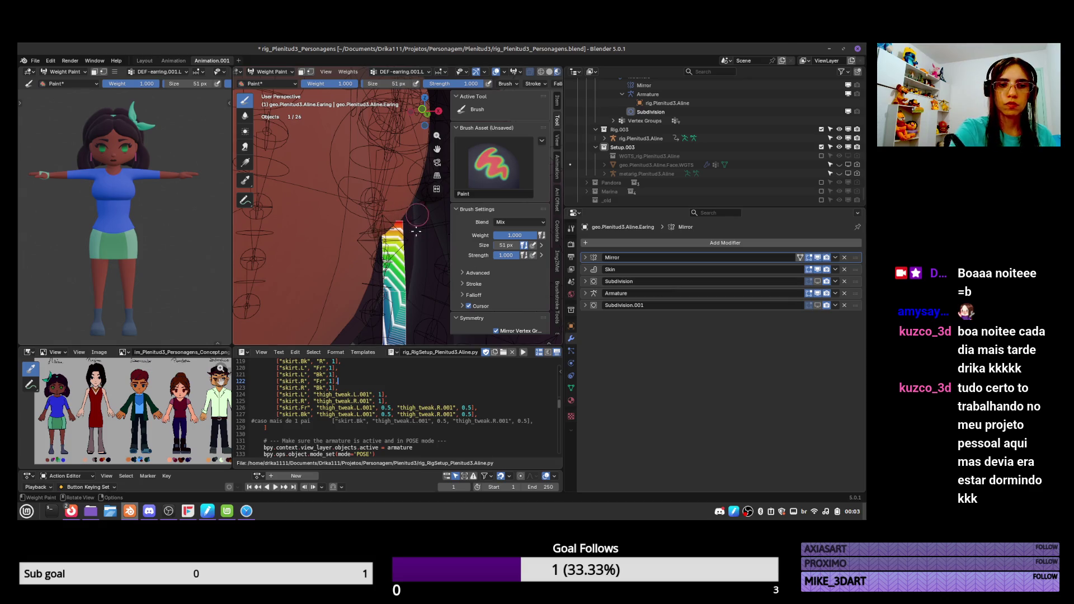
{"action": "left_click", "coordinate": [817, 305]}
{"action": "left_click", "coordinate": [817, 281]}
{"action": "scroll", "coordinate": [389, 235], "scroll_direction": "down", "scroll_amount": 4}
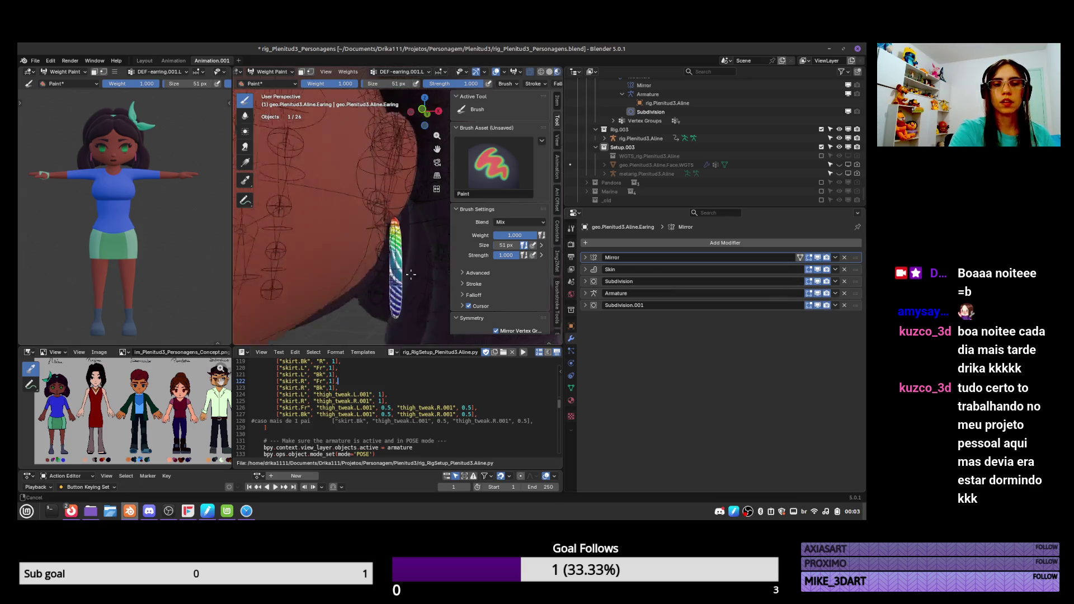
Test-rotate the earring.002.L bone to check the earring weights
{"action": "key", "text": "ctrl+Tab"}
{"action": "left_click", "coordinate": [392, 232]}
{"action": "key", "text": "ctrl+Tab"}
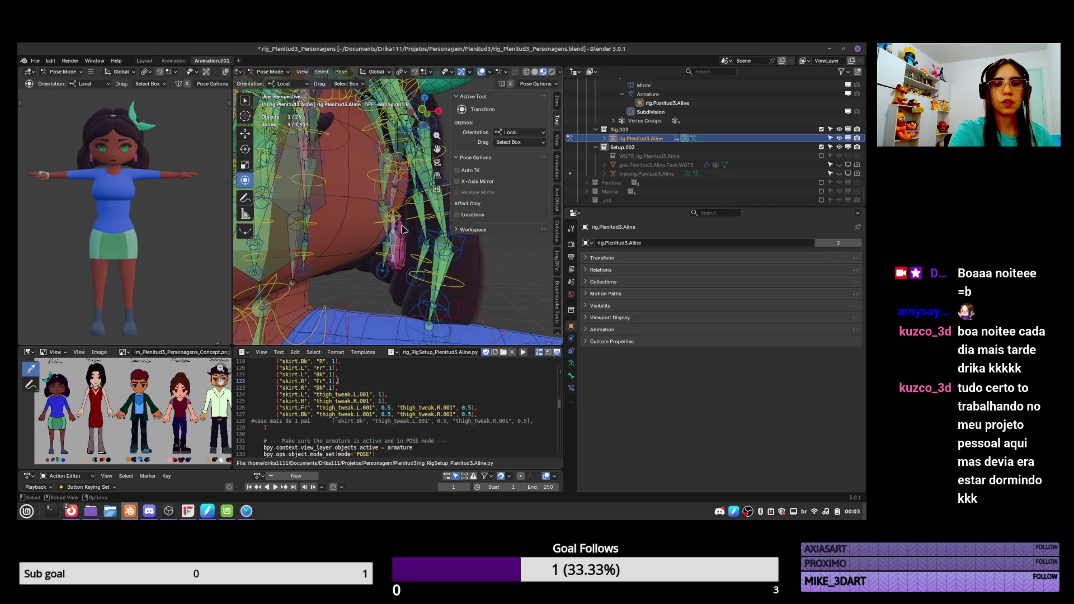
{"action": "left_click", "coordinate": [401, 248]}
{"action": "key", "text": "r"}
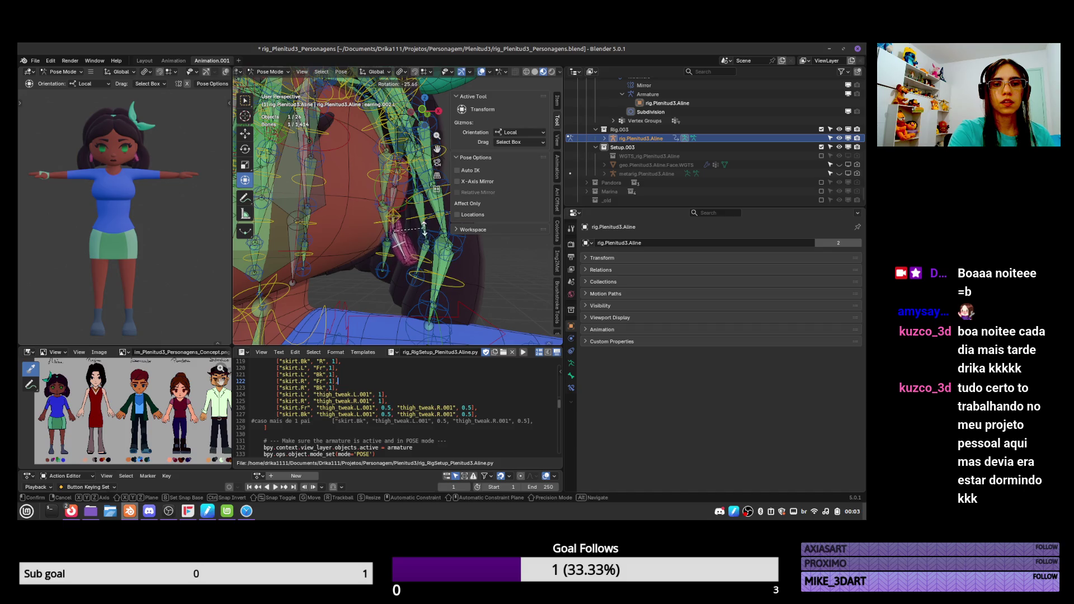
{"action": "left_click", "coordinate": [424, 227]}
Blend the earring's bone weights with a gradient in Weight Paint
{"action": "key", "text": "ctrl+Tab"}
{"action": "left_click", "coordinate": [398, 230]}
{"action": "key", "text": "ctrl+Tab"}
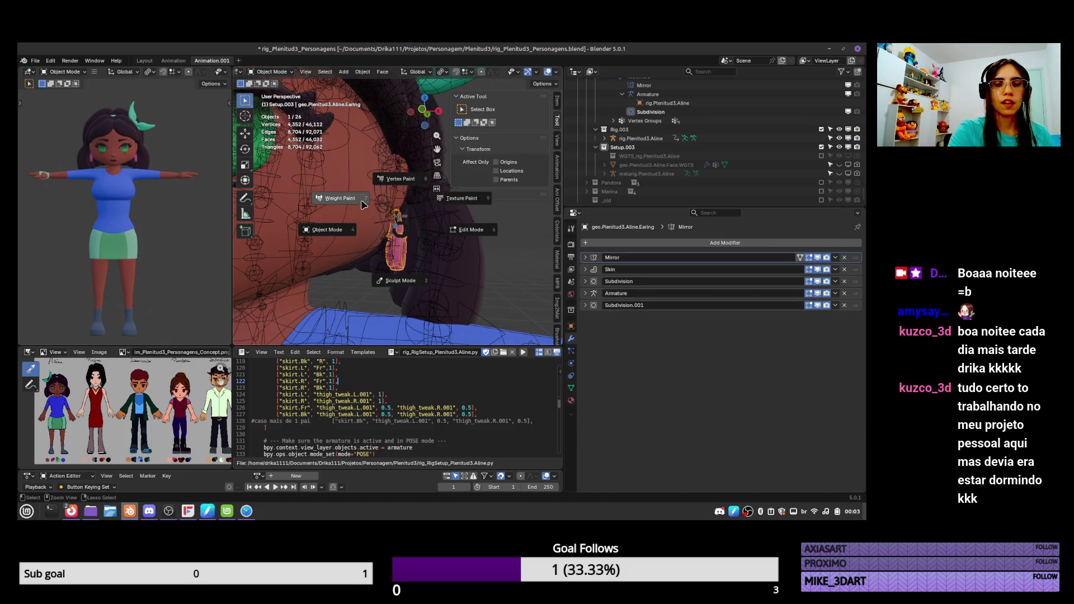
{"action": "left_click", "coordinate": [363, 205]}
{"action": "left_click", "coordinate": [570, 388]}
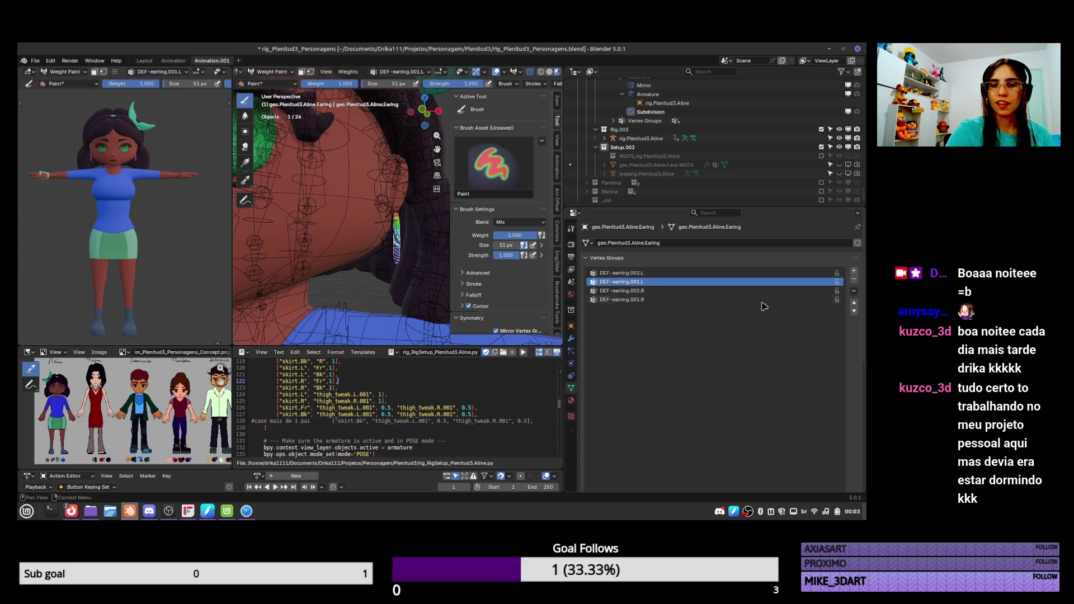
{"action": "left_click", "coordinate": [244, 162]}
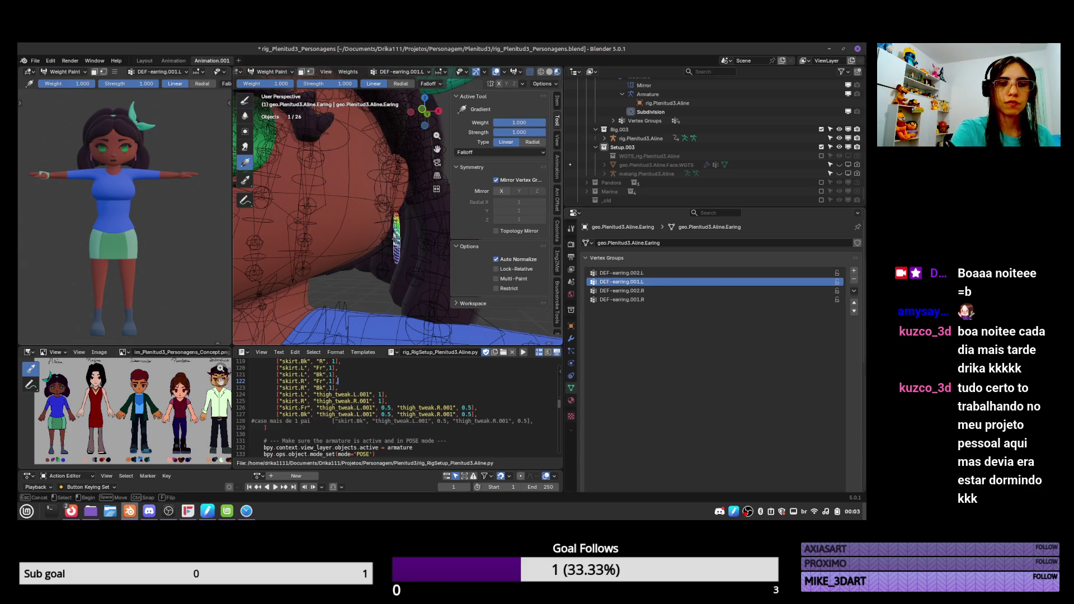
{"action": "left_click_drag", "start_coordinate": [394, 236], "coordinate": [398, 227]}
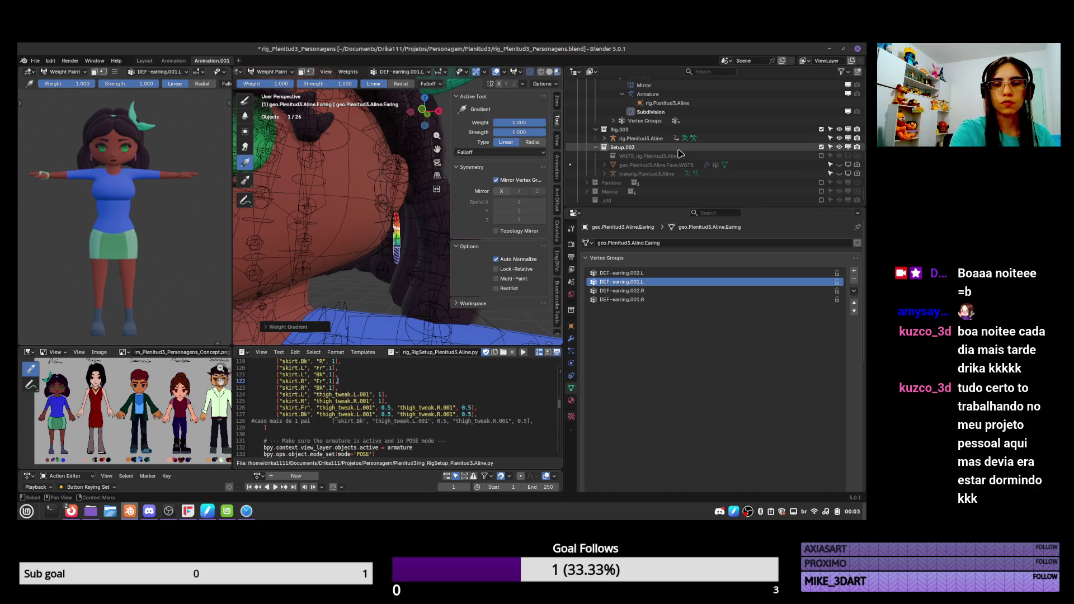
Retest deformation by rotating the earring.002.L and earring.001.L bones
{"action": "key", "text": "ctrl+Tab"}
{"action": "left_click", "coordinate": [331, 218]}
{"action": "left_click", "coordinate": [400, 242]}
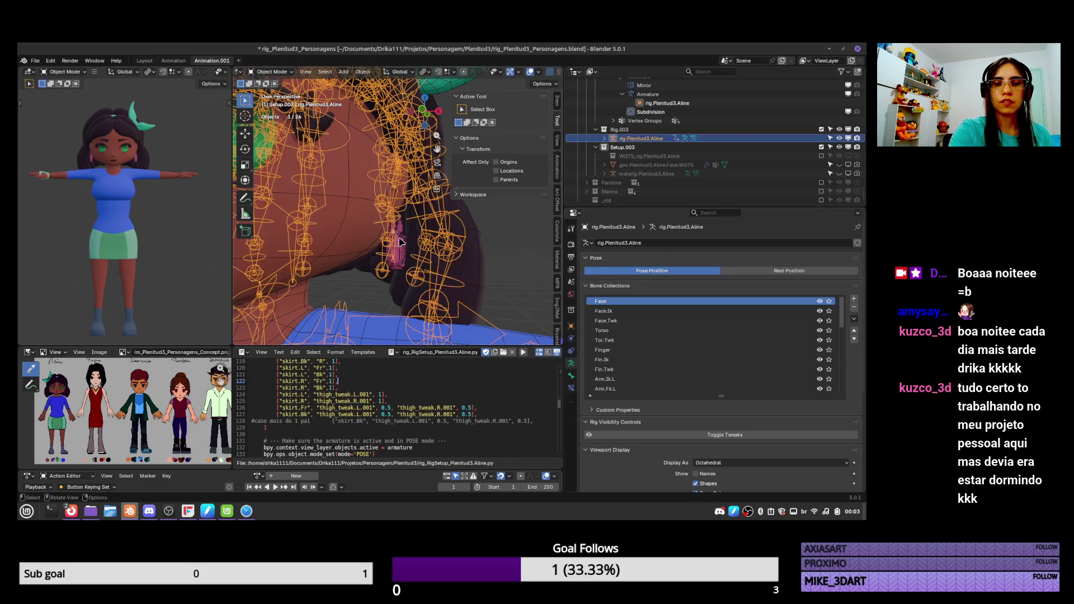
{"action": "key", "text": "ctrl+Tab"}
{"action": "key", "text": "r"}
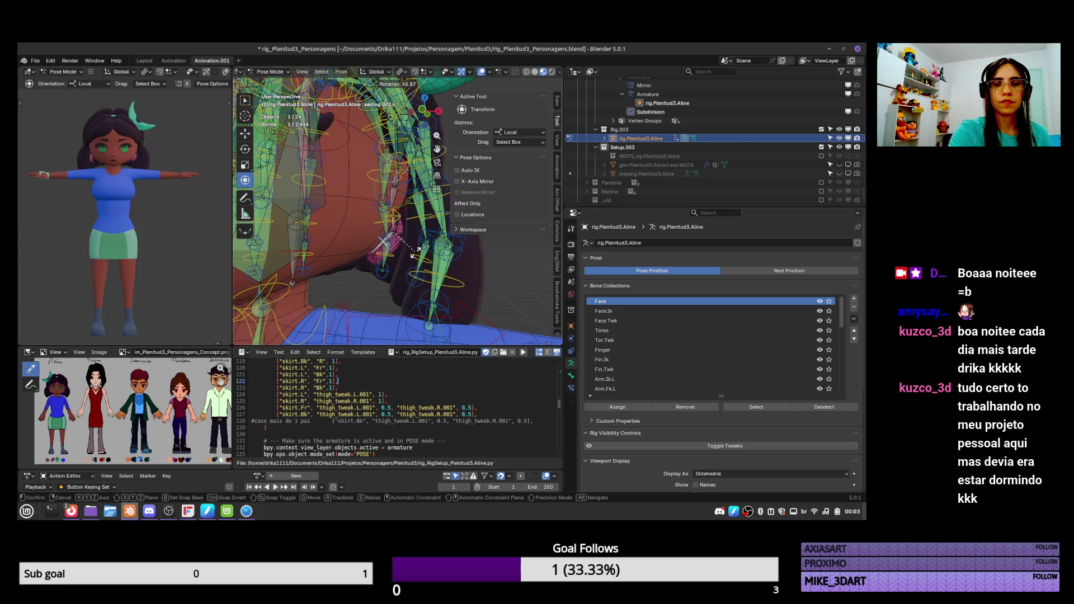
{"action": "left_click", "coordinate": [422, 231]}
{"action": "left_click", "coordinate": [394, 216]}
{"action": "key", "text": "r"}
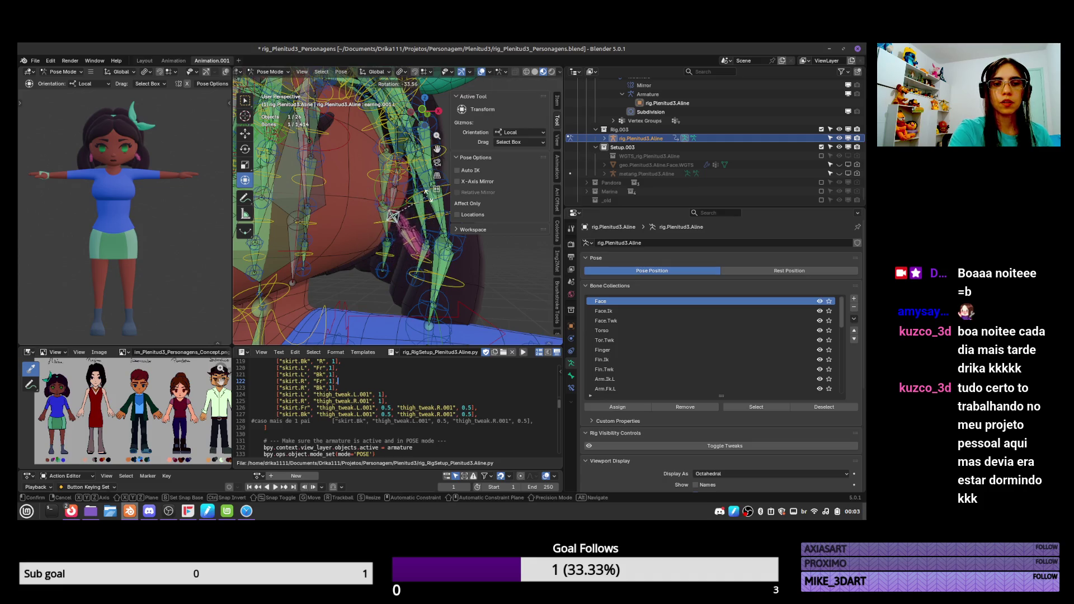
{"action": "left_click", "coordinate": [423, 213]}
Toggle the earring mesh in and out of Edit Mode, then select rig.Plenitud3.Aline
{"action": "key", "text": "ctrl+Tab"}
{"action": "left_click", "coordinate": [406, 238]}
{"action": "key", "text": "Tab"}
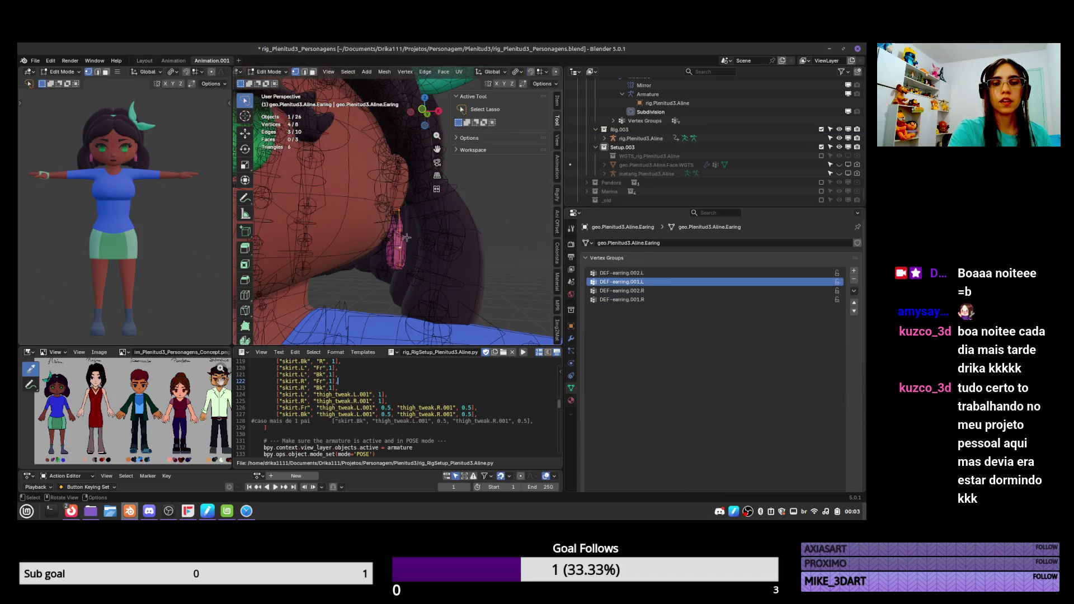
{"action": "key", "text": "Tab"}
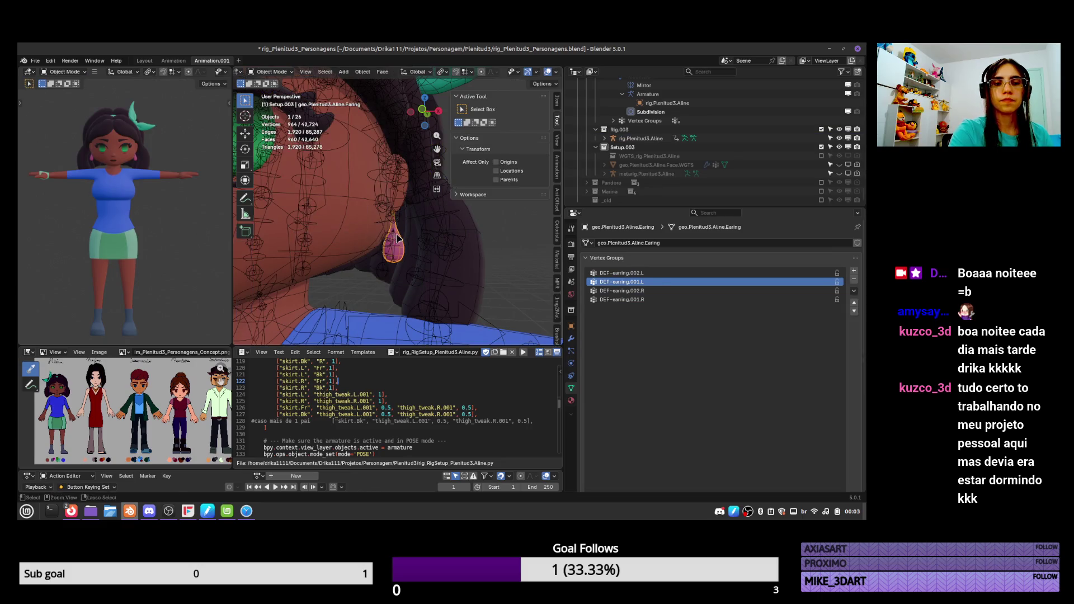
{"action": "scroll", "coordinate": [394, 240], "scroll_direction": "down", "scroll_amount": 4}
{"action": "left_click", "coordinate": [391, 223]}
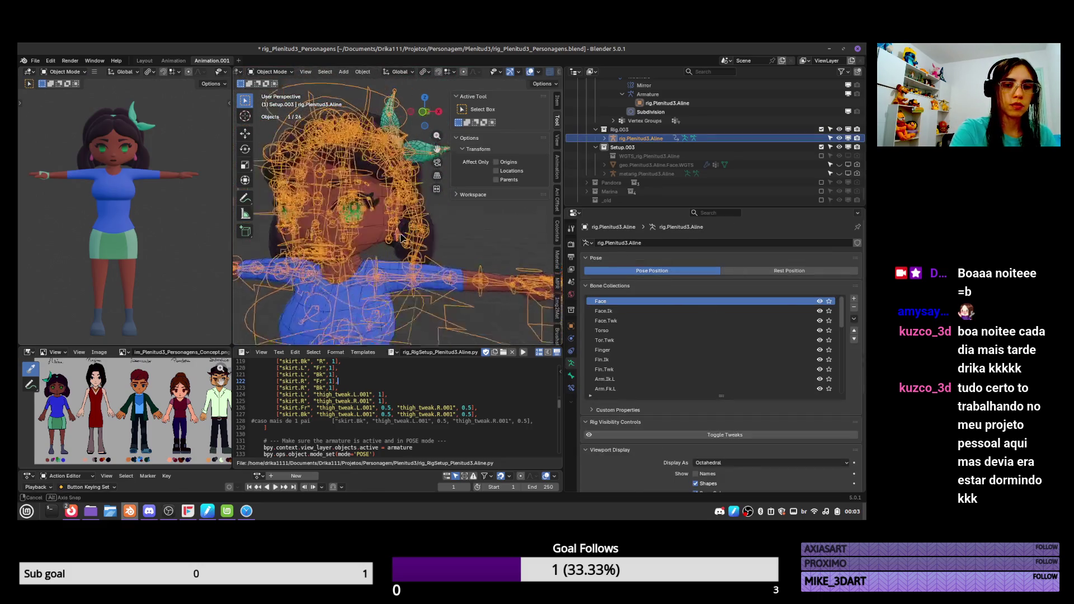
Inspect the front middle hair mesh in Edit Mode
{"action": "left_click", "coordinate": [440, 241]}
{"action": "key", "text": "Tab"}
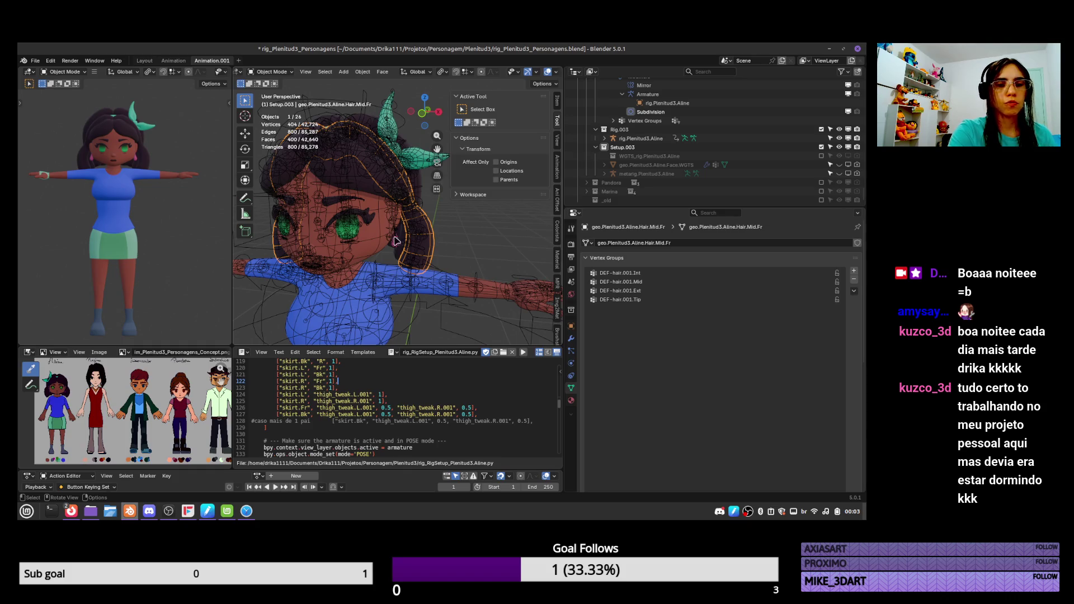
{"action": "scroll", "coordinate": [378, 236], "scroll_direction": "up", "scroll_amount": 4}
Pose the armature and move the left eyebrow pivot bone to test its face deformation
{"action": "left_click", "coordinate": [353, 181]}
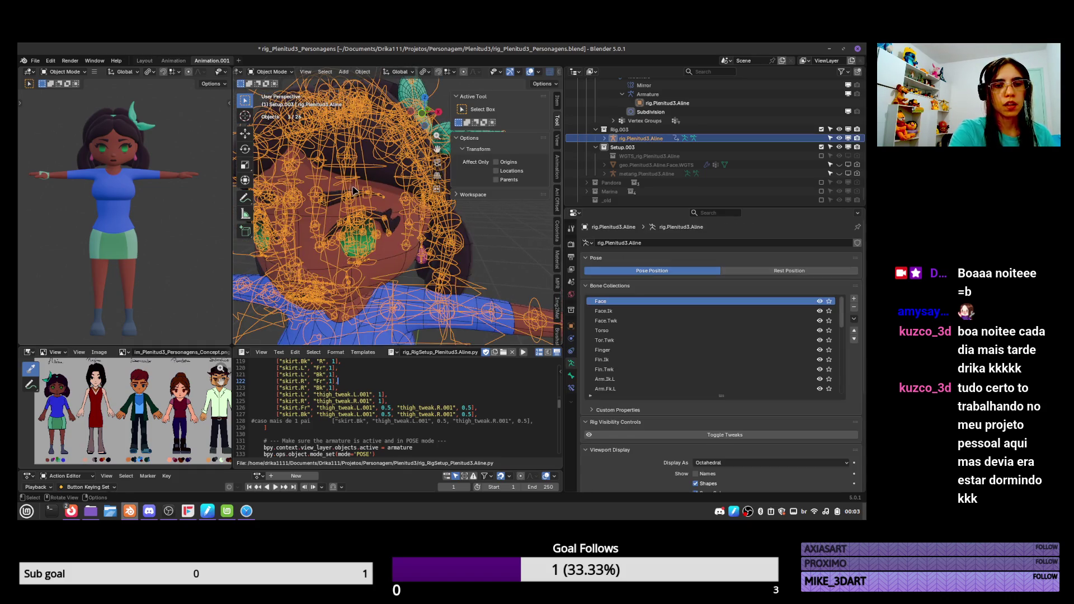
{"action": "key", "text": "ctrl+Tab"}
{"action": "middle_click_drag", "start_coordinate": [352, 181], "coordinate": [395, 190]}
{"action": "left_click", "coordinate": [398, 192]}
{"action": "key", "text": "g"}
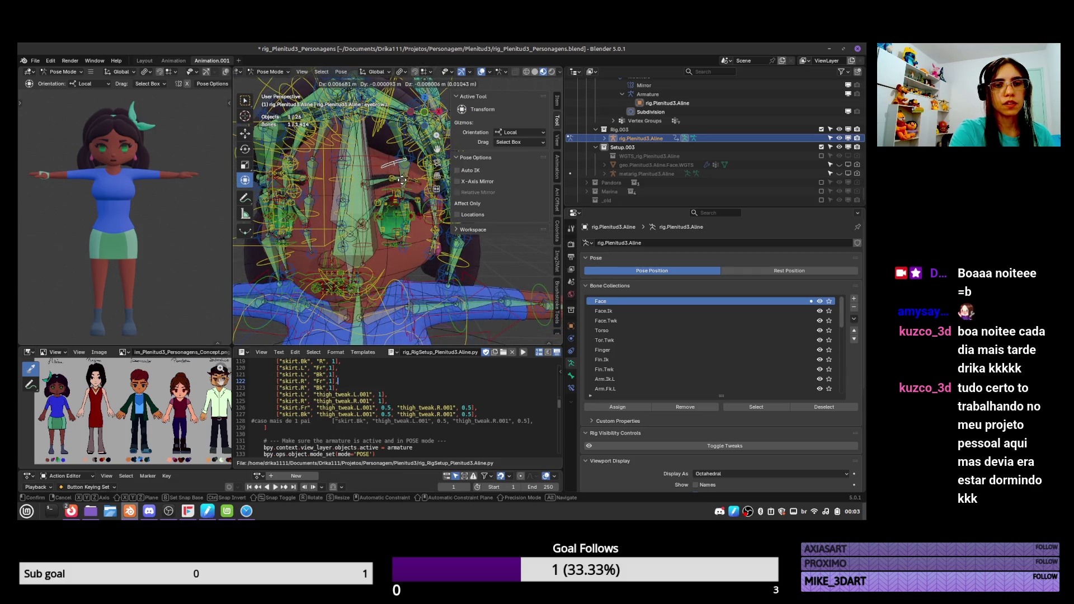
{"action": "left_click", "coordinate": [401, 182]}
{"action": "left_click_drag", "start_coordinate": [402, 181], "coordinate": [403, 186]}
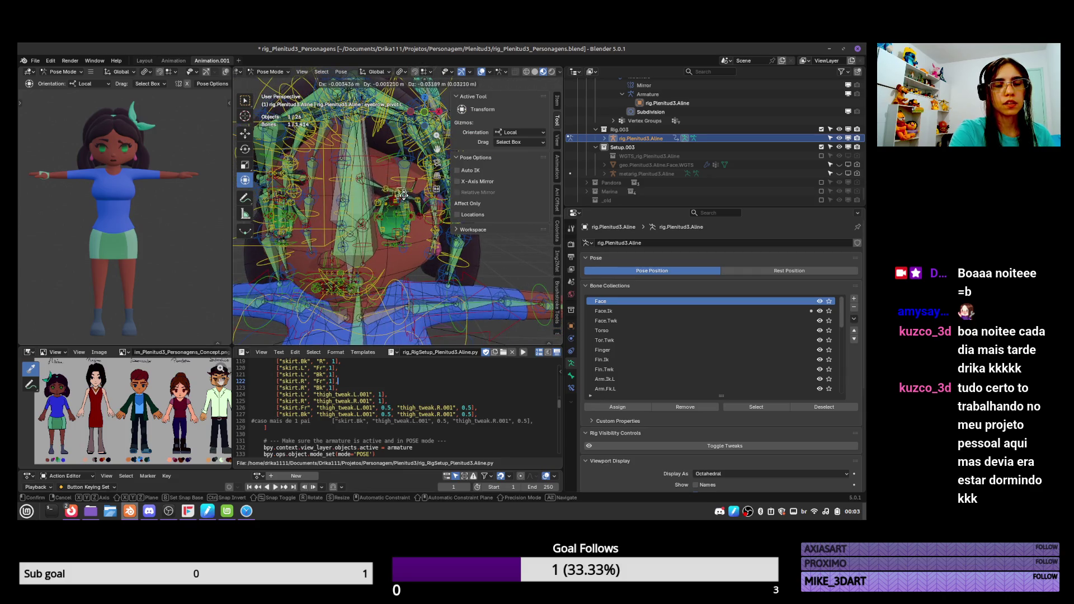
{"action": "mouse_move", "coordinate": [405, 182]}
{"action": "middle_mouse_down"}
{"action": "mouse_move", "coordinate": [424, 222]}
{"action": "mouse_move", "coordinate": [406, 180]}
{"action": "middle_mouse_up"}
{"action": "left_click", "coordinate": [425, 211]}
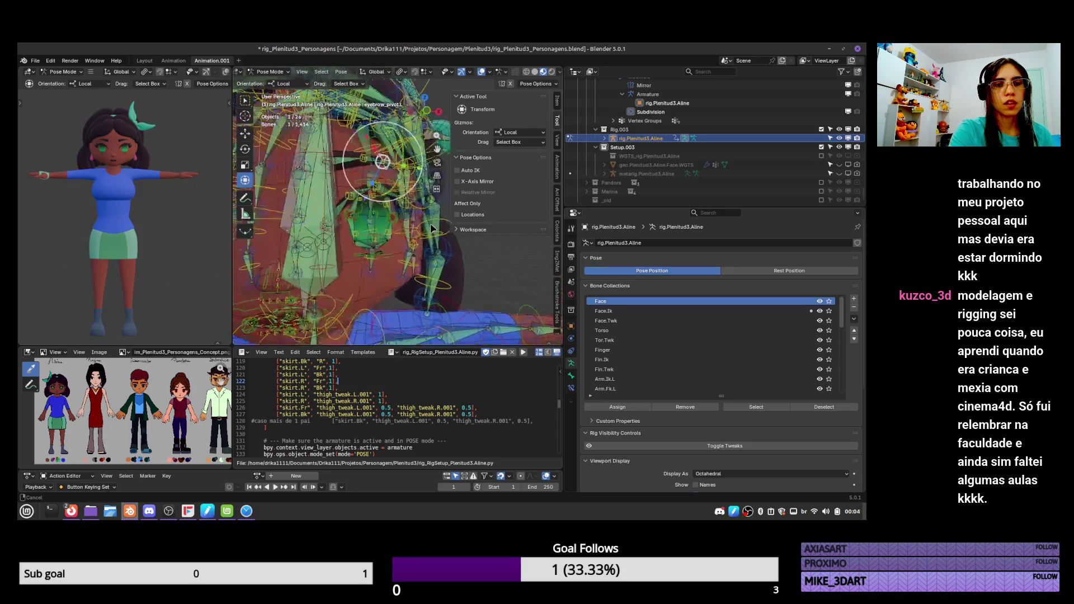
Move the eyelash pivot bone down, then open the eyelash mesh for vertex editing
{"action": "scroll", "coordinate": [406, 180], "scroll_direction": "up", "scroll_amount": 3}
{"action": "left_click", "coordinate": [411, 169]}
{"action": "key", "text": "g"}
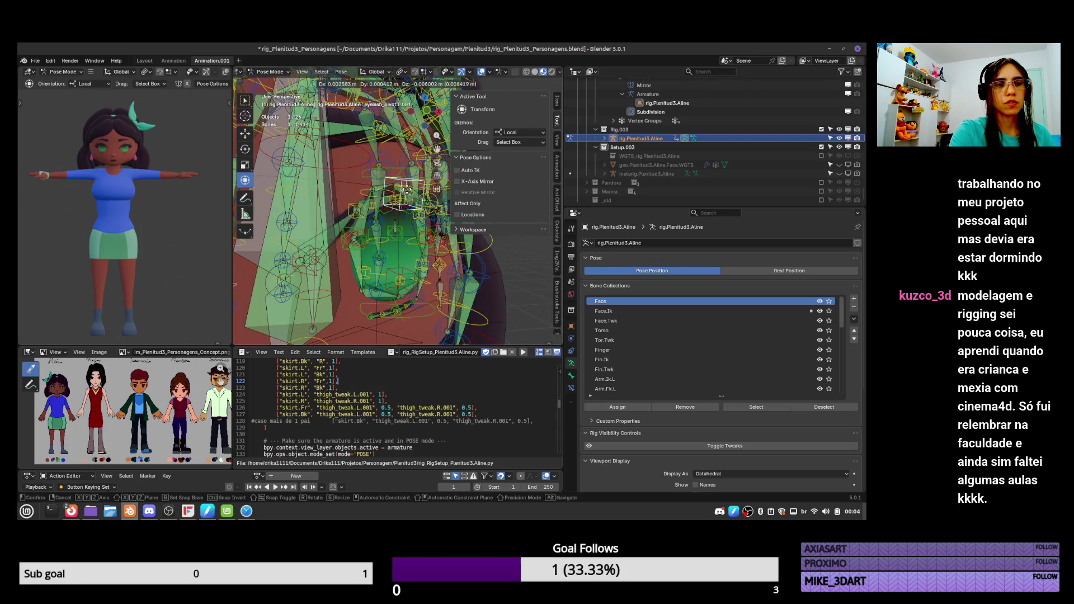
{"action": "left_click", "coordinate": [406, 233]}
{"action": "mouse_move", "coordinate": [406, 233]}
{"action": "middle_mouse_down"}
{"action": "mouse_move", "coordinate": [436, 229]}
{"action": "mouse_move", "coordinate": [422, 219]}
{"action": "middle_mouse_up"}
{"action": "left_click", "coordinate": [420, 217]}
{"action": "key", "text": "Tab"}
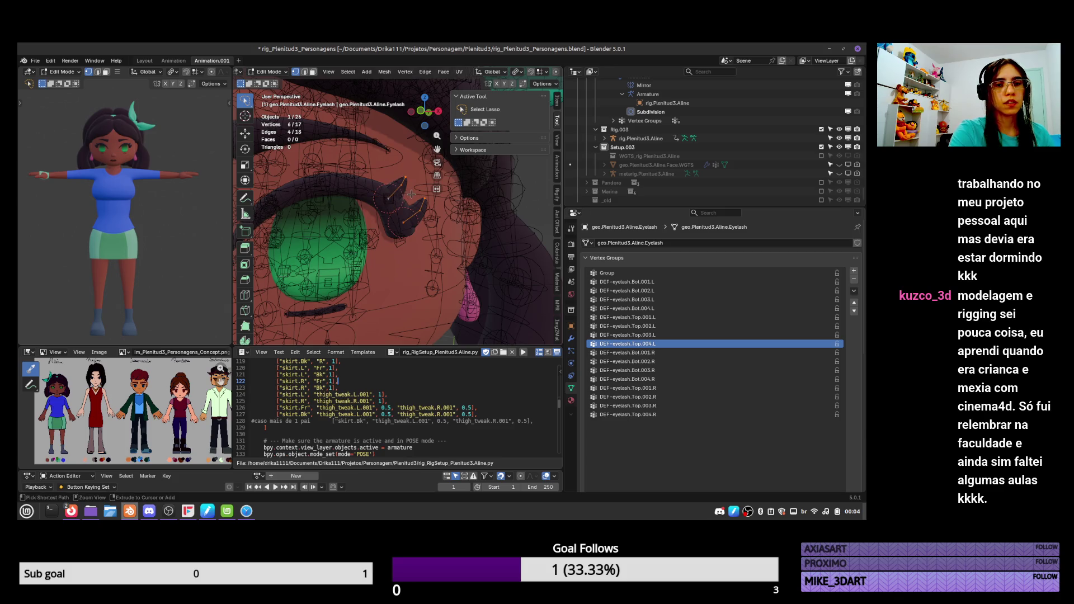
Test the eyelash pivot bone's deformation in Pose Mode, cancelling each trial move
{"action": "key", "text": "Tab"}
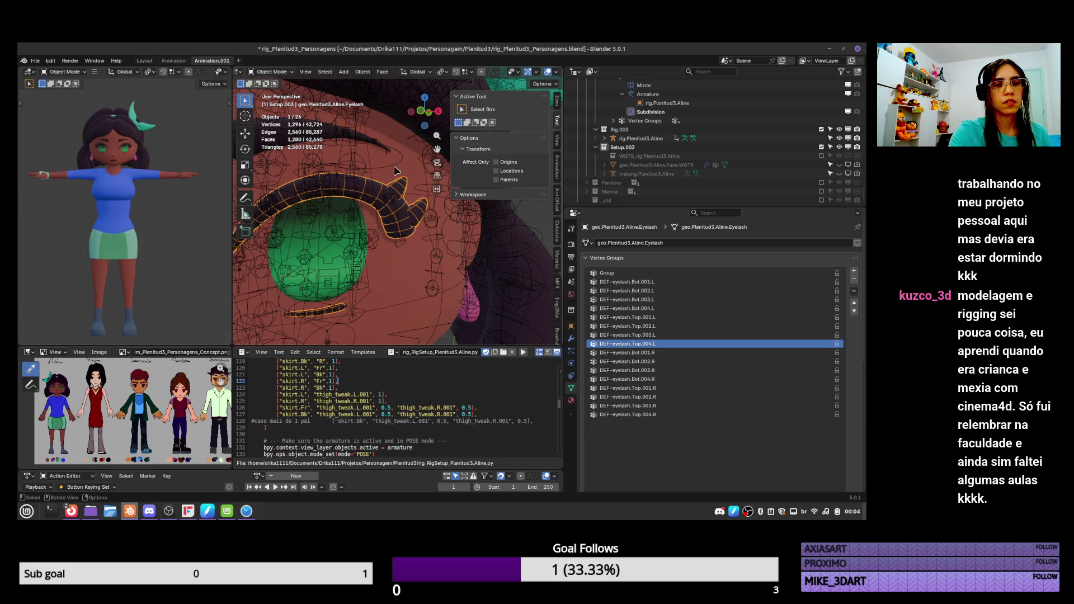
{"action": "left_click", "coordinate": [351, 173]}
{"action": "key", "text": "ctrl+Tab"}
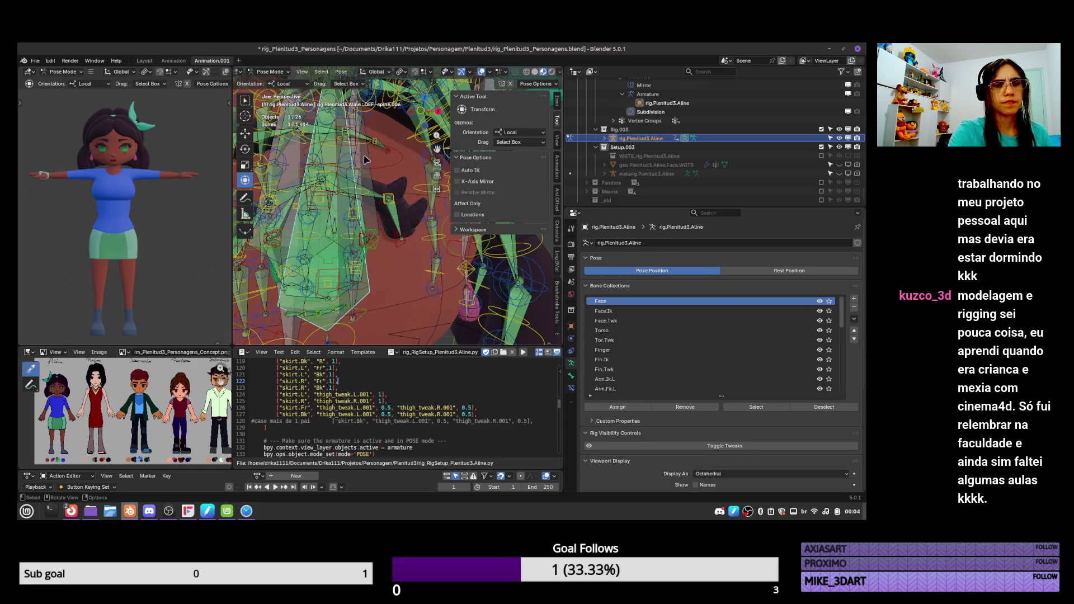
{"action": "key", "text": "g"}
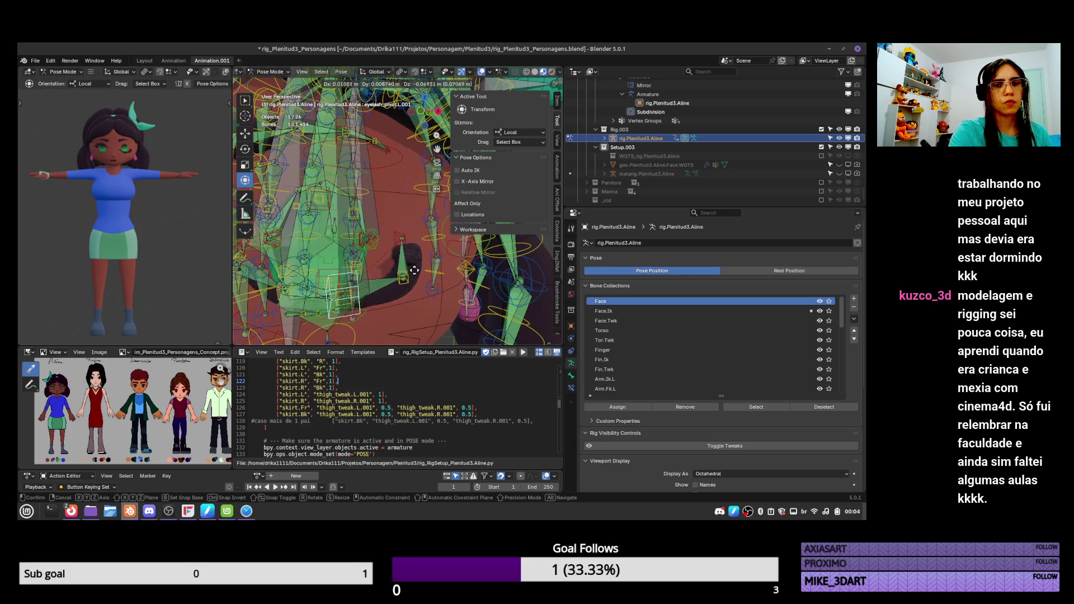
{"action": "key", "text": "Escape"}
{"action": "key", "text": "g"}
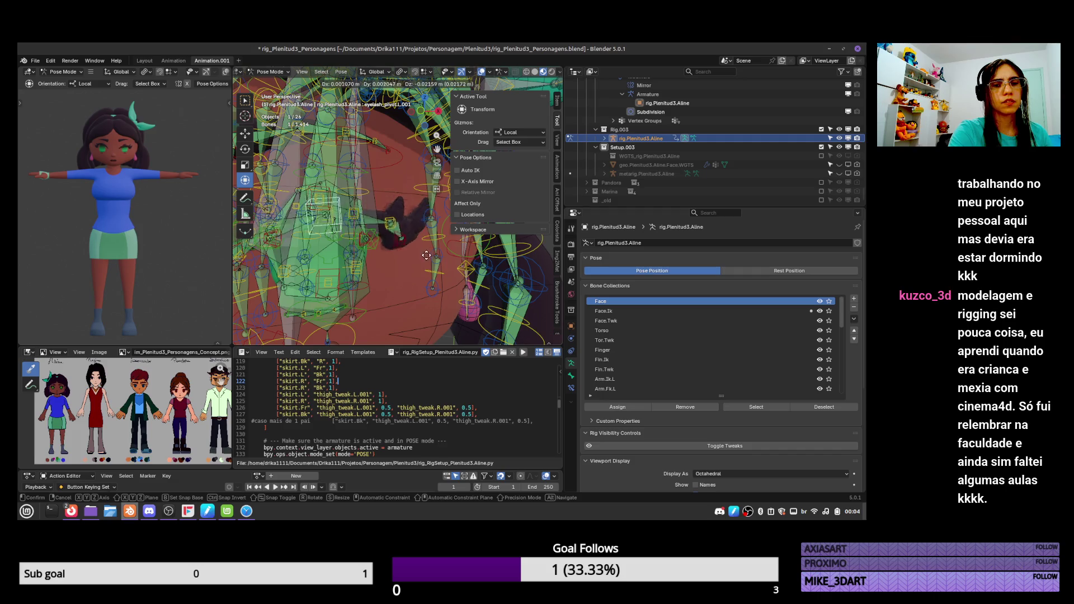
{"action": "key", "text": "Escape"}
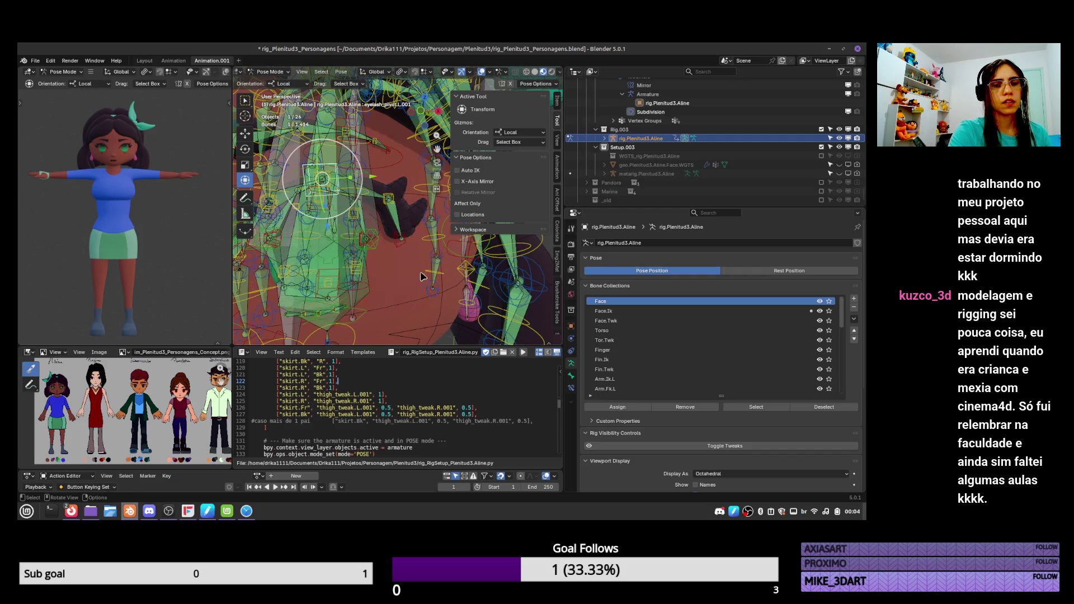
{"action": "key", "text": "ctrl+Tab"}
Select more eyelash vertices in Edit Mode and extrude them
{"action": "left_click", "coordinate": [415, 216]}
{"action": "key", "text": "ctrl+Tab"}
{"action": "left_click", "coordinate": [474, 213]}
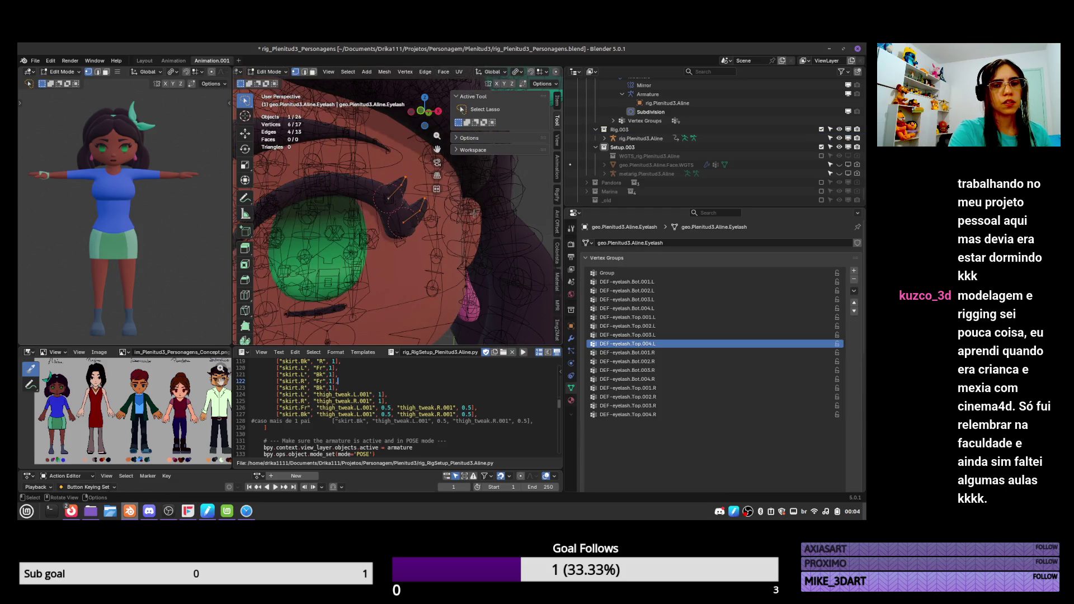
{"action": "left_click", "coordinate": [419, 213], "text": "shift"}
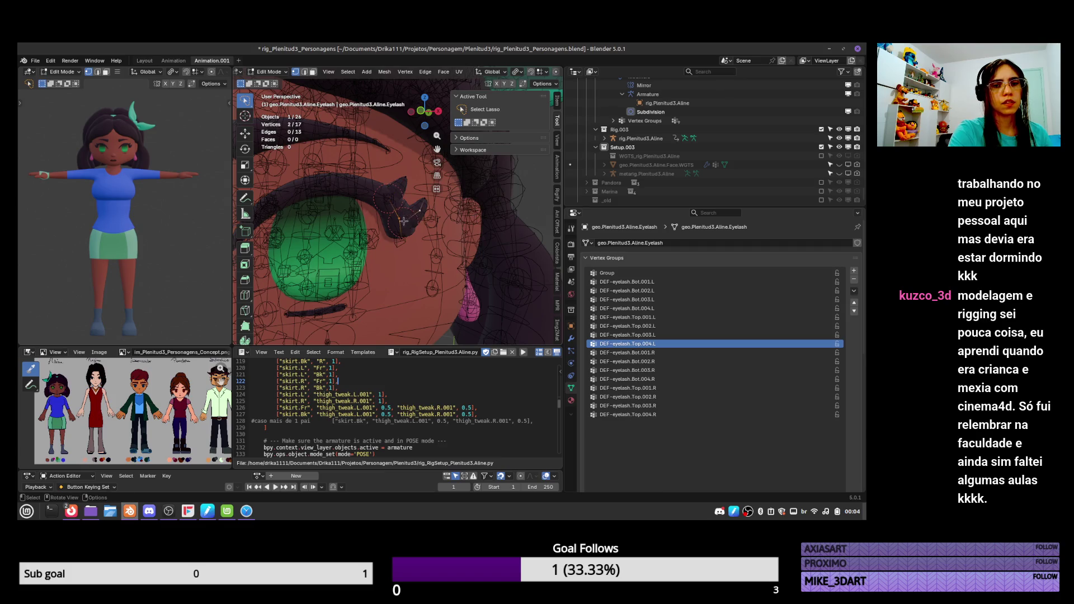
{"action": "key", "text": "e"}
{"action": "left_click", "coordinate": [417, 191]}
In Weight Paint, choose DEF-eyelash.Top.004.L and give the eyelash tip full weight with a gradient
{"action": "key", "text": "ctrl+Tab"}
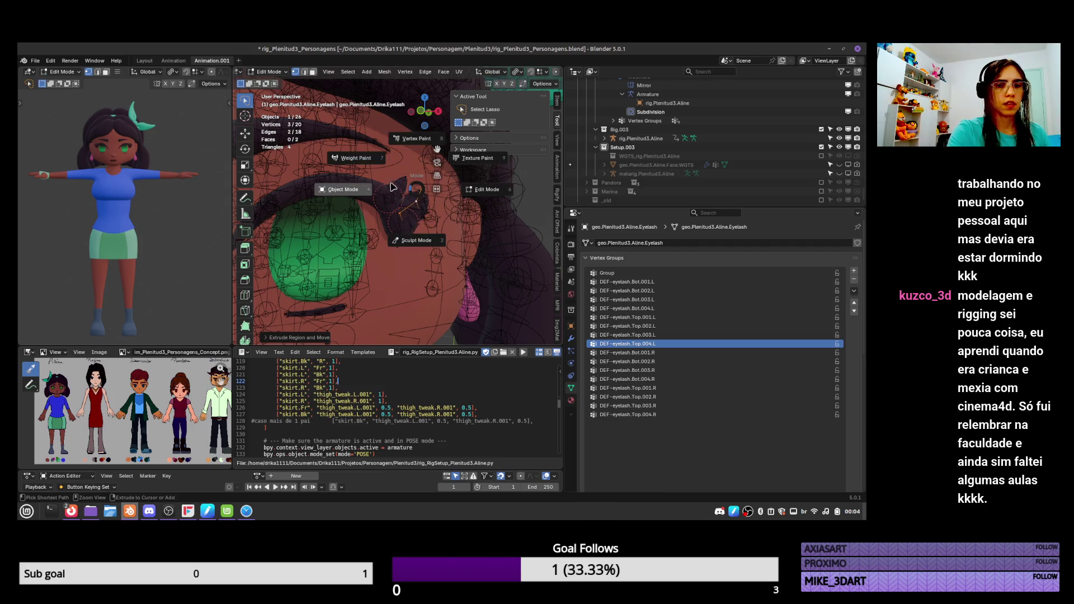
{"action": "left_click", "coordinate": [377, 159]}
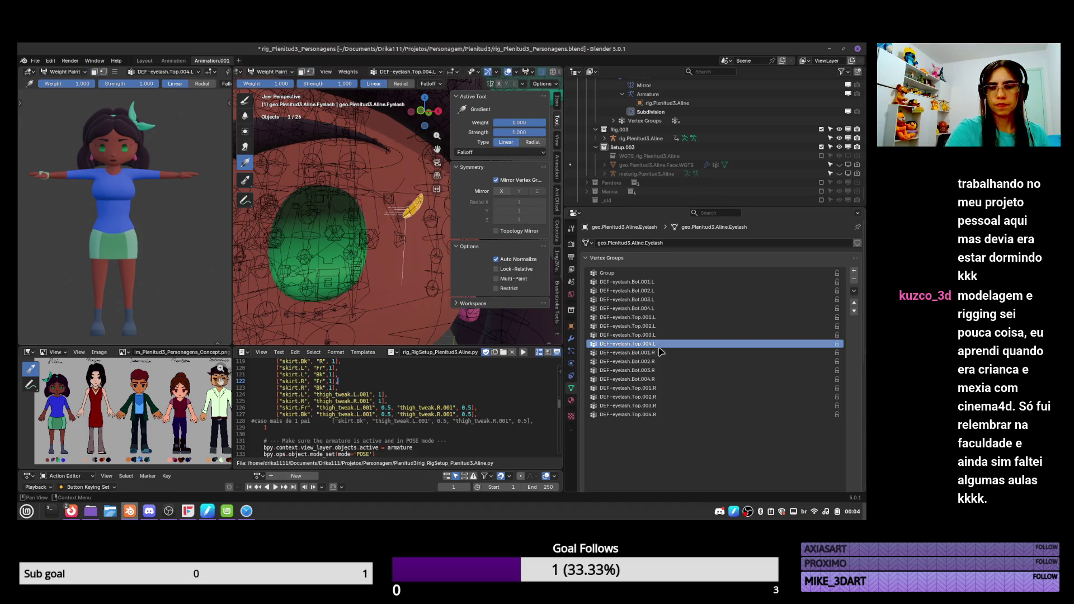
{"action": "key", "text": "Down"}
{"action": "key", "text": "Down"}
{"action": "key", "text": "Down"}
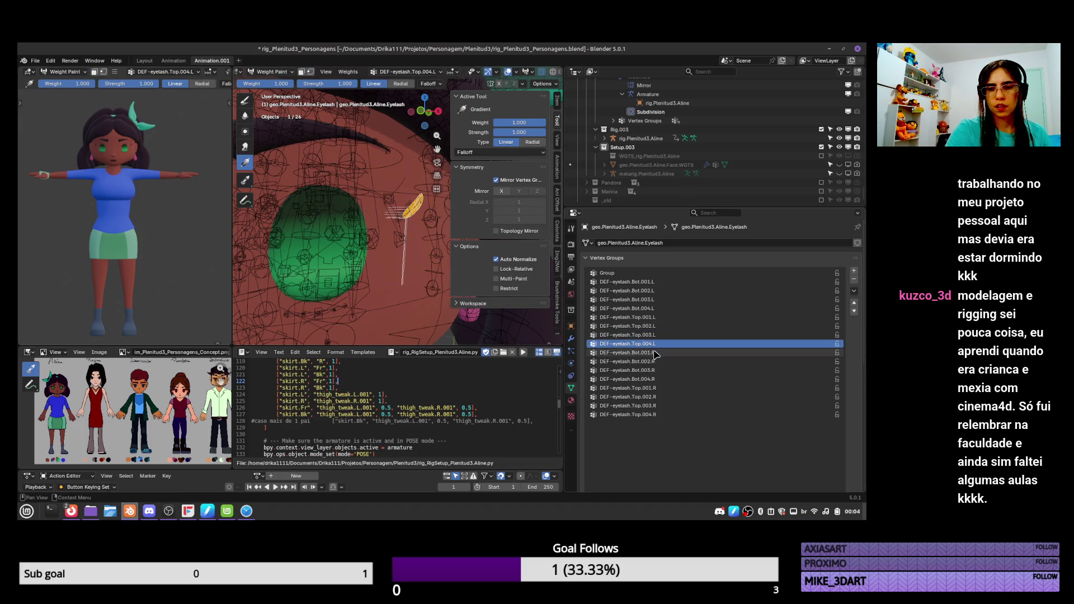
{"action": "key", "text": "Up"}
{"action": "key", "text": "Up"}
{"action": "key", "text": "Up"}
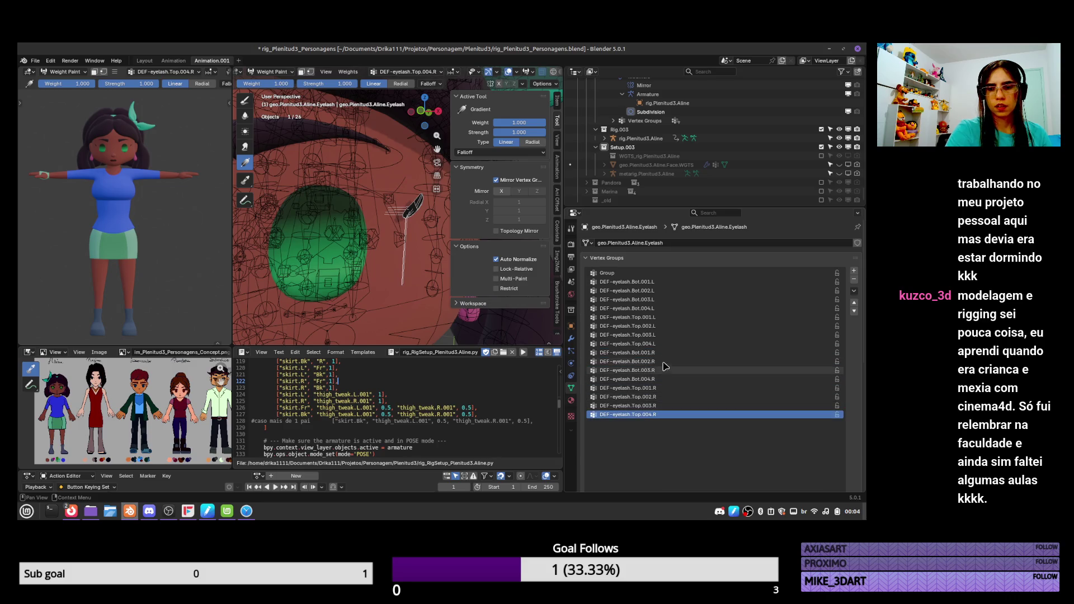
{"action": "key", "text": "Up"}
{"action": "key", "text": "Up"}
{"action": "key", "text": "Up"}
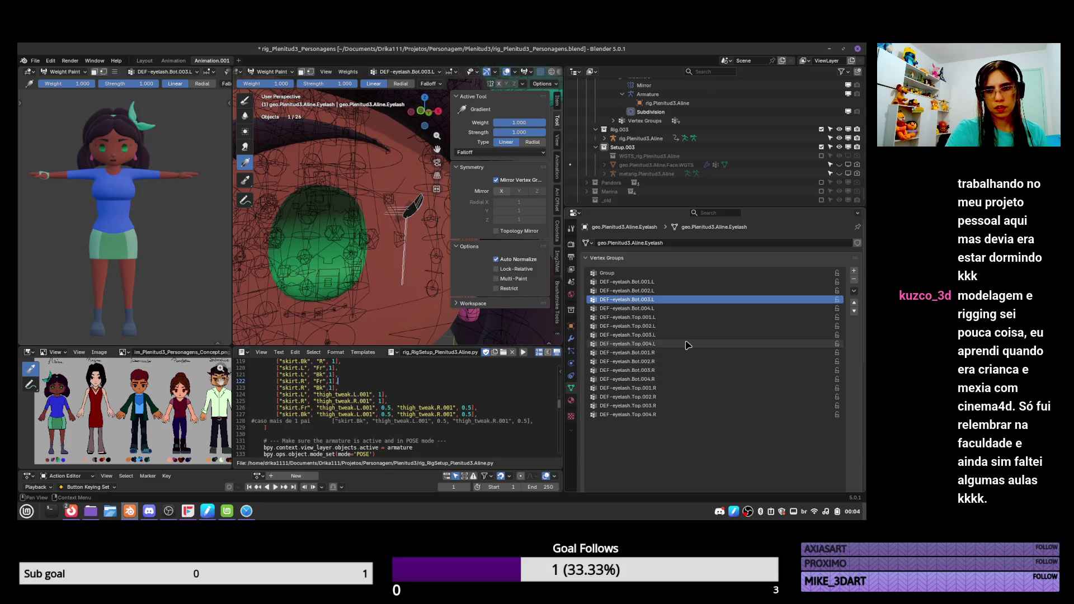
{"action": "key", "text": "Down"}
{"action": "key", "text": "Down"}
{"action": "key", "text": "Down"}
{"action": "key", "text": "Down"}
{"action": "key", "text": "Down"}
{"action": "key", "text": "Down"}
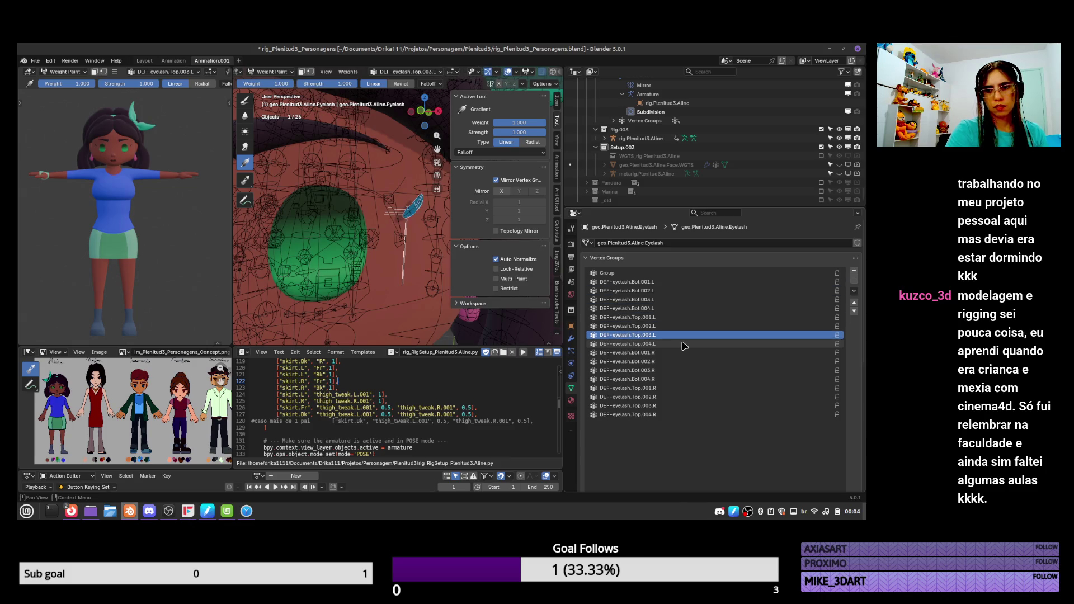
{"action": "key", "text": "Up"}
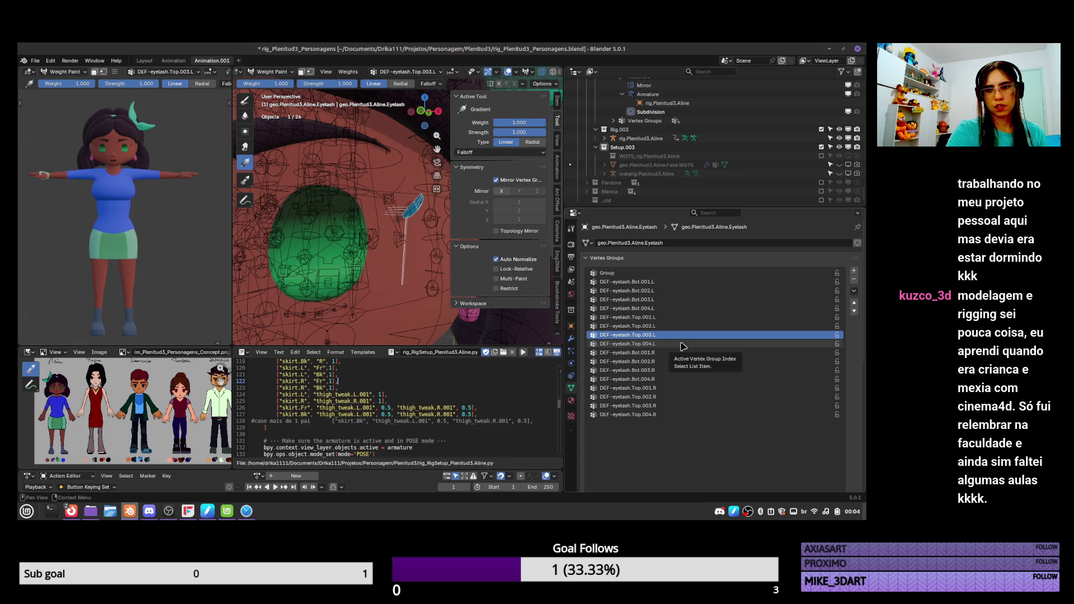
{"action": "key", "text": "Down"}
{"action": "key", "text": "Down"}
{"action": "key", "text": "Up"}
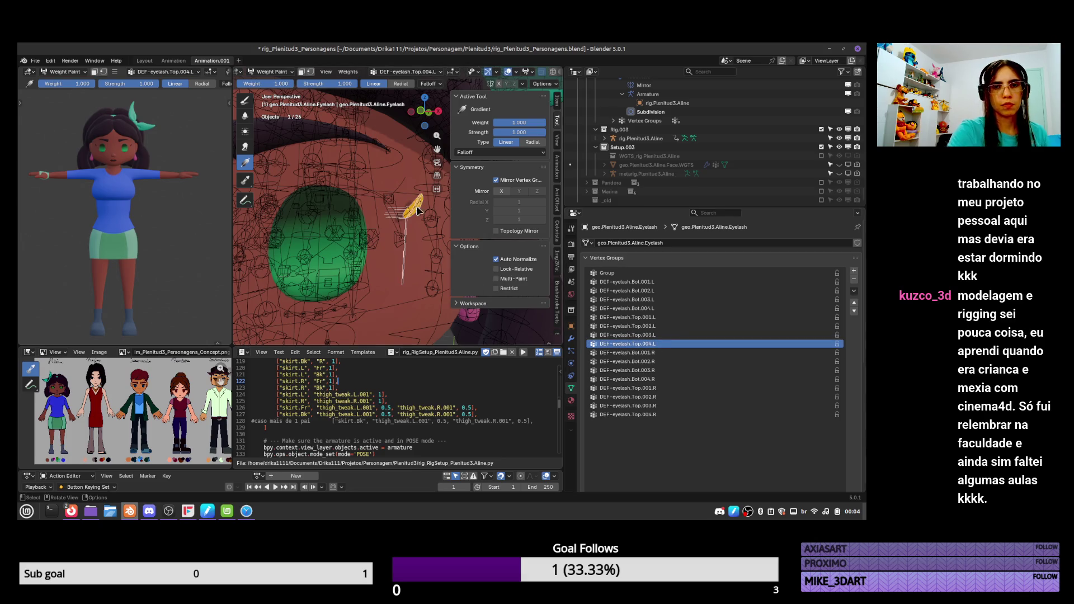
{"action": "left_click_drag", "start_coordinate": [419, 197], "coordinate": [409, 231]}
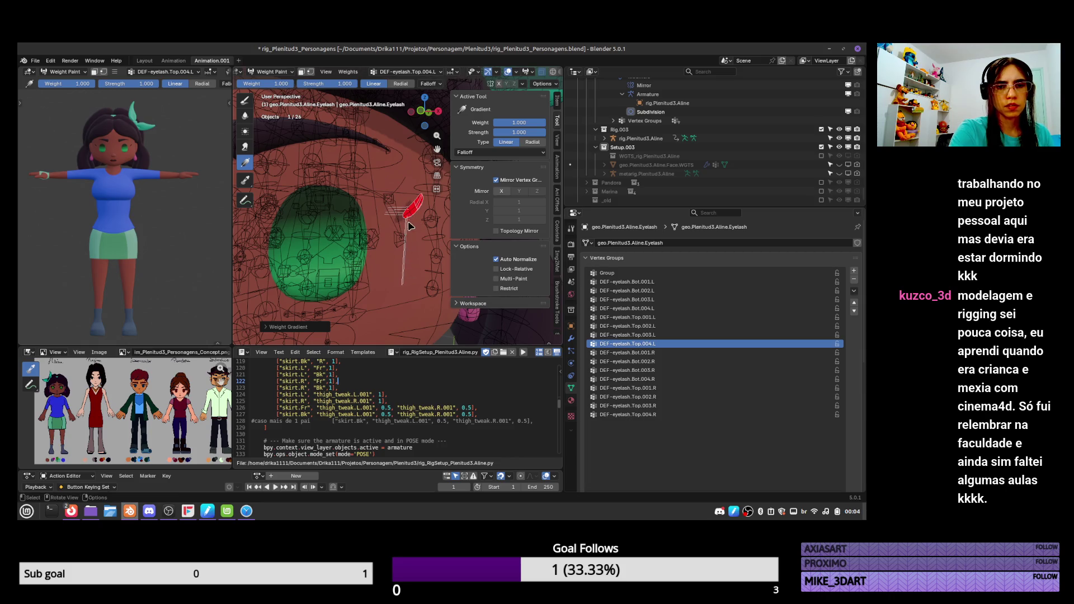
Delete the stray extruded vertices, then grab the eyelash bone in Pose Mode to test weights
{"action": "key", "text": "Tab"}
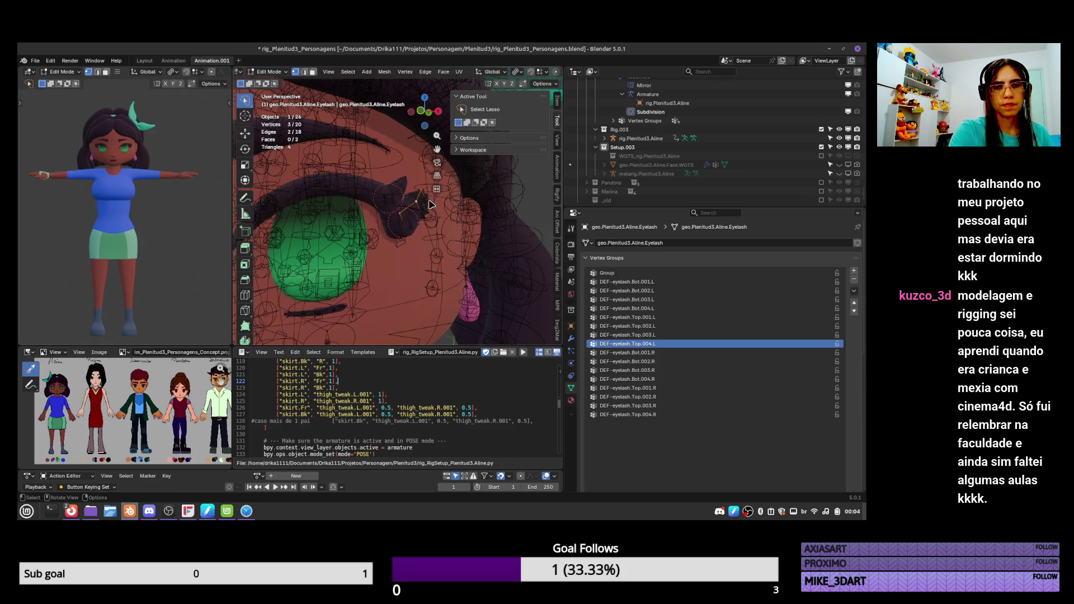
{"action": "key", "text": "x"}
{"action": "left_click", "coordinate": [425, 200]}
{"action": "key", "text": "Tab"}
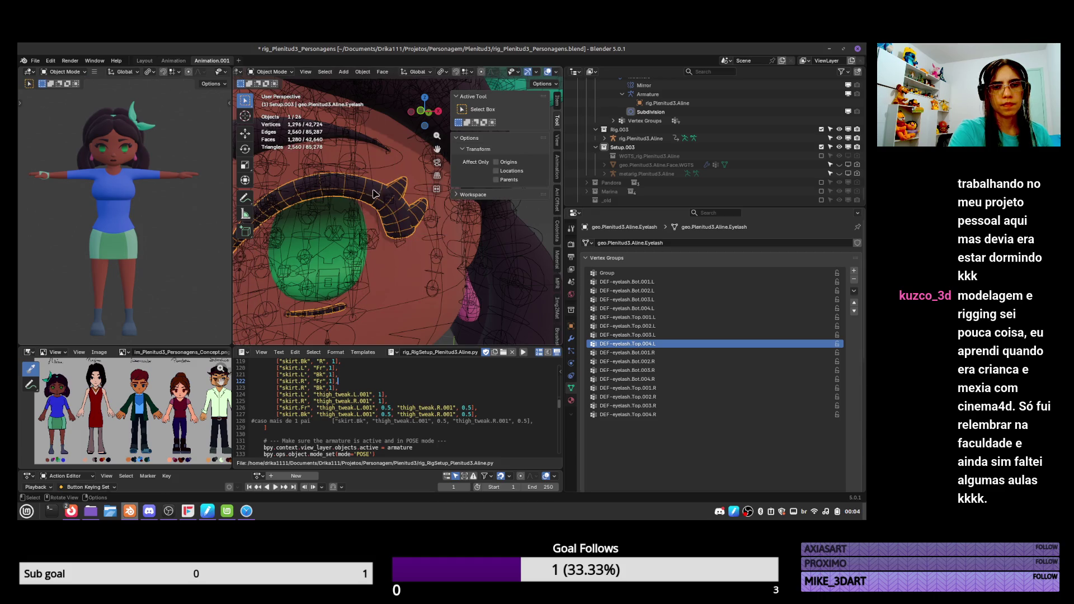
{"action": "left_click", "coordinate": [415, 231]}
{"action": "key", "text": "ctrl+Tab"}
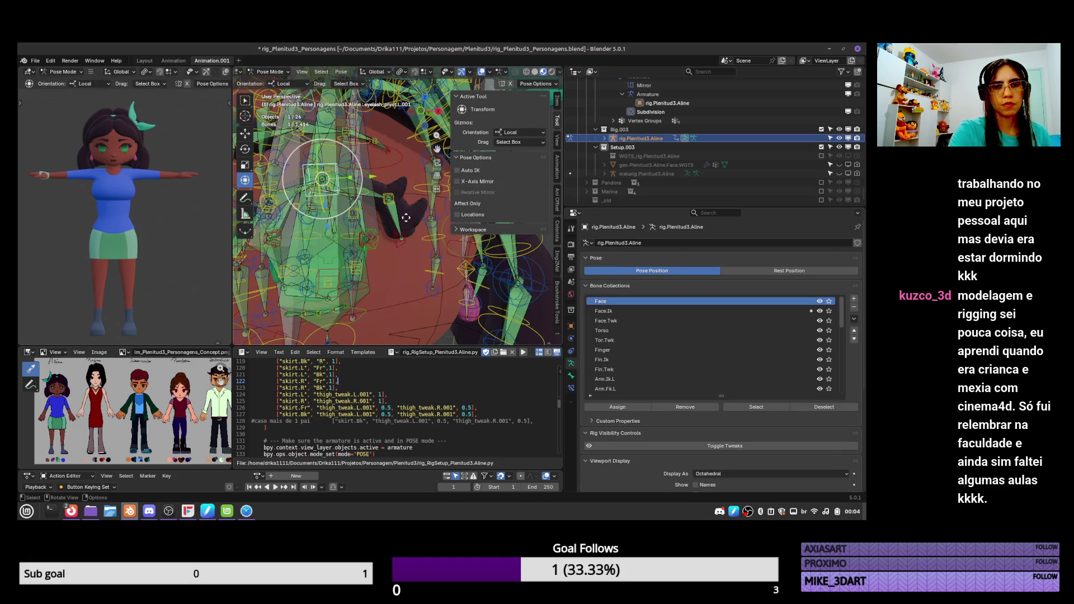
{"action": "key", "text": "g"}
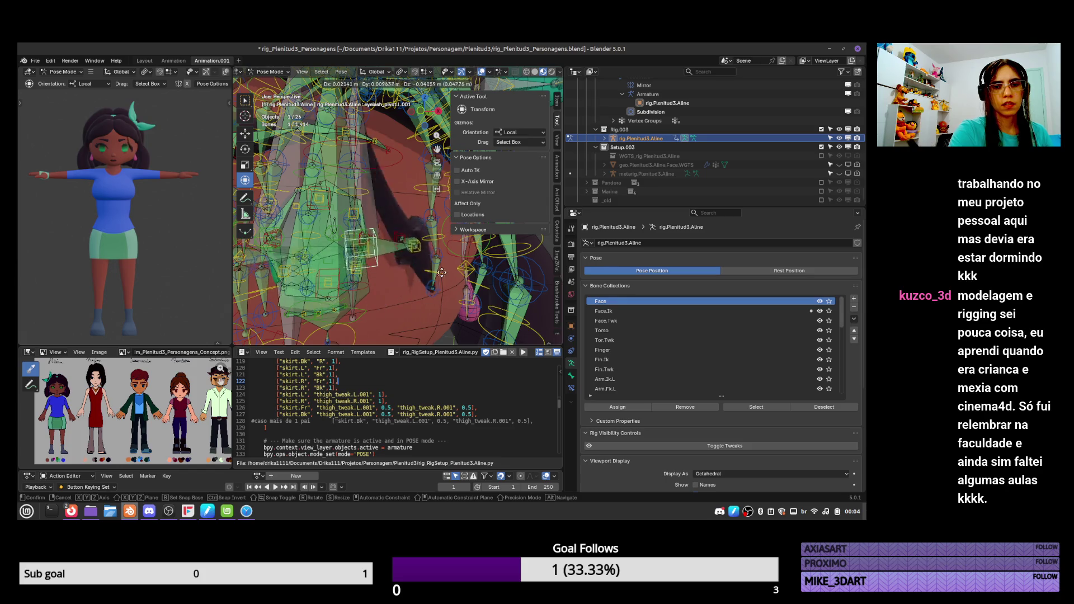
Finish testing the eyelash bone with a few more moves and leave Pose Mode
{"action": "left_click", "coordinate": [435, 262]}
{"action": "mouse_move", "coordinate": [435, 261]}
{"action": "middle_mouse_down"}
{"action": "mouse_move", "coordinate": [412, 238]}
{"action": "mouse_move", "coordinate": [429, 252]}
{"action": "mouse_move", "coordinate": [422, 241]}
{"action": "mouse_move", "coordinate": [439, 224]}
{"action": "middle_mouse_up"}
{"action": "key", "text": "g"}
{"action": "left_click", "coordinate": [433, 258]}
{"action": "key", "text": "g"}
{"action": "left_click", "coordinate": [423, 240]}
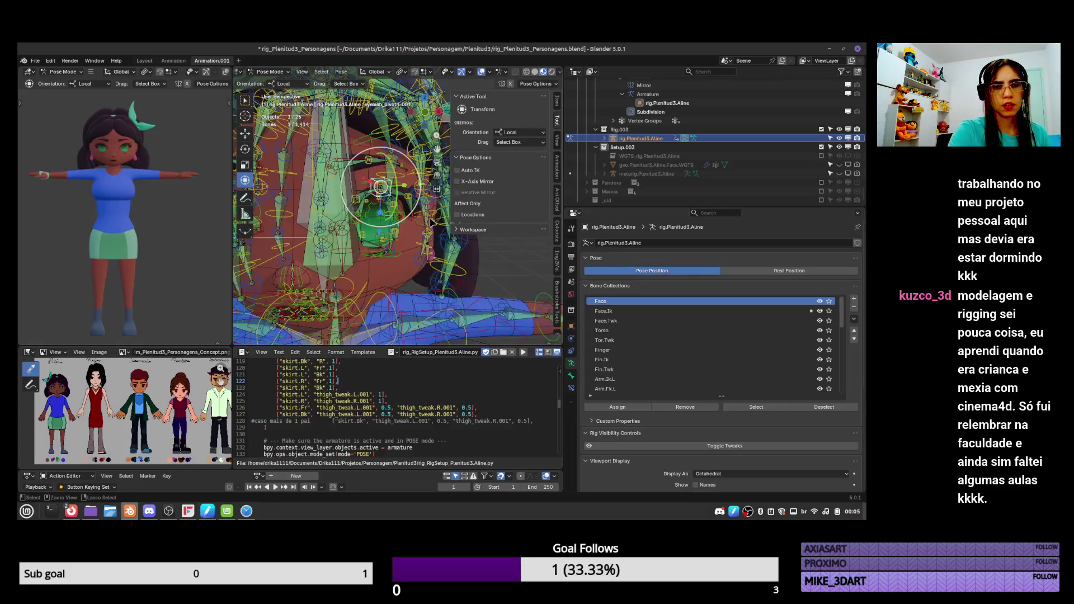
{"action": "key", "text": "ctrl+Tab"}
Toggle the DEF bone collection's solo star to view only deform bones, then restore all
{"action": "left_click_drag", "start_coordinate": [841, 332], "coordinate": [841, 391]}
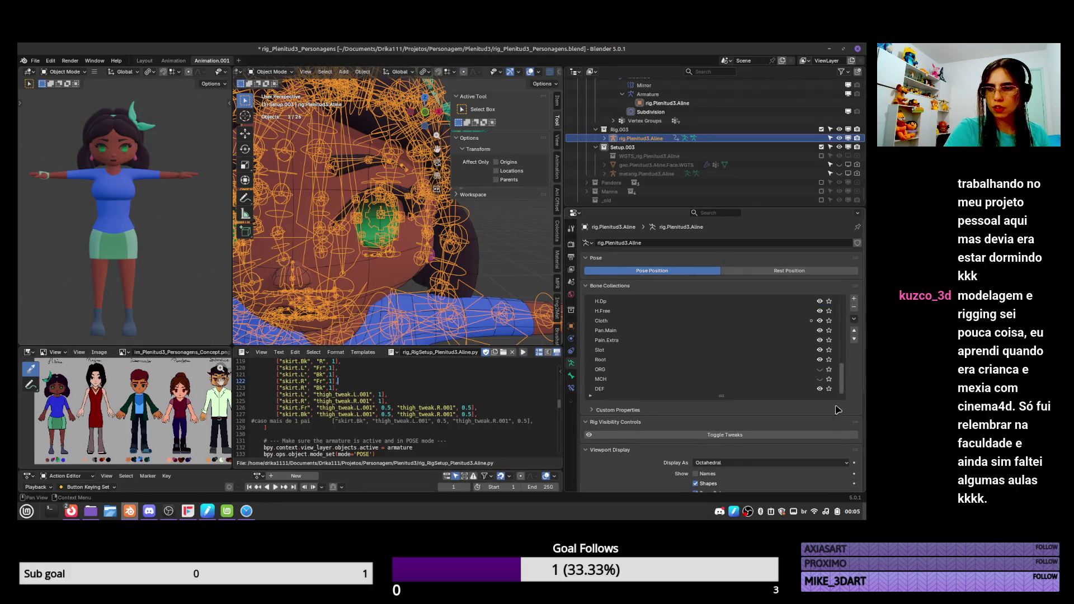
{"action": "left_click", "coordinate": [829, 389]}
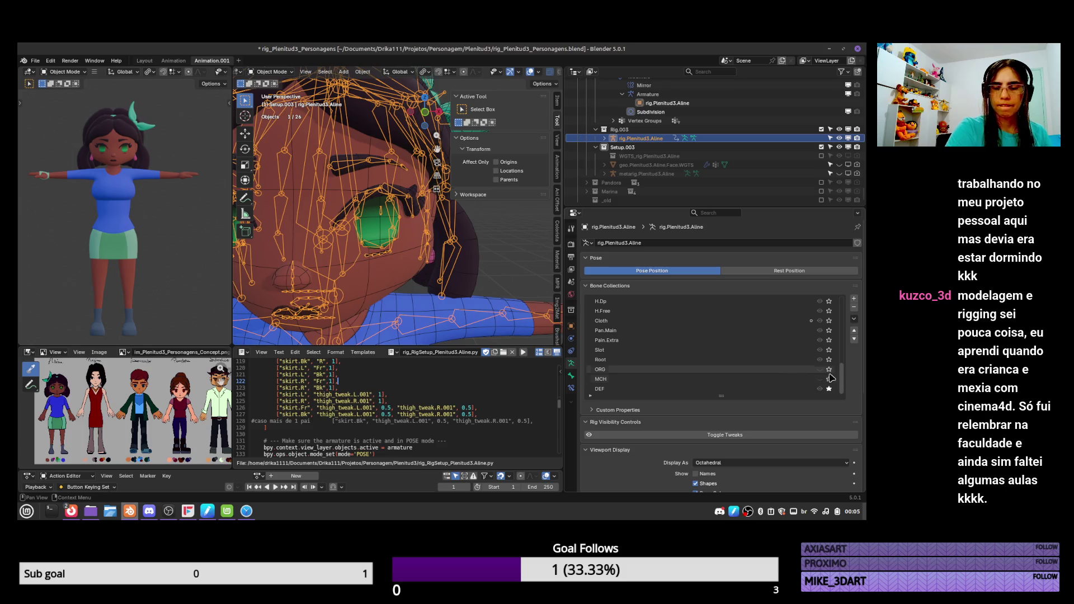
{"action": "left_click", "coordinate": [829, 389]}
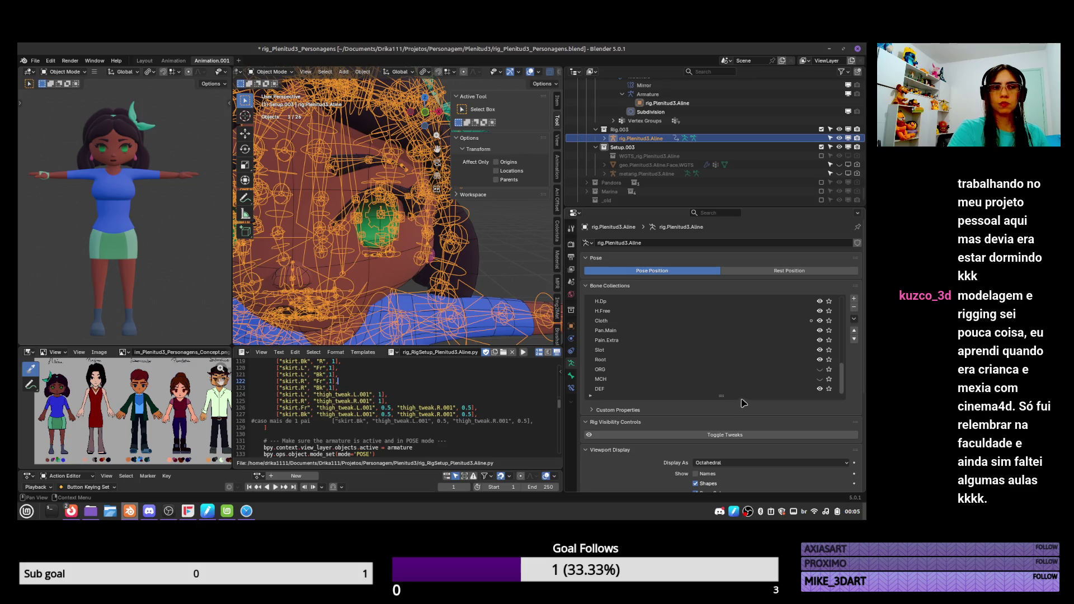
{"action": "left_click", "coordinate": [830, 390]}
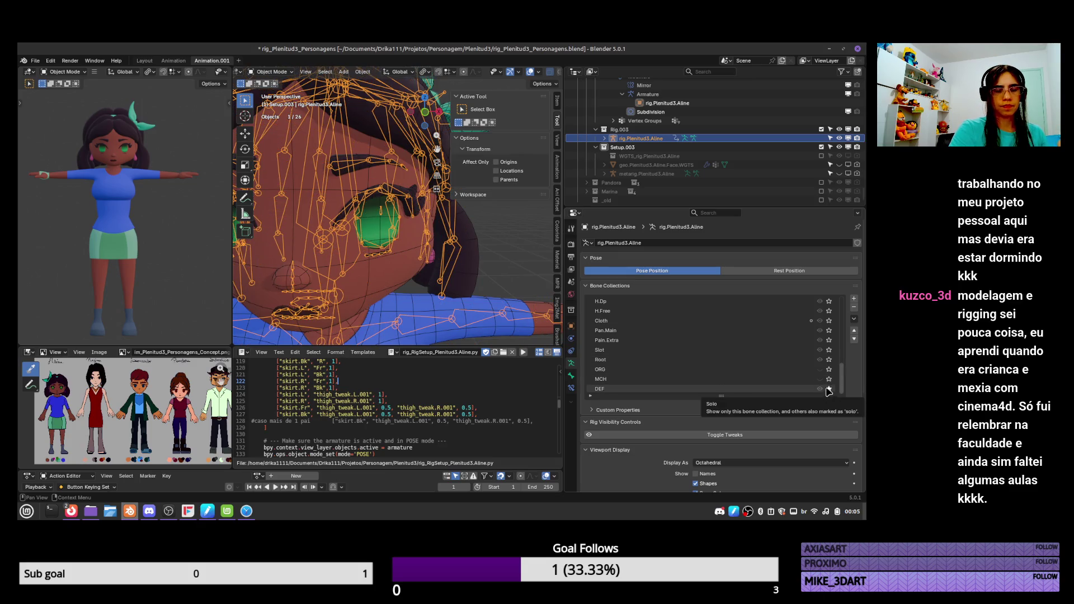
{"action": "mouse_move", "coordinate": [403, 246]}
{"action": "middle_mouse_down"}
{"action": "mouse_move", "coordinate": [364, 255]}
{"action": "mouse_move", "coordinate": [373, 261]}
{"action": "middle_mouse_up"}
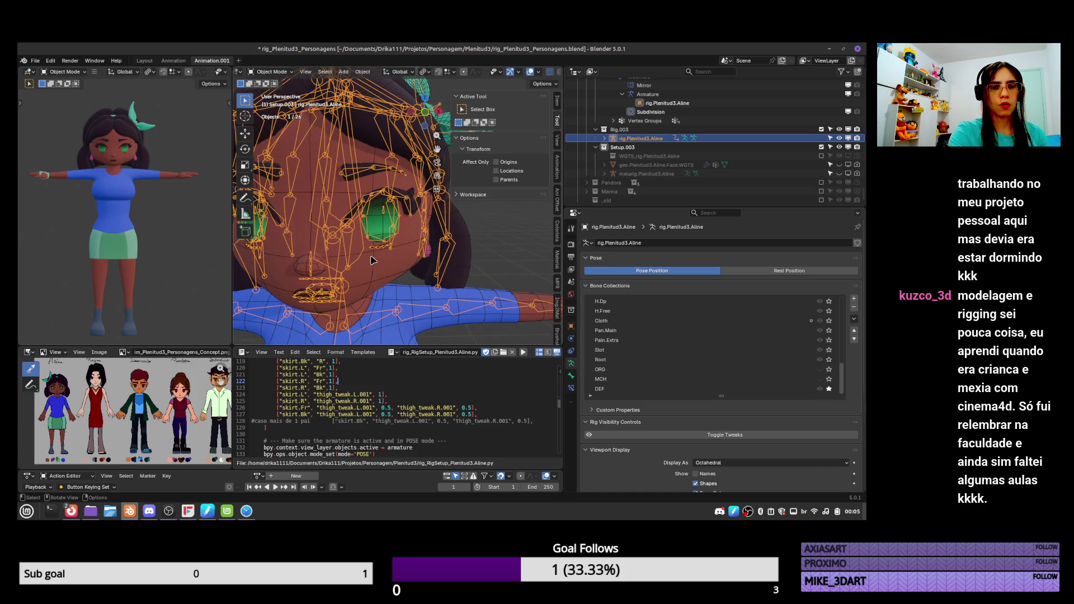
{"action": "left_click", "coordinate": [829, 389]}
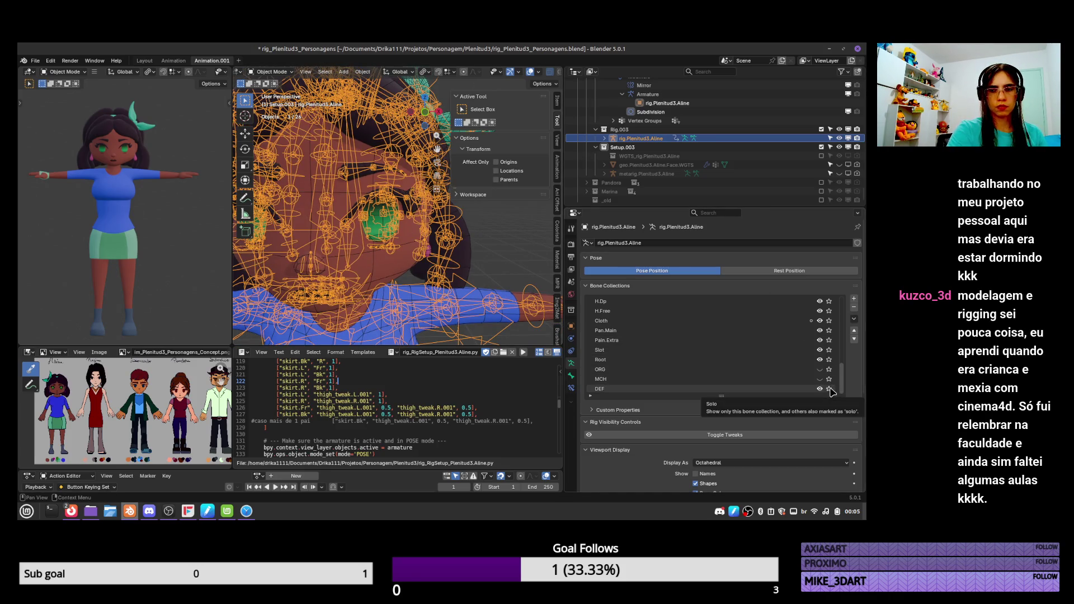
Trial-move the nose control bone in Pose Mode, cancel it, and return to Object Mode
{"action": "key", "text": "ctrl+Tab"}
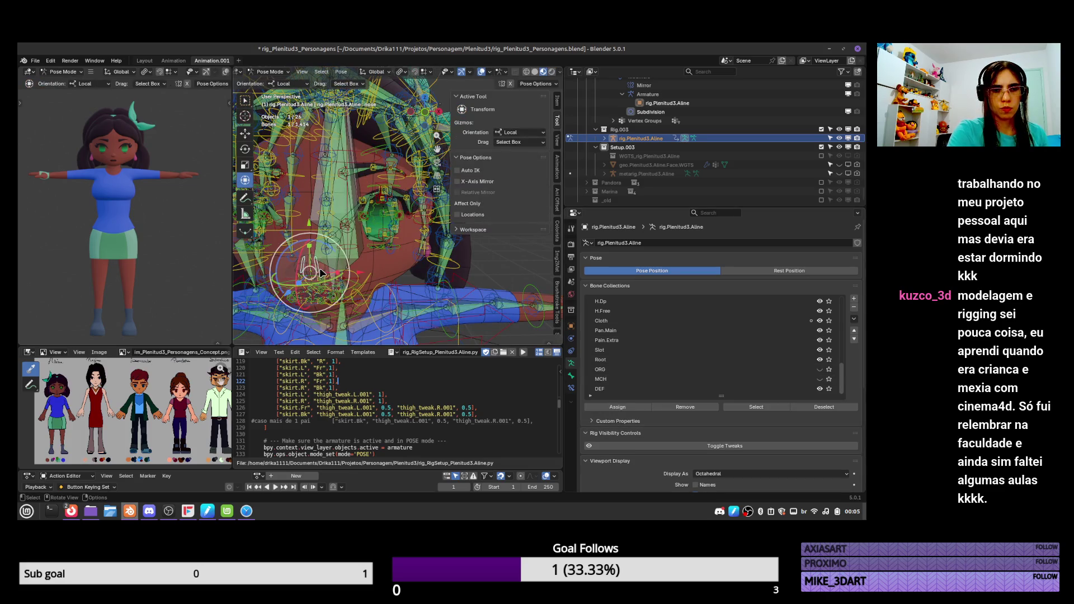
{"action": "middle_click_drag", "start_coordinate": [329, 249], "coordinate": [316, 250]}
{"action": "left_click", "coordinate": [316, 250]}
{"action": "left_click", "coordinate": [311, 252]}
{"action": "left_click", "coordinate": [310, 252]}
{"action": "key", "text": "g"}
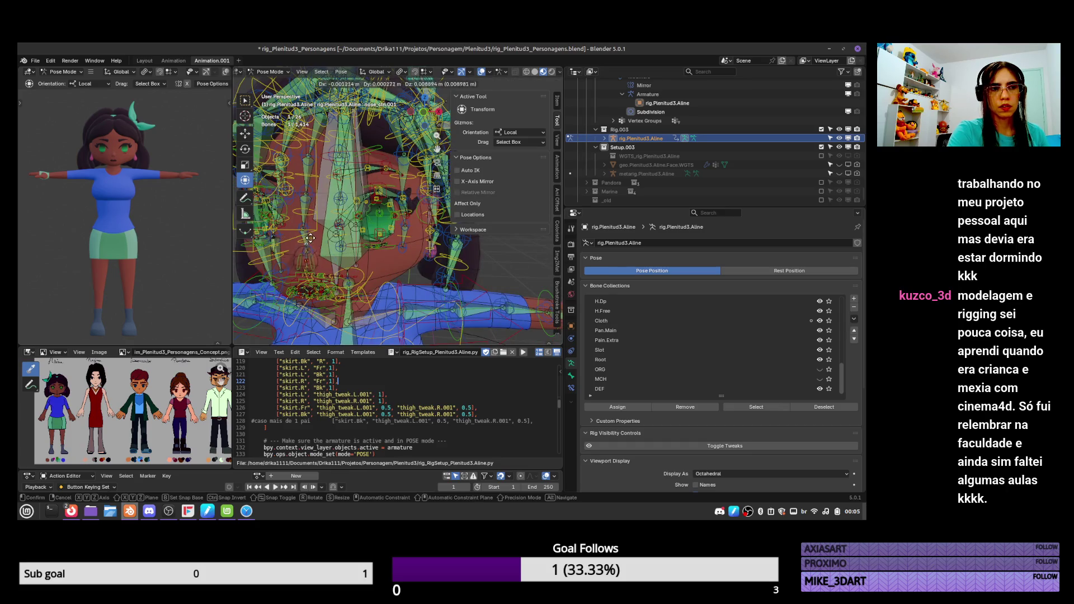
{"action": "key", "text": "Escape"}
{"action": "key", "text": "ctrl+Tab"}
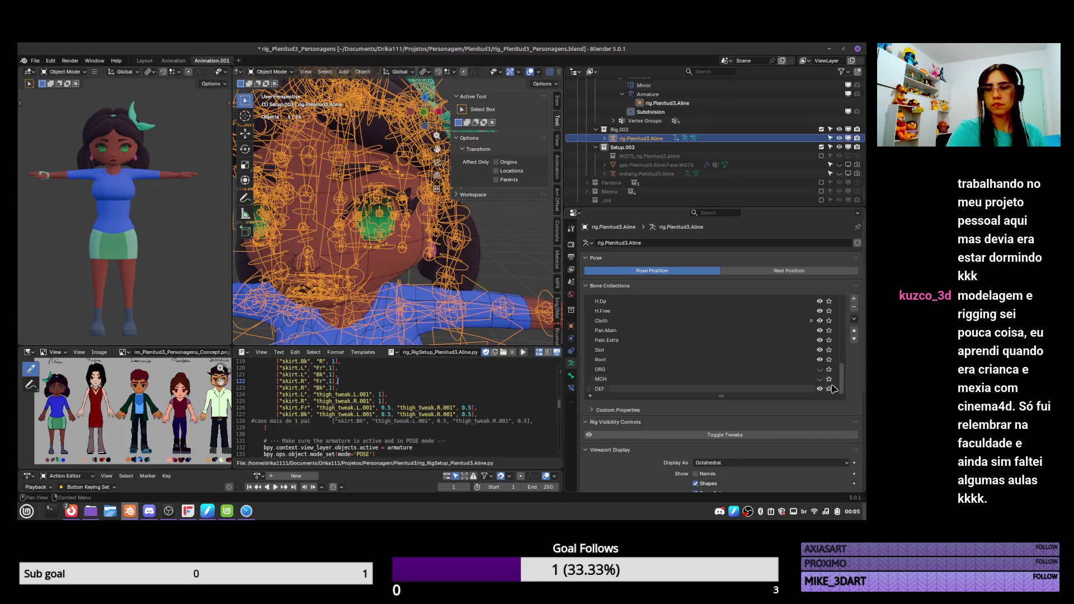
Solo the deform bones, select the front hair mesh to review its groups, then pose the rig
{"action": "left_click", "coordinate": [830, 388]}
{"action": "mouse_move", "coordinate": [425, 252]}
{"action": "middle_mouse_down"}
{"action": "mouse_move", "coordinate": [406, 261]}
{"action": "mouse_move", "coordinate": [429, 201]}
{"action": "mouse_move", "coordinate": [403, 225]}
{"action": "middle_mouse_up"}
{"action": "left_click", "coordinate": [407, 219]}
{"action": "left_click", "coordinate": [400, 226]}
{"action": "key", "text": "ctrl+Tab"}
Select the six DEF-hair.Fr deform bones (L and R), then add the front hair mesh
{"action": "left_click", "coordinate": [401, 227]}
{"action": "middle_click_drag", "start_coordinate": [412, 236], "coordinate": [330, 240]}
{"action": "left_click", "coordinate": [327, 239], "text": "shift"}
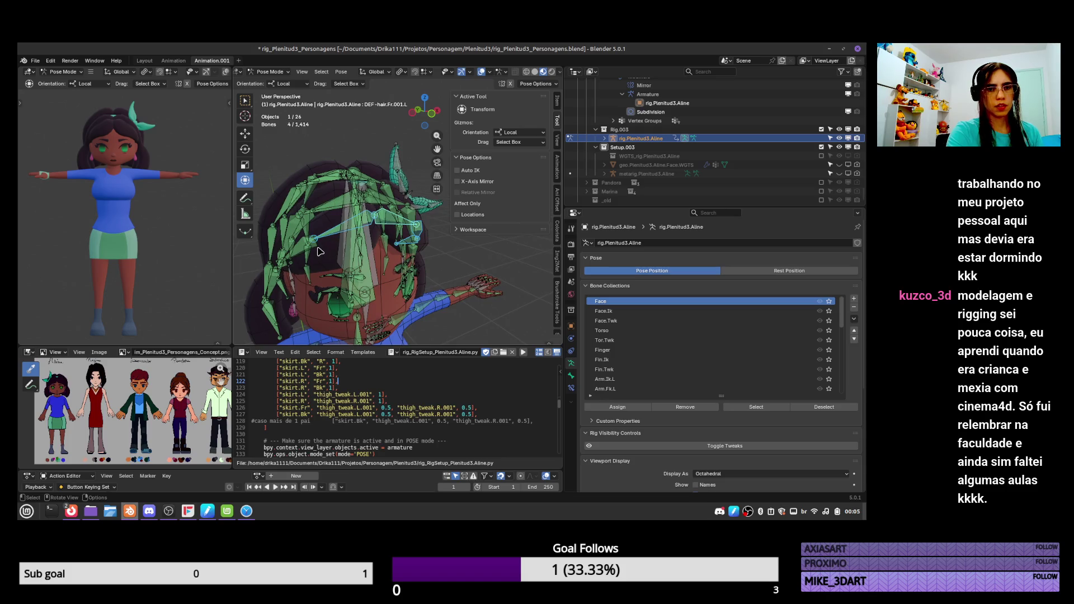
{"action": "left_click", "coordinate": [324, 248]}
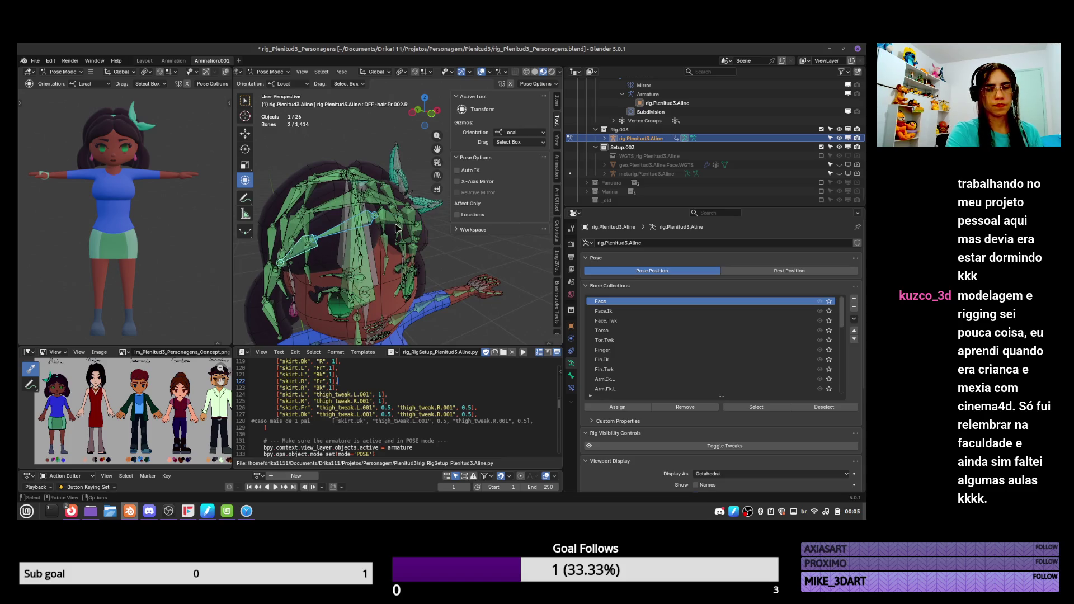
{"action": "left_click", "coordinate": [403, 204], "text": "shift"}
{"action": "middle_click_drag", "start_coordinate": [318, 252], "coordinate": [398, 234]}
{"action": "left_click", "coordinate": [314, 251], "text": "shift"}
{"action": "left_click", "coordinate": [334, 252], "text": "shift"}
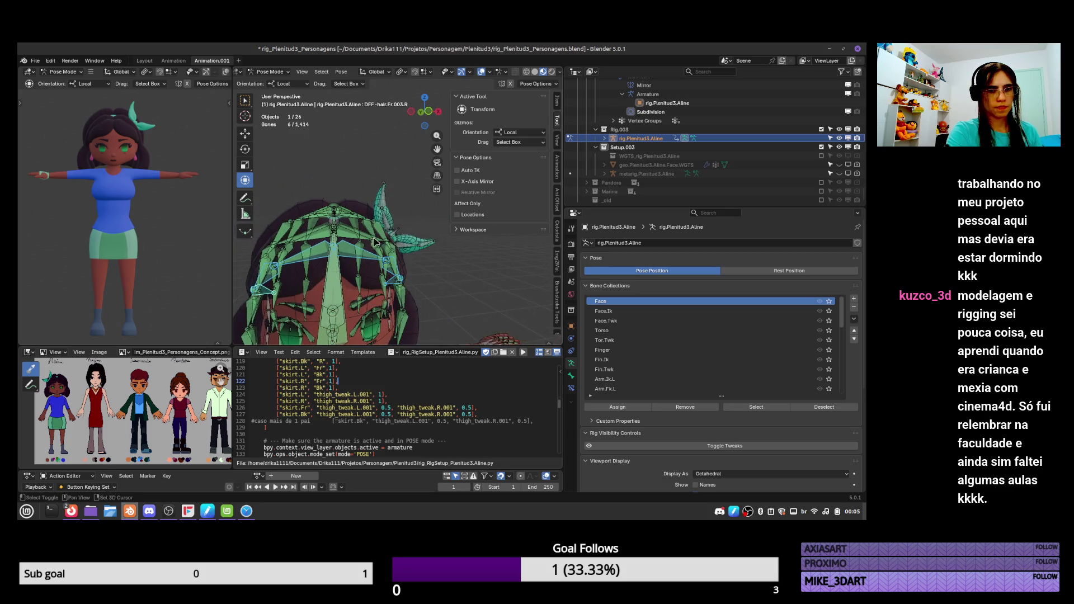
{"action": "key", "text": "ctrl+Tab"}
{"action": "left_click", "coordinate": [353, 273], "text": "shift"}
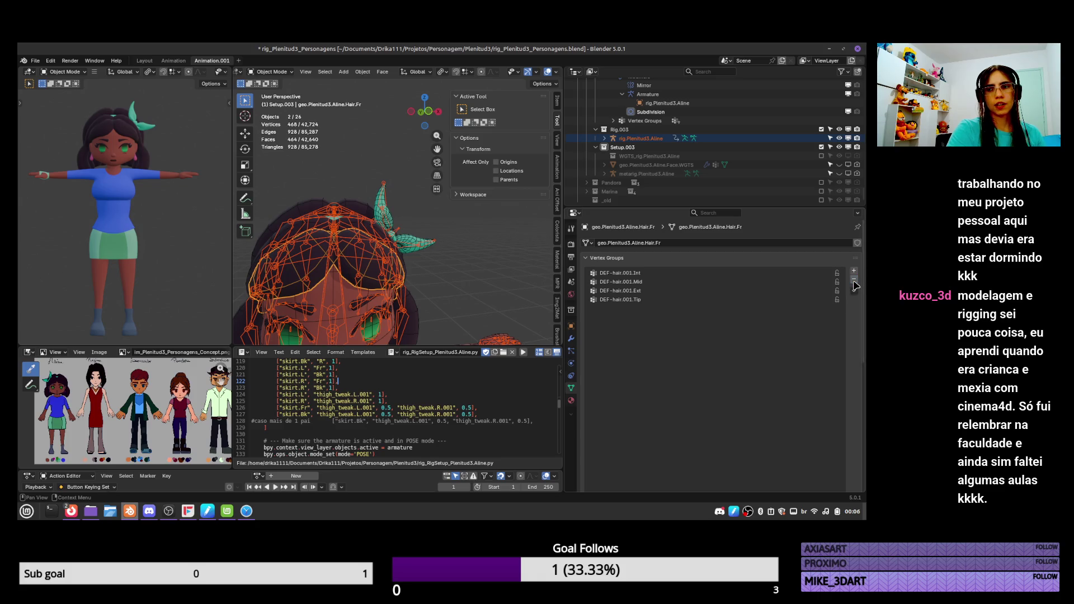
Delete all the front hair's vertex groups and assign automatic weights from the selected bones
{"action": "left_click", "coordinate": [855, 291]}
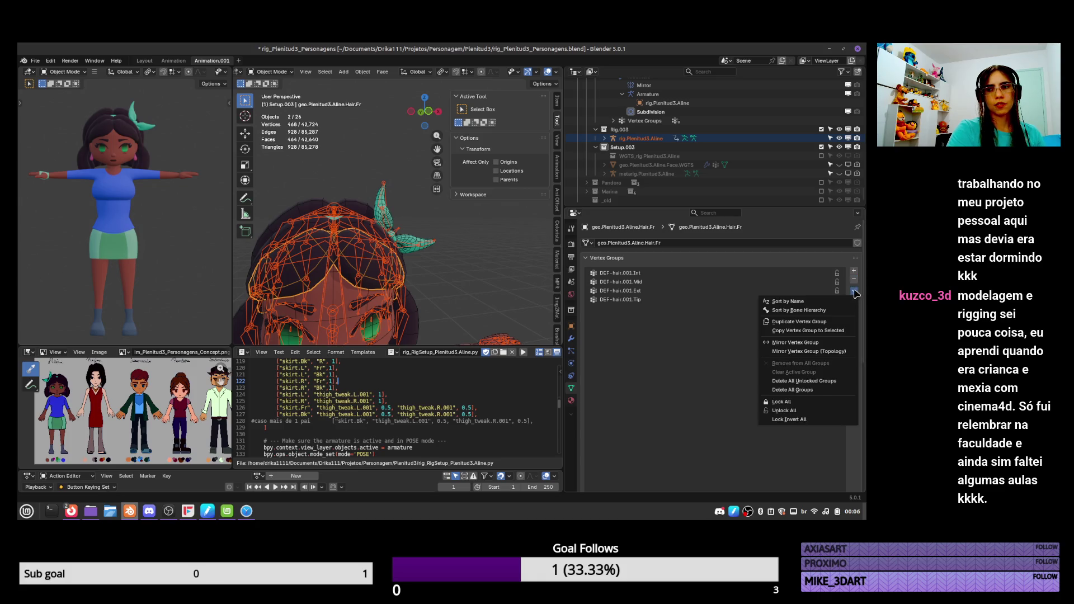
{"action": "left_click", "coordinate": [810, 394]}
{"action": "key", "text": "ctrl+Tab"}
{"action": "key", "text": "q"}
{"action": "left_click", "coordinate": [344, 207]}
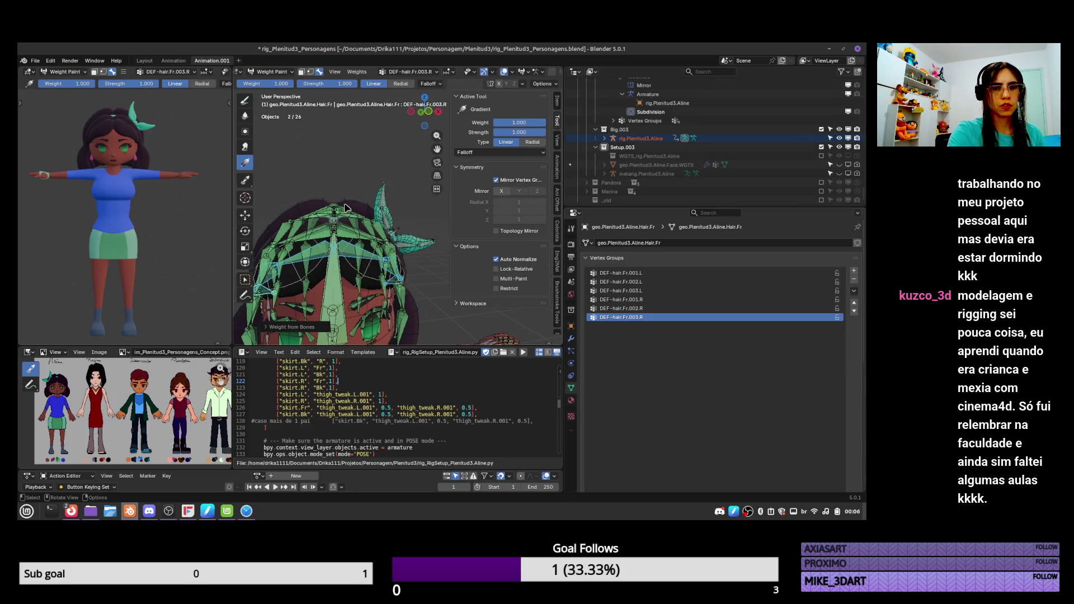
Review the new DEF-hair.Fr.001–.003 L and R weight groups one by one
{"action": "left_click", "coordinate": [643, 273]}
{"action": "left_click", "coordinate": [642, 290]}
{"action": "left_click", "coordinate": [642, 299]}
{"action": "left_click", "coordinate": [642, 308]}
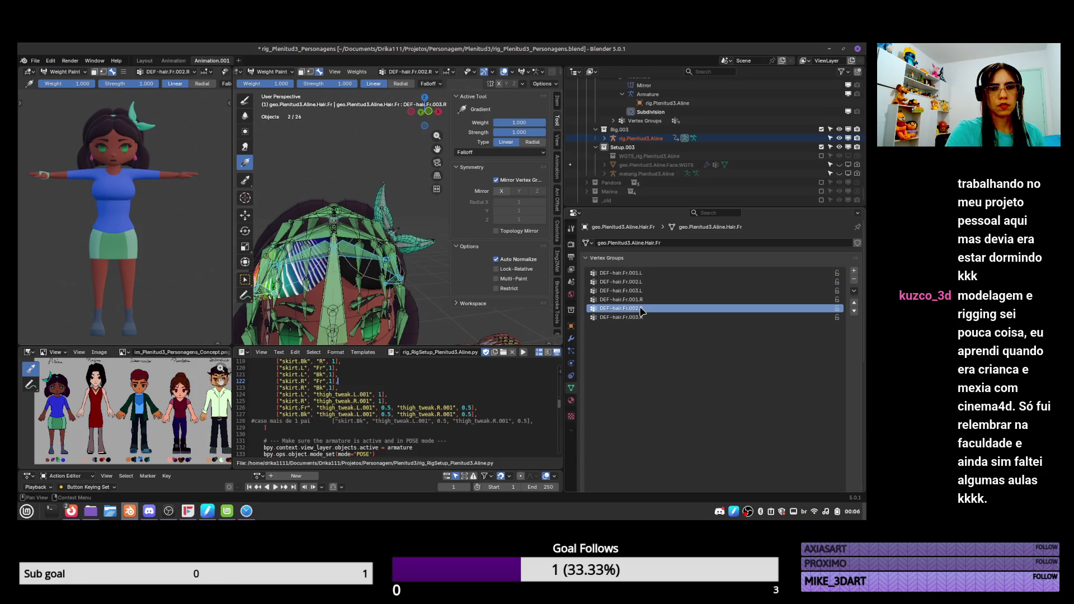
{"action": "left_click", "coordinate": [644, 318]}
{"action": "left_click", "coordinate": [643, 308]}
{"action": "left_click", "coordinate": [643, 299]}
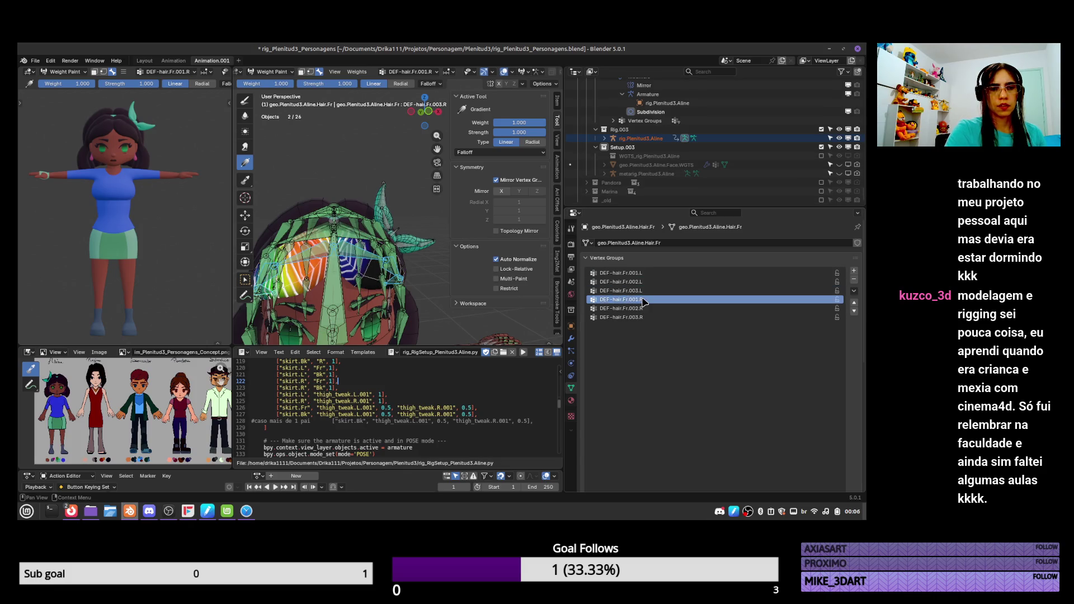
{"action": "left_click", "coordinate": [644, 290]}
{"action": "left_click", "coordinate": [644, 273]}
{"action": "mouse_move", "coordinate": [358, 247]}
{"action": "middle_mouse_down"}
{"action": "mouse_move", "coordinate": [384, 229]}
{"action": "mouse_move", "coordinate": [381, 252]}
{"action": "middle_mouse_up"}
{"action": "key", "text": "Tab"}
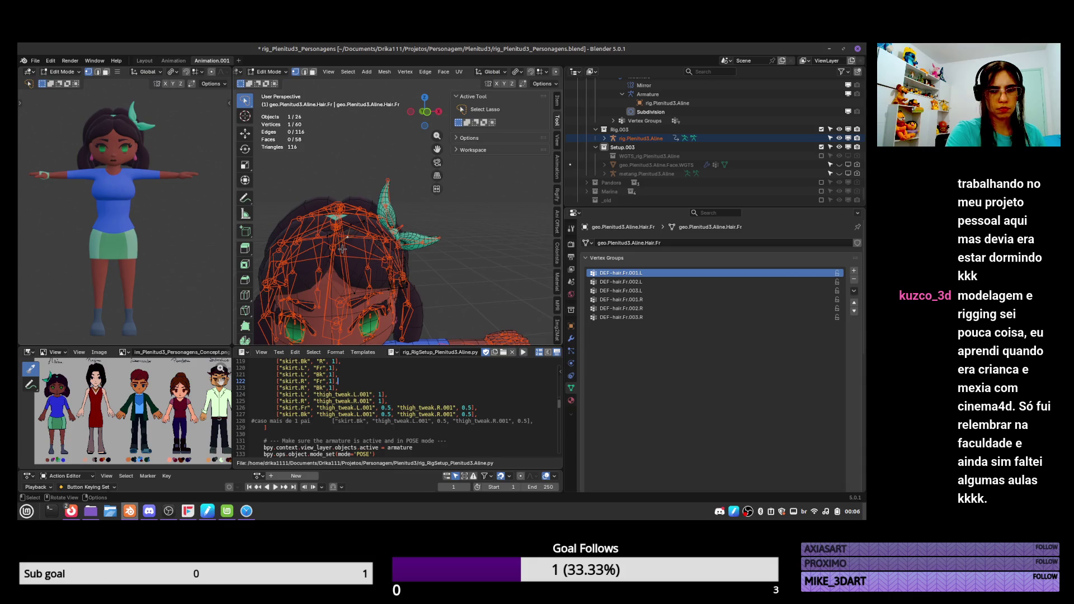
{"action": "key", "text": "Tab"}
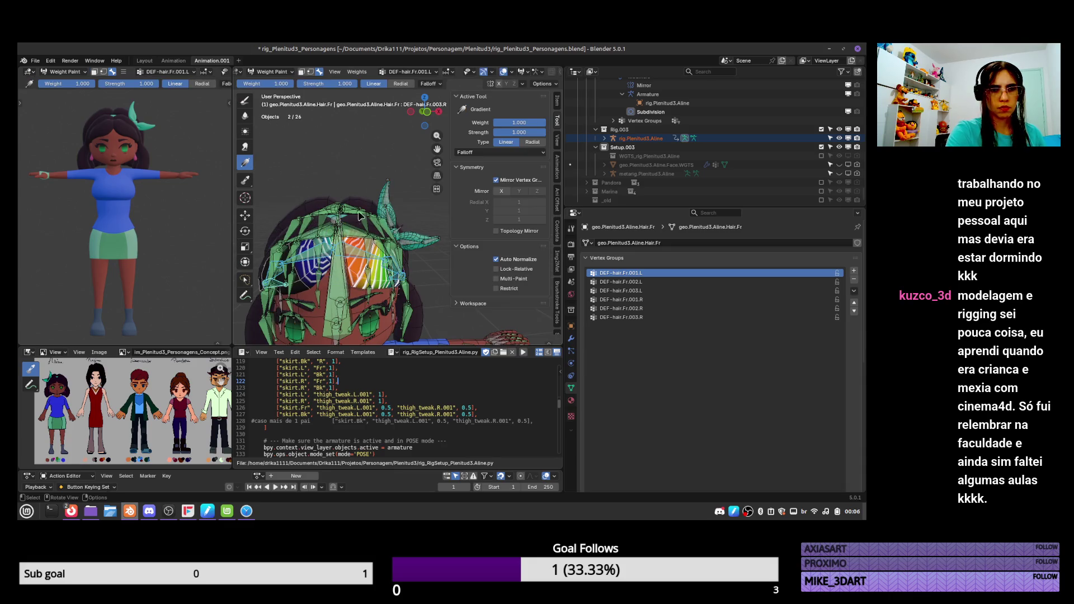
Smooth the forehead weights with a weight gradient and recheck the other hair groups
{"action": "left_click_drag", "start_coordinate": [336, 279], "coordinate": [337, 233]}
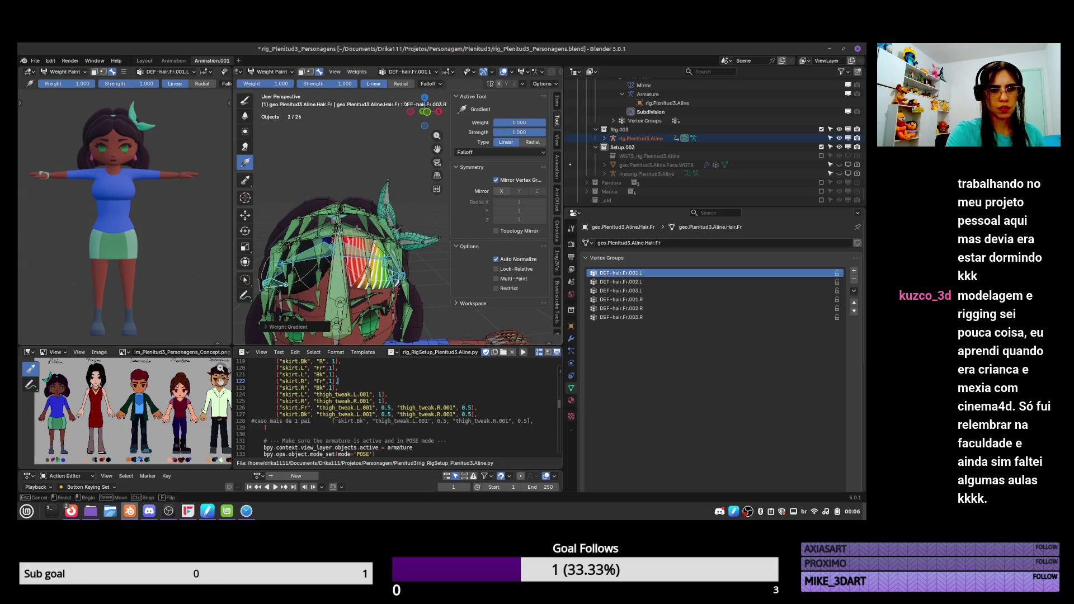
{"action": "left_click_drag", "start_coordinate": [338, 233], "coordinate": [336, 234]}
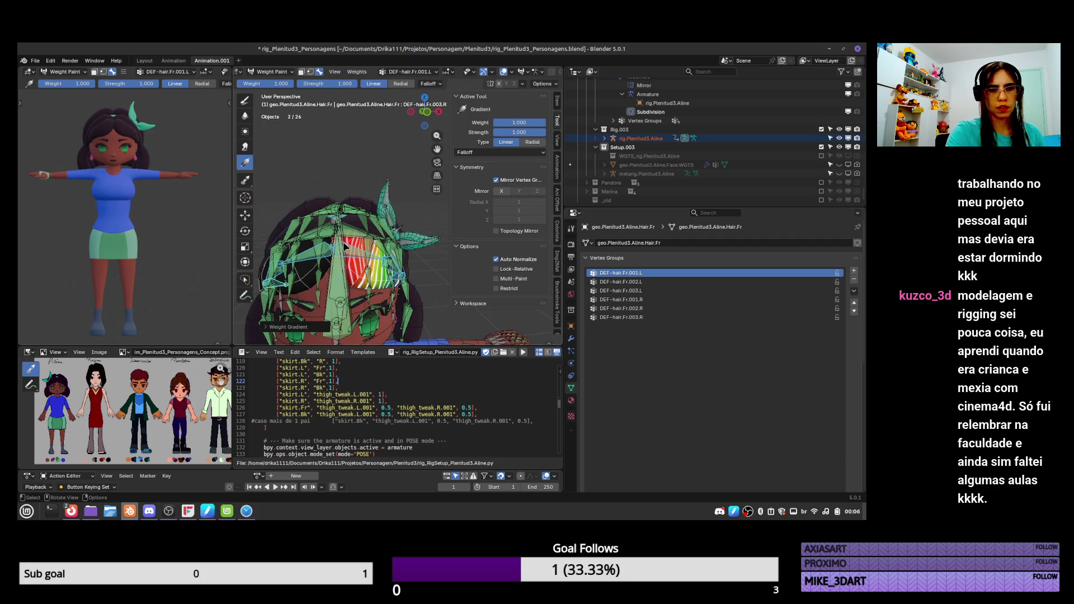
{"action": "middle_click_drag", "start_coordinate": [336, 236], "coordinate": [386, 243]}
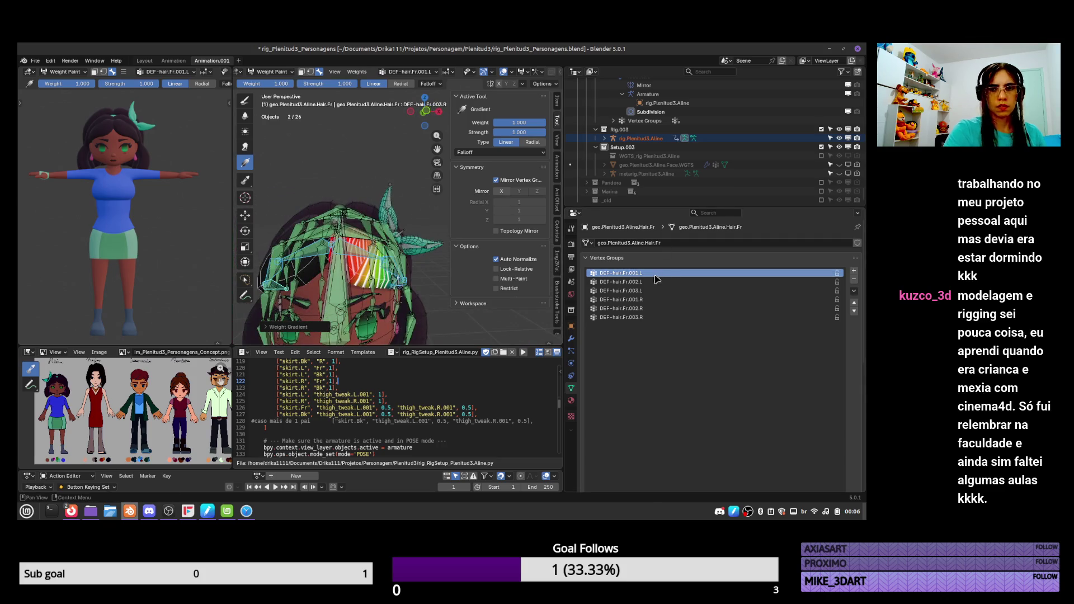
{"action": "left_click", "coordinate": [649, 281]}
{"action": "left_click", "coordinate": [650, 291]}
{"action": "left_click", "coordinate": [651, 299]}
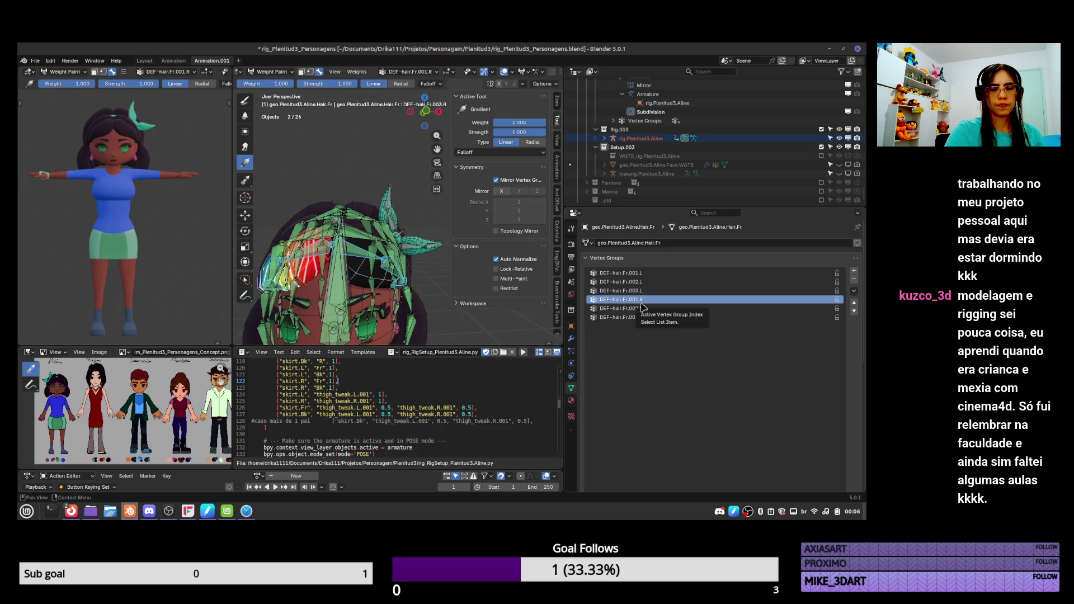
Return to Object Mode and put the rig armature back into Pose Mode
{"action": "key", "text": "ctrl+Tab"}
{"action": "middle_click_drag", "start_coordinate": [369, 269], "coordinate": [384, 290]}
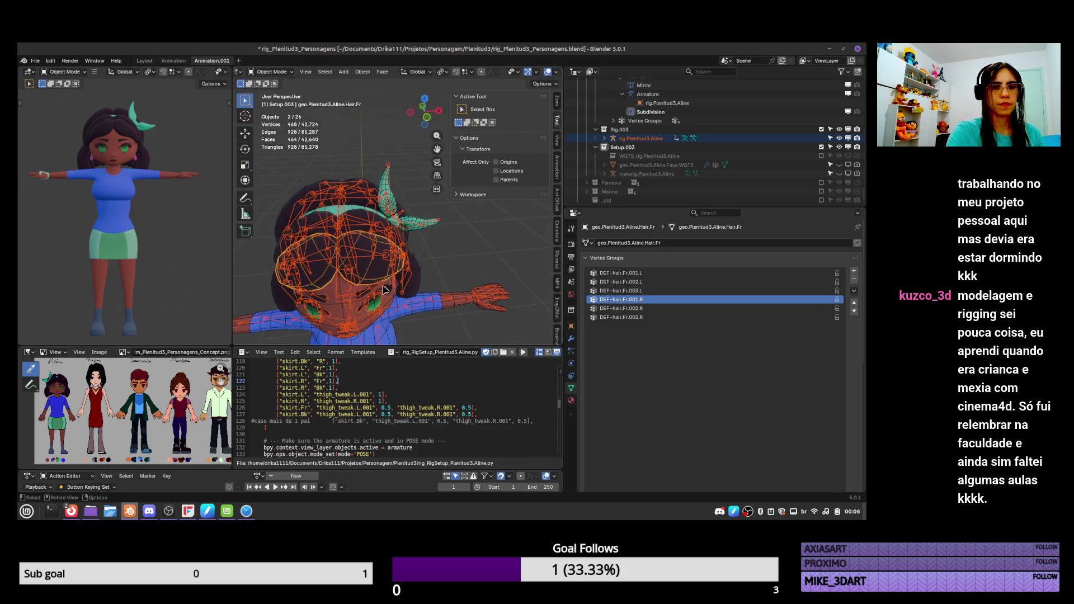
{"action": "left_click", "coordinate": [374, 244]}
{"action": "key", "text": "ctrl+Tab"}
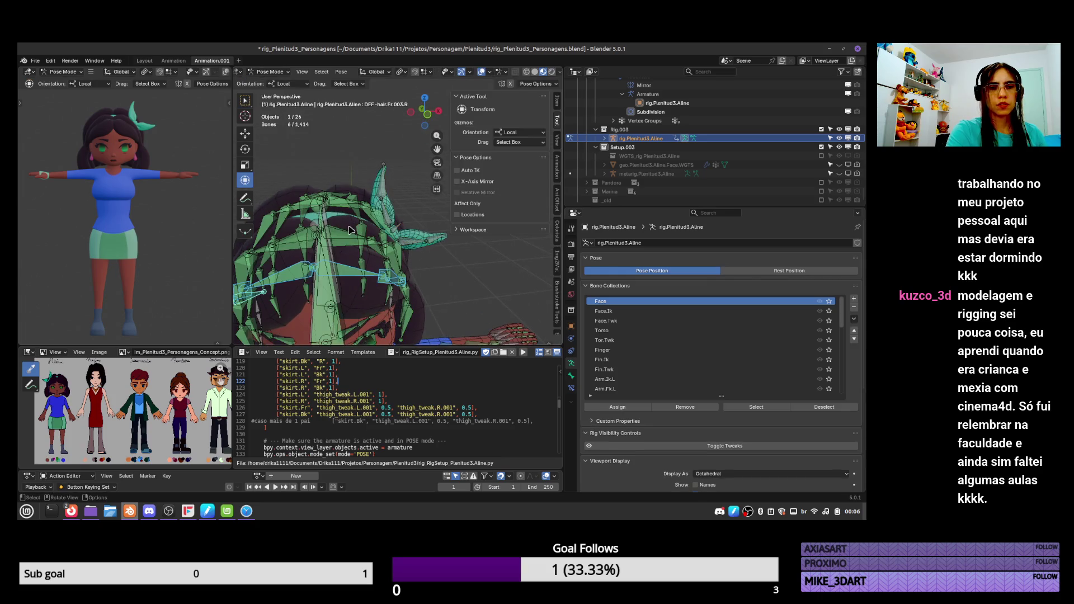
Select the DEF-hair.Mid.001.L and DEF-hair.Mid.001.R deform bones
{"action": "left_click", "coordinate": [351, 229]}
{"action": "mouse_move", "coordinate": [350, 229]}
{"action": "middle_mouse_down"}
{"action": "mouse_move", "coordinate": [426, 269]}
{"action": "mouse_move", "coordinate": [375, 233]}
{"action": "middle_mouse_up"}
{"action": "left_click", "coordinate": [305, 234], "text": "shift"}
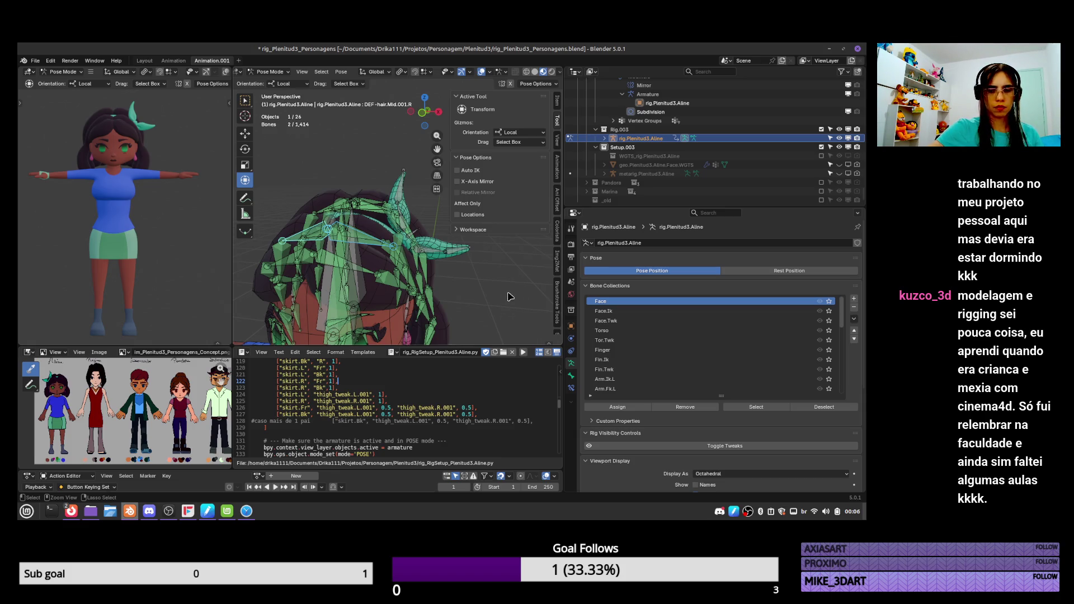
{"action": "scroll", "coordinate": [495, 293], "scroll_direction": "down", "scroll_amount": 5, "text": "shift"}
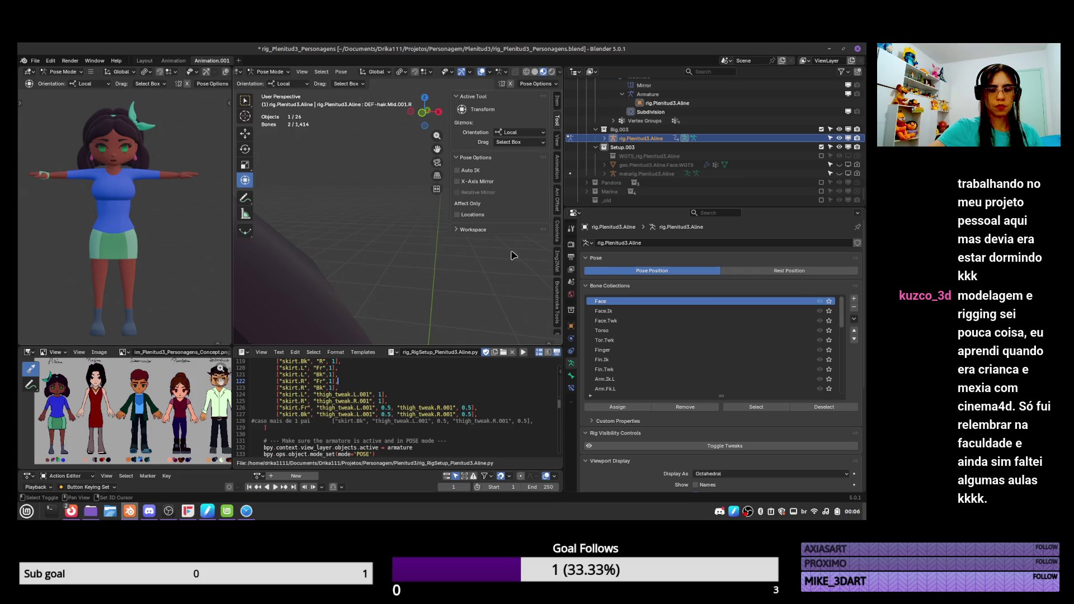
{"action": "scroll", "coordinate": [513, 259], "scroll_direction": "up", "scroll_amount": 5, "text": "shift"}
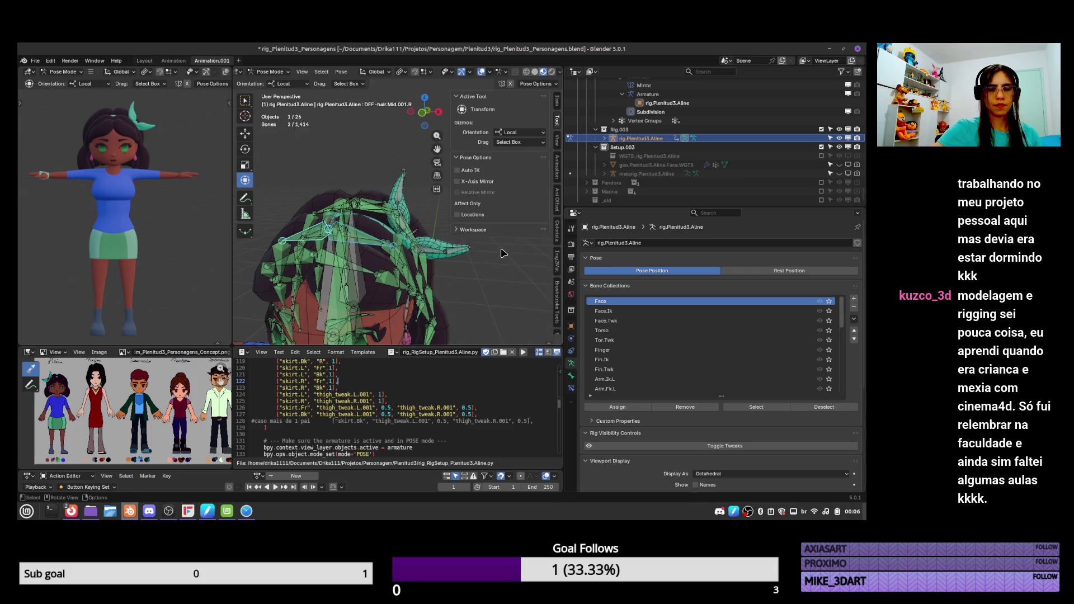
{"action": "middle_click_drag", "start_coordinate": [480, 309], "coordinate": [554, 333]}
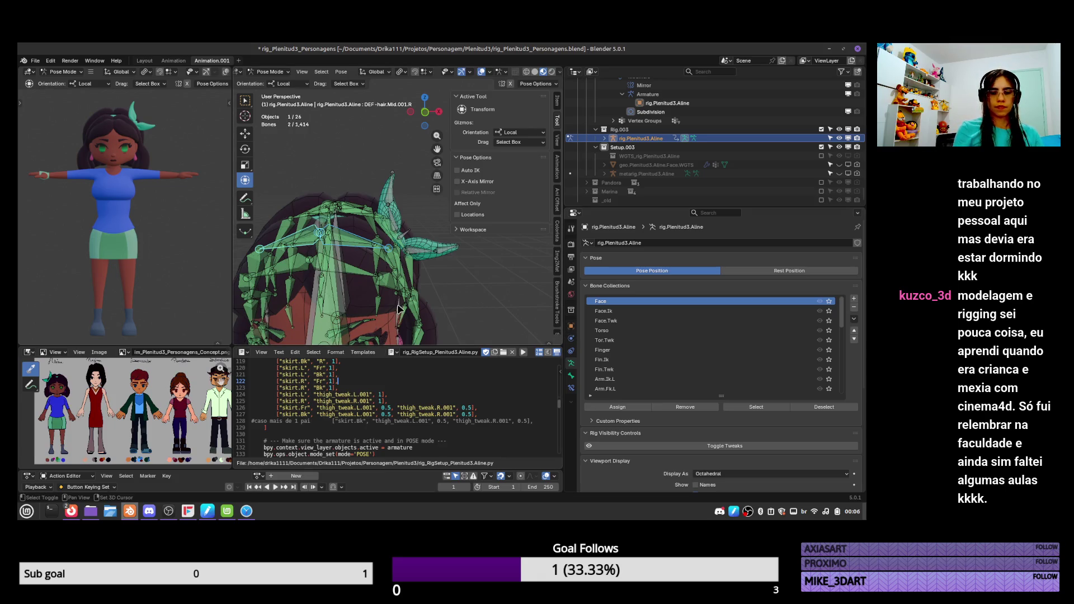
{"action": "scroll", "coordinate": [399, 309], "scroll_direction": "down", "scroll_amount": 5, "text": "shift"}
{"action": "scroll", "coordinate": [400, 309], "scroll_direction": "up", "scroll_amount": 5, "text": "shift"}
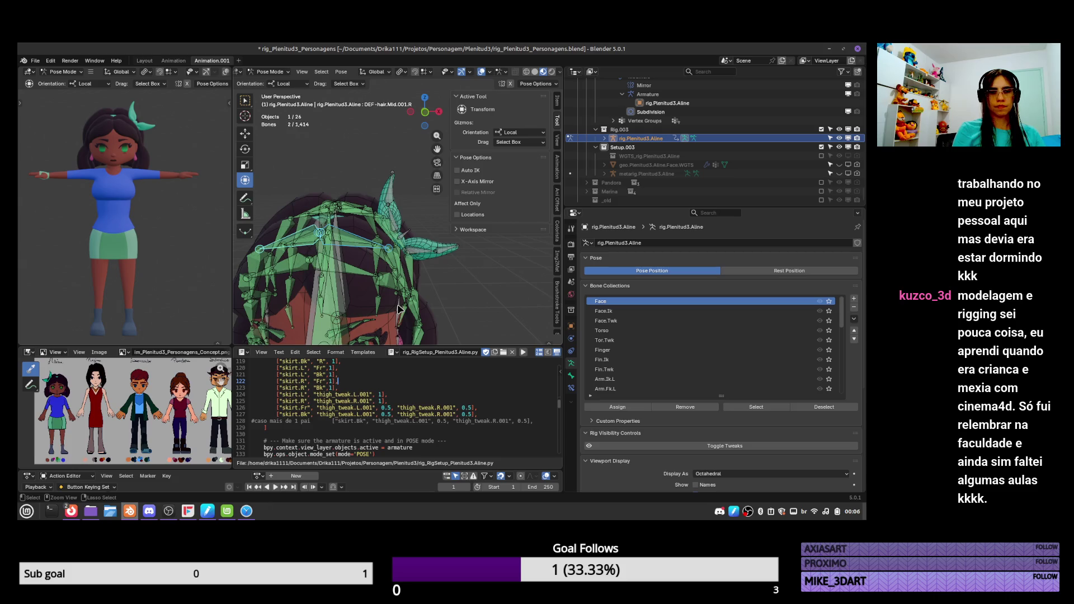
Add DEF-hair.Mid.002.L and .003.L to the selection, then add the front middle hair mesh
{"action": "middle_click_drag", "start_coordinate": [400, 304], "coordinate": [409, 277]}
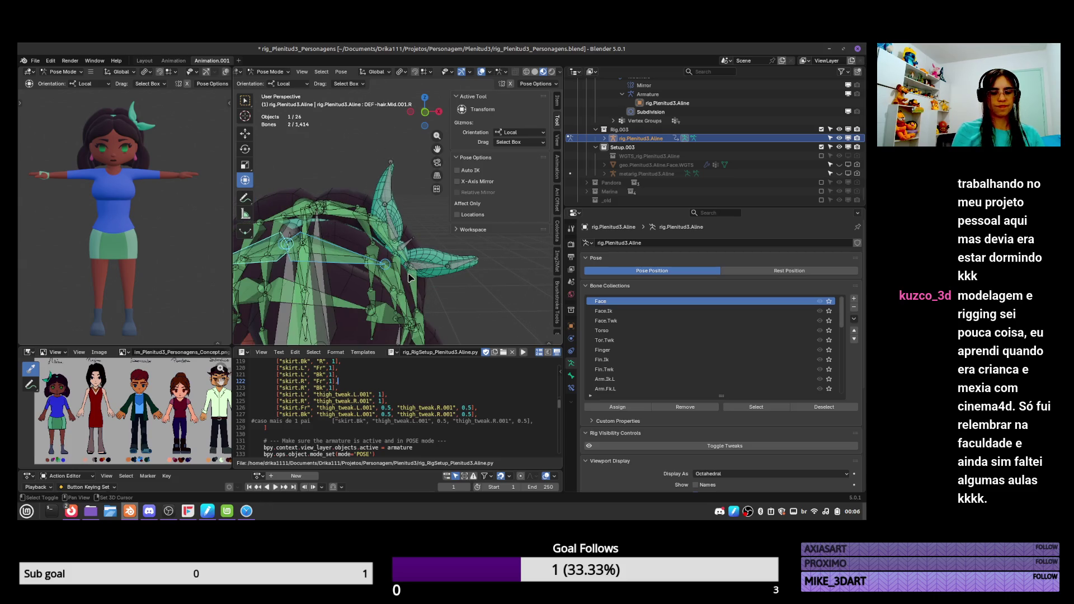
{"action": "key", "text": "shift+bracketright"}
{"action": "key", "text": "shift+bracketright"}
{"action": "scroll", "coordinate": [364, 223], "scroll_direction": "down", "scroll_amount": 2}
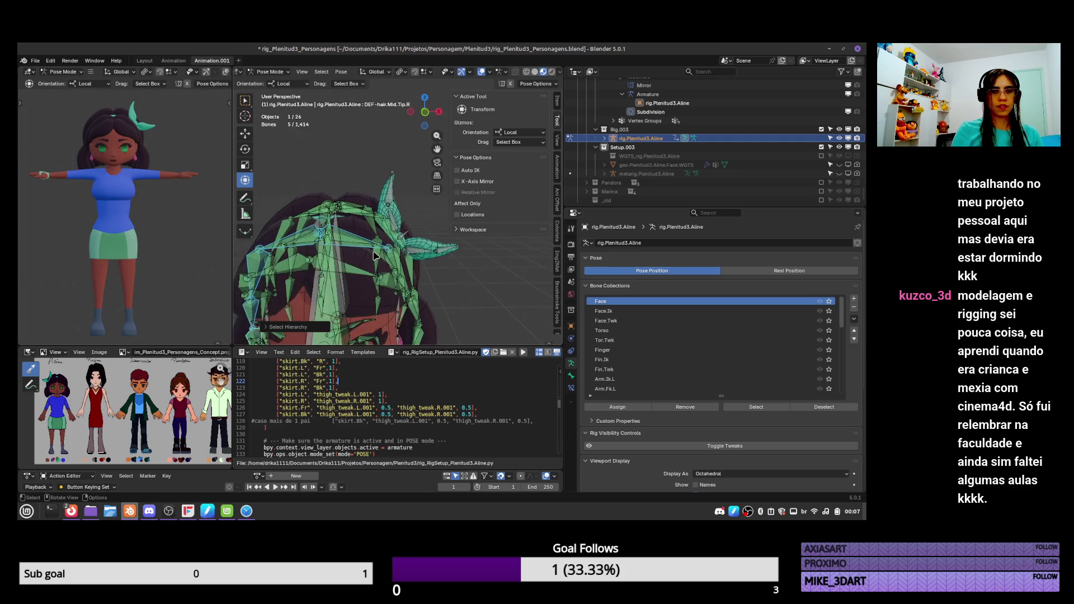
{"action": "scroll", "coordinate": [374, 256], "scroll_direction": "down", "scroll_amount": 2}
{"action": "mouse_move", "coordinate": [388, 257]}
{"action": "middle_mouse_down"}
{"action": "mouse_move", "coordinate": [417, 255]}
{"action": "mouse_move", "coordinate": [428, 261]}
{"action": "mouse_move", "coordinate": [401, 276]}
{"action": "mouse_move", "coordinate": [429, 274]}
{"action": "mouse_move", "coordinate": [407, 265]}
{"action": "middle_mouse_up"}
{"action": "left_click", "coordinate": [408, 265], "text": "shift"}
{"action": "mouse_move", "coordinate": [466, 310]}
{"action": "middle_mouse_down"}
{"action": "mouse_move", "coordinate": [436, 314]}
{"action": "mouse_move", "coordinate": [448, 319]}
{"action": "middle_mouse_up"}
{"action": "left_click", "coordinate": [459, 335], "text": "shift"}
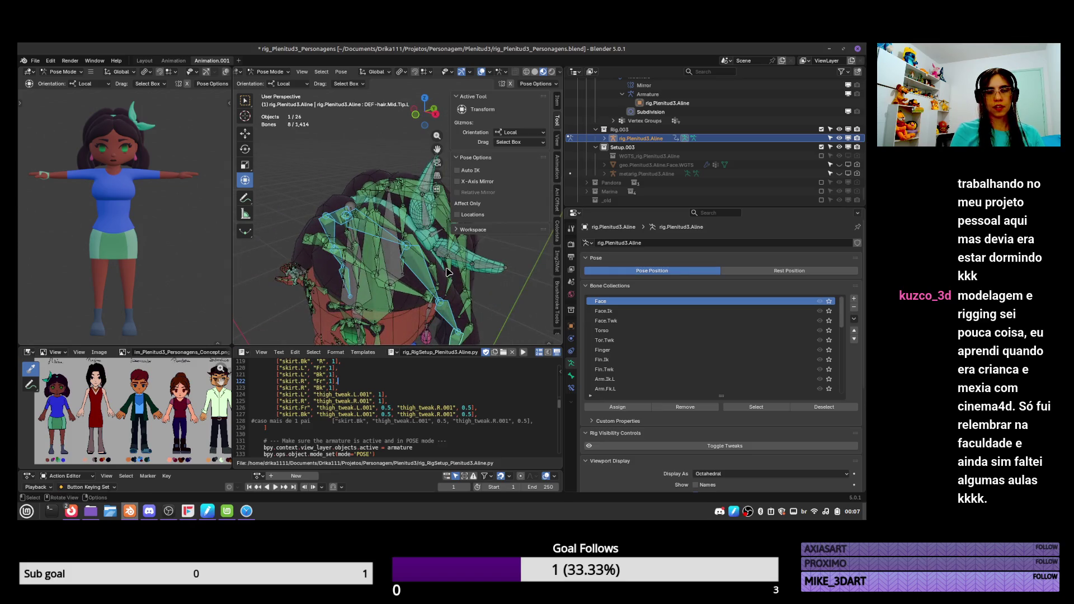
{"action": "key", "text": "ctrl+Tab"}
{"action": "left_click", "coordinate": [456, 311], "text": "shift"}
Select the Hair.Mid.Fr mesh and delete all of its old vertex groups
{"action": "left_click", "coordinate": [456, 311], "text": "shift"}
{"action": "key", "text": "ctrl+z"}
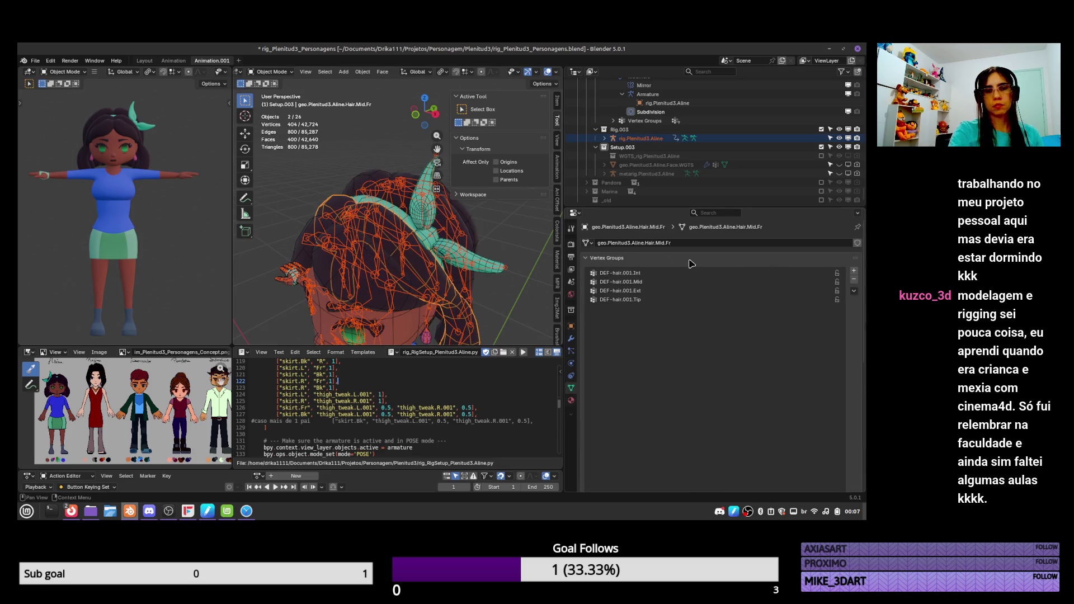
{"action": "left_click", "coordinate": [854, 291]}
{"action": "left_click", "coordinate": [820, 387]}
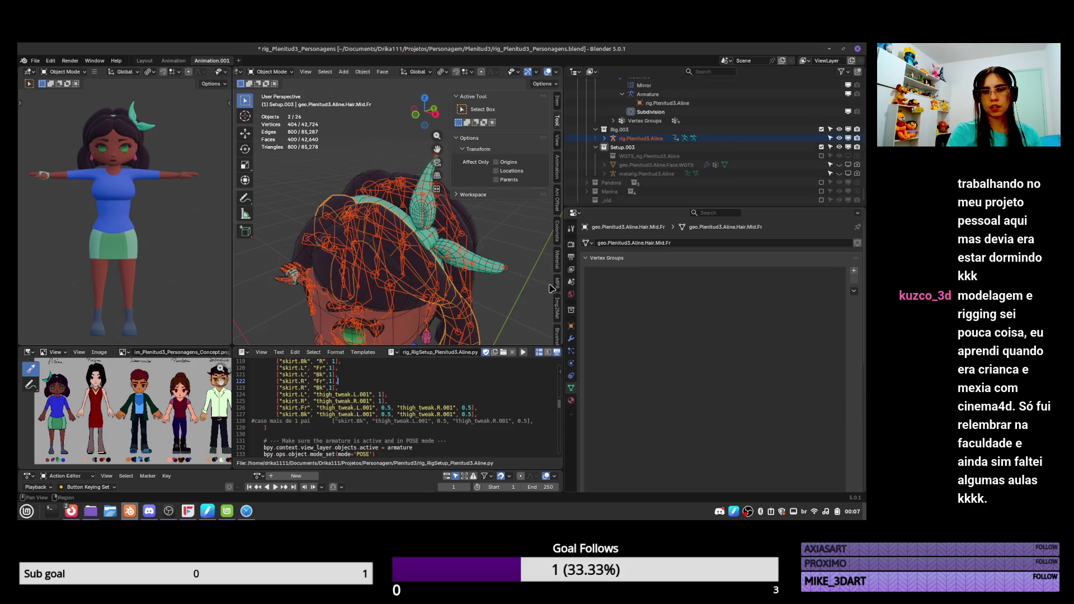
In Weight Paint mode, assign automatic weights to the mesh from the DEF-hair.Mid bones
{"action": "key", "text": "q"}
{"action": "left_click", "coordinate": [451, 260]}
{"action": "key", "text": "q"}
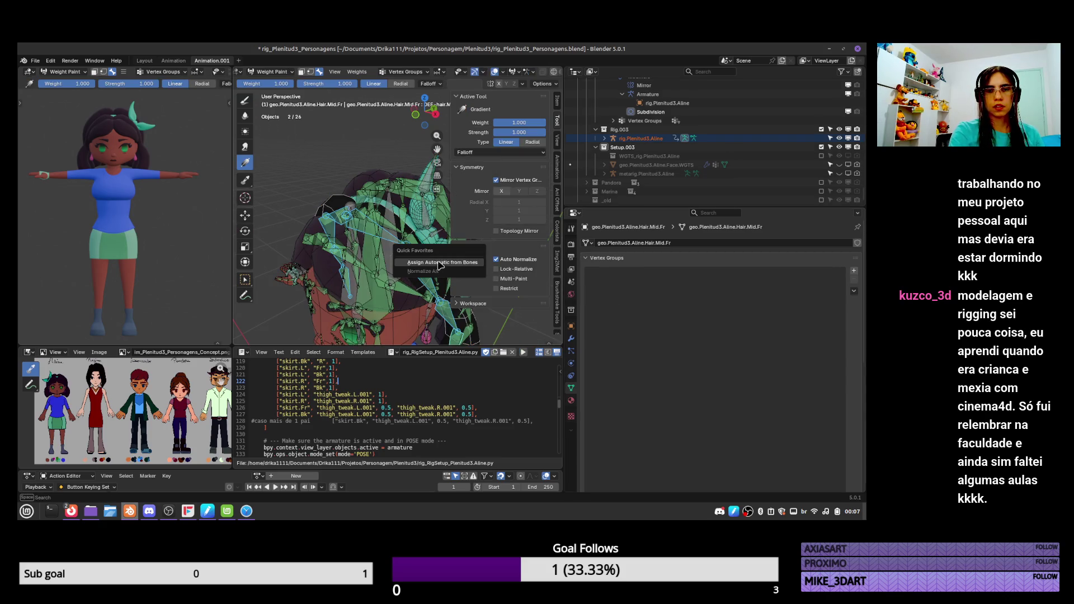
{"action": "left_click", "coordinate": [440, 263]}
Inspect the DEF-hair.Mid.002.L, .003.L and Tip.L weights from several angles
{"action": "mouse_move", "coordinate": [424, 300]}
{"action": "middle_mouse_down"}
{"action": "mouse_move", "coordinate": [410, 291]}
{"action": "mouse_move", "coordinate": [425, 264]}
{"action": "mouse_move", "coordinate": [403, 224]}
{"action": "mouse_move", "coordinate": [370, 235]}
{"action": "middle_mouse_up"}
{"action": "mouse_move", "coordinate": [370, 235]}
{"action": "left_mouse_down"}
{"action": "mouse_move", "coordinate": [386, 246]}
{"action": "mouse_move", "coordinate": [397, 219]}
{"action": "mouse_move", "coordinate": [395, 243]}
{"action": "mouse_move", "coordinate": [348, 236]}
{"action": "left_mouse_up"}
{"action": "middle_click_drag", "start_coordinate": [347, 224], "coordinate": [392, 195]}
{"action": "left_click", "coordinate": [622, 281]}
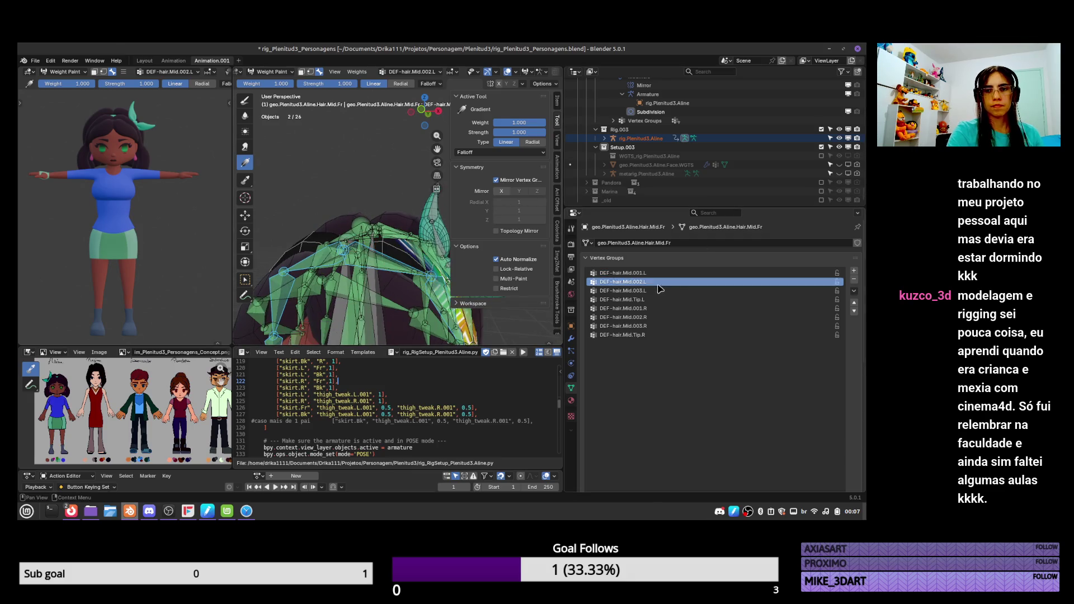
{"action": "left_click", "coordinate": [622, 290]}
{"action": "middle_click_drag", "start_coordinate": [397, 307], "coordinate": [391, 342]}
{"action": "left_click", "coordinate": [649, 301]}
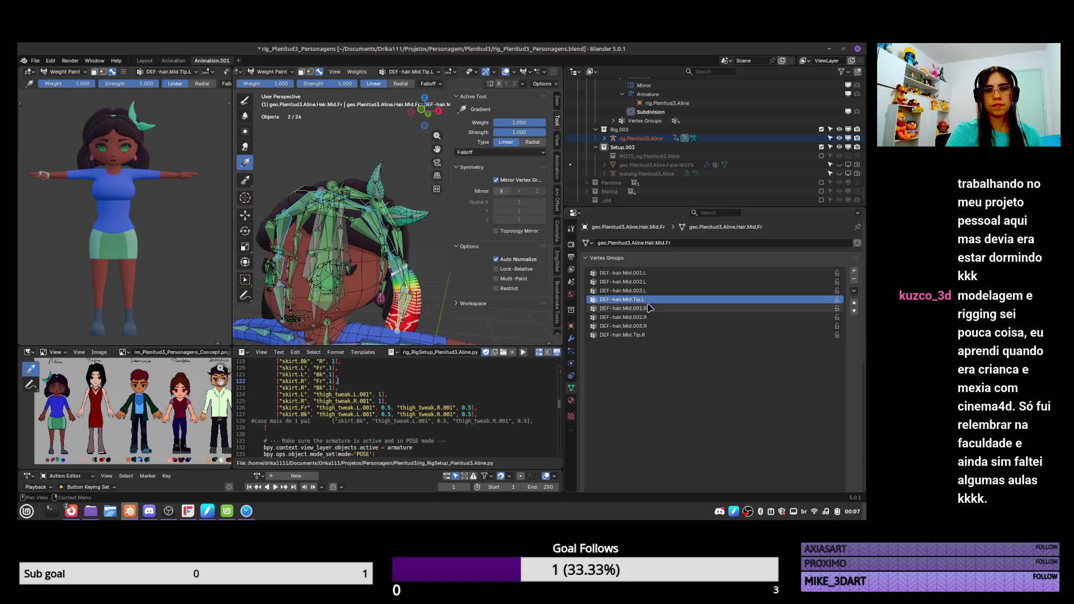
Return to Object Mode and select the back middle hair mesh
{"action": "key", "text": "ctrl+Tab"}
{"action": "middle_click_drag", "start_coordinate": [420, 306], "coordinate": [384, 325]}
{"action": "left_click", "coordinate": [396, 286]}
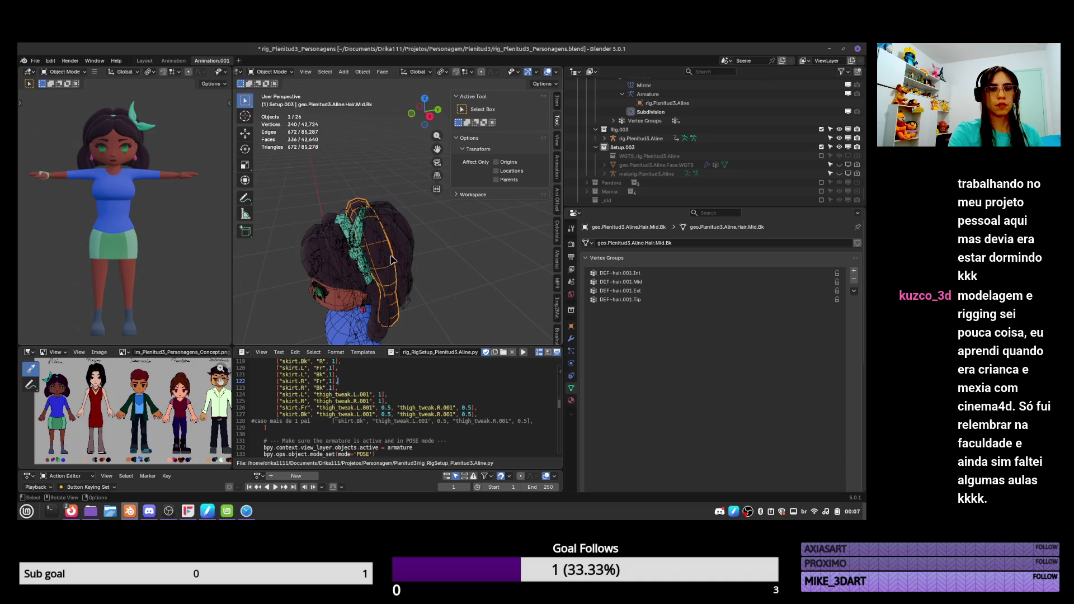
Select the rig armature, enter Pose Mode and select the linked back hair DEF-hair.Bk.Ext bone chain
{"action": "key", "text": "ctrl+Tab"}
{"action": "key", "text": "Escape"}
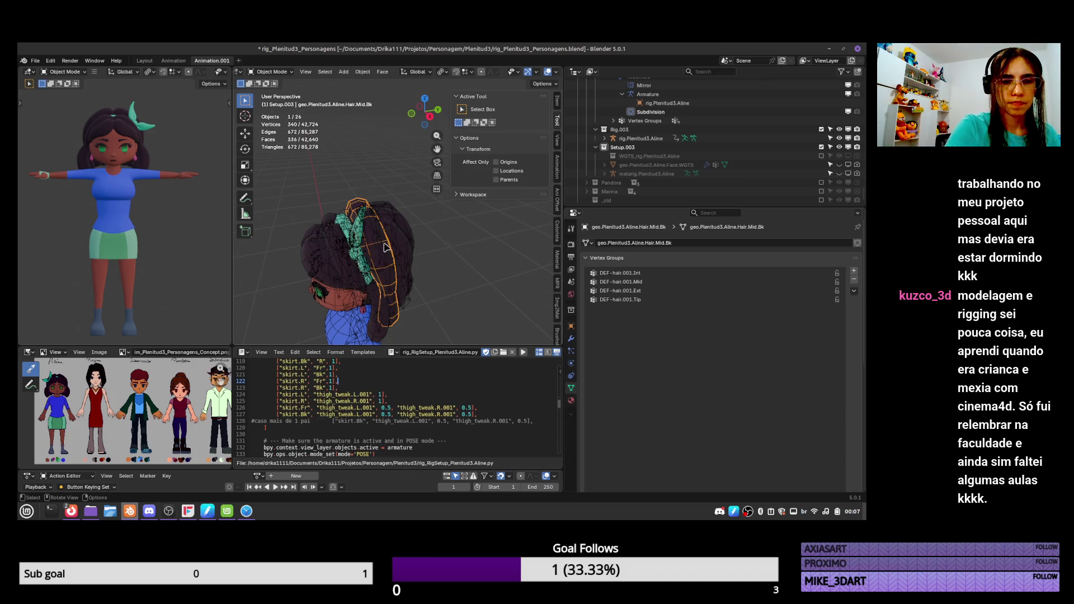
{"action": "left_click", "coordinate": [371, 227]}
{"action": "key", "text": "ctrl+Tab"}
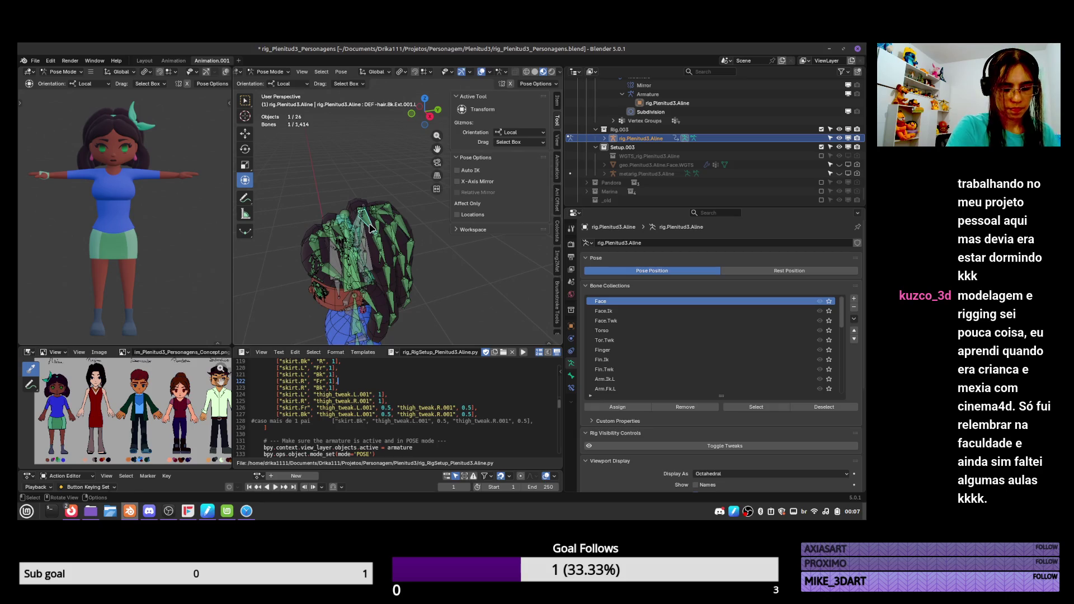
{"action": "key", "text": "l"}
{"action": "middle_click_drag", "start_coordinate": [374, 237], "coordinate": [305, 217]}
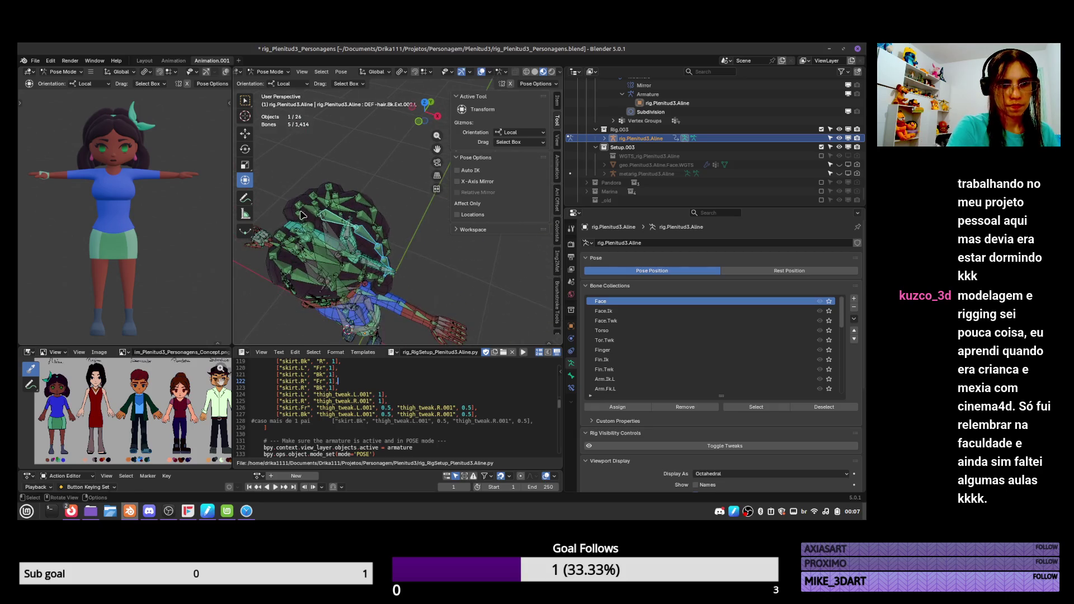
{"action": "middle_click_drag", "start_coordinate": [389, 224], "coordinate": [358, 235]}
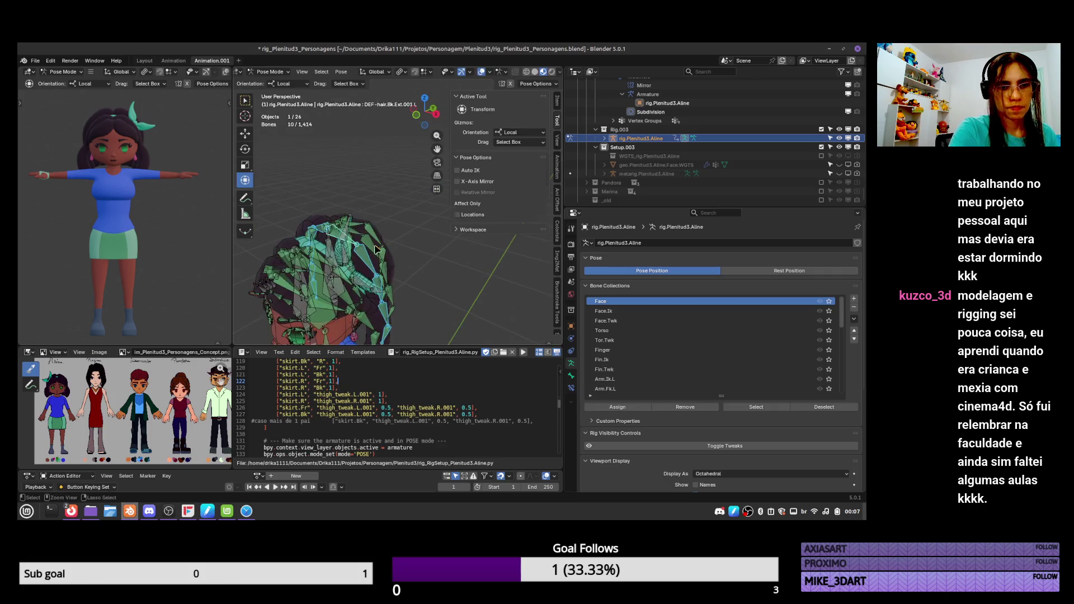
Add the back middle hair mesh to the selection and delete all its old vertex groups
{"action": "key", "text": "ctrl+Tab"}
{"action": "left_click", "coordinate": [347, 246], "text": "shift"}
{"action": "left_click", "coordinate": [853, 291]}
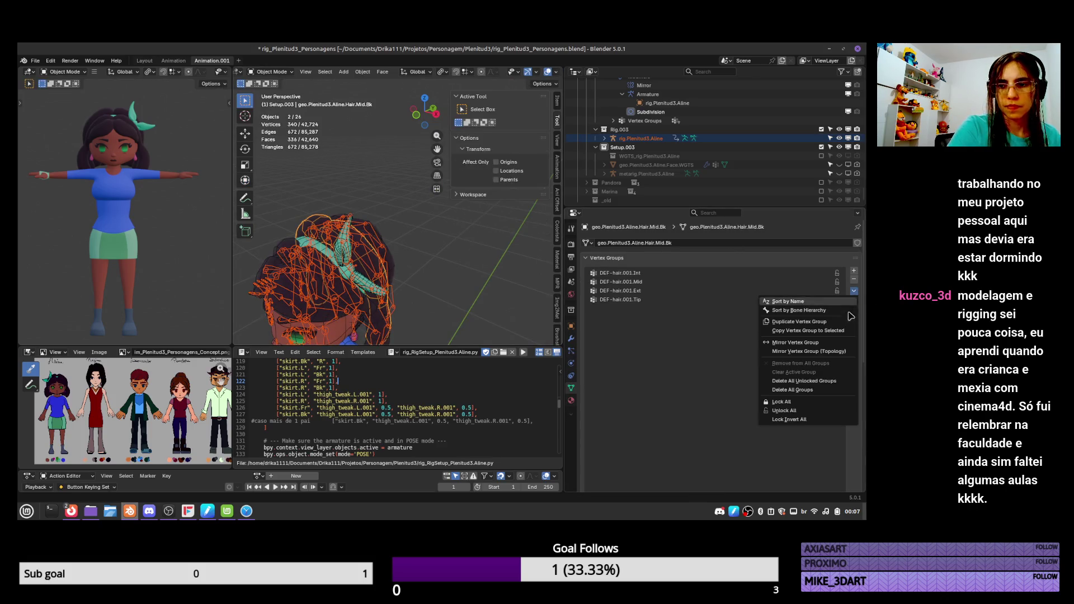
{"action": "left_click", "coordinate": [821, 395]}
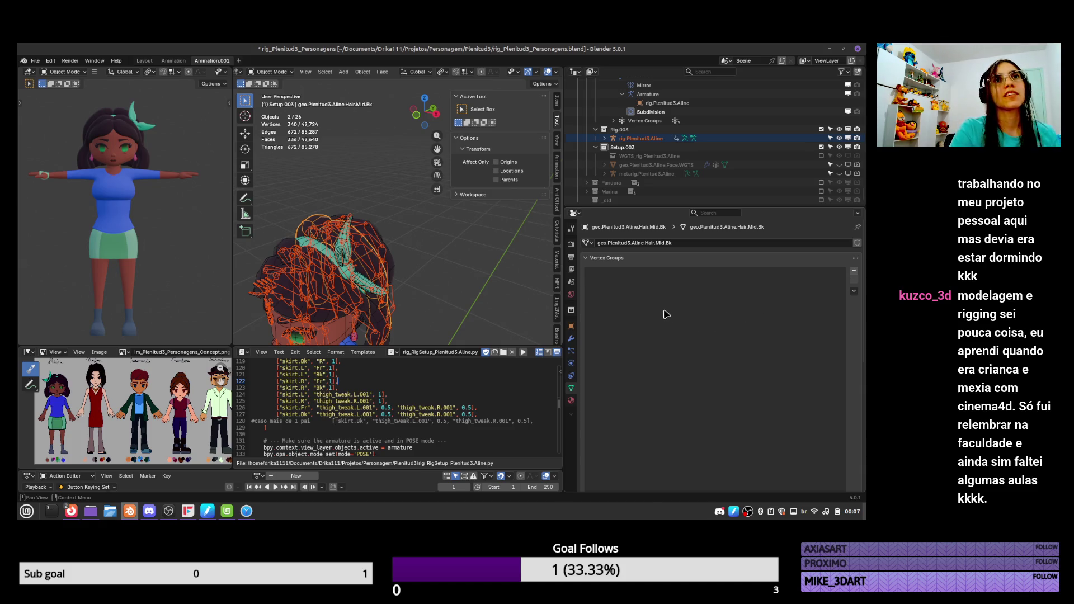
In Weight Paint mode, assign automatic weights from the DEF-hair.Bk.Ext bones
{"action": "key", "text": "ctrl+Tab"}
{"action": "left_click", "coordinate": [369, 210]}
{"action": "key", "text": "q"}
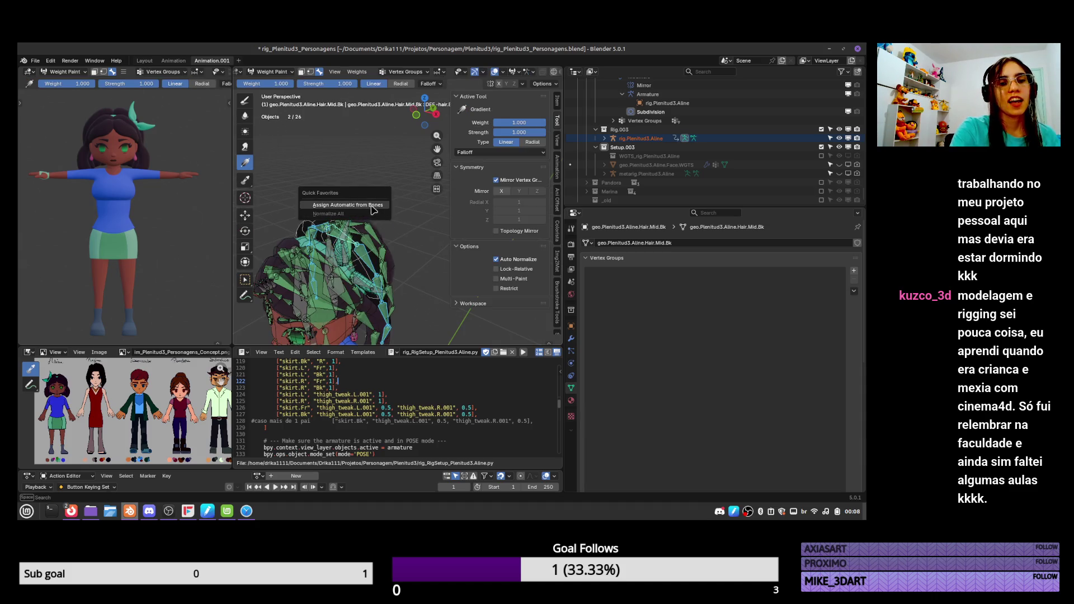
{"action": "left_click", "coordinate": [374, 210]}
Inspect DEF-hair.Bk.Ext.001.L weights from the top view, trying and undoing a weight gradient
{"action": "left_click", "coordinate": [627, 273]}
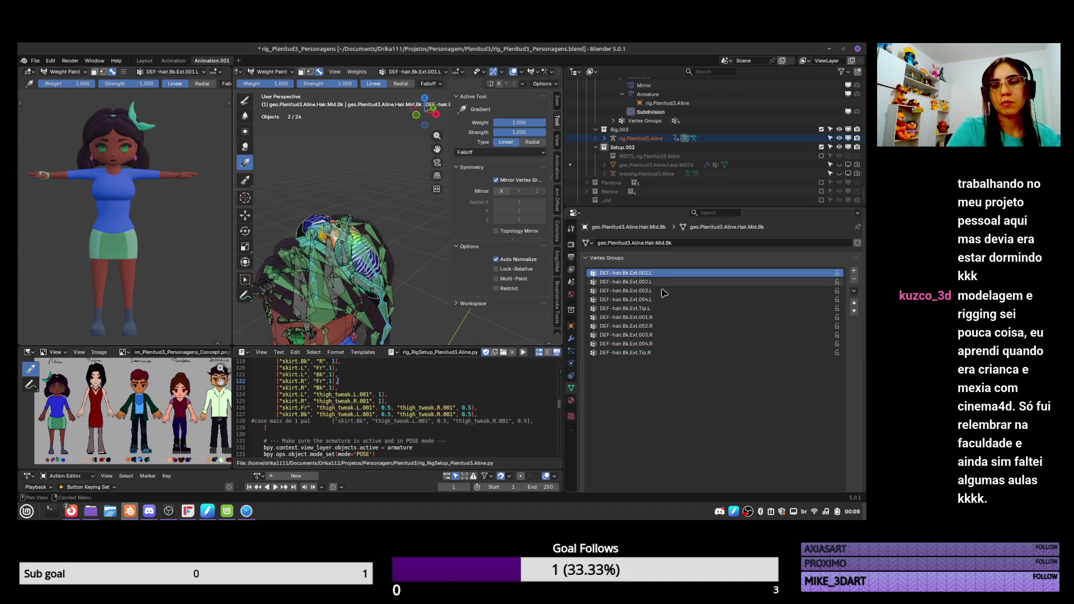
{"action": "mouse_move", "coordinate": [381, 259]}
{"action": "middle_mouse_down"}
{"action": "mouse_move", "coordinate": [415, 257]}
{"action": "mouse_move", "coordinate": [442, 224]}
{"action": "middle_mouse_up"}
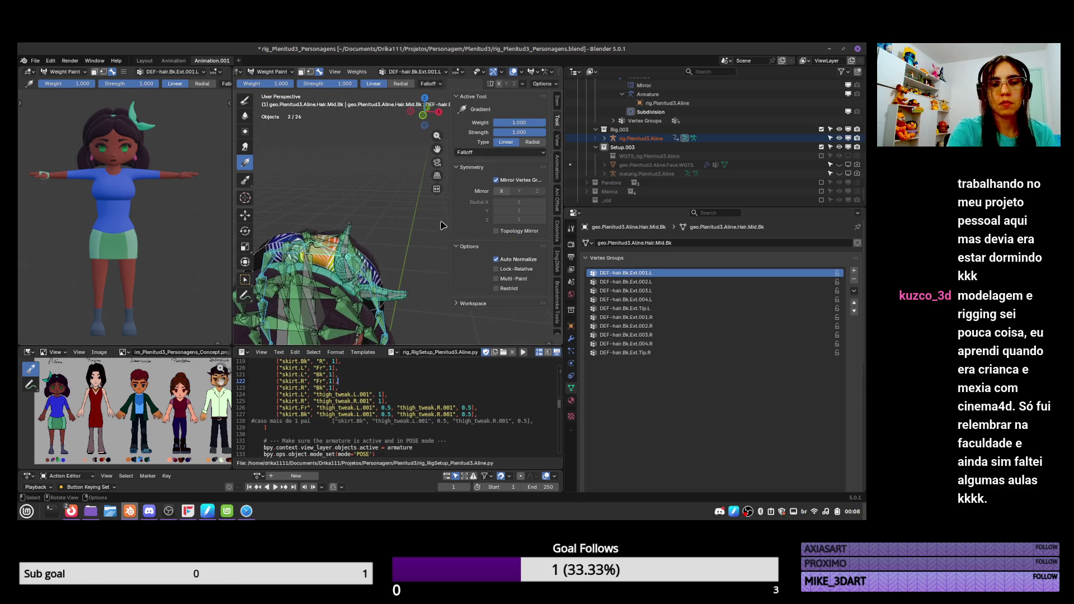
{"action": "key", "text": "KP_7"}
{"action": "key", "text": "KP_Decimal"}
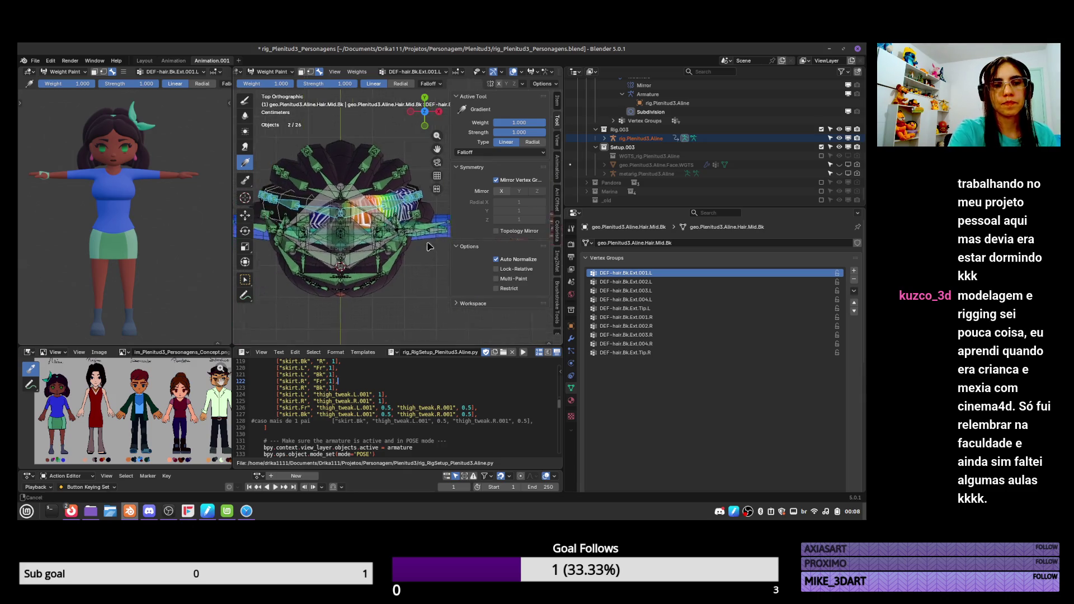
{"action": "left_click_drag", "start_coordinate": [366, 211], "coordinate": [366, 224]}
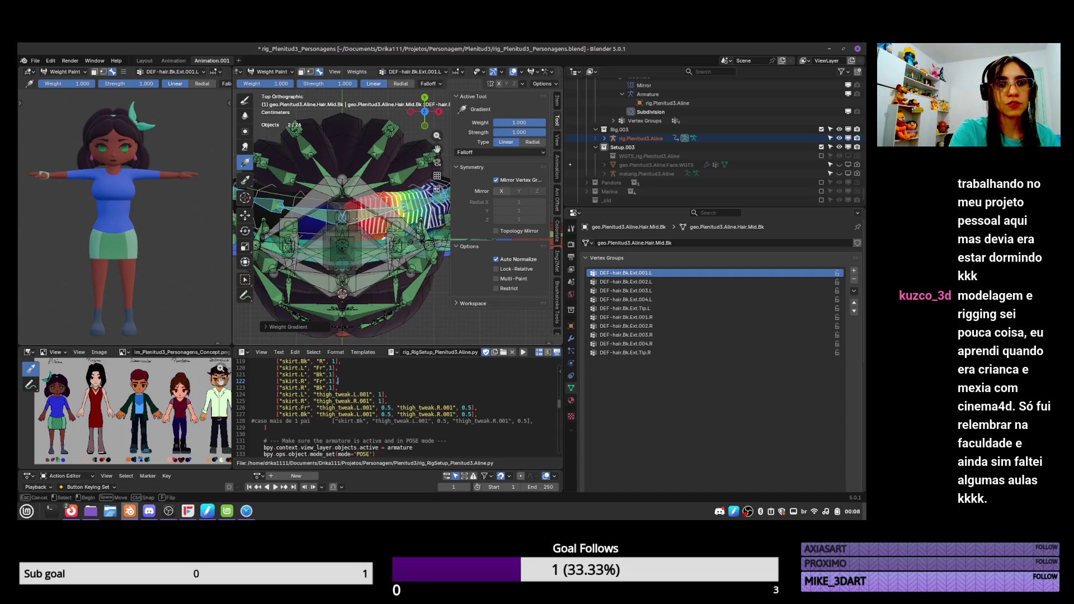
{"action": "key", "text": "ctrl+z"}
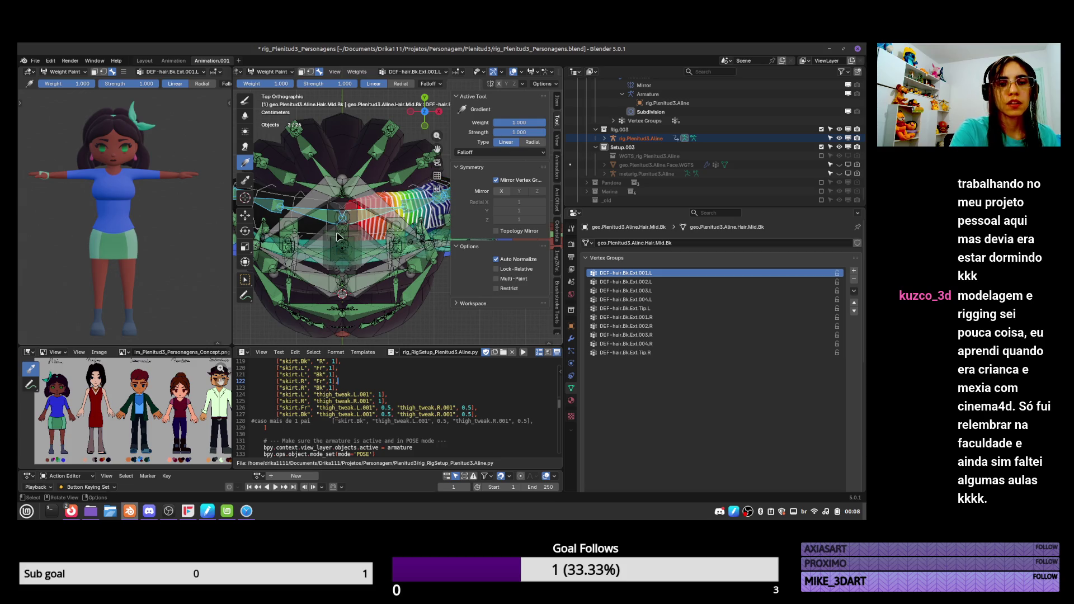
{"action": "key", "text": "ctrl+Tab"}
{"action": "mouse_move", "coordinate": [339, 238]}
{"action": "middle_mouse_down"}
{"action": "mouse_move", "coordinate": [388, 246]}
{"action": "mouse_move", "coordinate": [466, 221]}
{"action": "middle_mouse_up"}
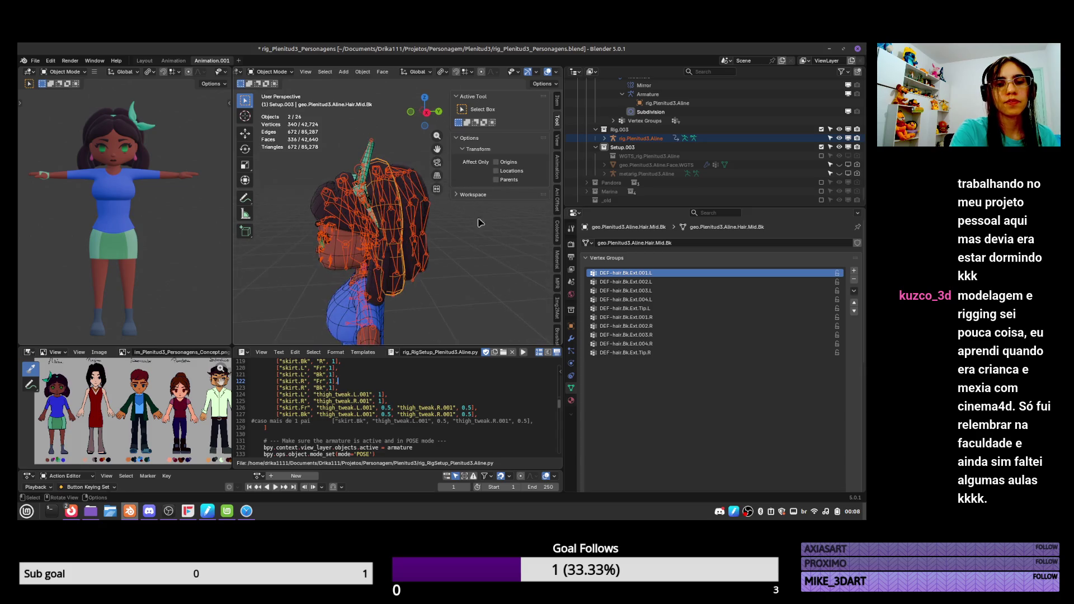
Step through the DEF-hair.Bk.Ext groups, from .003.L to Tip.L and back to .001.L
{"action": "left_click", "coordinate": [625, 291]}
{"action": "key", "text": "ctrl+Tab"}
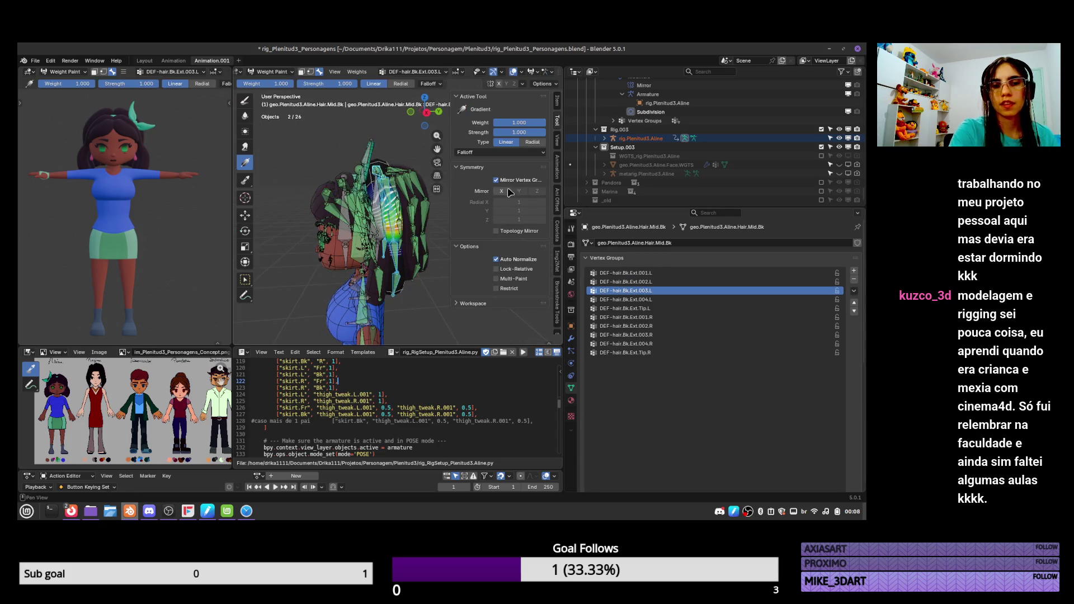
{"action": "left_click", "coordinate": [626, 300]}
{"action": "left_click", "coordinate": [650, 308]}
{"action": "left_click", "coordinate": [652, 300]}
{"action": "left_click", "coordinate": [649, 290]}
{"action": "left_click", "coordinate": [646, 281]}
{"action": "left_click", "coordinate": [643, 273]}
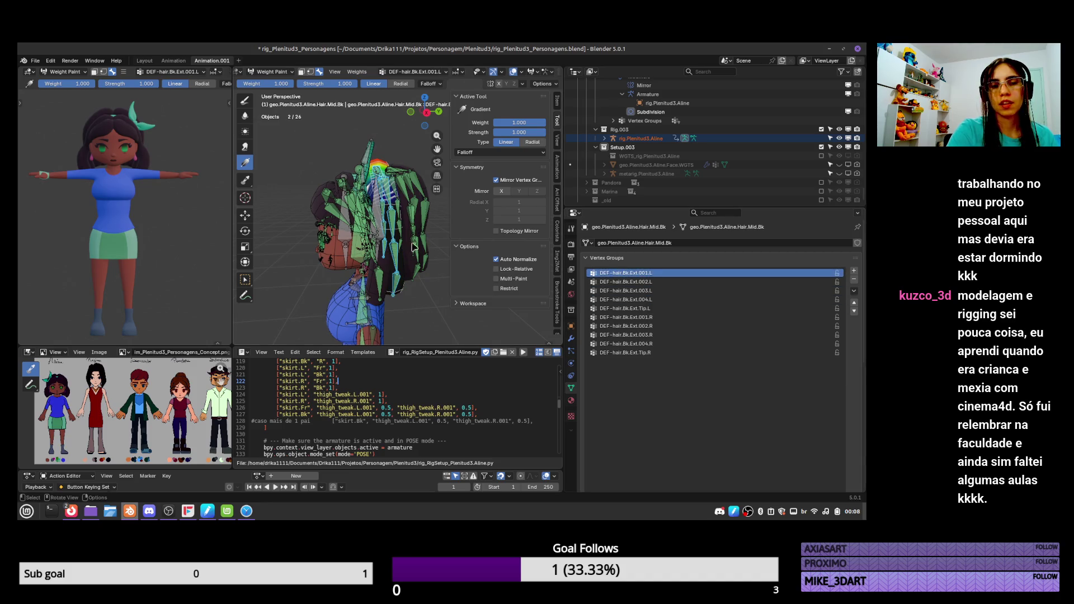
Return to Object Mode and select the back outer hair mesh
{"action": "key", "text": "ctrl+Tab"}
{"action": "middle_click_drag", "start_coordinate": [431, 244], "coordinate": [408, 272]}
{"action": "left_click", "coordinate": [405, 269]}
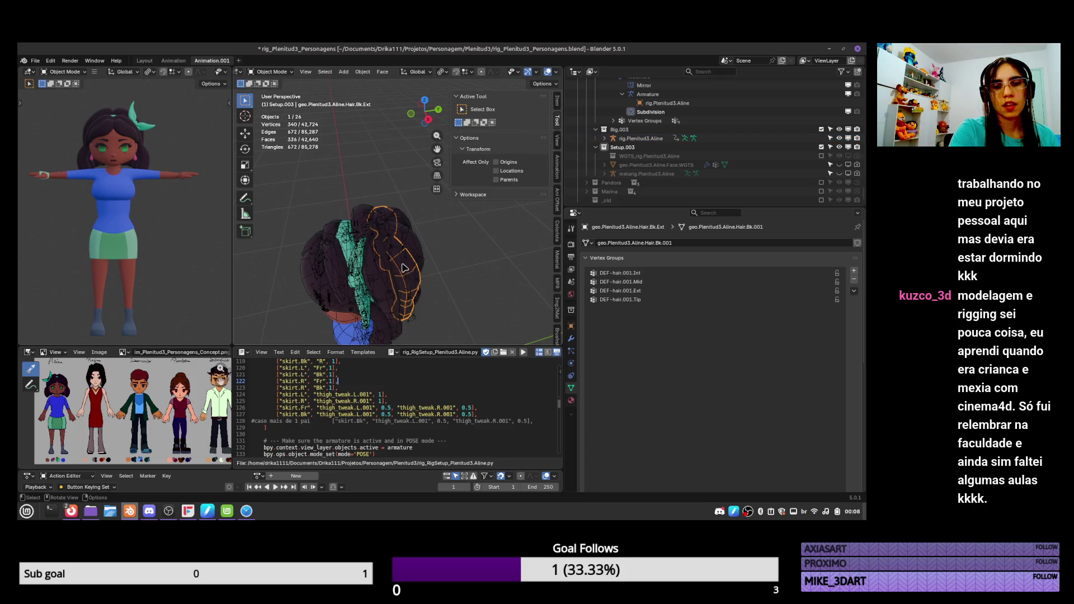
Select the back hair bone chains in Pose Mode, then add the back outer hair mesh
{"action": "left_click", "coordinate": [400, 261]}
{"action": "key", "text": "ctrl+Tab"}
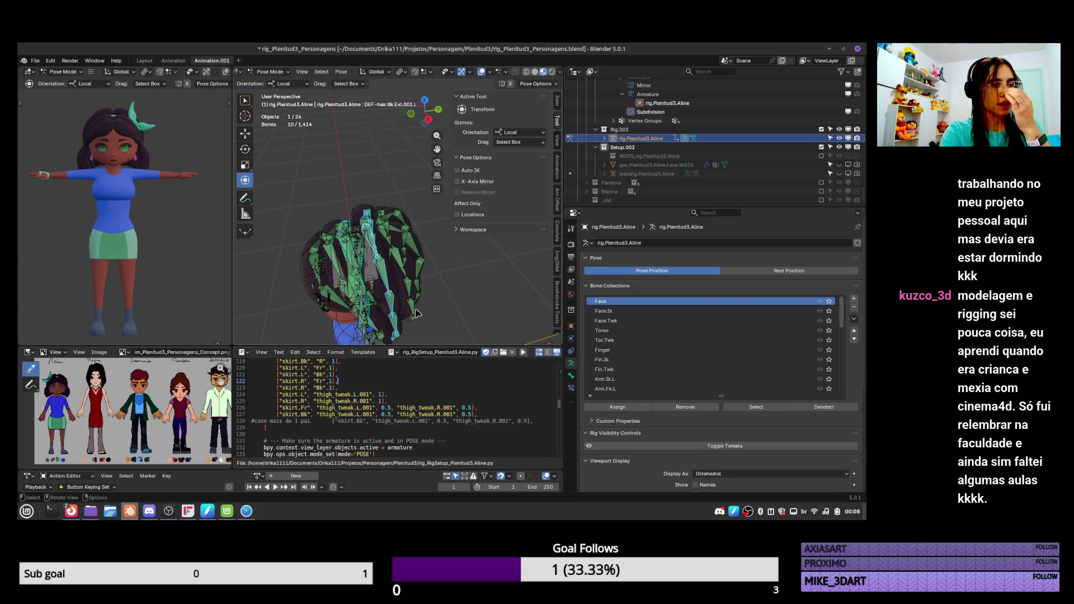
{"action": "left_click", "coordinate": [413, 312]}
{"action": "key", "text": "l"}
{"action": "middle_click_drag", "start_coordinate": [413, 286], "coordinate": [427, 311]}
{"action": "middle_click_drag", "start_coordinate": [377, 194], "coordinate": [366, 186]}
{"action": "left_click", "coordinate": [367, 186], "text": "shift"}
{"action": "left_click", "coordinate": [407, 229], "text": "shift"}
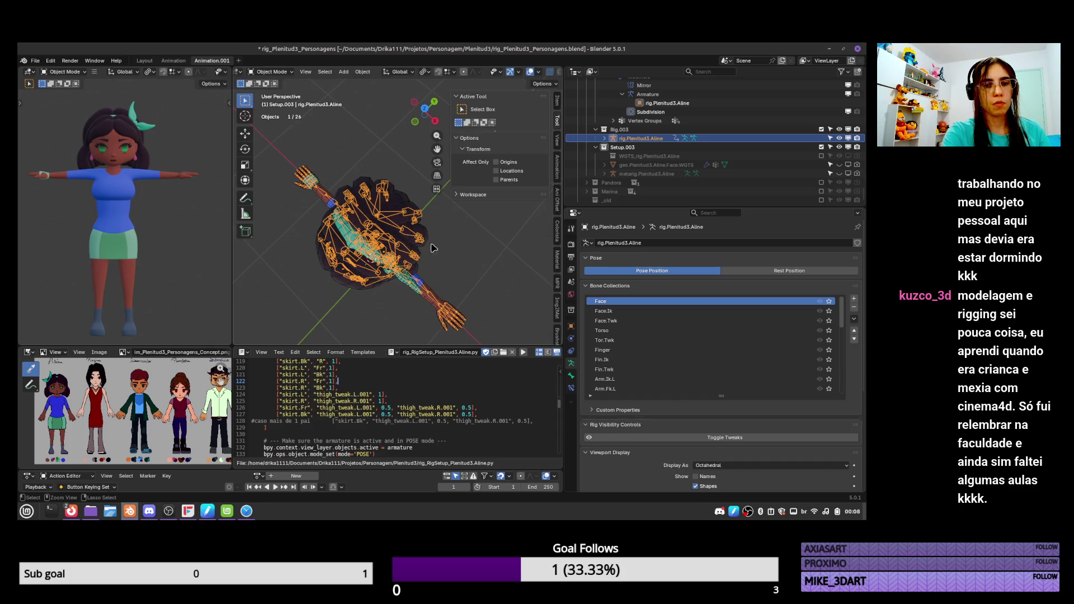
Clear the mesh's vertex groups and assign automatic weights from the selected bones
{"action": "key", "text": "ctrl+Tab"}
{"action": "key", "text": "q"}
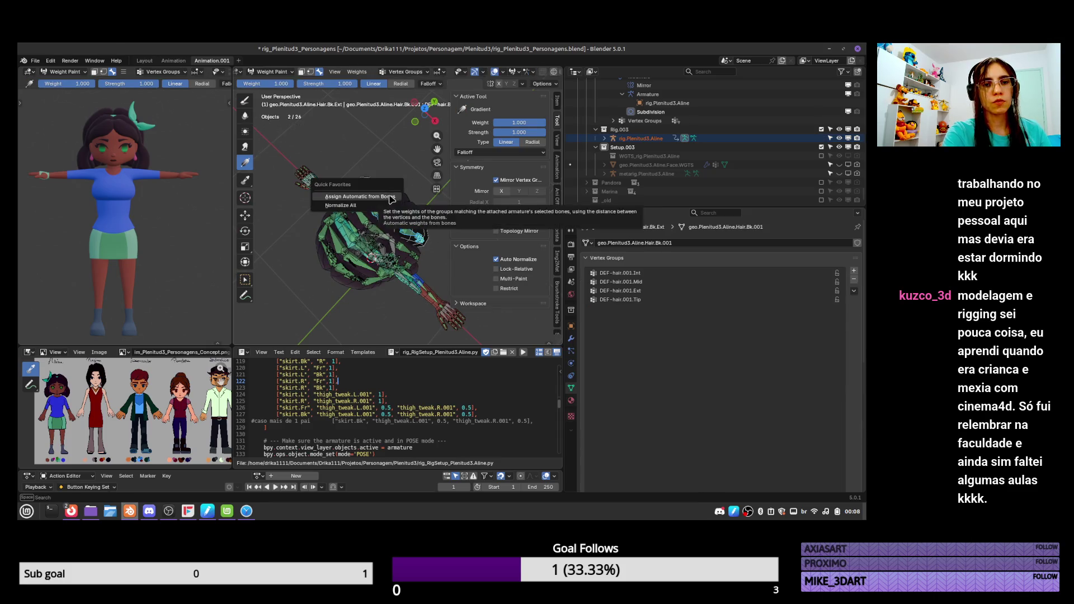
{"action": "left_click", "coordinate": [391, 197]}
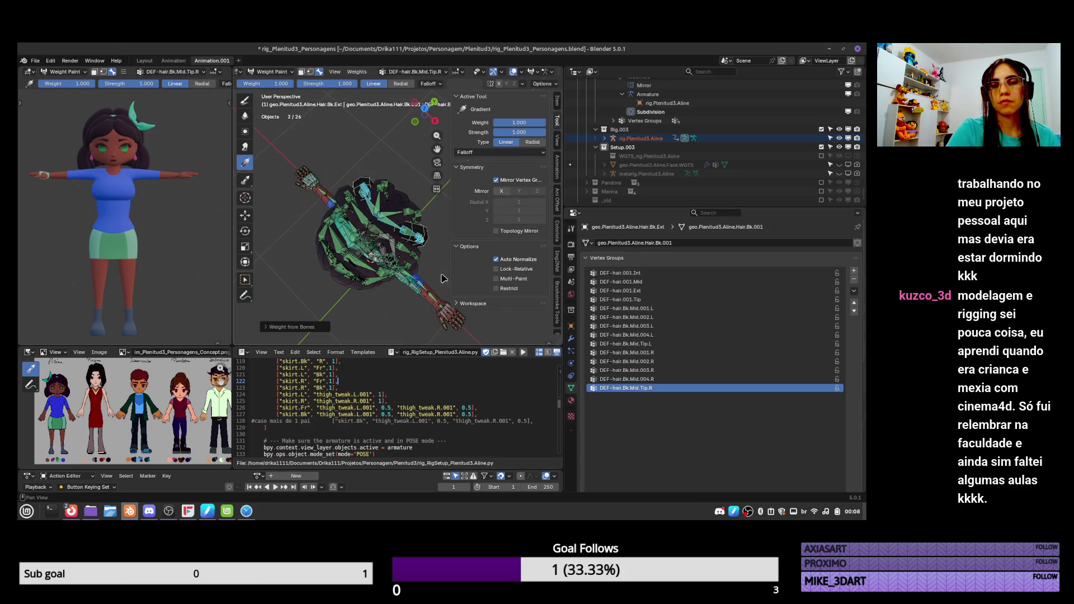
{"action": "key", "text": "ctrl+z"}
{"action": "left_click", "coordinate": [854, 291]}
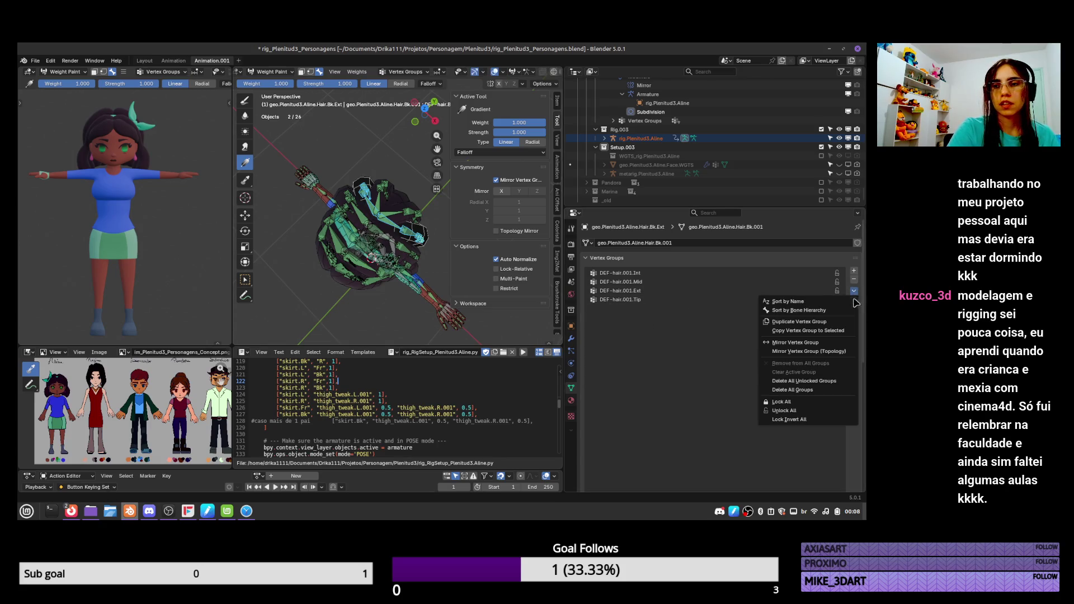
{"action": "left_click", "coordinate": [810, 390]}
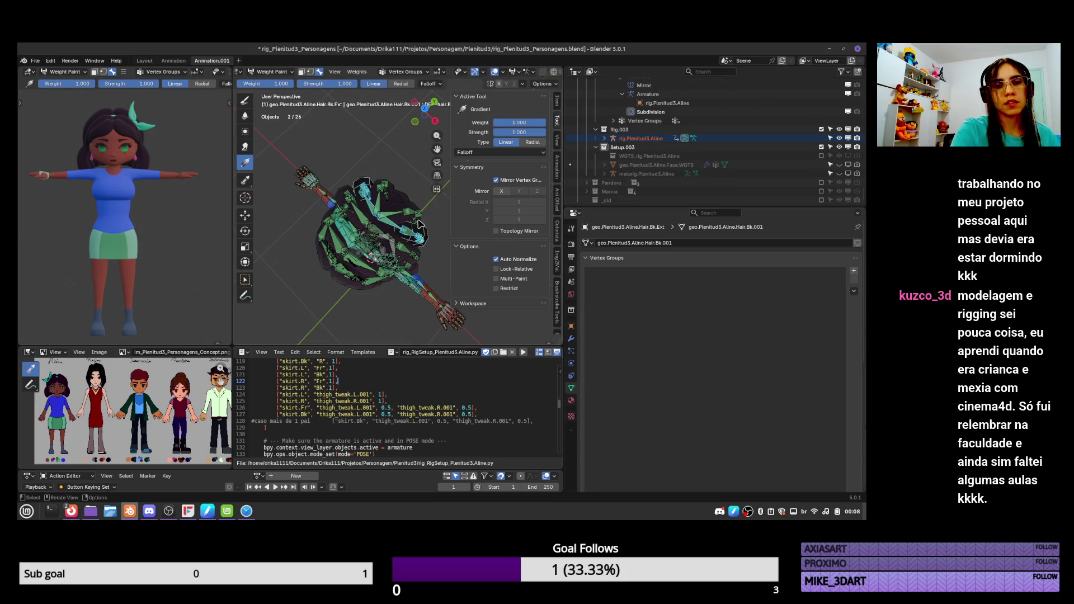
{"action": "key", "text": "q"}
{"action": "left_click", "coordinate": [397, 186]}
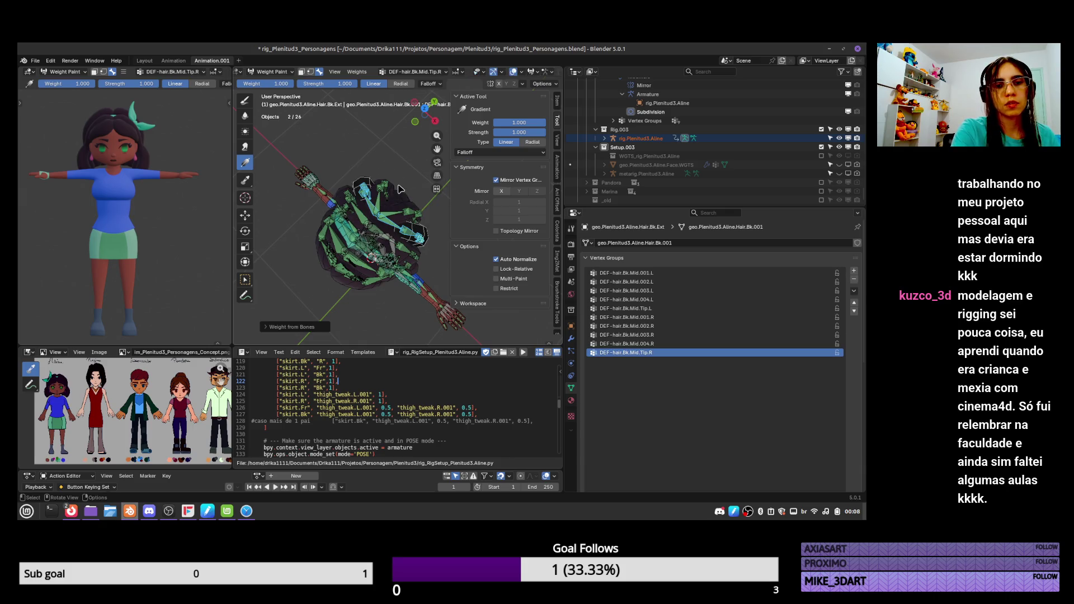
{"action": "left_click", "coordinate": [665, 276]}
Check the hair vertex groups and apply a weight gradient on DEF-hair.Bk.Mid.001.L
{"action": "key", "text": "Down"}
{"action": "key", "text": "Down"}
{"action": "key", "text": "Down"}
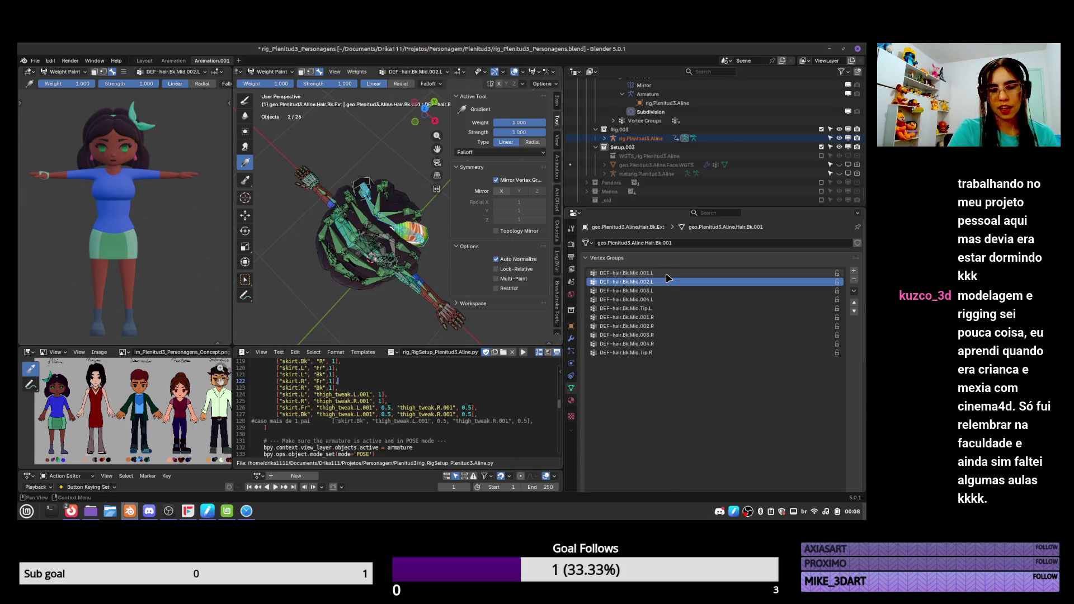
{"action": "middle_click_drag", "start_coordinate": [406, 284], "coordinate": [406, 172]}
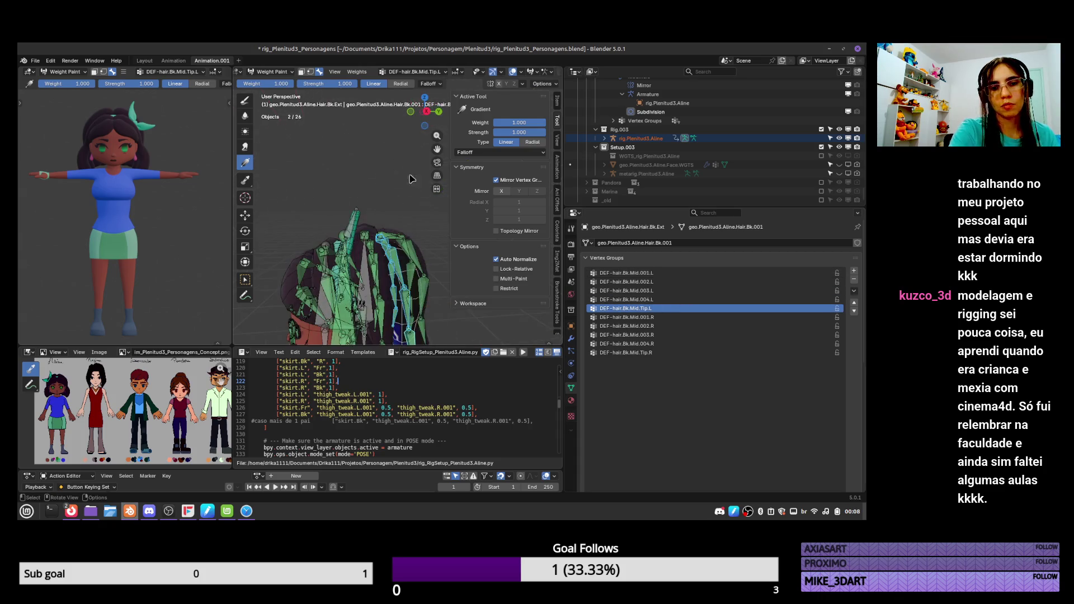
{"action": "key", "text": "Up"}
{"action": "key", "text": "Up"}
{"action": "key", "text": "Up"}
{"action": "middle_click_drag", "start_coordinate": [398, 309], "coordinate": [402, 269]}
{"action": "mouse_move", "coordinate": [402, 269]}
{"action": "left_mouse_down"}
{"action": "mouse_move", "coordinate": [383, 248]}
{"action": "mouse_move", "coordinate": [402, 237]}
{"action": "left_mouse_up"}
Return to Object Mode and select the Hair.Bk.Int mesh
{"action": "key", "text": "ctrl+Tab"}
{"action": "middle_click_drag", "start_coordinate": [402, 236], "coordinate": [379, 211]}
{"action": "left_click", "coordinate": [379, 211]}
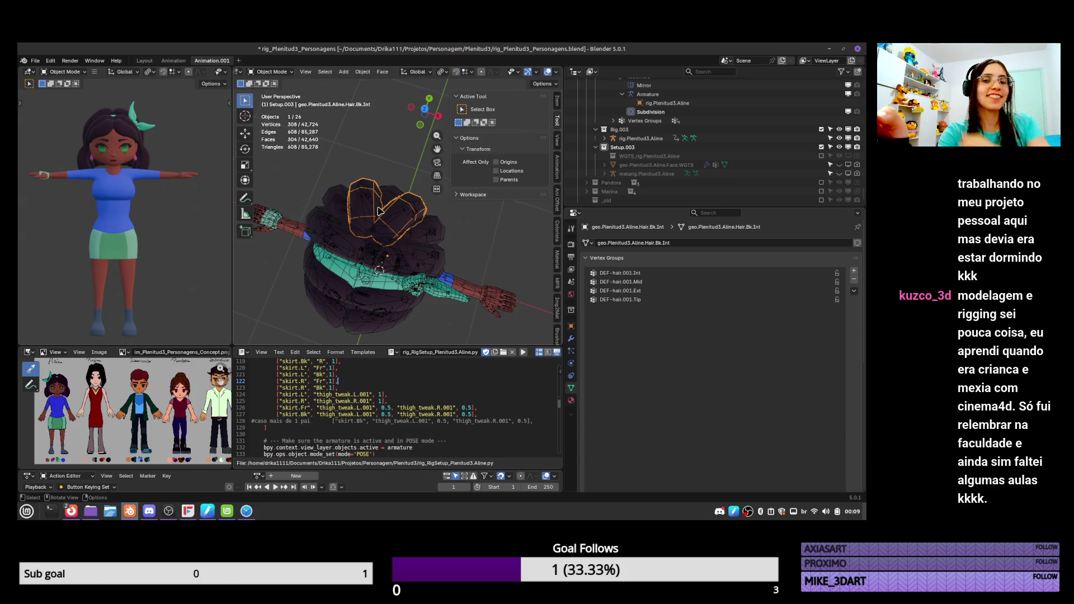
Delete all of the Hair.Bk.Int mesh's old vertex groups
{"action": "left_click", "coordinate": [854, 291]}
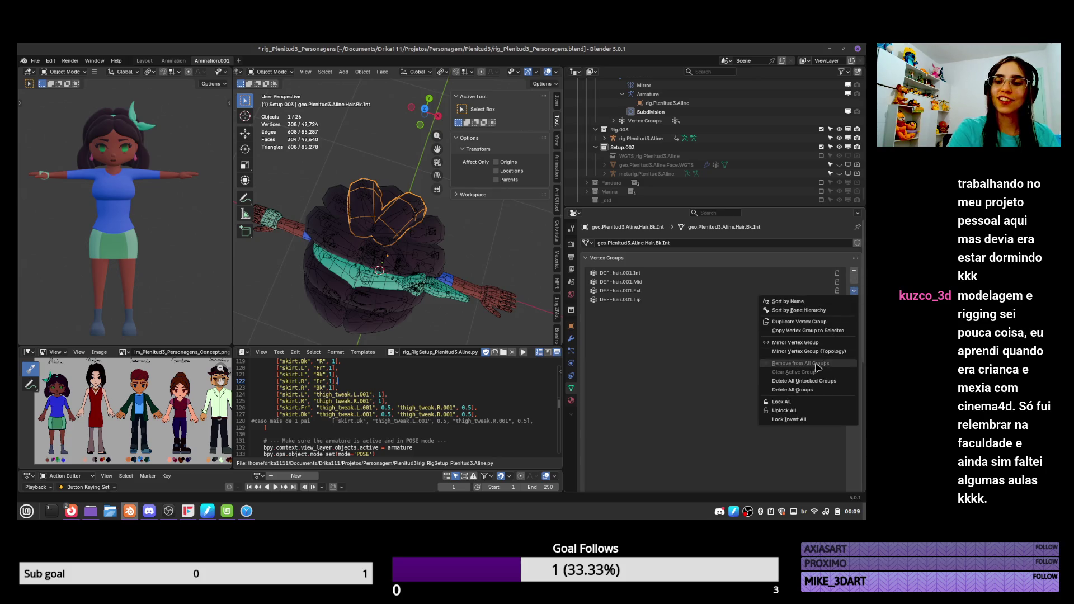
{"action": "left_click", "coordinate": [809, 391]}
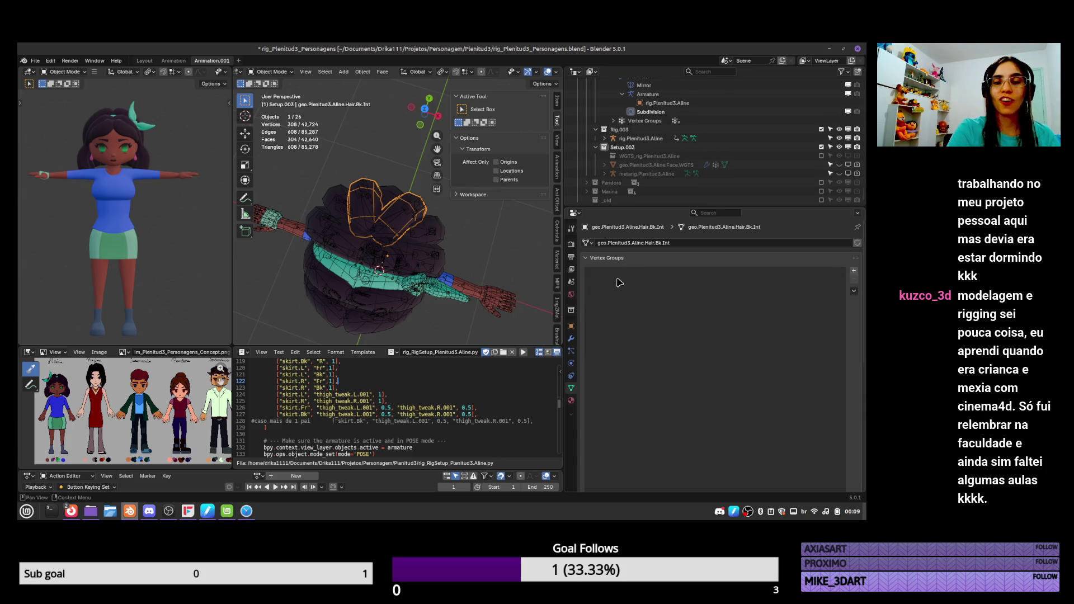
{"action": "key", "text": "ctrl+z"}
{"action": "key", "text": "ctrl+shift+z"}
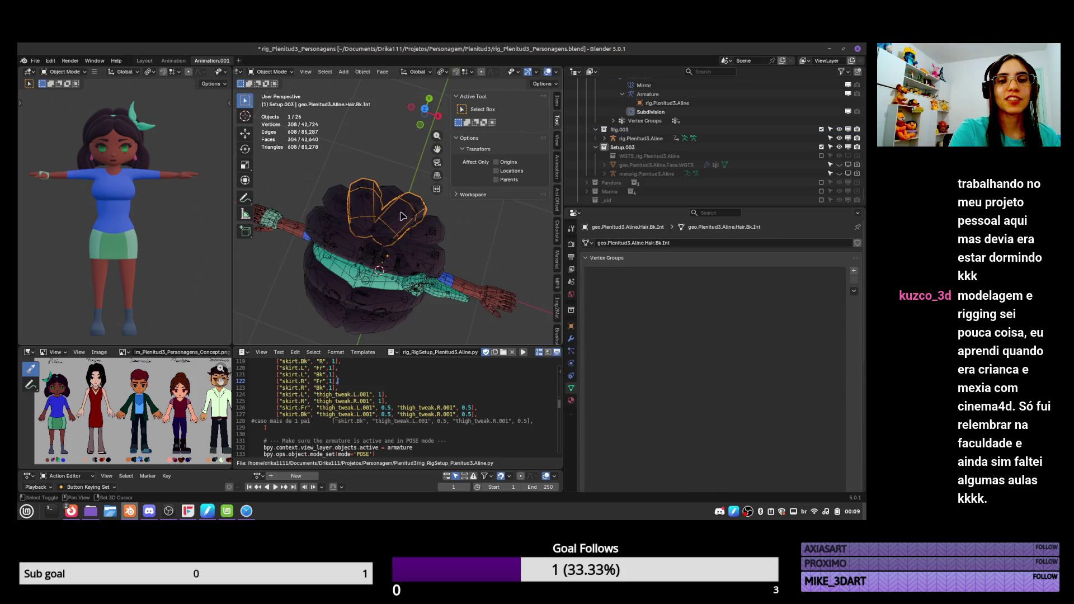
Select the DEF-hair.Bk.Int bone chains and assign automatic weights to Hair.Bk.Int
{"action": "key", "text": "ctrl+Tab"}
{"action": "left_click", "coordinate": [399, 217]}
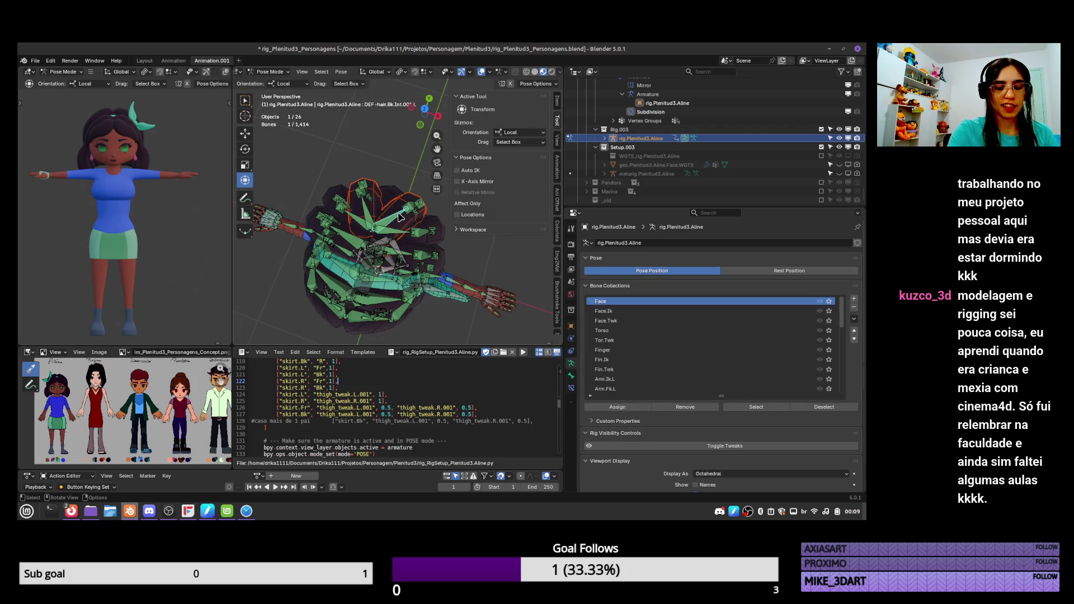
{"action": "left_click", "coordinate": [369, 199], "text": "shift"}
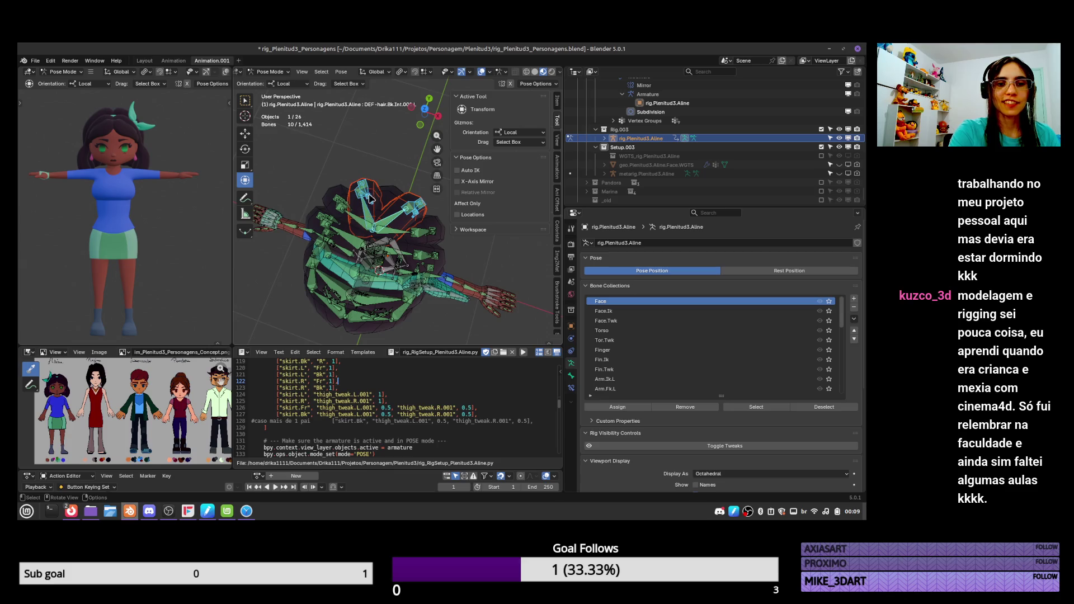
{"action": "key", "text": "ctrl+Tab"}
{"action": "left_click", "coordinate": [413, 193]}
{"action": "key", "text": "ctrl+Tab"}
{"action": "left_click", "coordinate": [361, 156]}
{"action": "key", "text": "q"}
{"action": "left_click", "coordinate": [378, 165]}
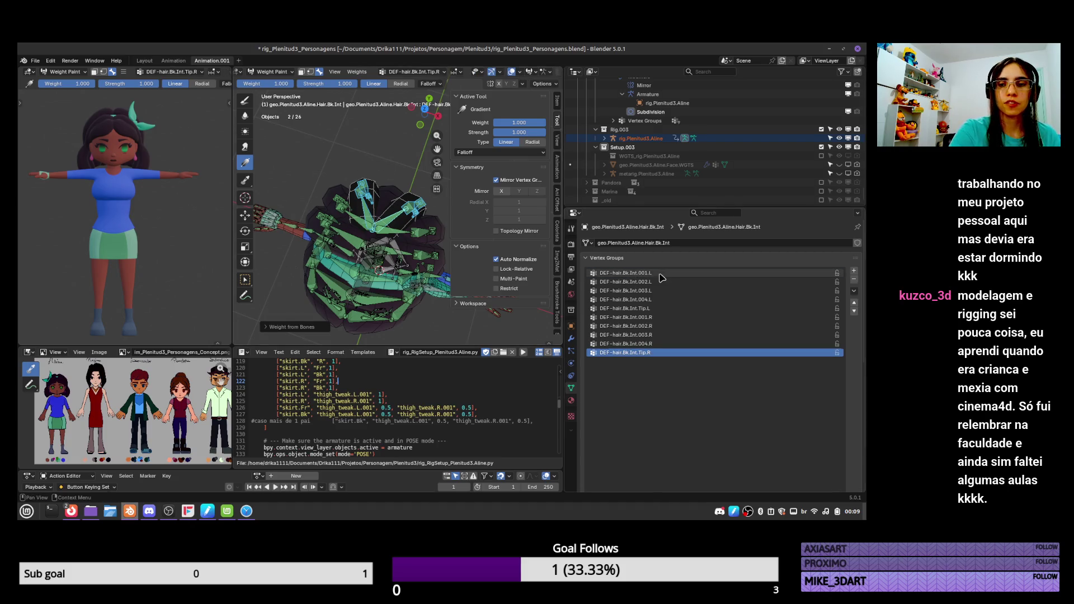
Refine DEF-hair.Bk.Int.001.L with weight gradients, check .002.L and .003.L, then select Hair.Bk
{"action": "left_click", "coordinate": [627, 273]}
{"action": "left_click_drag", "start_coordinate": [394, 219], "coordinate": [400, 225]}
{"action": "mouse_move", "coordinate": [457, 211]}
{"action": "middle_mouse_down"}
{"action": "mouse_move", "coordinate": [409, 211]}
{"action": "mouse_move", "coordinate": [426, 228]}
{"action": "mouse_move", "coordinate": [379, 247]}
{"action": "mouse_move", "coordinate": [378, 206]}
{"action": "middle_mouse_up"}
{"action": "left_click_drag", "start_coordinate": [378, 206], "coordinate": [386, 203]}
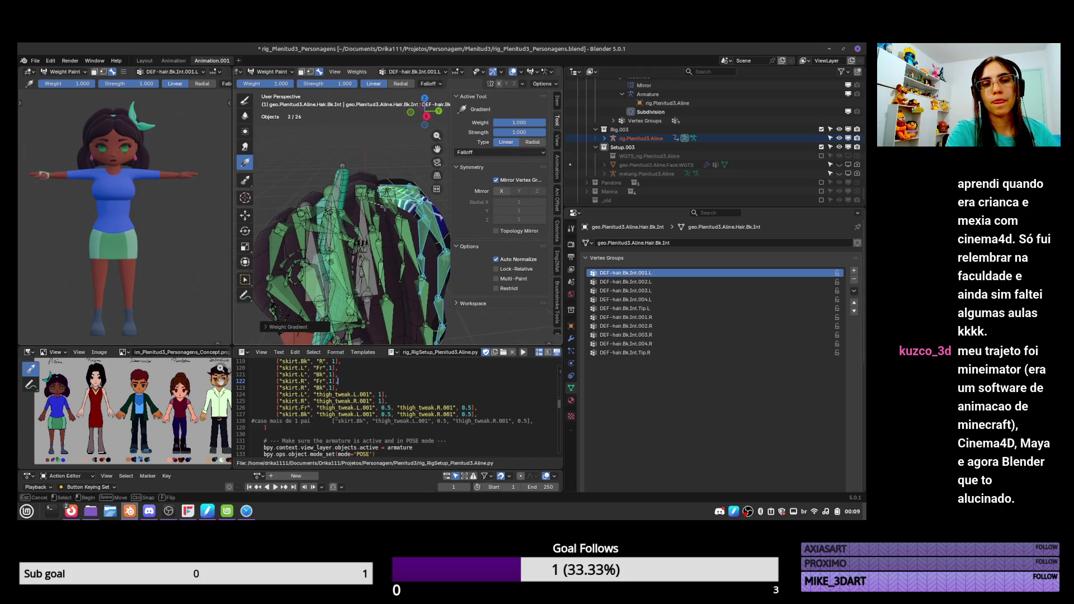
{"action": "mouse_move", "coordinate": [387, 202]}
{"action": "middle_mouse_down"}
{"action": "mouse_move", "coordinate": [432, 186]}
{"action": "mouse_move", "coordinate": [386, 224]}
{"action": "mouse_move", "coordinate": [380, 214]}
{"action": "mouse_move", "coordinate": [440, 224]}
{"action": "mouse_move", "coordinate": [403, 314]}
{"action": "middle_mouse_up"}
{"action": "left_click", "coordinate": [626, 282]}
{"action": "left_click", "coordinate": [626, 290]}
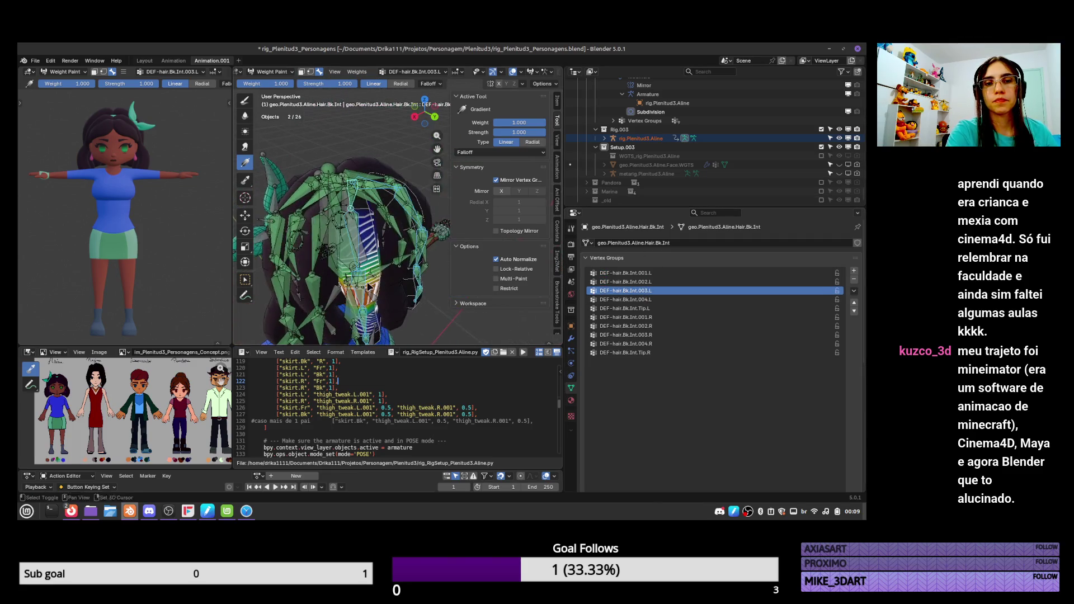
{"action": "key", "text": "ctrl+Tab"}
{"action": "left_click", "coordinate": [401, 320]}
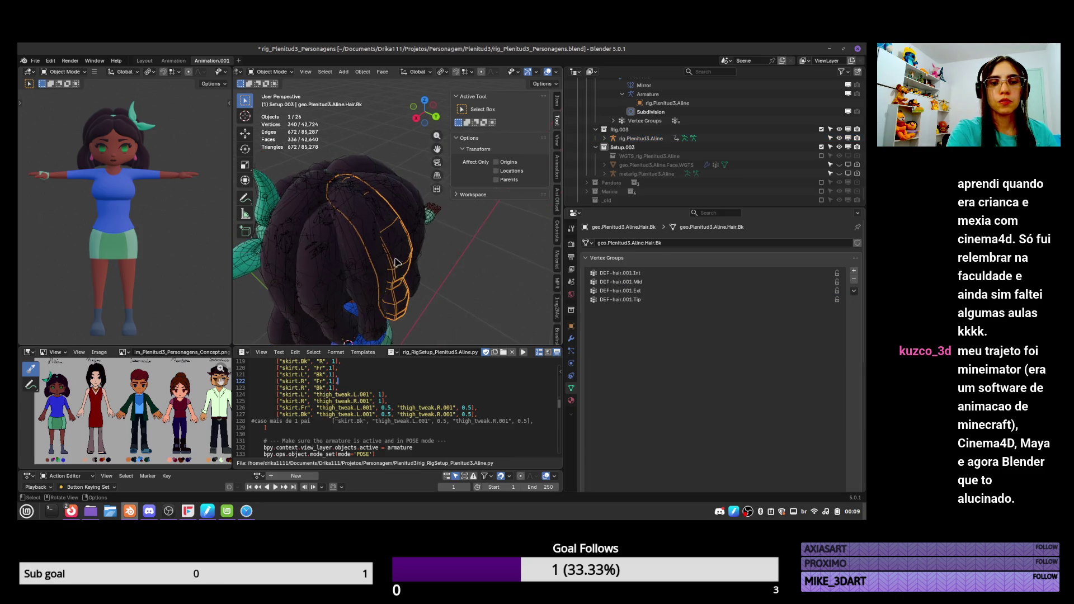
Delete all of Hair.Bk's old vertex groups and put the rig into Pose Mode
{"action": "left_click", "coordinate": [855, 291]}
{"action": "left_click", "coordinate": [793, 390]}
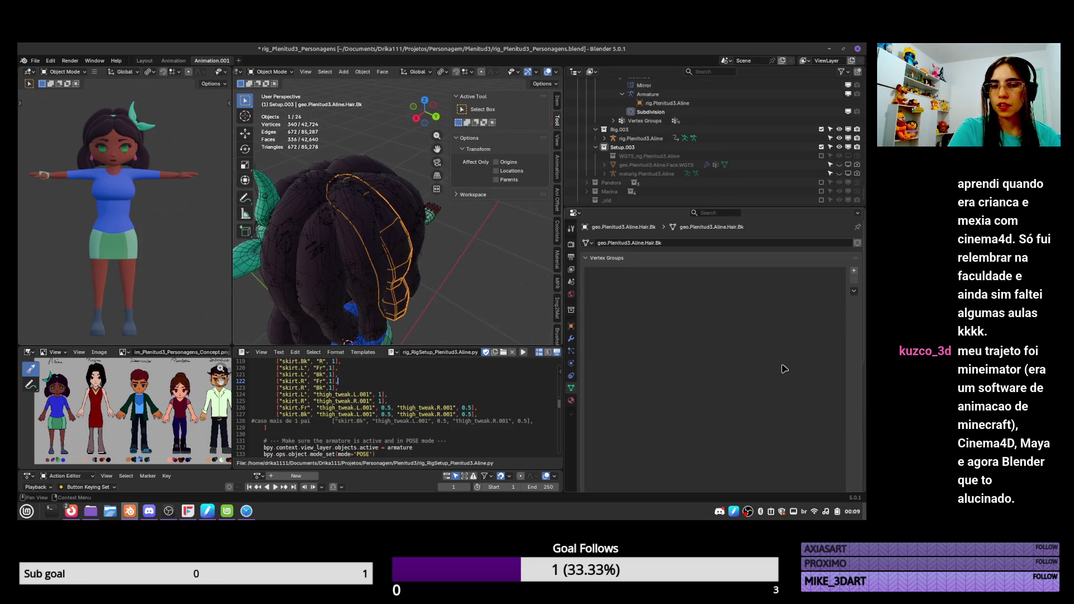
{"action": "left_click", "coordinate": [390, 222]}
{"action": "key", "text": "ctrl+Tab"}
{"action": "mouse_move", "coordinate": [392, 224]}
{"action": "middle_mouse_down"}
{"action": "mouse_move", "coordinate": [425, 263]}
{"action": "mouse_move", "coordinate": [442, 256]}
{"action": "middle_mouse_up"}
Save the blend file and hide the rig's bones in the outliner
{"action": "key", "text": "ctrl+s"}
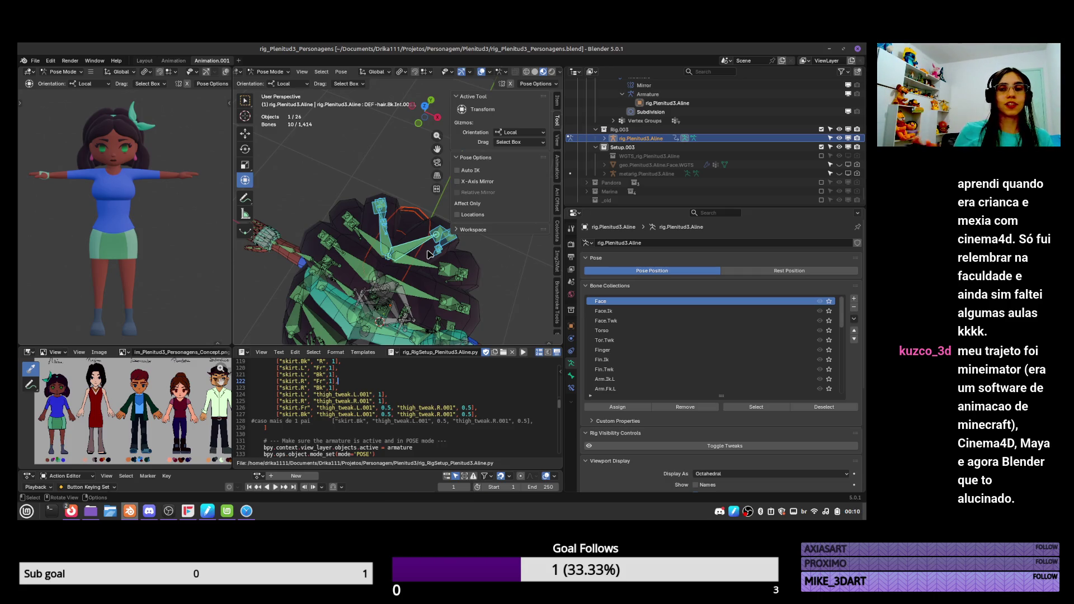
{"action": "left_click", "coordinate": [840, 147]}
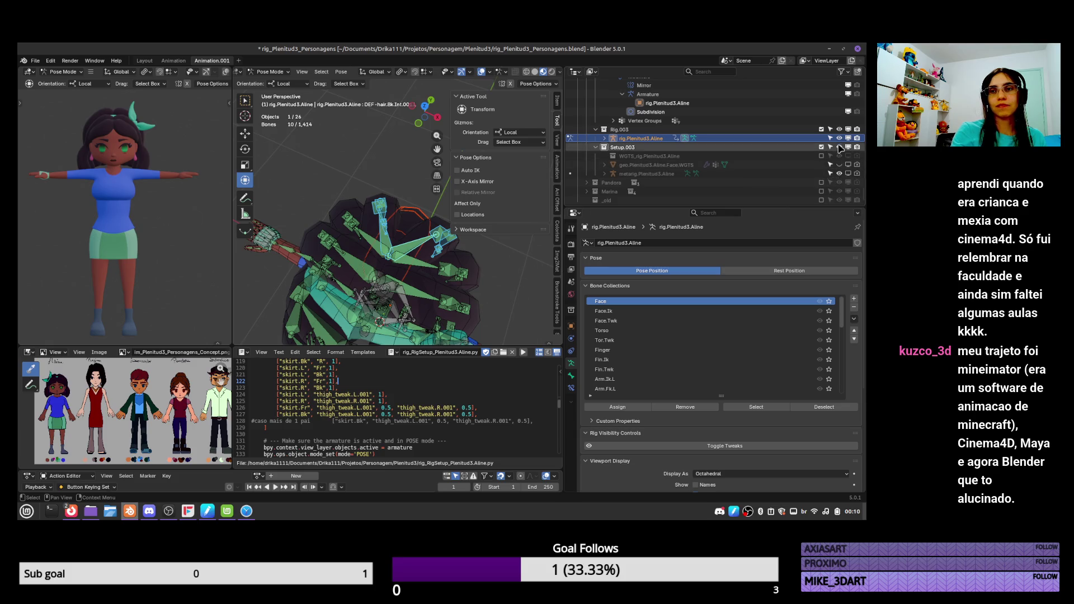
{"action": "left_click", "coordinate": [840, 138]}
{"action": "scroll", "coordinate": [727, 167], "scroll_direction": "up", "scroll_amount": 5}
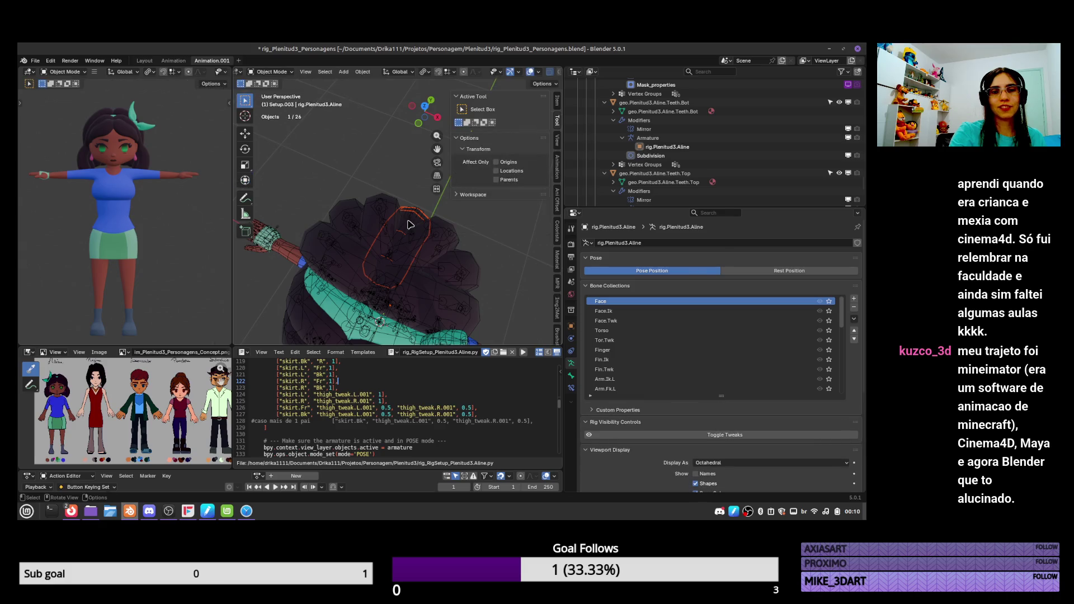
Copy the metarig hair.Bk.001 bone's roll alignment setting to a second selected hair bone
{"action": "left_click", "coordinate": [411, 224]}
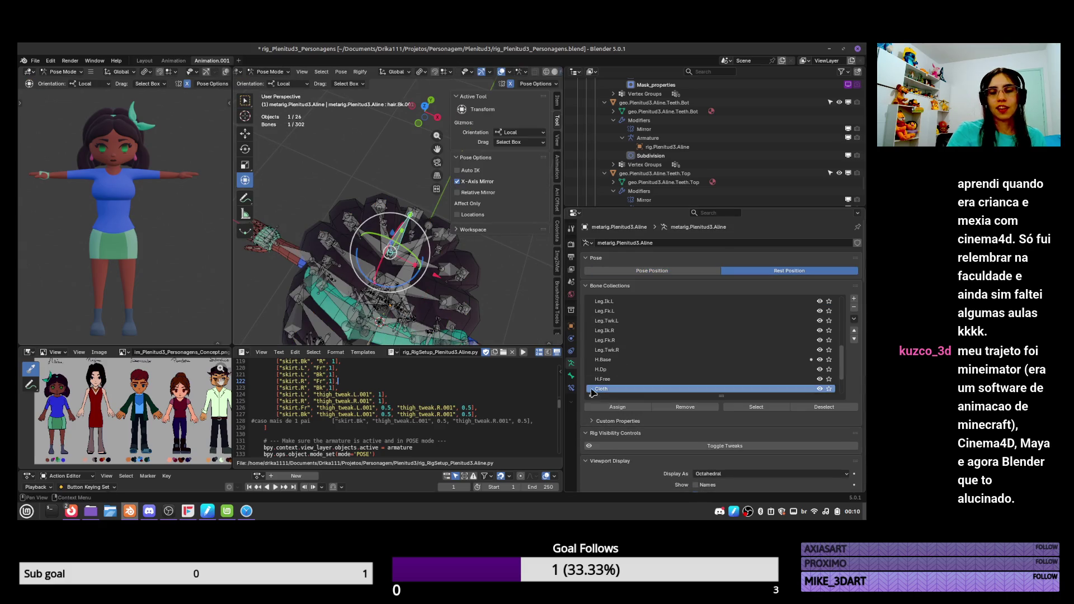
{"action": "left_click", "coordinate": [572, 375]}
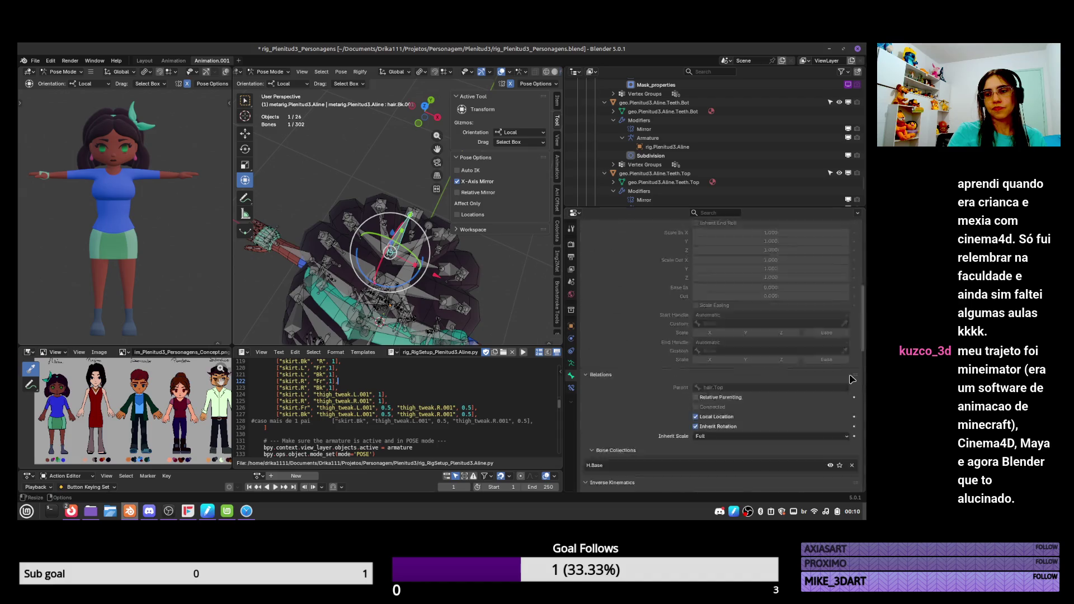
{"action": "scroll", "coordinate": [864, 288], "scroll_direction": "down", "scroll_amount": 10}
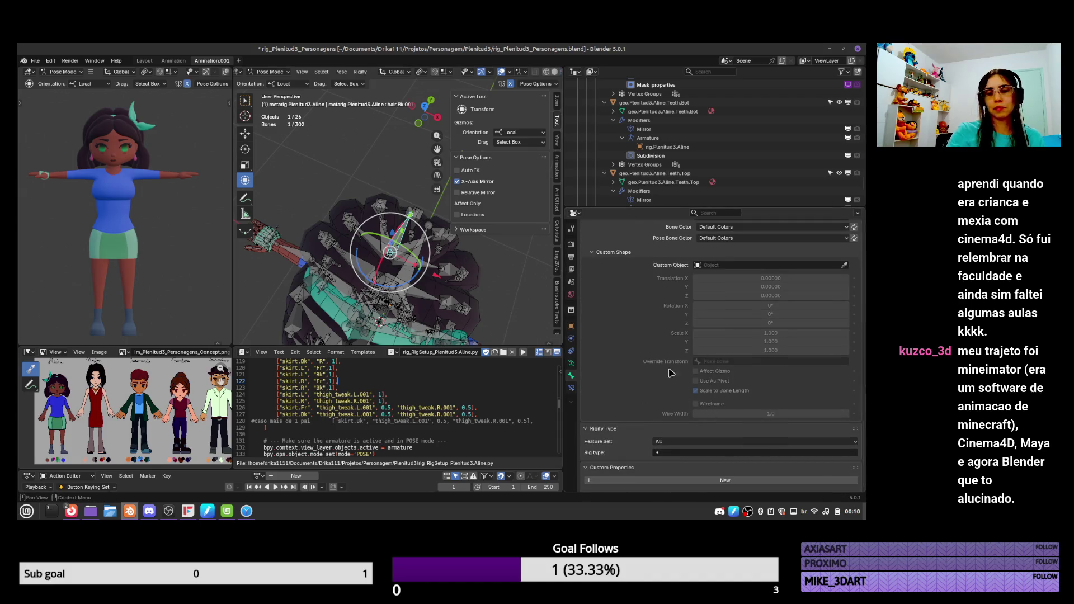
{"action": "left_click", "coordinate": [414, 241], "text": "shift"}
{"action": "scroll", "coordinate": [713, 318], "scroll_direction": "down", "scroll_amount": 3}
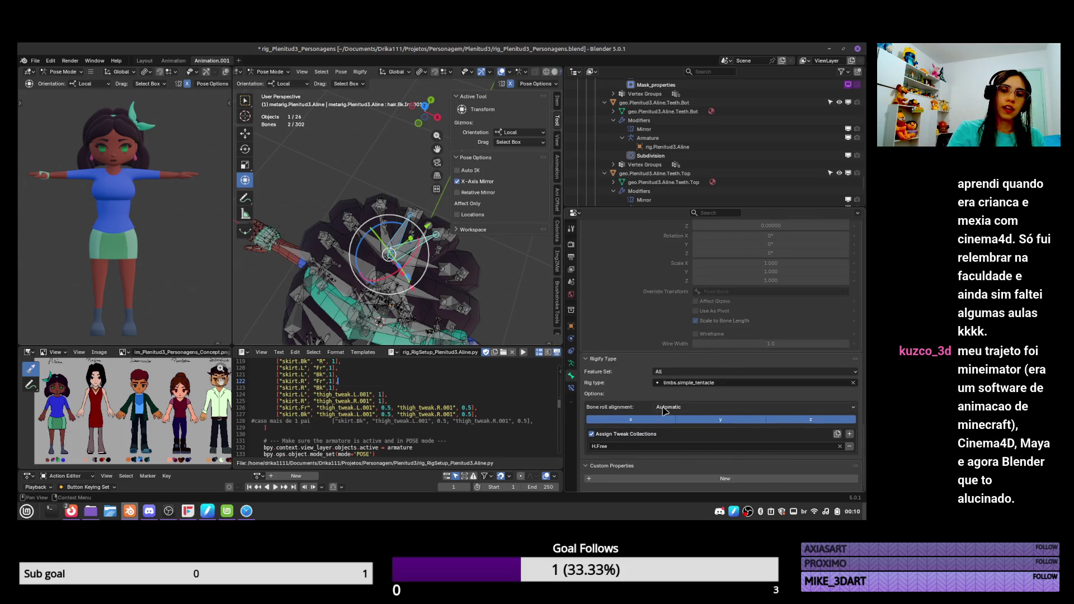
{"action": "right_click", "coordinate": [635, 421]}
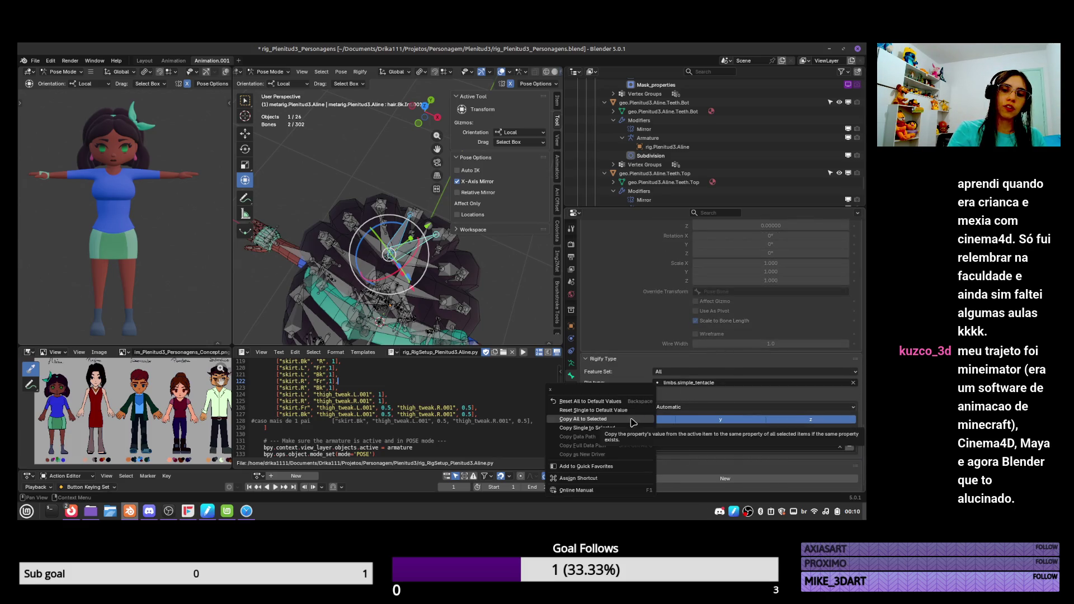
{"action": "left_click", "coordinate": [633, 420]}
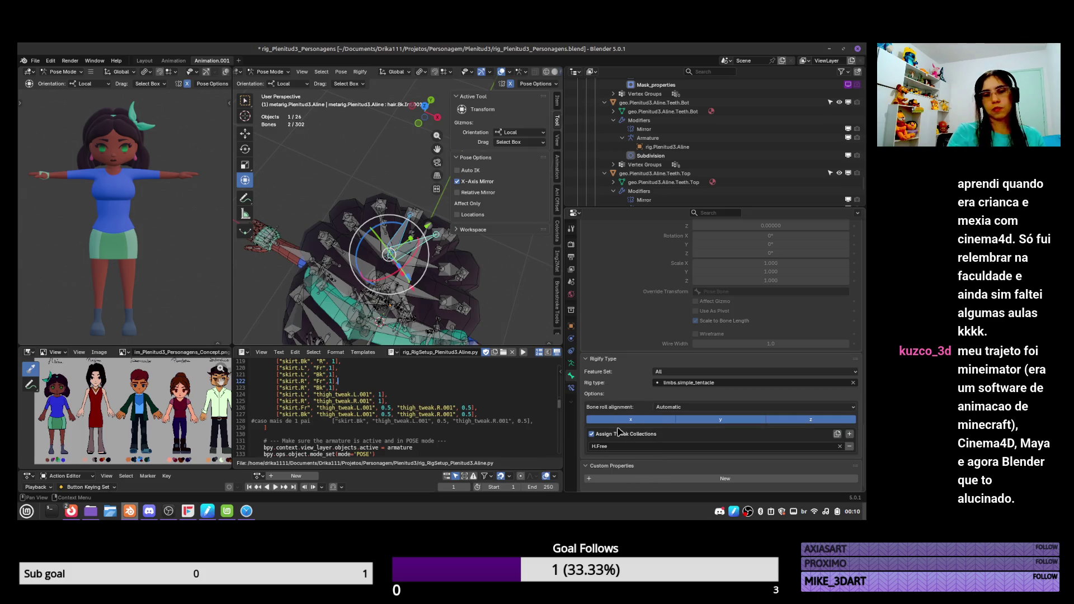
Add a tweak collection entry set to H.Free on one hair bone
{"action": "left_click", "coordinate": [529, 272]}
{"action": "left_click", "coordinate": [849, 434]}
{"action": "left_click", "coordinate": [722, 446]}
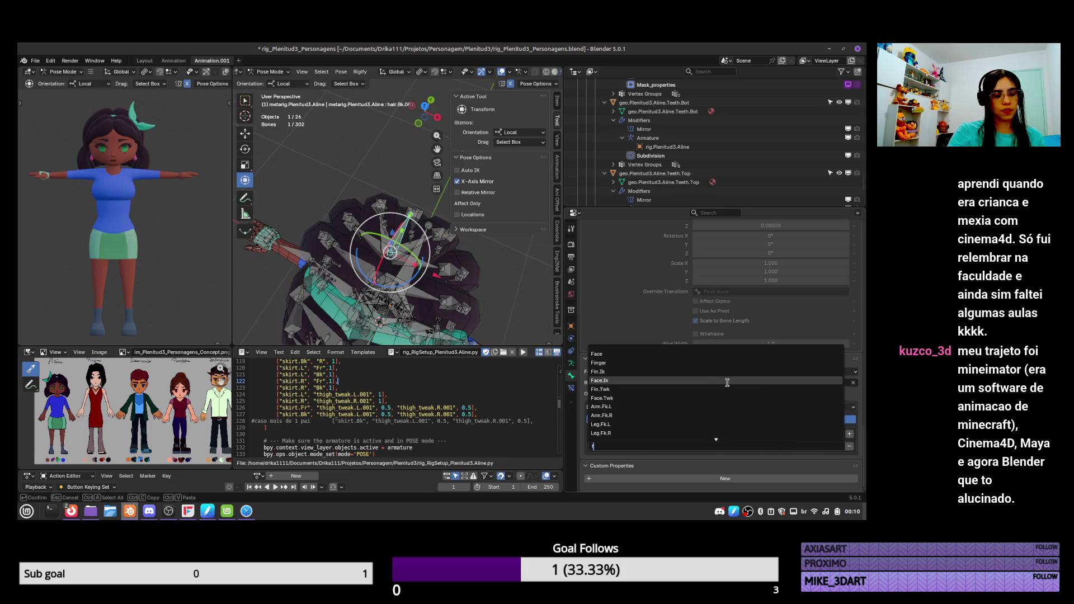
{"action": "type", "text": "ree"}
{"action": "left_click", "coordinate": [711, 355]}
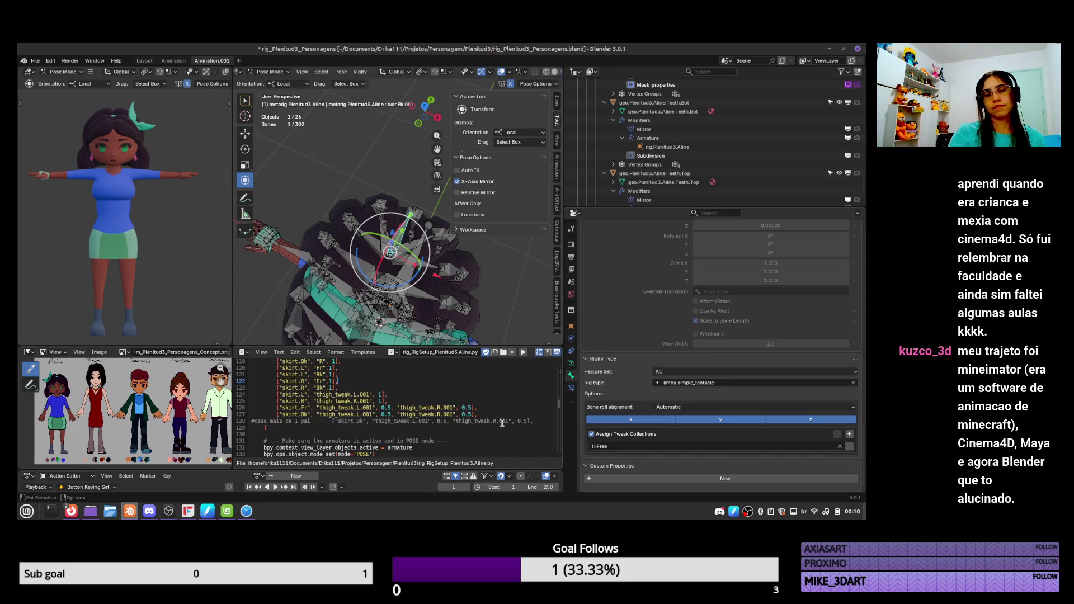
Return to Object Mode and save the file
{"action": "key", "text": "ctrl+Tab"}
{"action": "key", "text": "ctrl+s"}
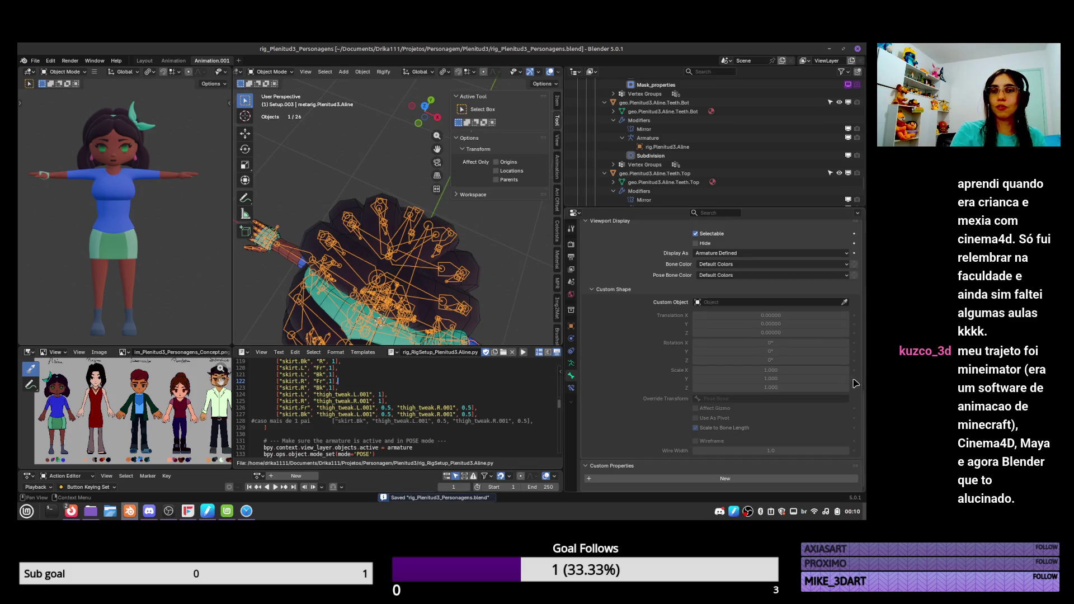
{"action": "scroll", "coordinate": [864, 396], "scroll_direction": "up", "scroll_amount": 2}
{"action": "scroll", "coordinate": [866, 397], "scroll_direction": "up", "scroll_amount": 6}
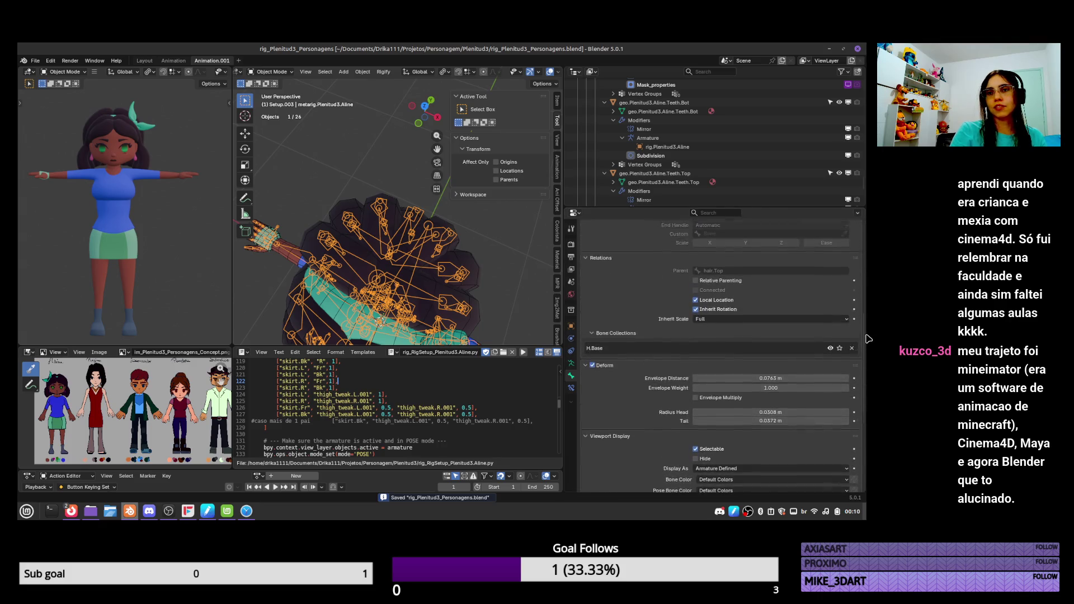
{"action": "scroll", "coordinate": [862, 155], "scroll_direction": "up", "scroll_amount": 8}
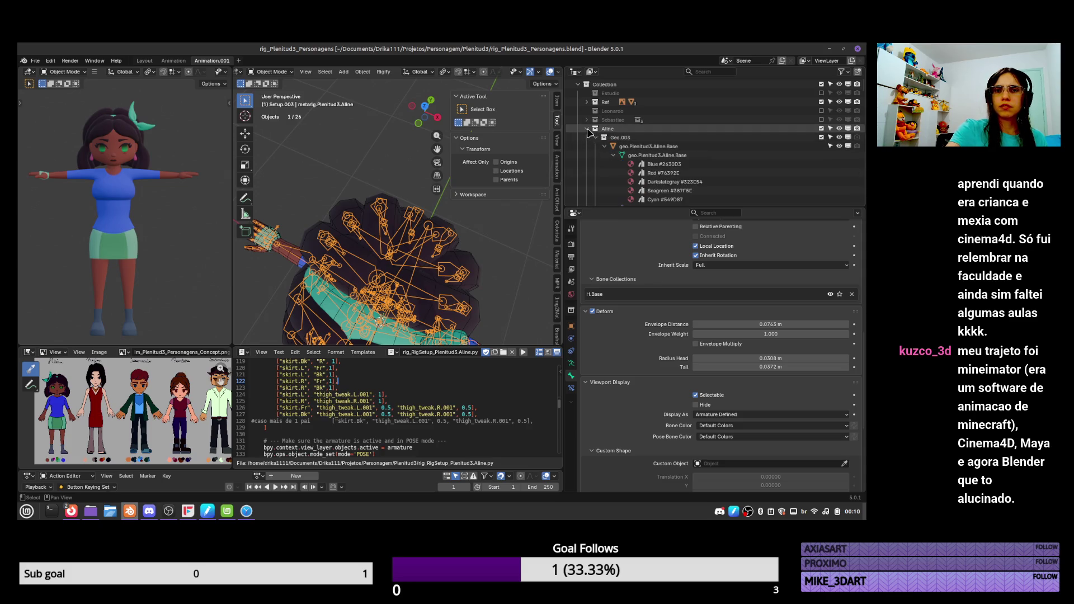
Expand Rig.003 in the Outliner to reveal the generated rig and save again
{"action": "left_click", "coordinate": [587, 129]}
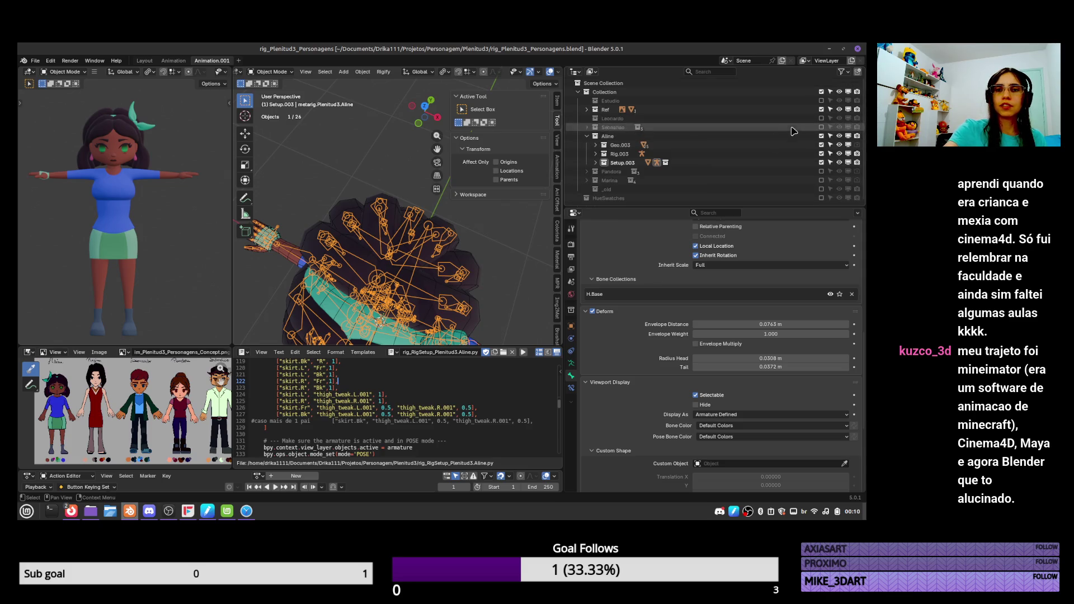
{"action": "left_click", "coordinate": [587, 136]}
{"action": "scroll", "coordinate": [637, 172], "scroll_direction": "down", "scroll_amount": 6}
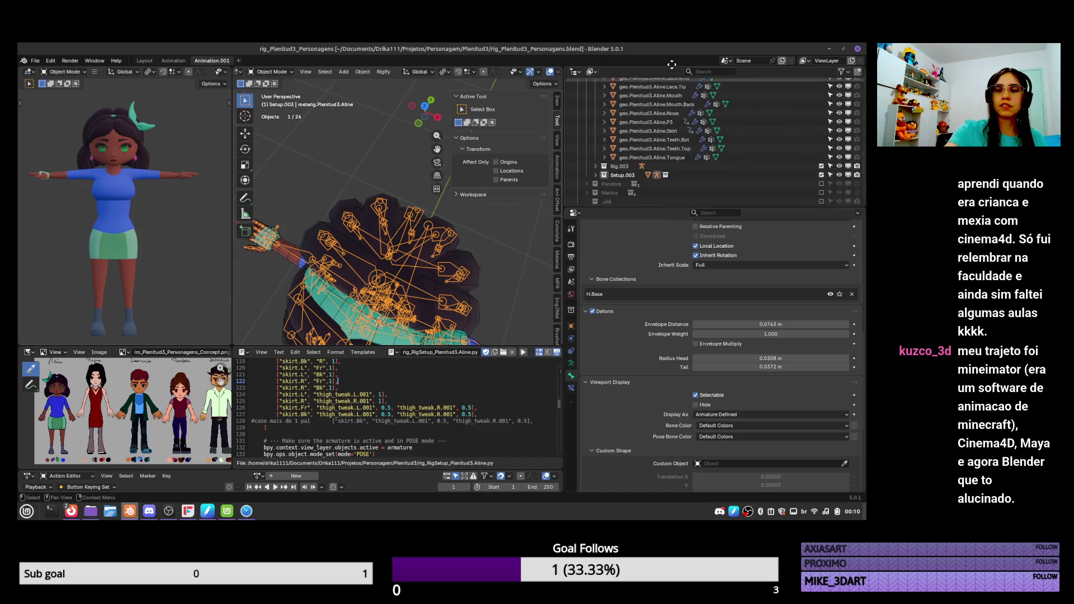
{"action": "left_click", "coordinate": [596, 153]}
{"action": "scroll", "coordinate": [605, 160], "scroll_direction": "down", "scroll_amount": 2}
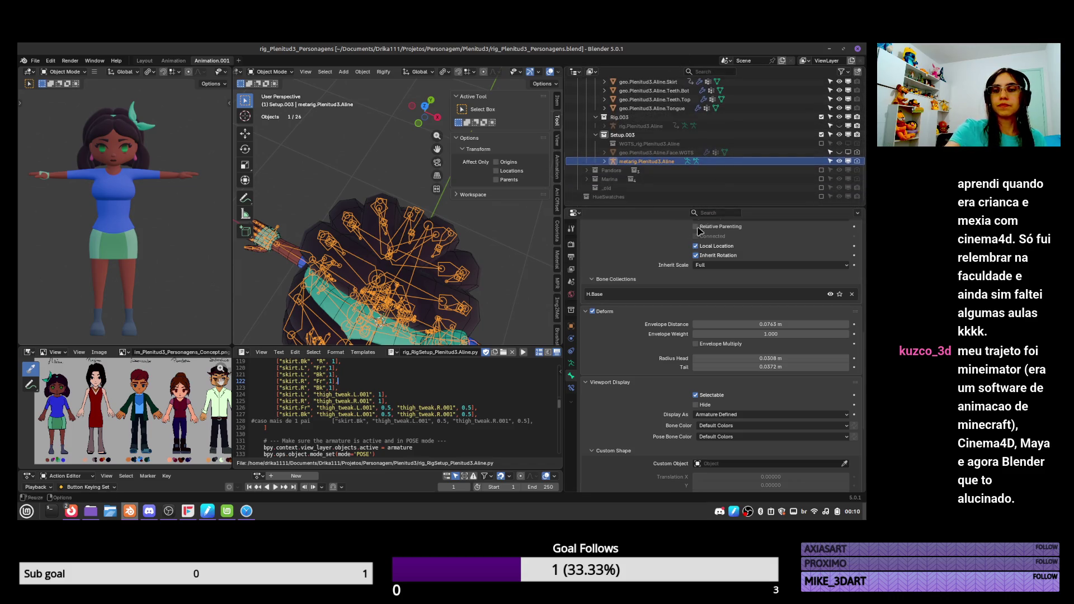
{"action": "key", "text": "ctrl+s"}
{"action": "left_click", "coordinate": [572, 363]}
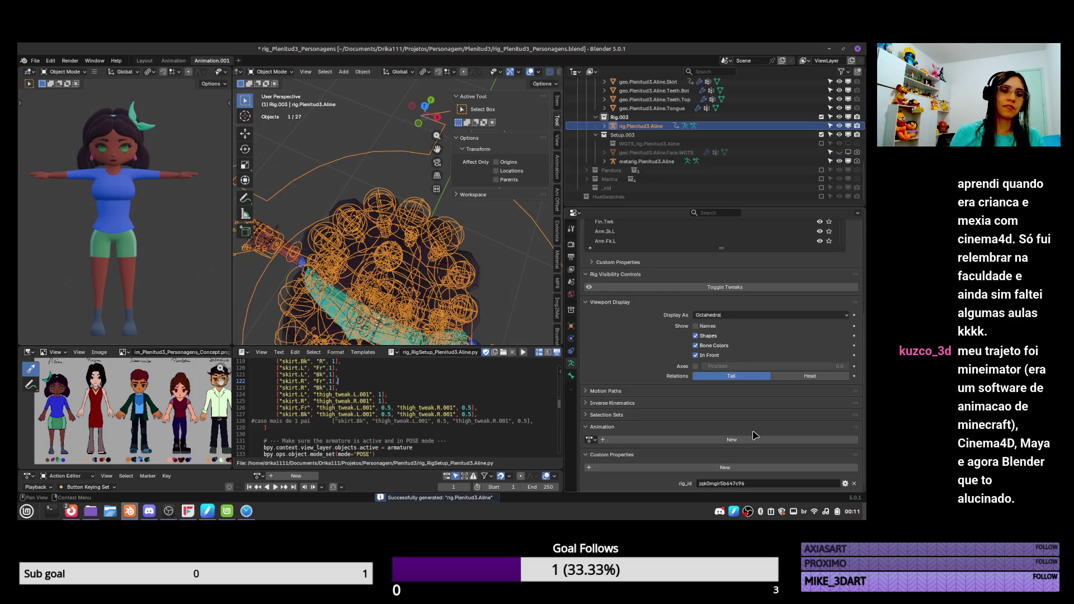
Orbit the view around the regenerated rig.Plenitud3.Aline to inspect it
{"action": "mouse_move", "coordinate": [460, 257]}
{"action": "middle_mouse_down"}
{"action": "mouse_move", "coordinate": [442, 228]}
{"action": "mouse_move", "coordinate": [439, 323]}
{"action": "middle_mouse_up"}
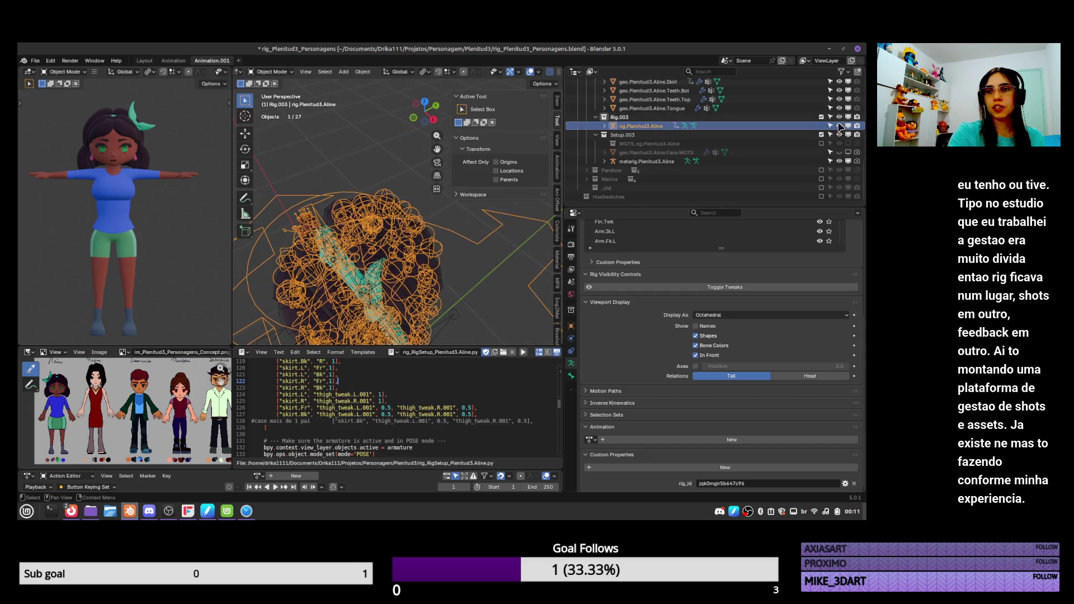
{"action": "scroll", "coordinate": [839, 313], "scroll_direction": "up", "scroll_amount": 3}
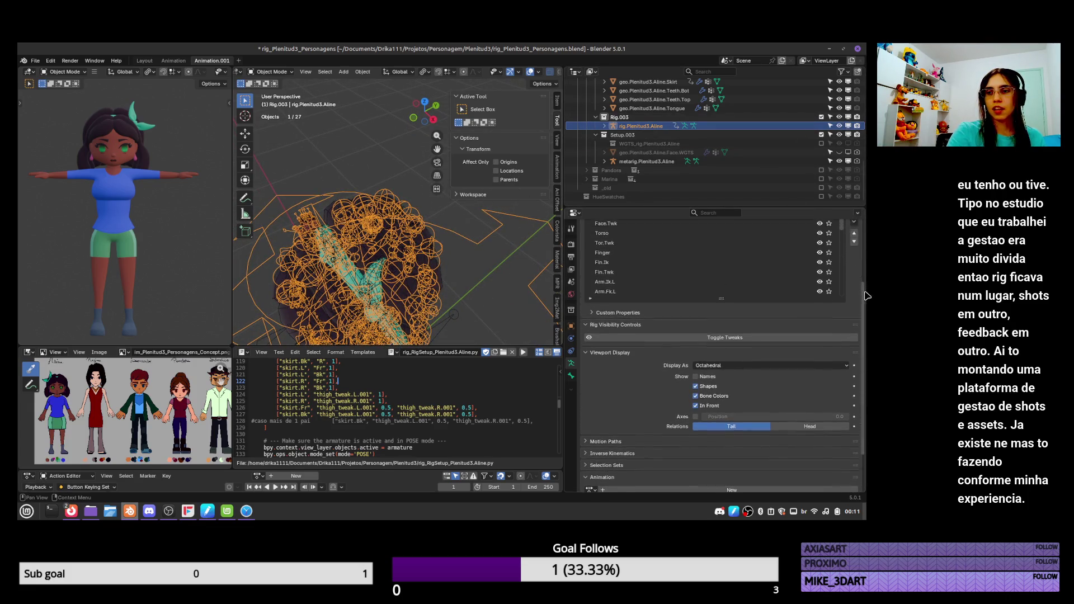
Solo the DEF bone collection and make it the active collection
{"action": "scroll", "coordinate": [840, 343], "scroll_direction": "down", "scroll_amount": 1}
{"action": "left_click", "coordinate": [830, 342]}
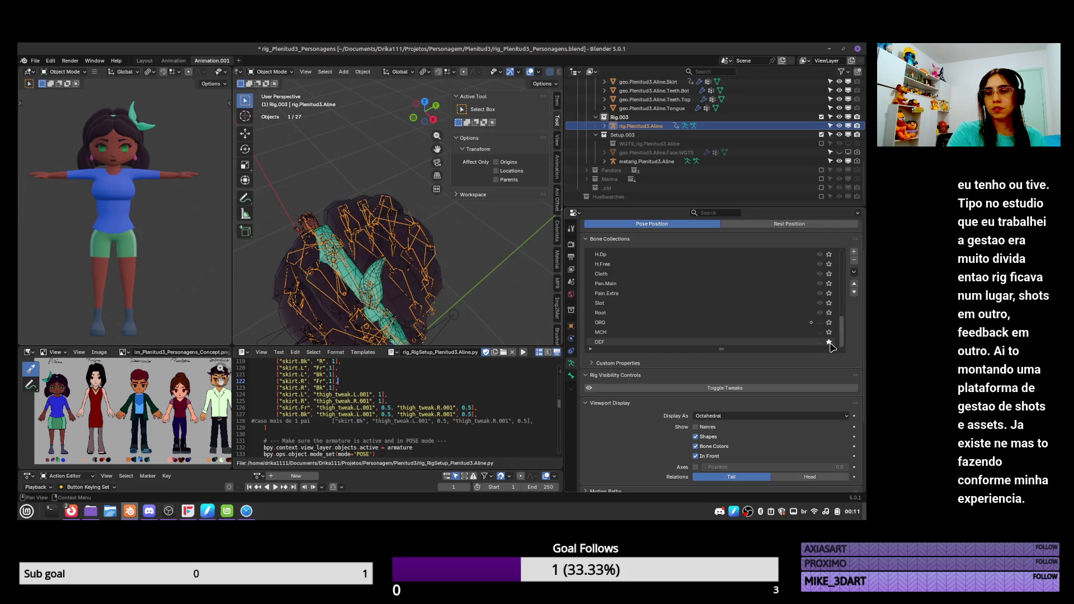
{"action": "left_click", "coordinate": [731, 342]}
{"action": "scroll", "coordinate": [432, 227], "scroll_direction": "up", "scroll_amount": 3}
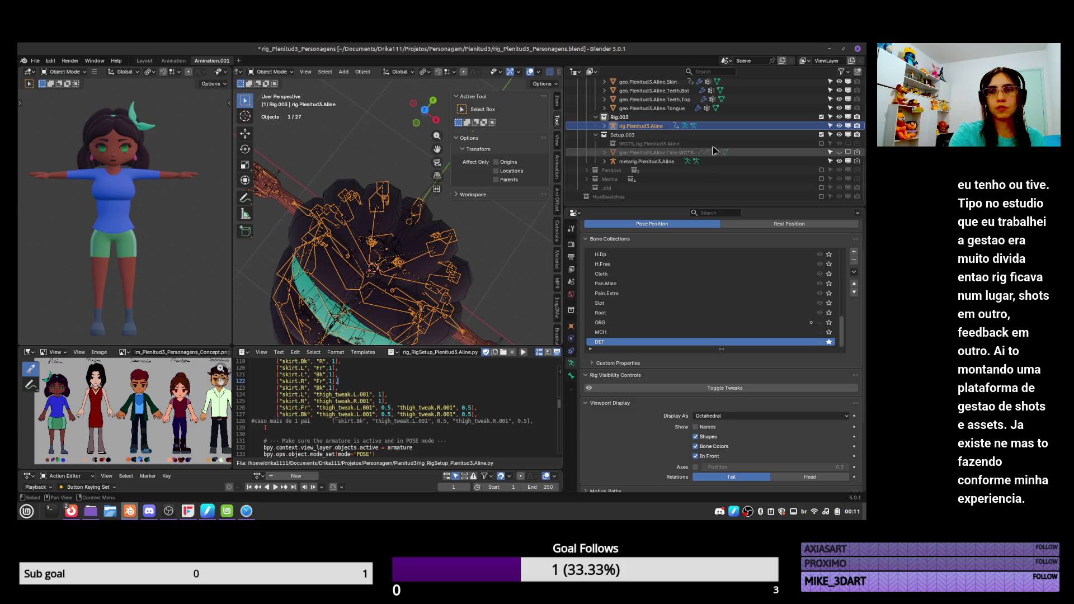
Select the back hair deform bone chain, add the back hair mesh, and enter Weight Paint
{"action": "key", "text": "ctrl+Tab"}
{"action": "left_click", "coordinate": [419, 207]}
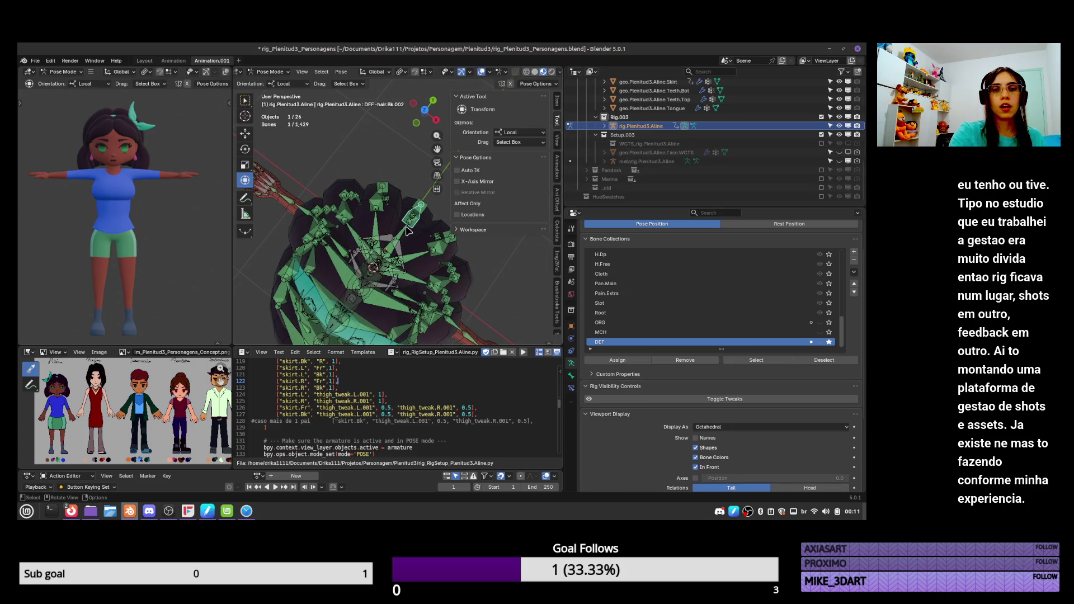
{"action": "key", "text": "l"}
{"action": "key", "text": "ctrl+Tab"}
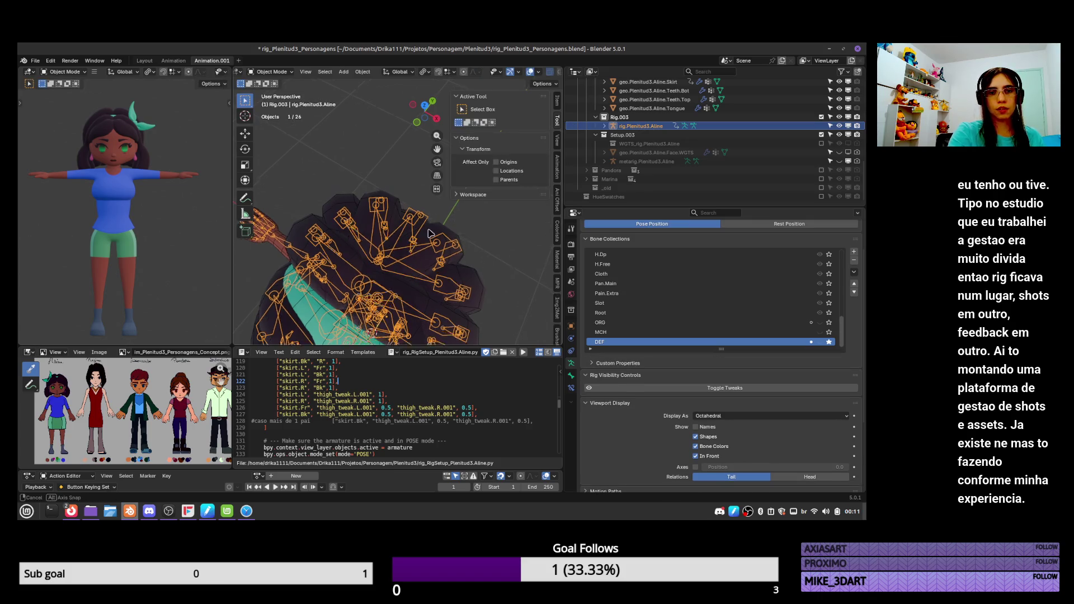
{"action": "left_click", "coordinate": [431, 218], "text": "shift"}
{"action": "key", "text": "ctrl+Tab"}
{"action": "left_click", "coordinate": [379, 188]}
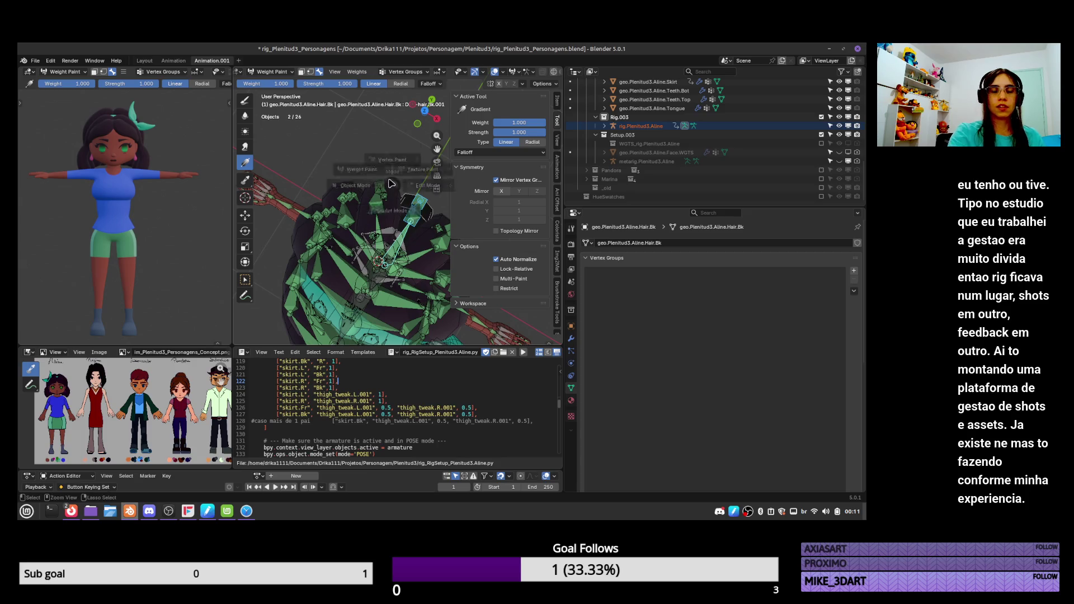
Assign automatic weights from bones, then inspect the DEF-hair.Bk.002 and DEF-hair.Bk.001 groups
{"action": "key", "text": "q"}
{"action": "left_click", "coordinate": [367, 149]}
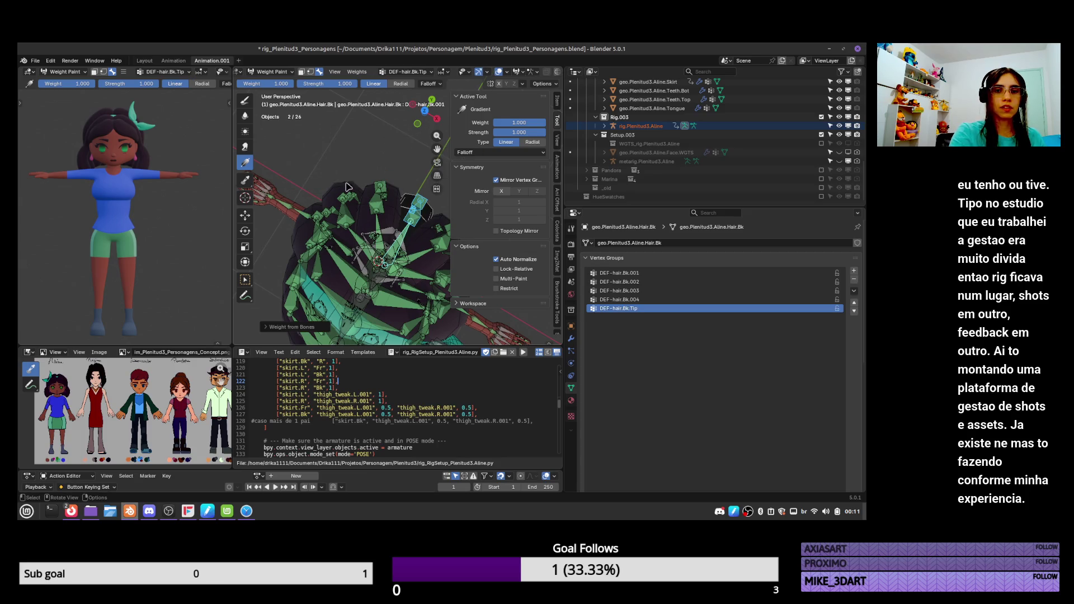
{"action": "left_click", "coordinate": [619, 274]}
{"action": "left_click", "coordinate": [646, 282]}
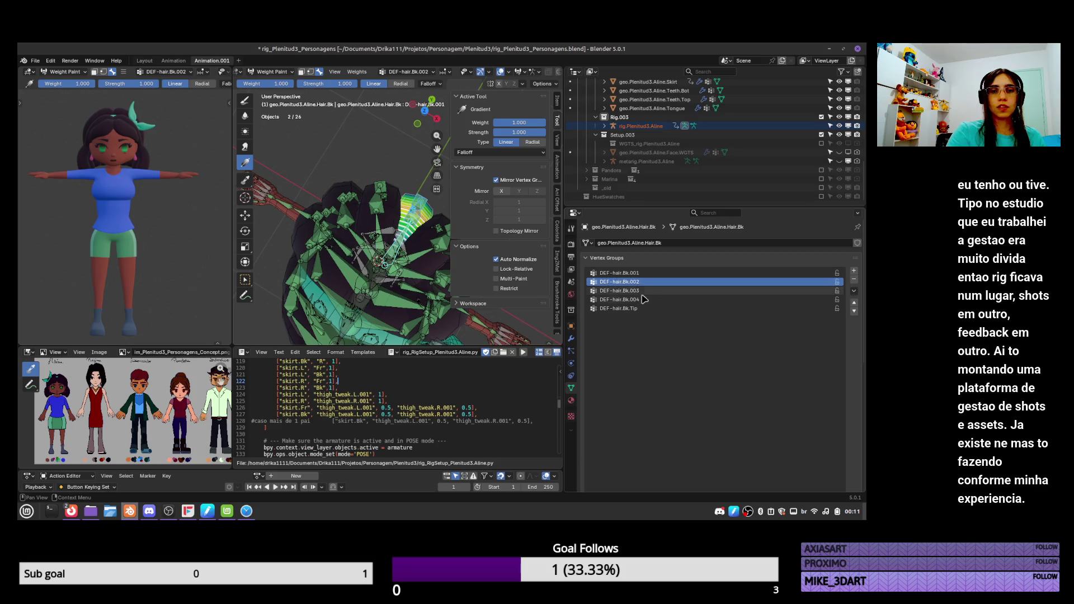
{"action": "left_click", "coordinate": [643, 309]}
{"action": "left_click", "coordinate": [644, 273]}
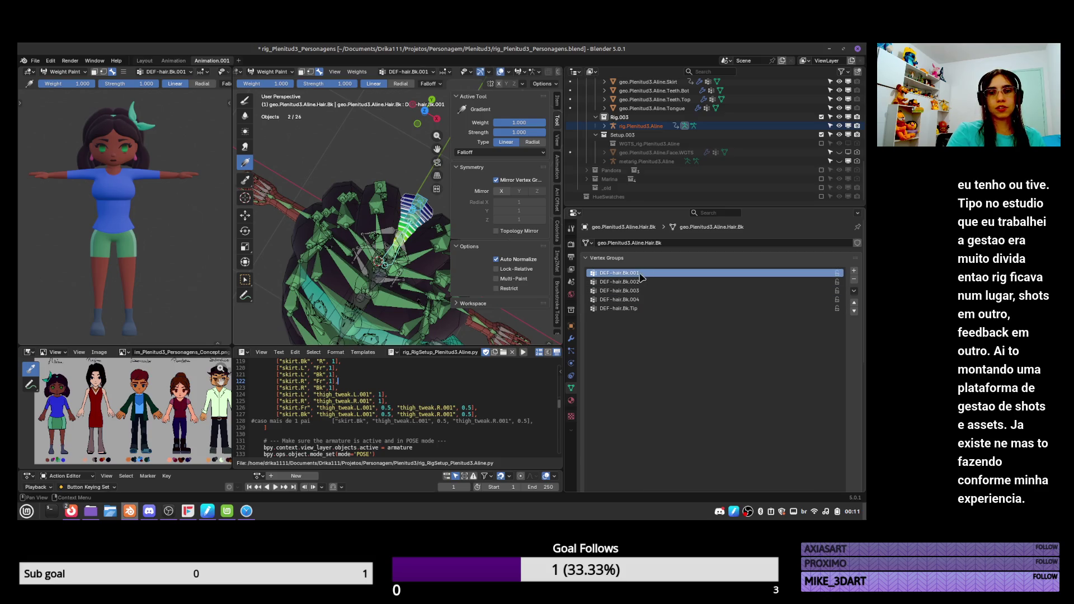
Orbit around the back hair to review its weights, then return to Object Mode
{"action": "middle_click_drag", "start_coordinate": [392, 267], "coordinate": [382, 179]}
{"action": "mouse_move", "coordinate": [356, 248]}
{"action": "middle_mouse_down"}
{"action": "mouse_move", "coordinate": [331, 257]}
{"action": "mouse_move", "coordinate": [311, 224]}
{"action": "middle_mouse_up"}
{"action": "left_click_drag", "start_coordinate": [324, 218], "coordinate": [368, 225]}
{"action": "mouse_move", "coordinate": [367, 225]}
{"action": "middle_mouse_down"}
{"action": "mouse_move", "coordinate": [377, 271]}
{"action": "mouse_move", "coordinate": [382, 229]}
{"action": "mouse_move", "coordinate": [395, 240]}
{"action": "mouse_move", "coordinate": [380, 259]}
{"action": "mouse_move", "coordinate": [323, 252]}
{"action": "middle_mouse_up"}
{"action": "key", "text": "ctrl+Tab"}
Save, toggle the back hair's Subdivision viewport preview on and off, and select Hair.Bk.Int
{"action": "key", "text": "ctrl+s"}
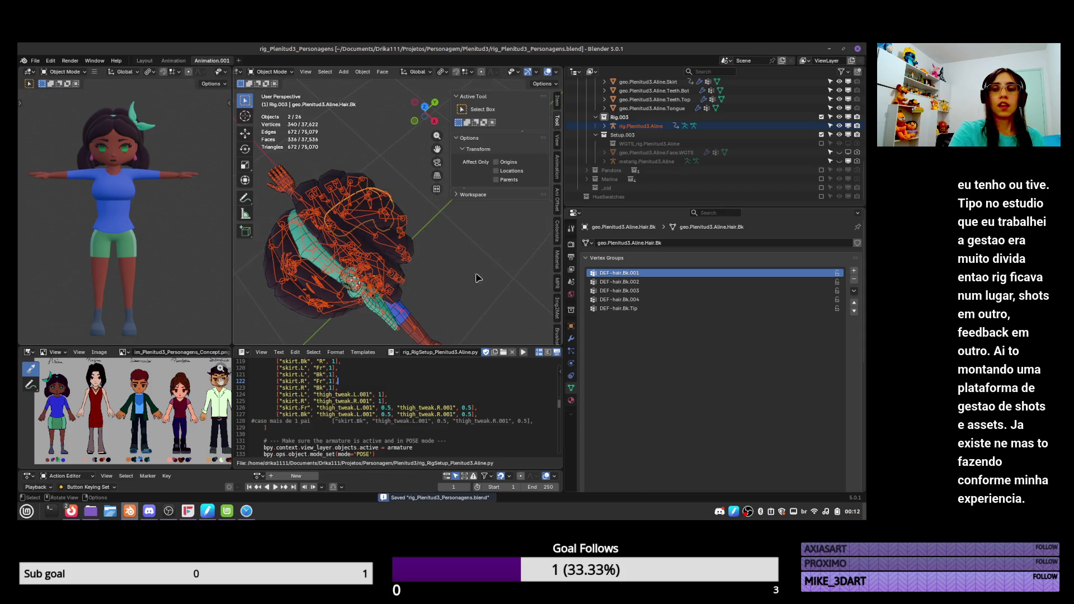
{"action": "left_click", "coordinate": [570, 338]}
{"action": "left_click", "coordinate": [818, 359]}
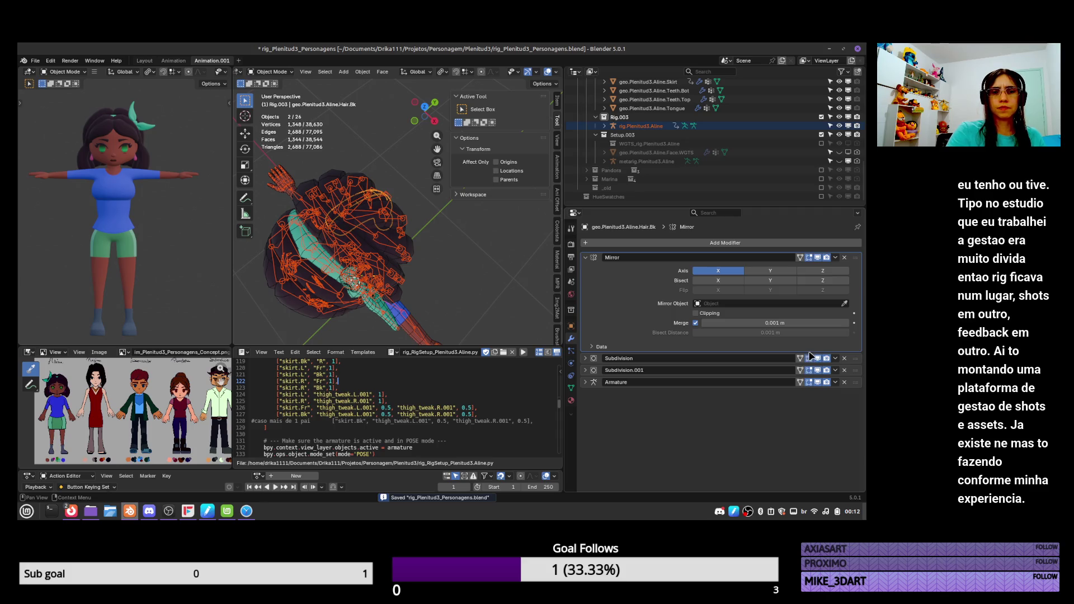
{"action": "left_click", "coordinate": [818, 359]}
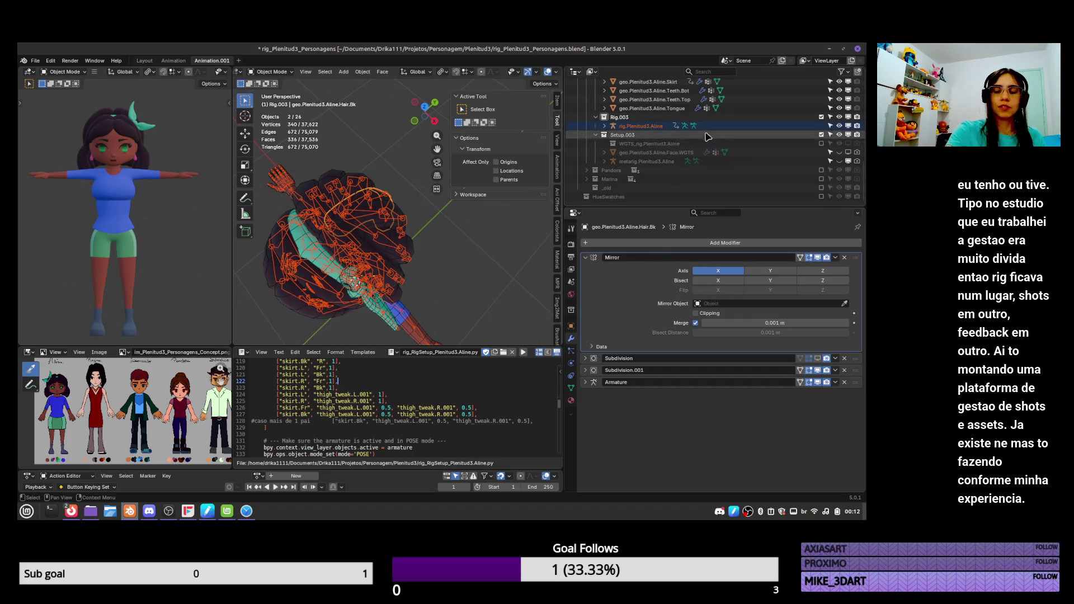
{"action": "scroll", "coordinate": [691, 115], "scroll_direction": "up", "scroll_amount": 5}
{"action": "scroll", "coordinate": [691, 115], "scroll_direction": "up", "scroll_amount": 3}
{"action": "left_click", "coordinate": [727, 152]}
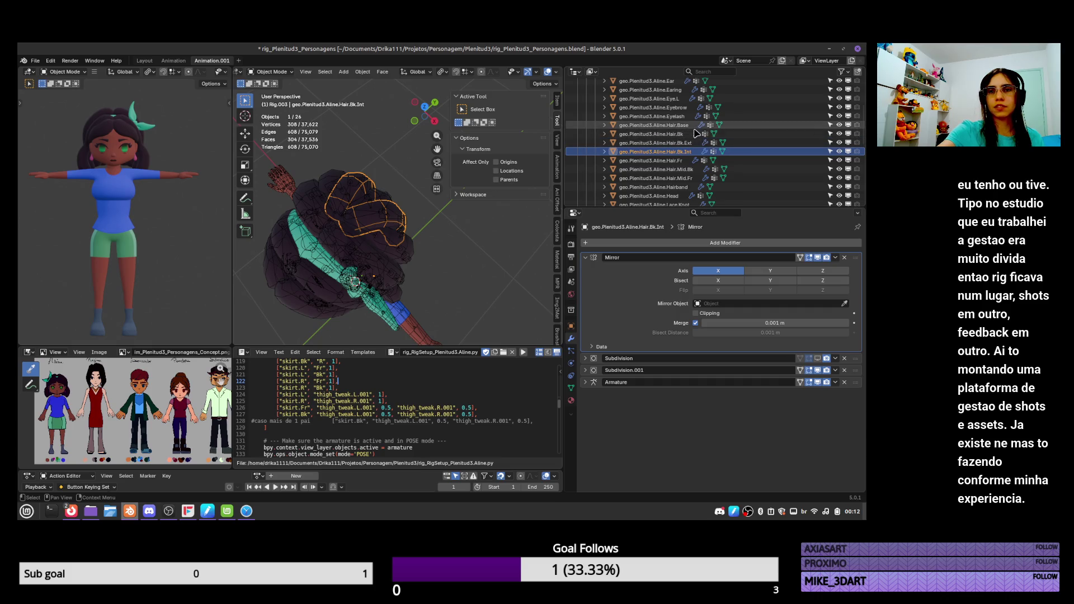
Delete Subdivision.001 from Hair.Mid.Fr and turn on its Subdivision viewport display
{"action": "left_click", "coordinate": [682, 187]}
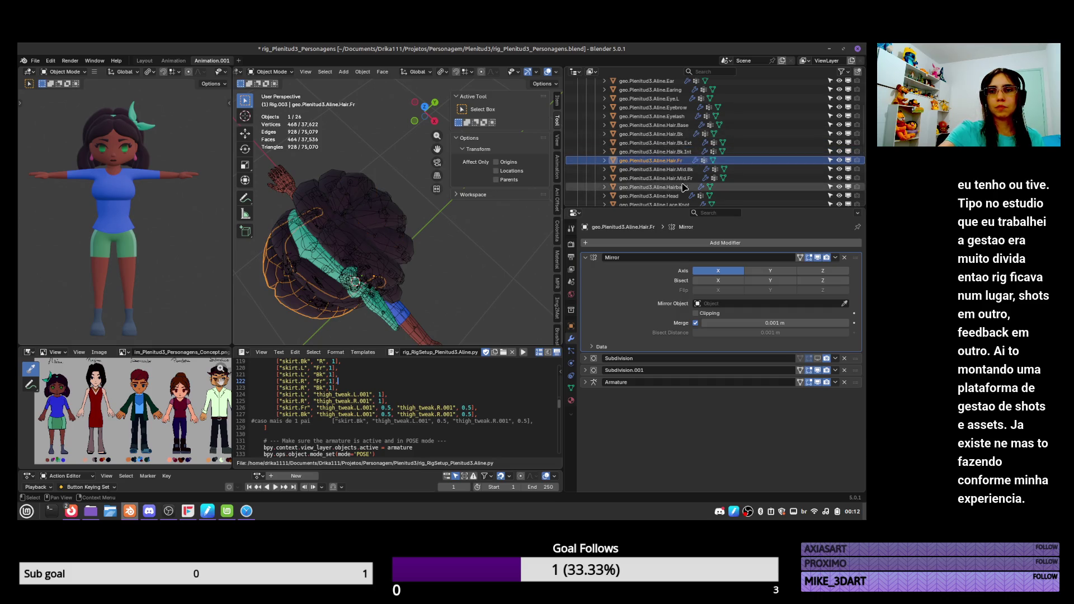
{"action": "left_click", "coordinate": [686, 179]}
{"action": "left_click", "coordinate": [661, 134], "text": "shift"}
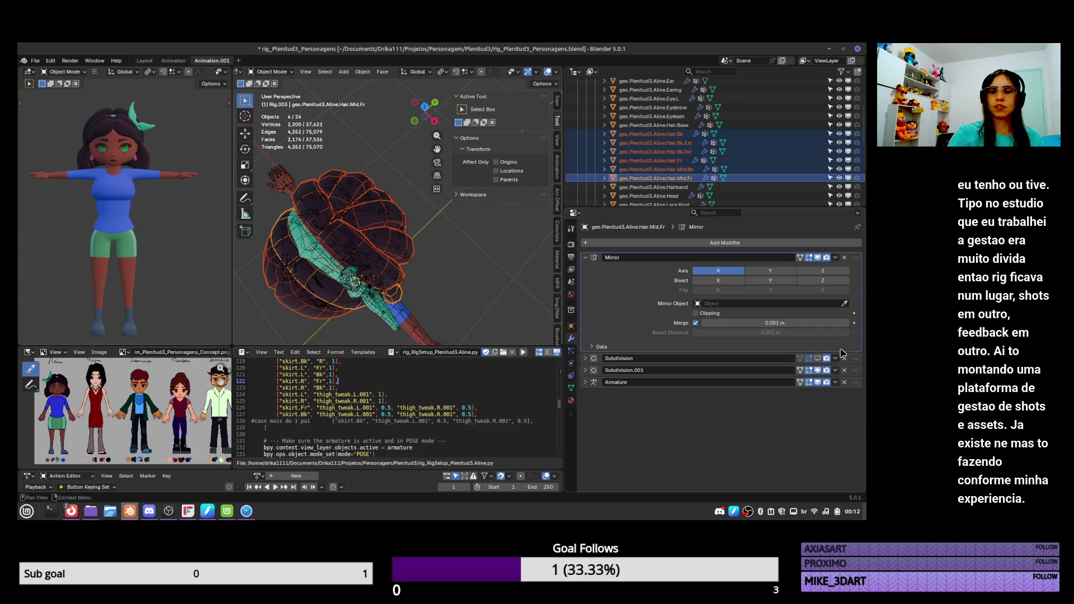
{"action": "left_click", "coordinate": [845, 370]}
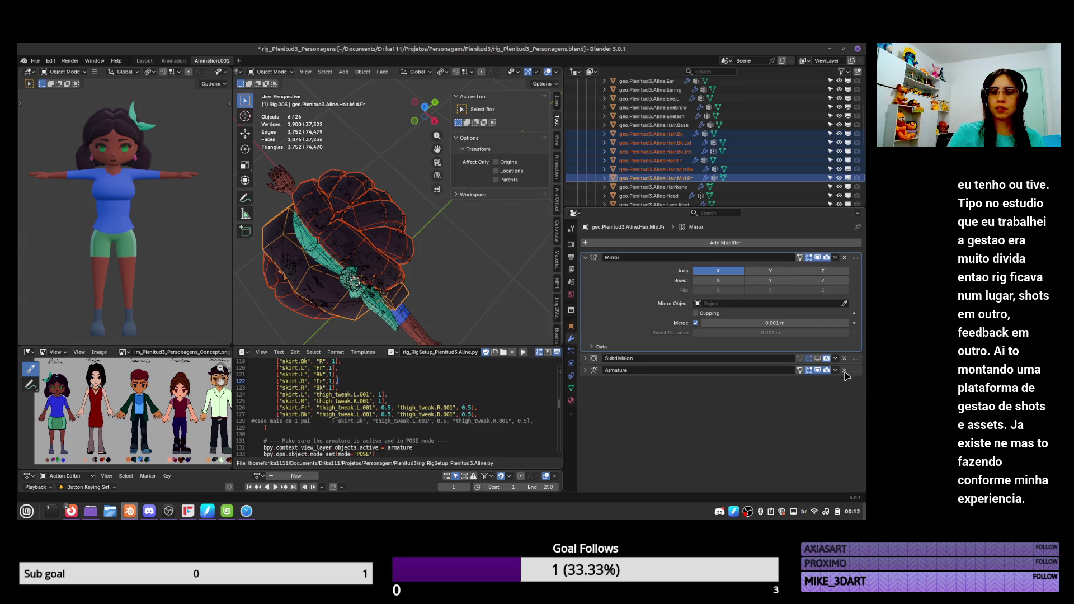
{"action": "left_click", "coordinate": [816, 360]}
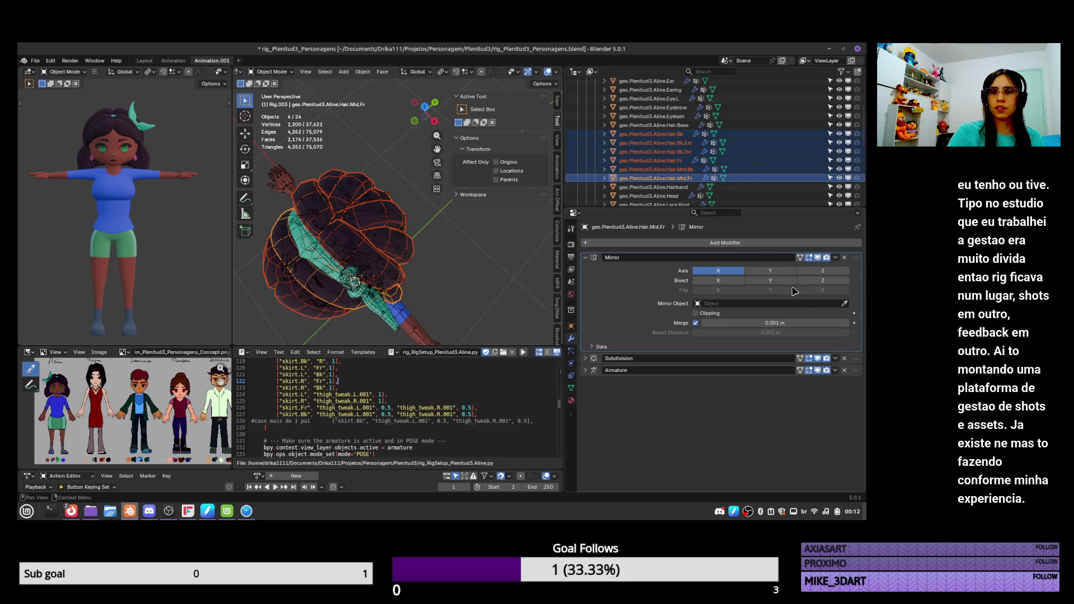
Check the Hair.Bk.Int, Hair.Bk, Hair.Base and Hair.Bk.Ext stacks, and show Hair.Fr's Subdivision
{"action": "left_click", "coordinate": [683, 143]}
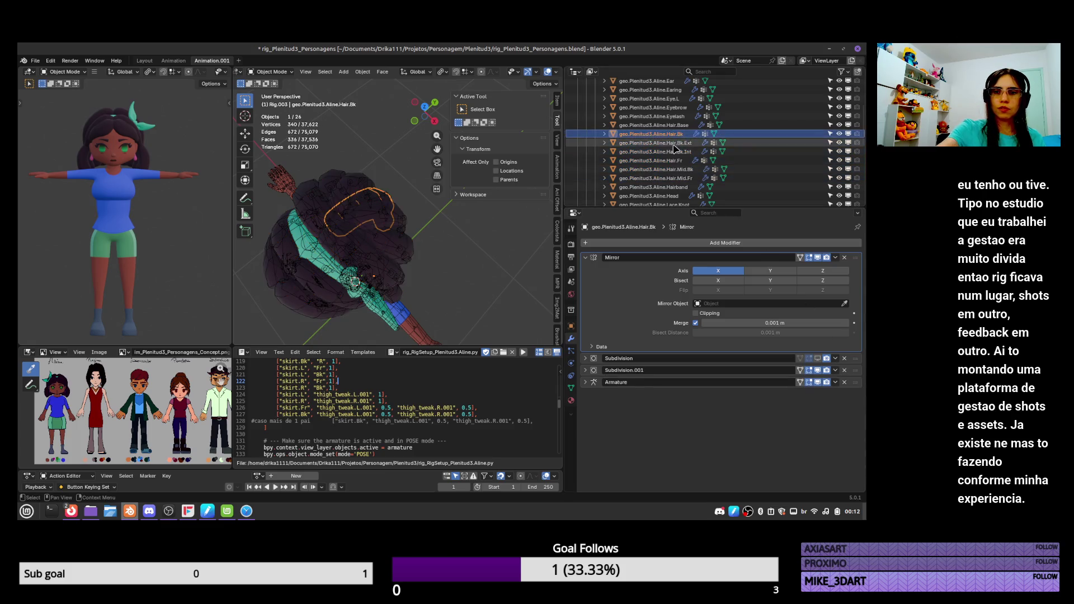
{"action": "left_click", "coordinate": [675, 152]}
{"action": "left_click", "coordinate": [683, 137]}
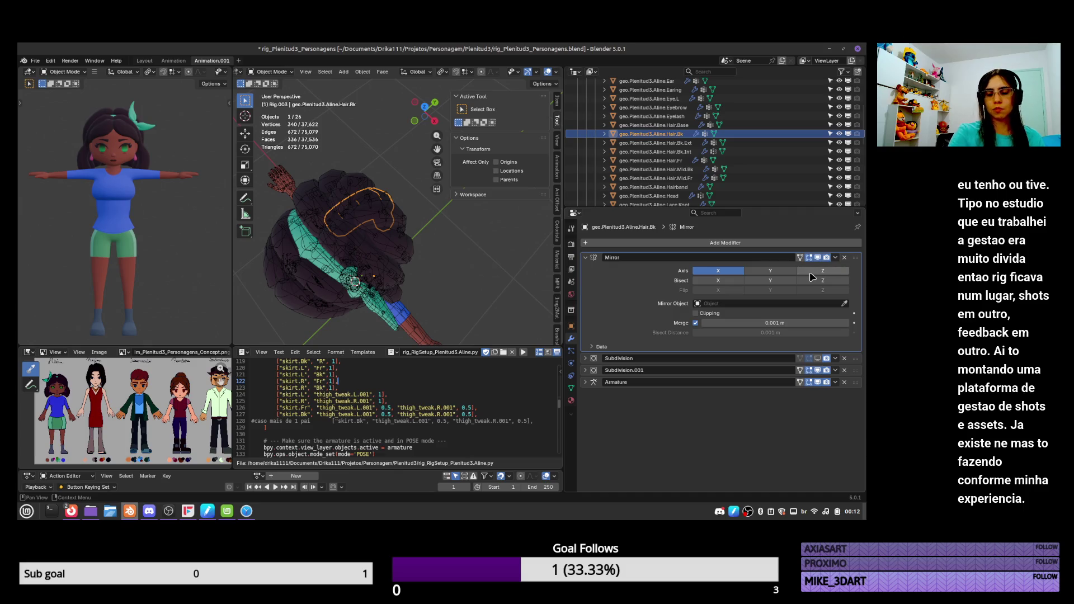
{"action": "left_click", "coordinate": [689, 126]}
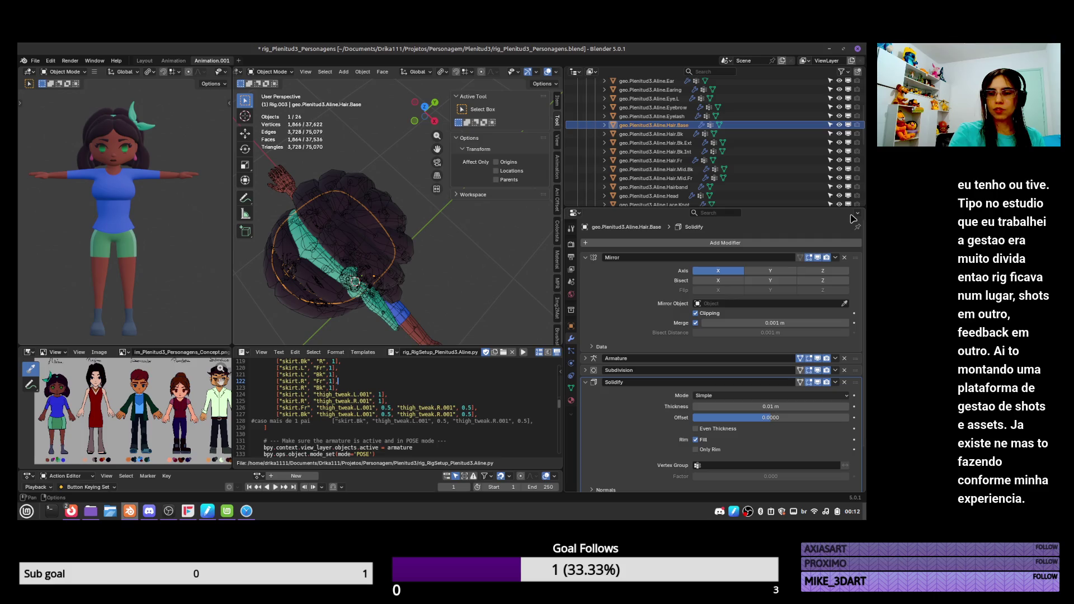
{"action": "left_click", "coordinate": [756, 135]}
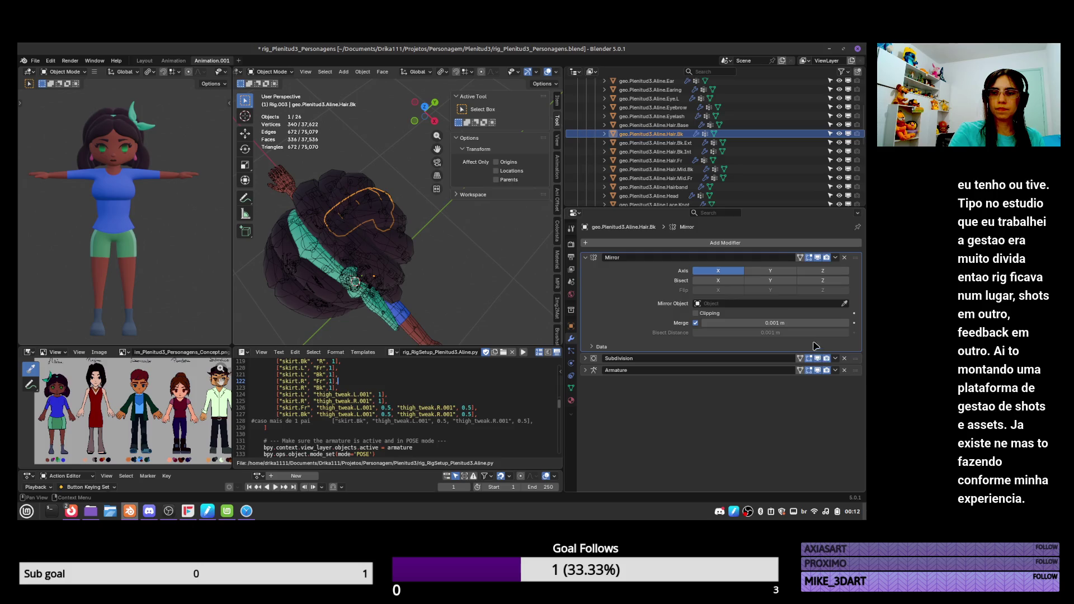
{"action": "left_click", "coordinate": [756, 143]}
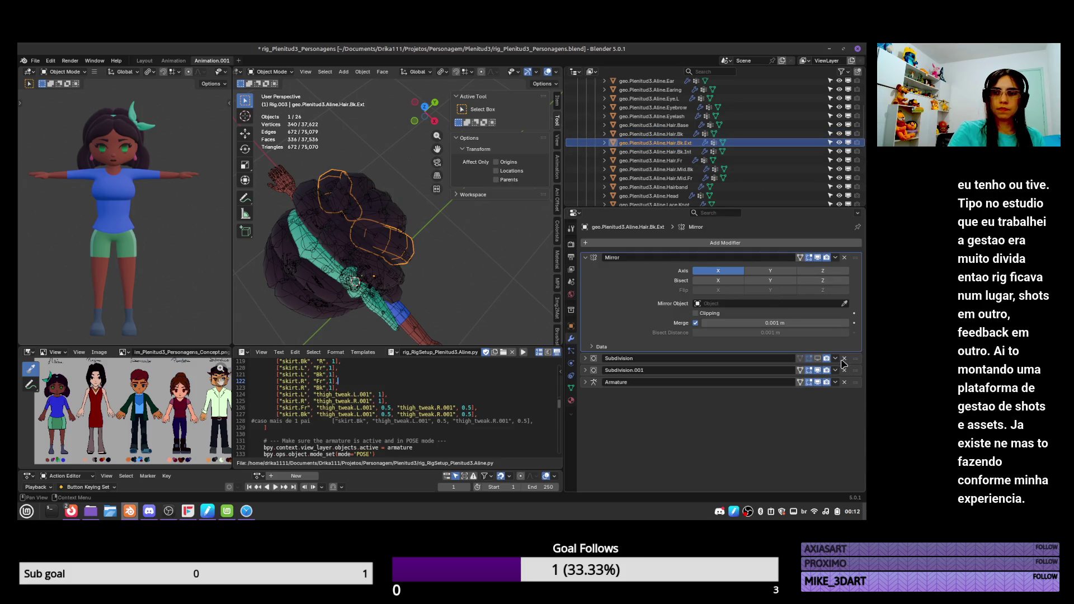
{"action": "left_click", "coordinate": [678, 152]}
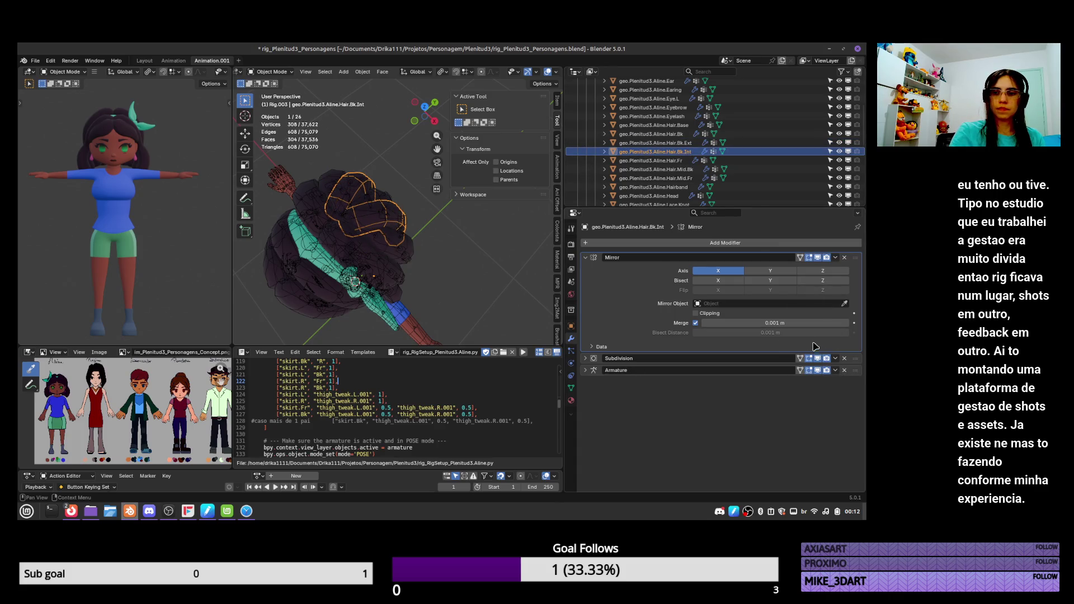
{"action": "left_click", "coordinate": [755, 161]}
{"action": "left_click", "coordinate": [818, 359]}
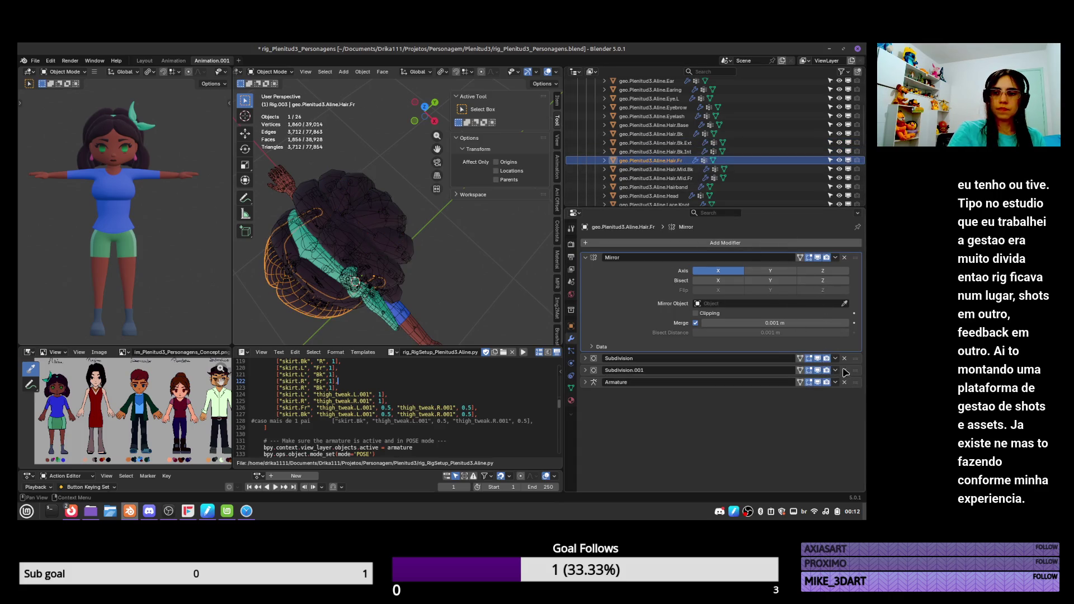
Delete Subdivision.001 from Hair.Mid.Bk, recheck Hair.Mid.Fr and Hairband, and save
{"action": "left_click", "coordinate": [750, 169]}
{"action": "left_click", "coordinate": [845, 370]}
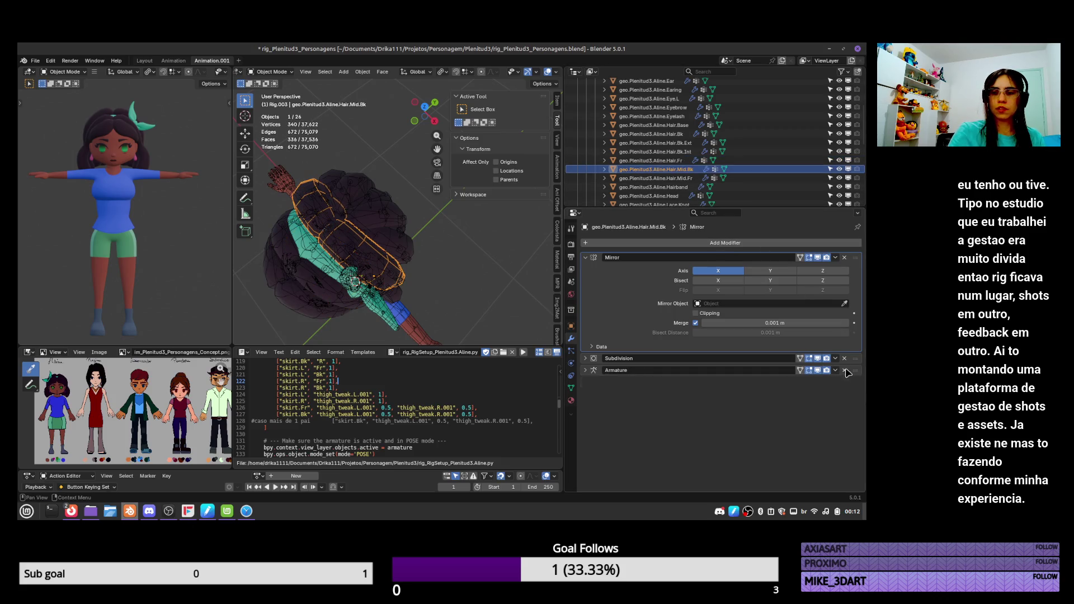
{"action": "left_click", "coordinate": [674, 178]}
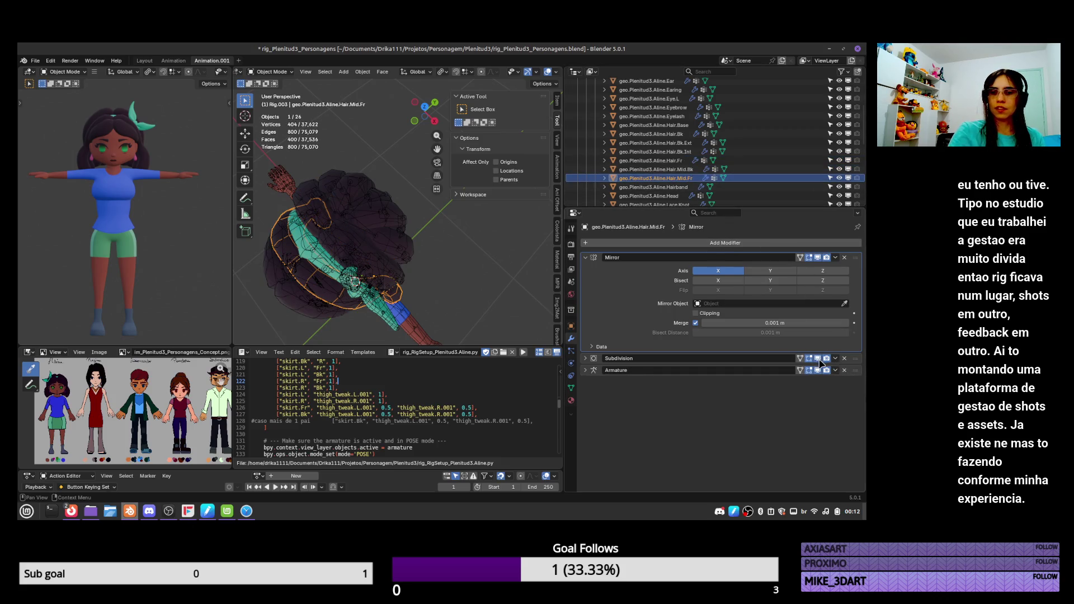
{"action": "left_click", "coordinate": [653, 186]}
{"action": "mouse_move", "coordinate": [338, 234]}
{"action": "middle_mouse_down"}
{"action": "mouse_move", "coordinate": [395, 216]}
{"action": "mouse_move", "coordinate": [422, 240]}
{"action": "mouse_move", "coordinate": [431, 280]}
{"action": "middle_mouse_up"}
{"action": "key", "text": "ctrl+s"}
On Hair.Fr, move Subdivision below Armature and set its Render level to 2
{"action": "scroll", "coordinate": [436, 297], "scroll_direction": "up", "scroll_amount": 2}
{"action": "left_click", "coordinate": [440, 302]}
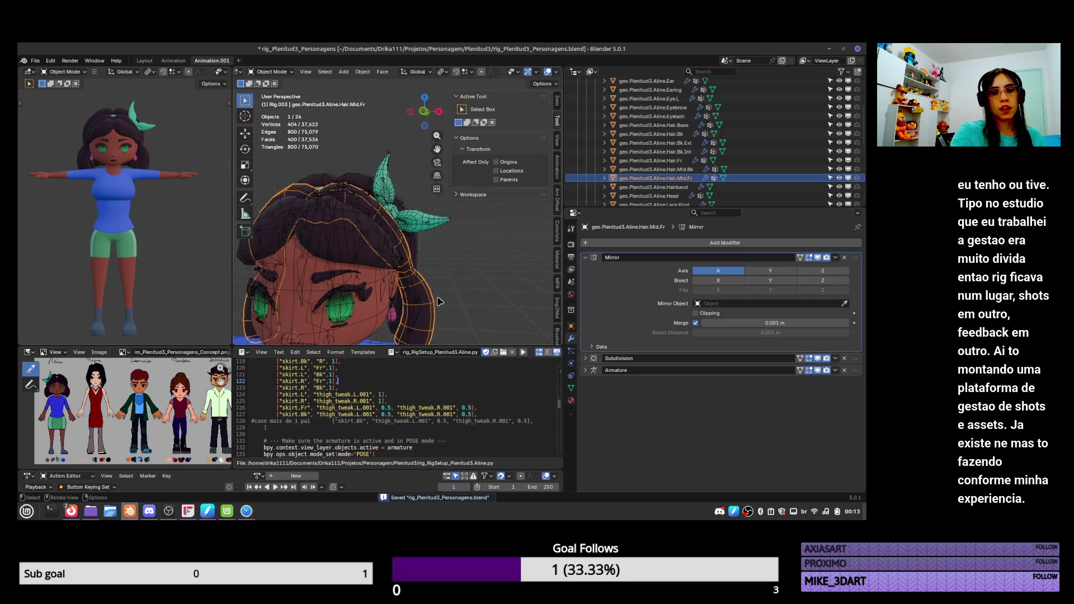
{"action": "left_click", "coordinate": [369, 264]}
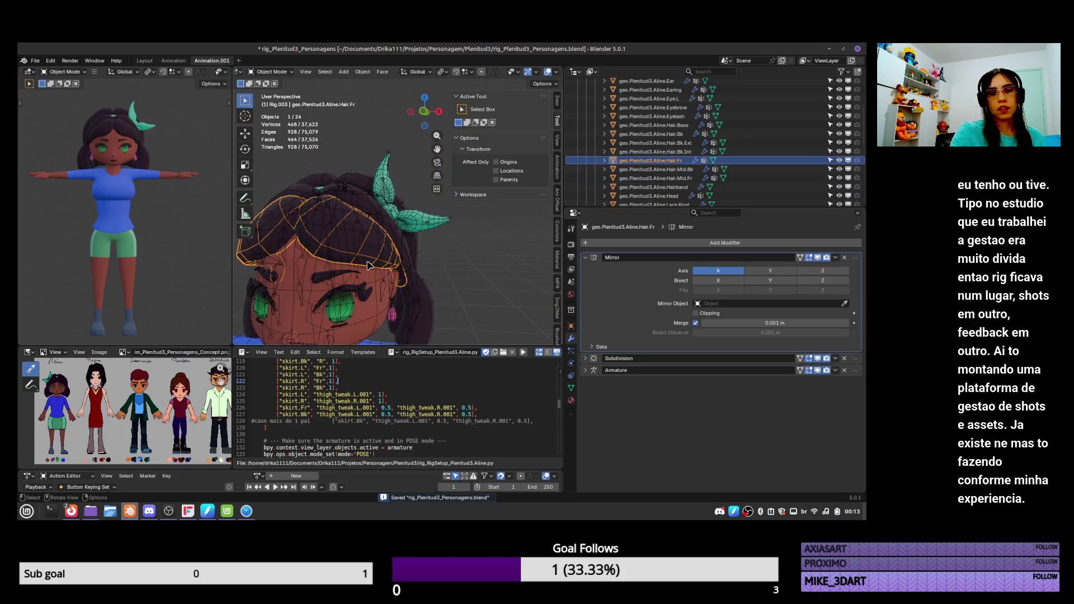
{"action": "left_click", "coordinate": [586, 359]}
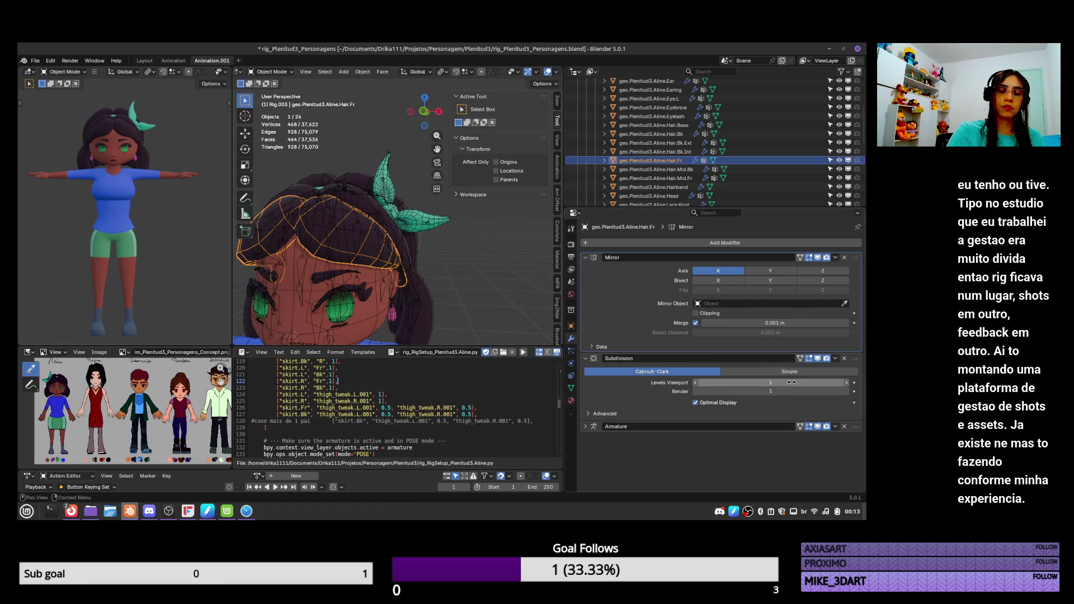
{"action": "mouse_move", "coordinate": [855, 359]}
{"action": "left_mouse_down"}
{"action": "mouse_move", "coordinate": [852, 430]}
{"action": "mouse_move", "coordinate": [848, 419]}
{"action": "left_mouse_up"}
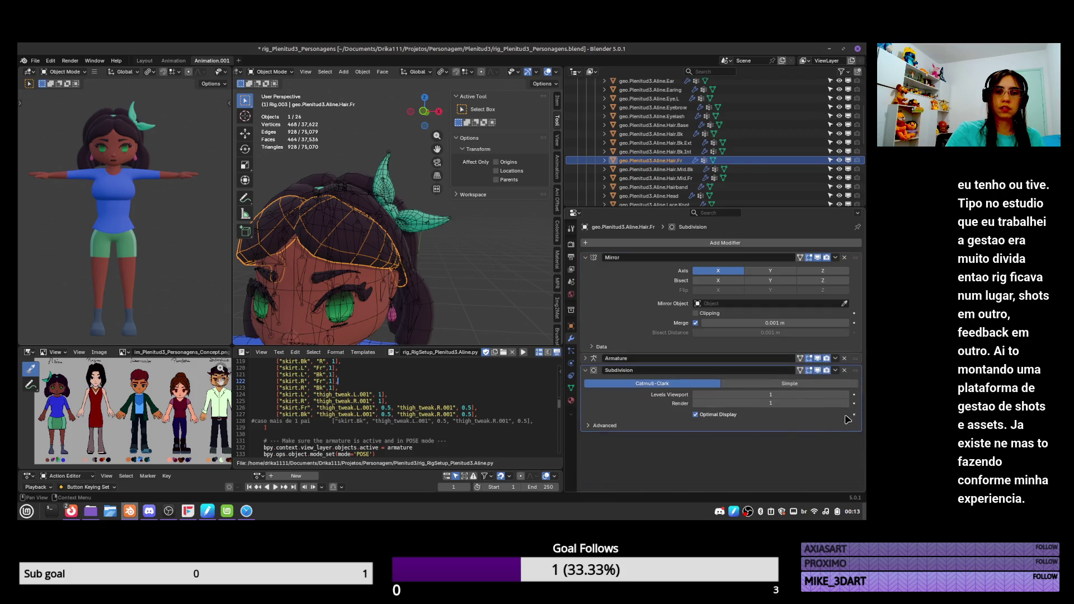
{"action": "left_click", "coordinate": [845, 404]}
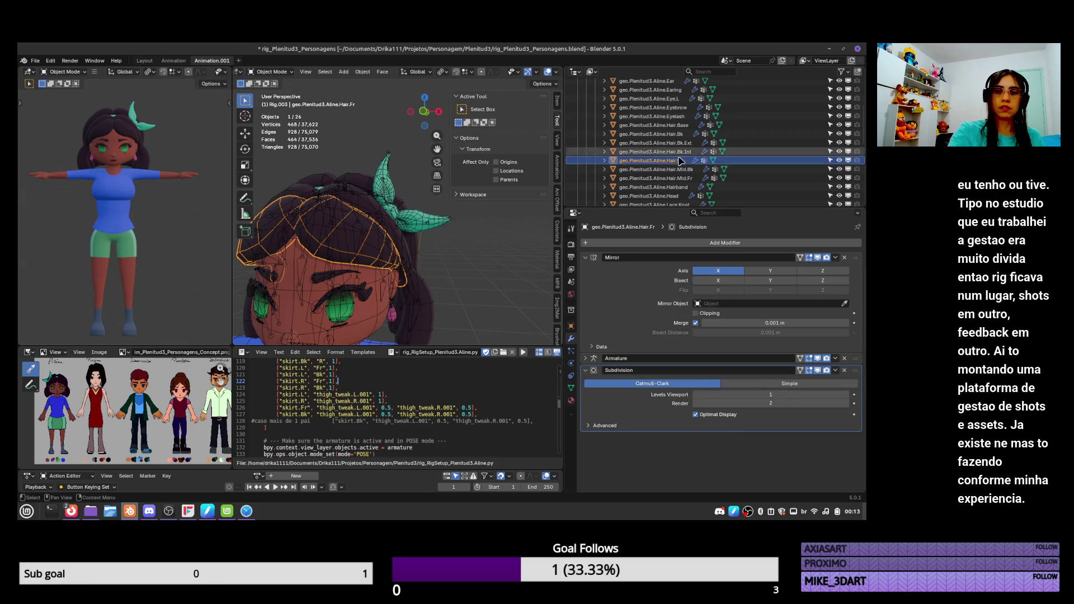
Check Hair.Mid.Fr's levels and move Hair.Mid.Bk's Subdivision below Armature
{"action": "left_click", "coordinate": [655, 178]}
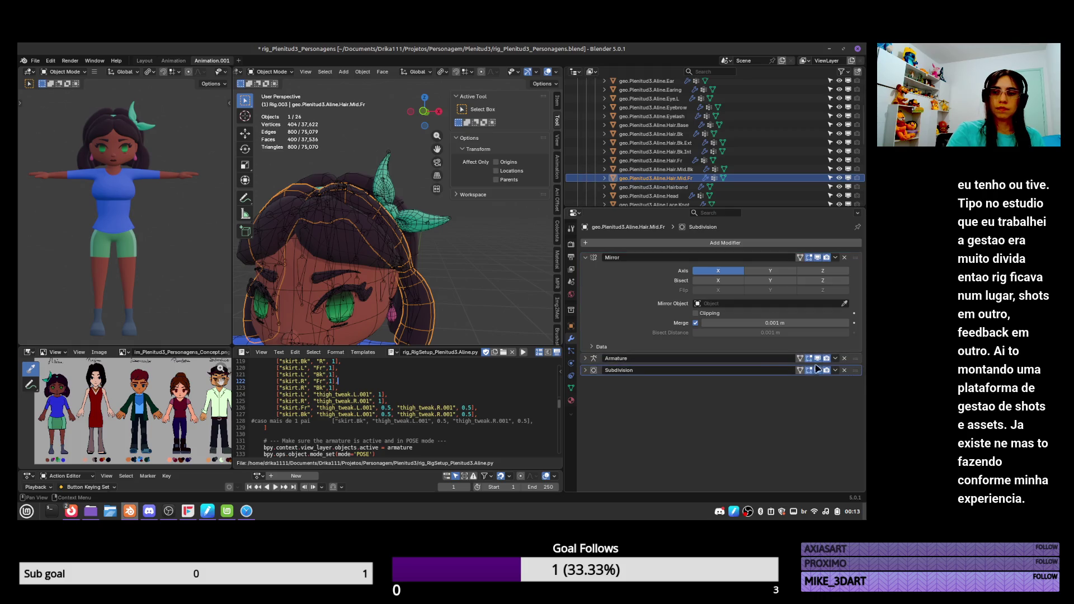
{"action": "left_click", "coordinate": [585, 371]}
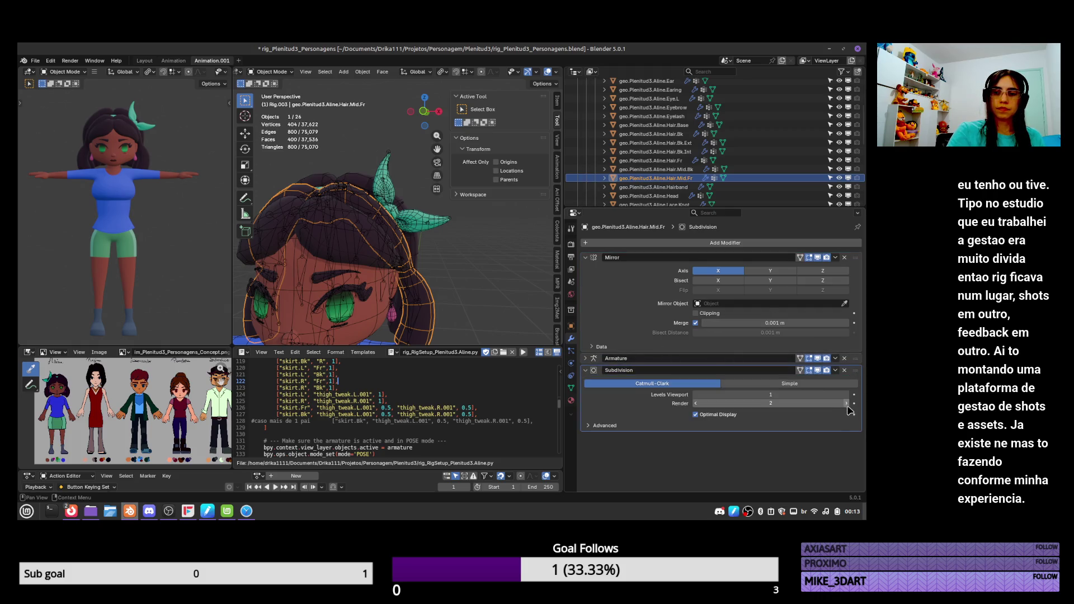
{"action": "left_click", "coordinate": [691, 170]}
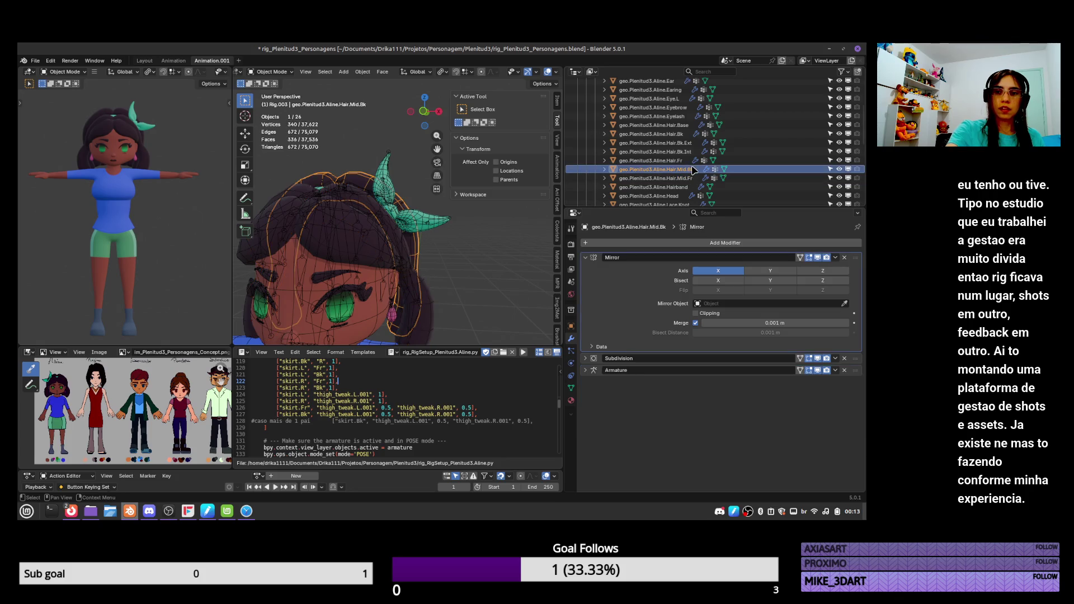
{"action": "left_click_drag", "start_coordinate": [855, 358], "coordinate": [860, 370]}
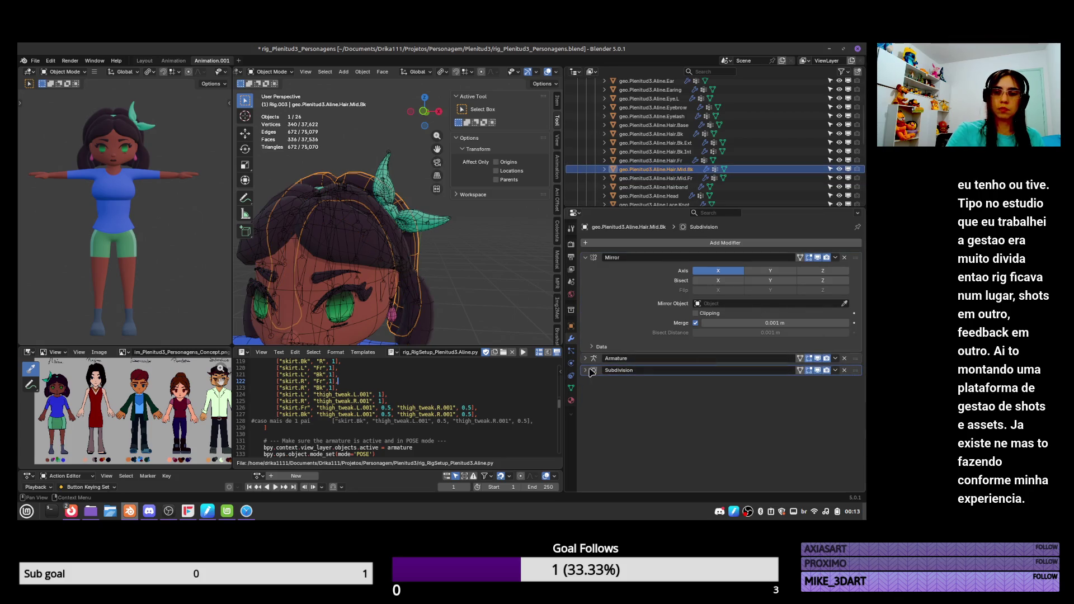
{"action": "left_click", "coordinate": [756, 369]}
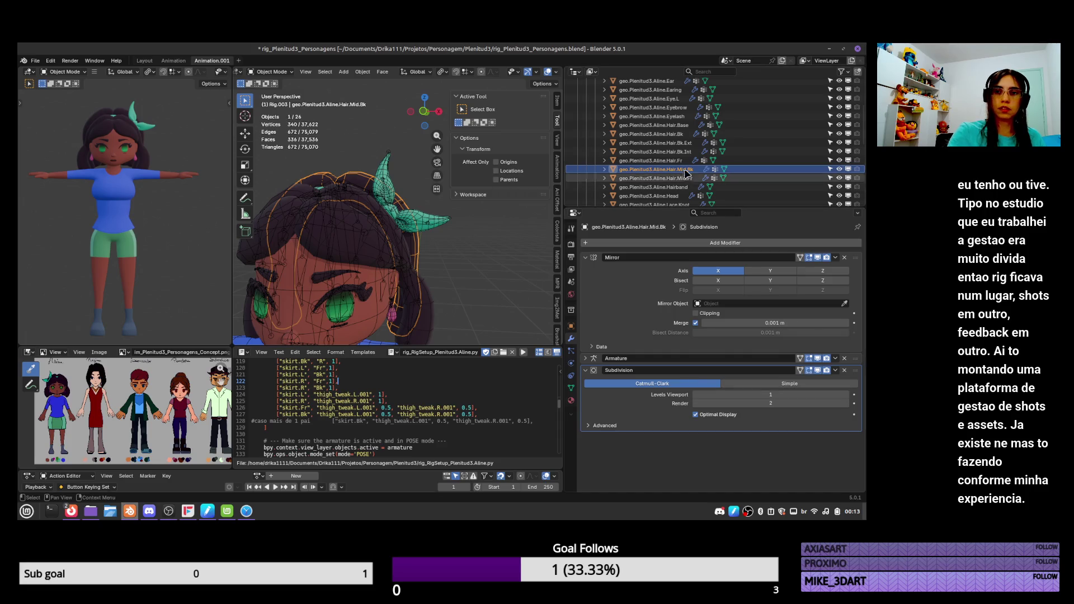
{"action": "left_click", "coordinate": [651, 160]}
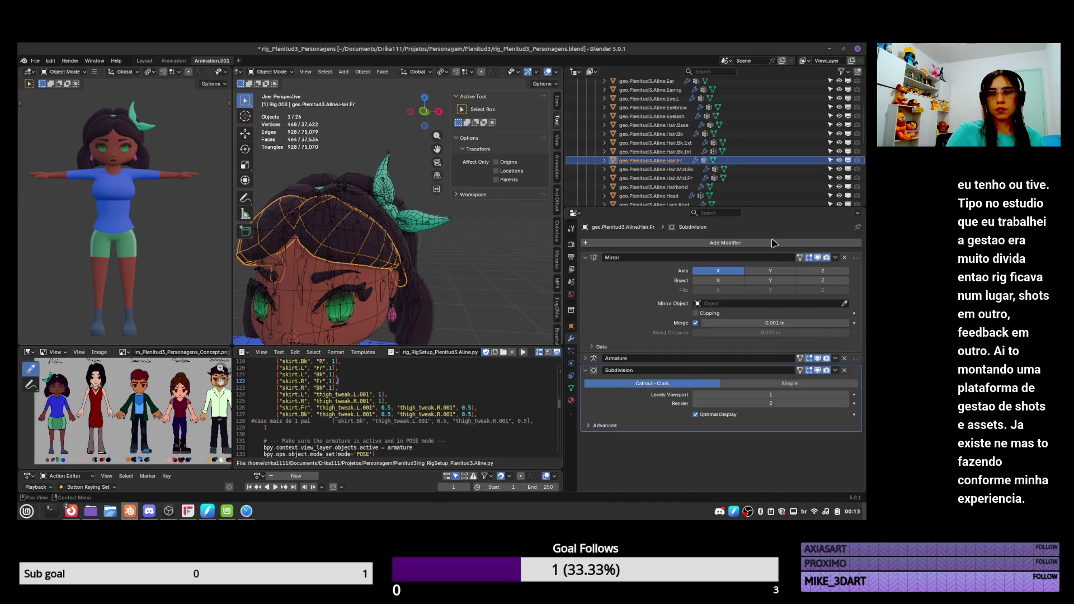
Put Armature above Subdivision on Hair.Bk.Int, Hair.Bk.Ext and Hair.Bk, with Render level 2 on Hair.Bk.Int
{"action": "left_click", "coordinate": [655, 152]}
{"action": "left_click_drag", "start_coordinate": [855, 358], "coordinate": [858, 371]}
{"action": "left_click", "coordinate": [740, 368]}
{"action": "left_click", "coordinate": [847, 404]}
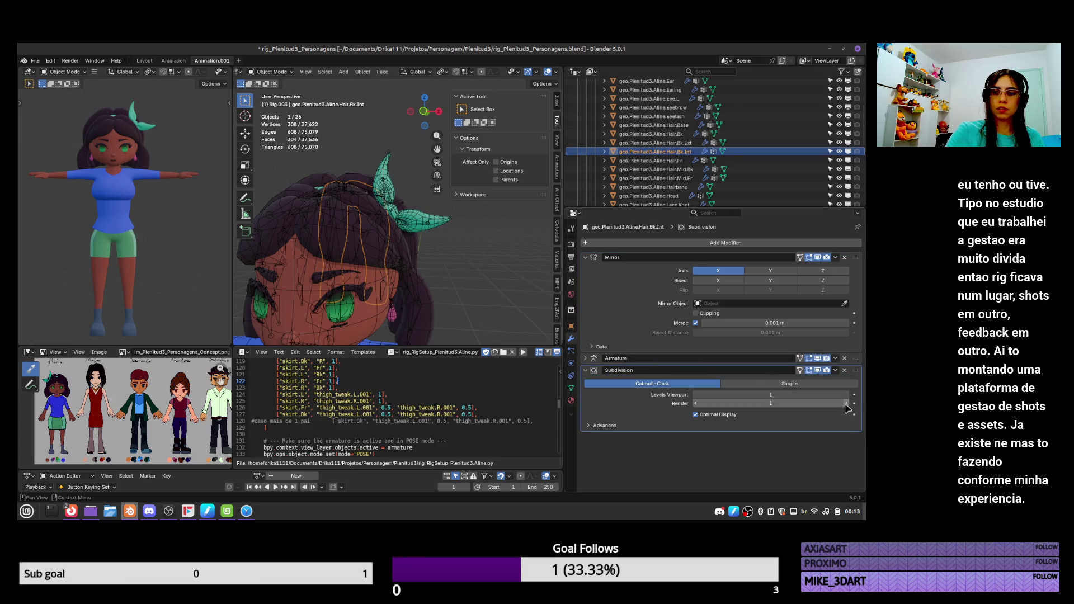
{"action": "left_click", "coordinate": [682, 144]}
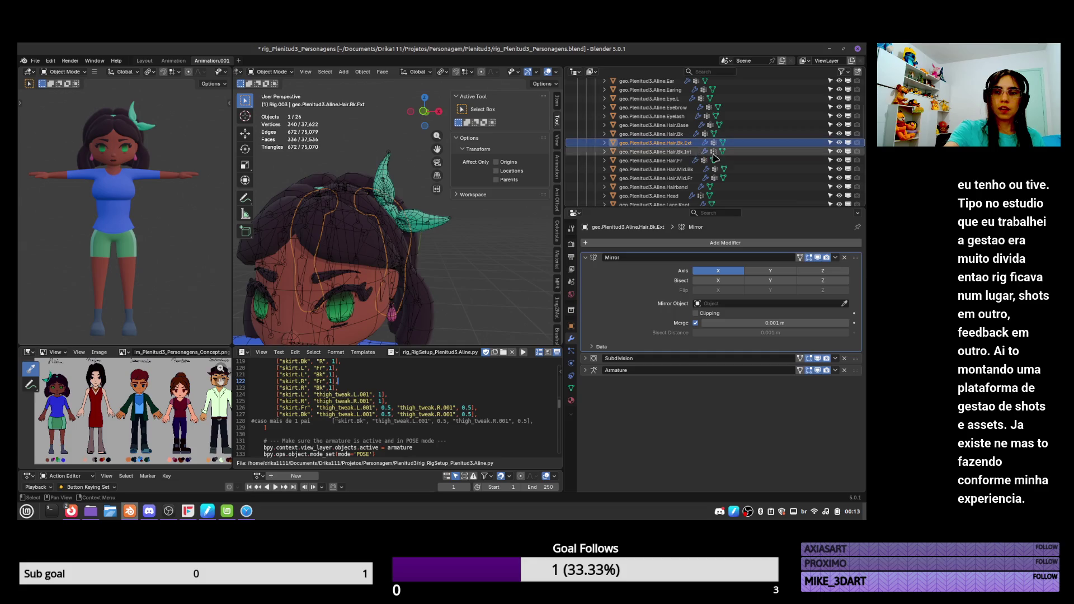
{"action": "left_click_drag", "start_coordinate": [854, 362], "coordinate": [856, 373]}
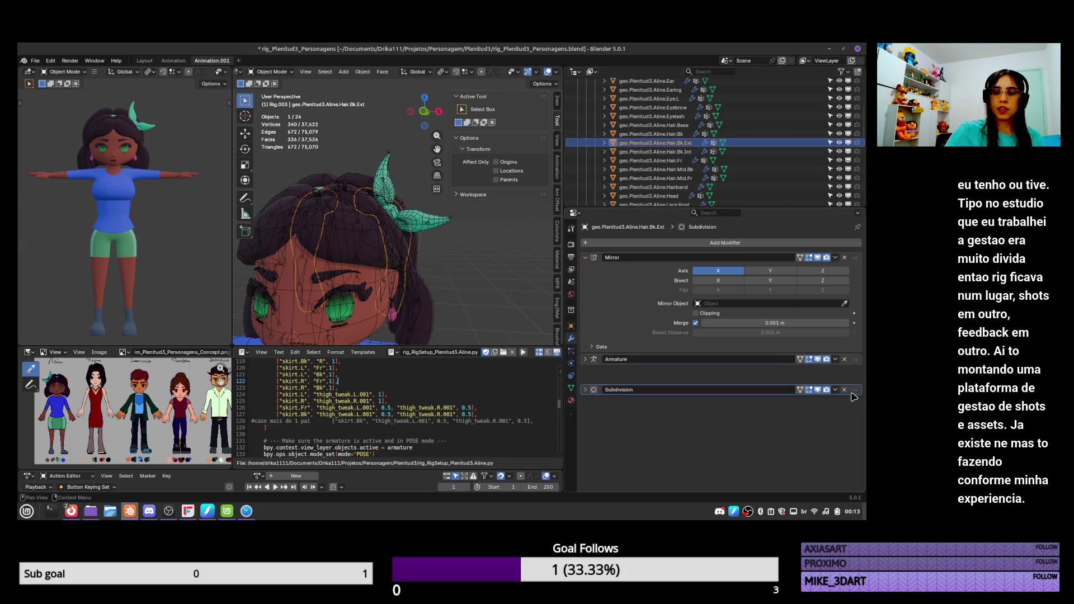
{"action": "left_click", "coordinate": [586, 370]}
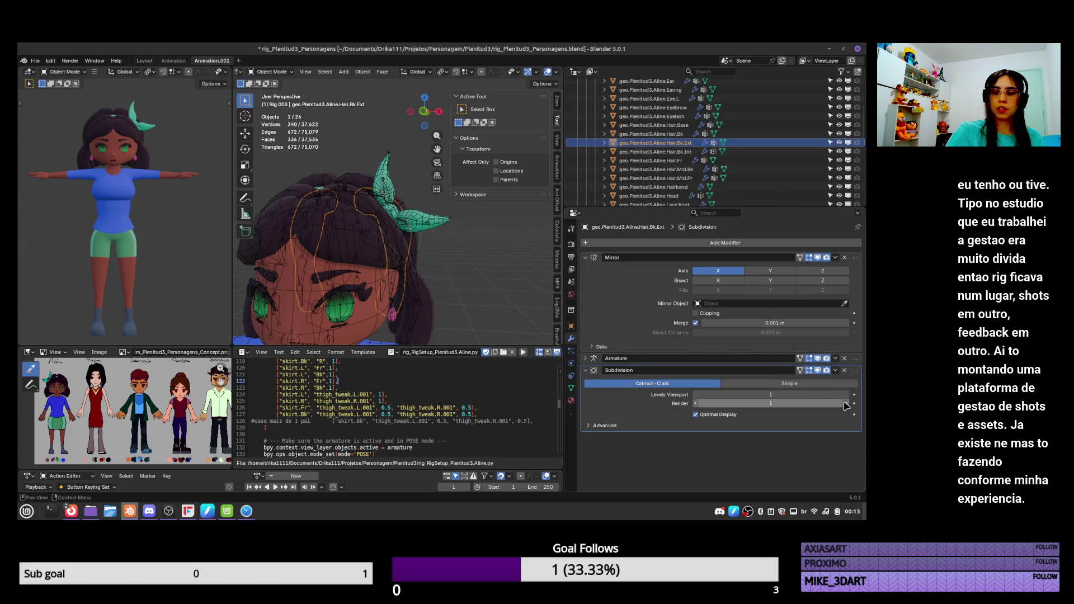
{"action": "left_click", "coordinate": [693, 133]}
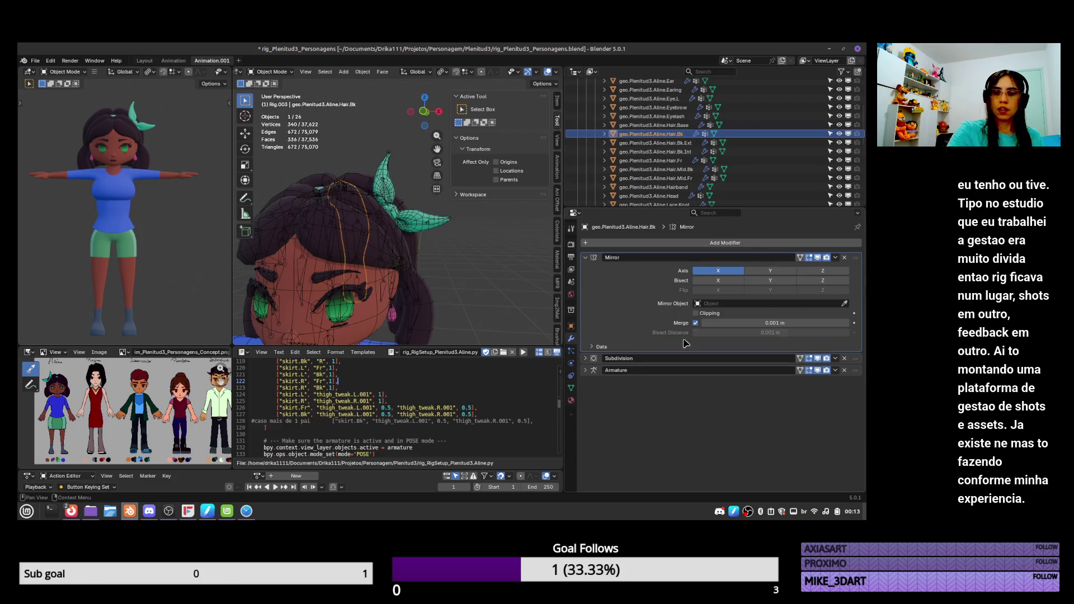
{"action": "left_click_drag", "start_coordinate": [855, 369], "coordinate": [856, 358]}
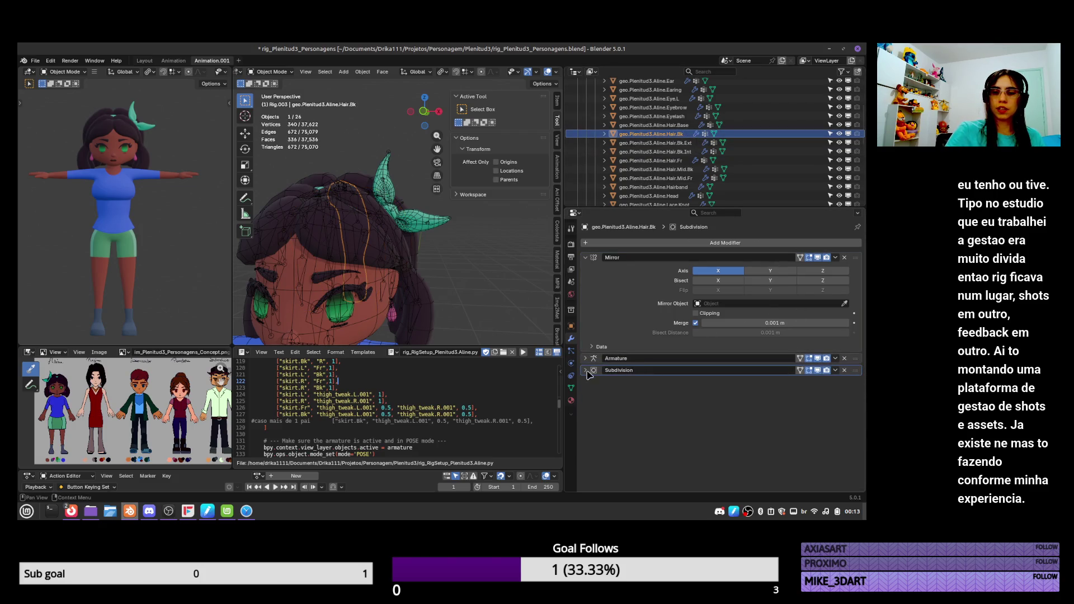
{"action": "left_click", "coordinate": [586, 370]}
Move Hair.Base's Solidify up the stack, then select the rig and enter Pose Mode
{"action": "left_click", "coordinate": [678, 124]}
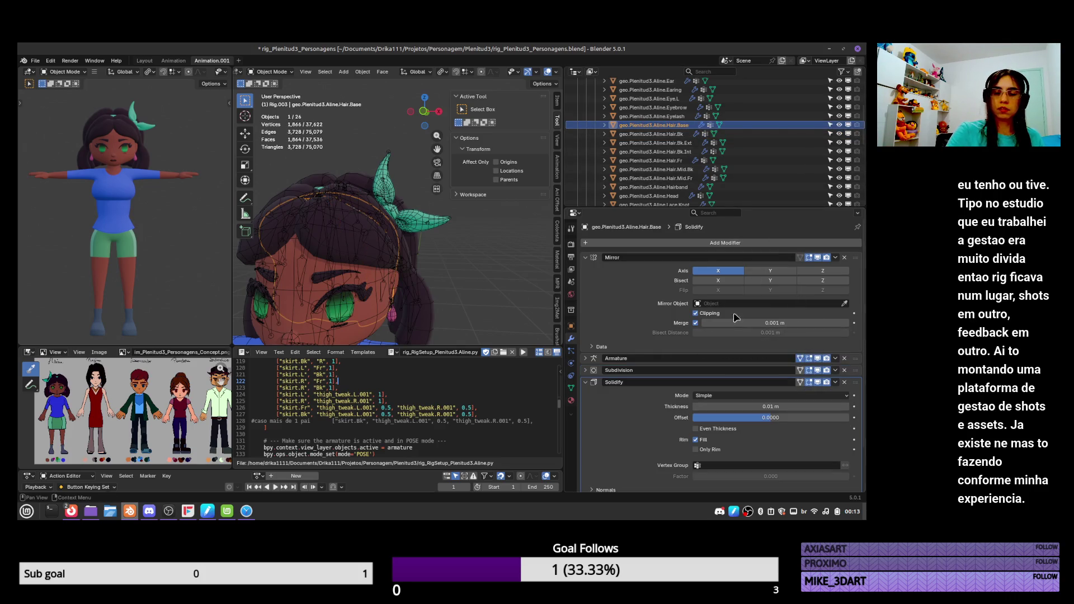
{"action": "scroll", "coordinate": [434, 286], "scroll_direction": "down", "scroll_amount": 2}
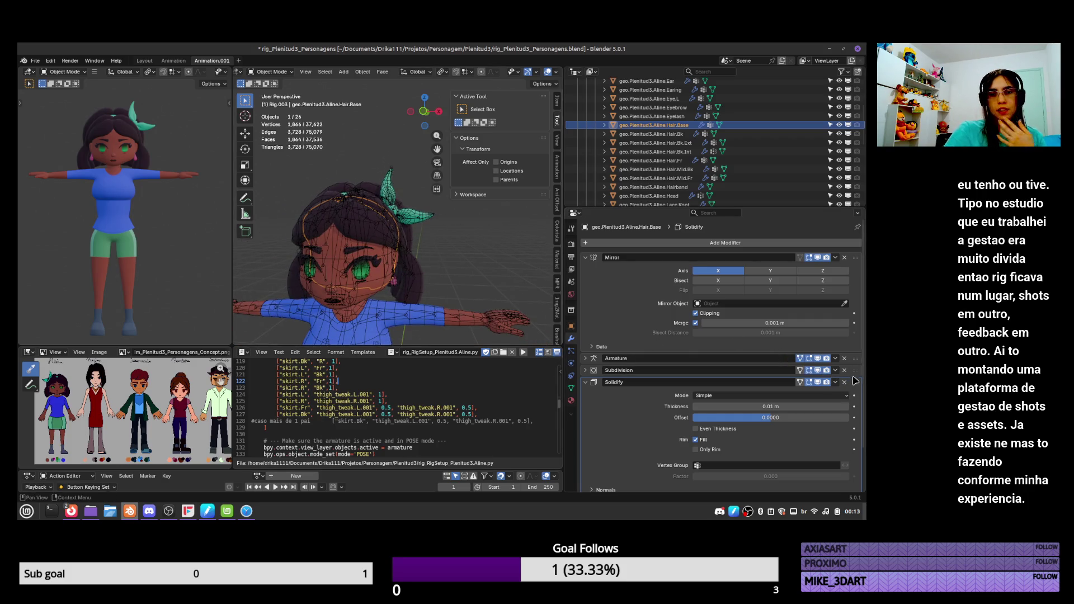
{"action": "left_click_drag", "start_coordinate": [857, 386], "coordinate": [855, 358]}
{"action": "left_click", "coordinate": [699, 359]}
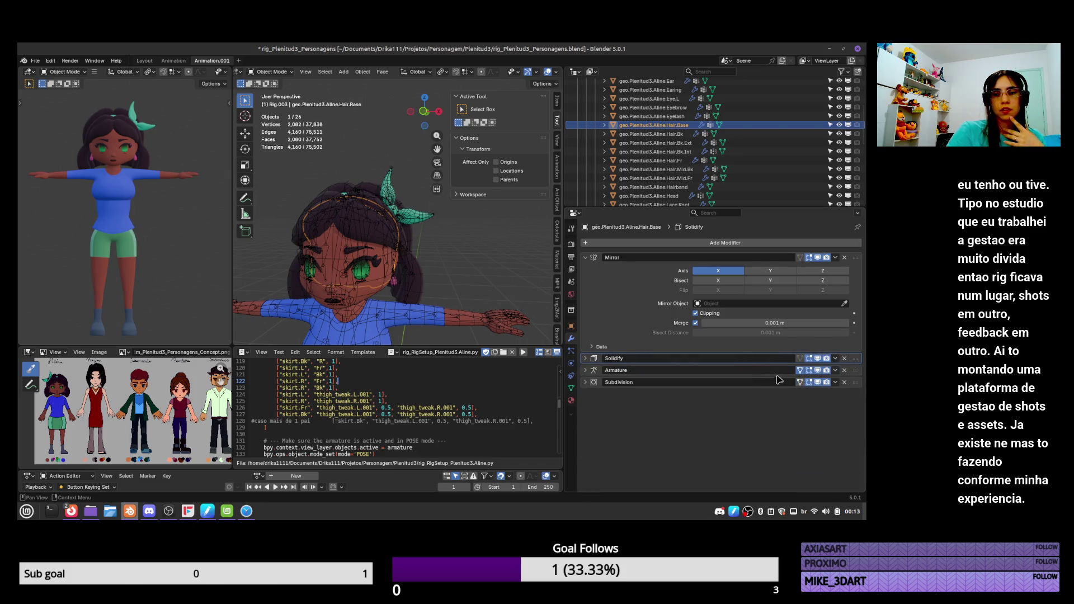
{"action": "scroll", "coordinate": [408, 267], "scroll_direction": "up", "scroll_amount": 3}
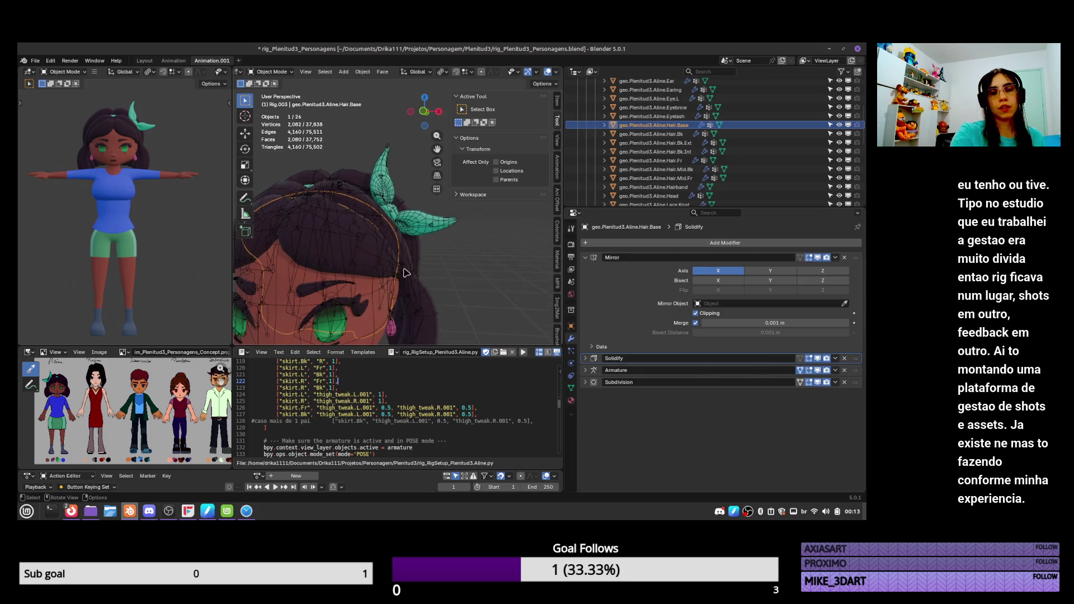
{"action": "left_click", "coordinate": [409, 277]}
{"action": "key", "text": "ctrl+Tab"}
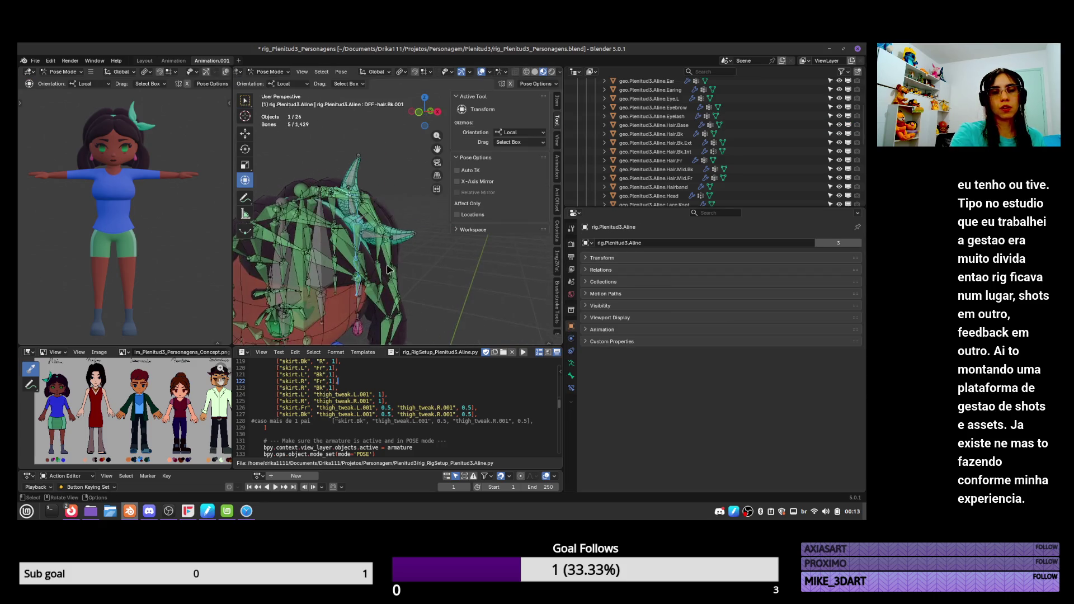
Return the rig to Object Mode and save the file
{"action": "key", "text": "ctrl+Tab"}
{"action": "mouse_move", "coordinate": [409, 314]}
{"action": "middle_mouse_down"}
{"action": "mouse_move", "coordinate": [431, 235]}
{"action": "mouse_move", "coordinate": [421, 300]}
{"action": "middle_mouse_up"}
{"action": "scroll", "coordinate": [431, 241], "scroll_direction": "up", "scroll_amount": 3}
{"action": "key", "text": "ctrl+s"}
Select the Lace.Knot bow mesh and add a new vertex group to it in Edit Mode
{"action": "left_click", "coordinate": [447, 211]}
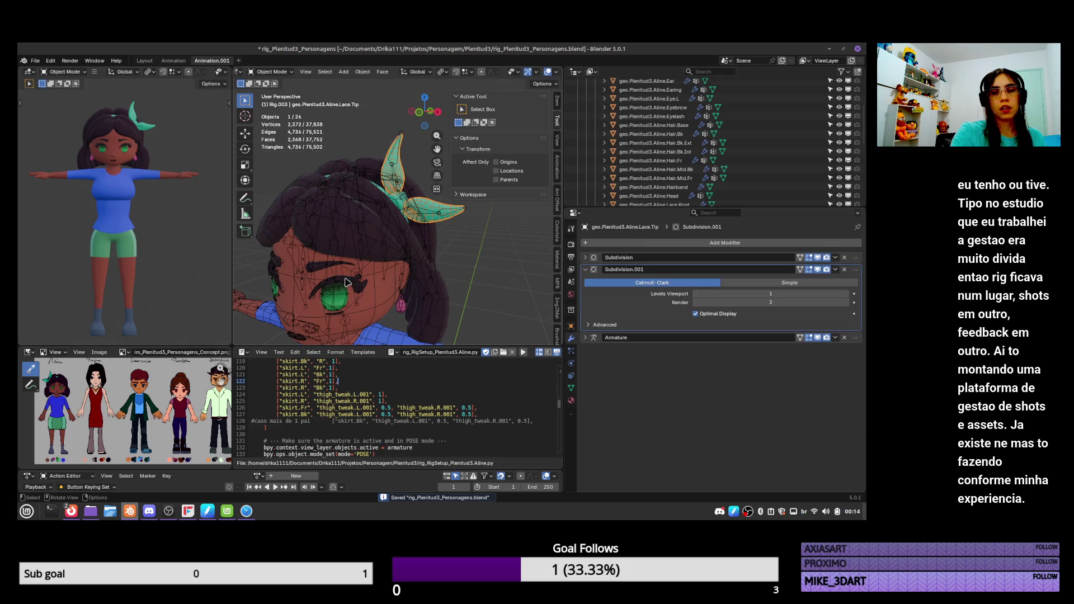
{"action": "left_click", "coordinate": [395, 208]}
{"action": "left_click", "coordinate": [398, 206]}
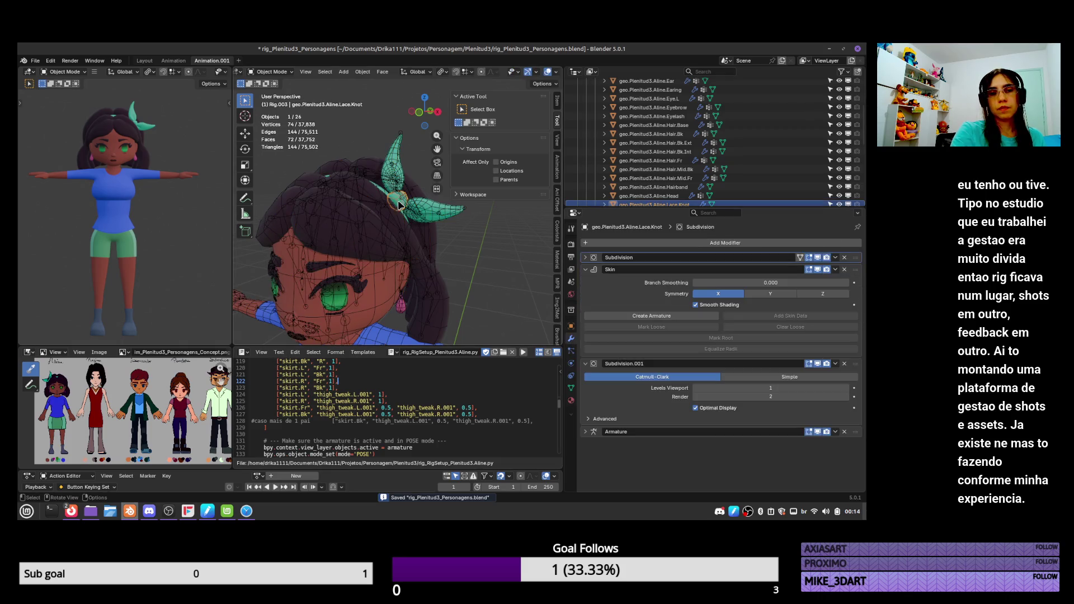
{"action": "key", "text": "Tab"}
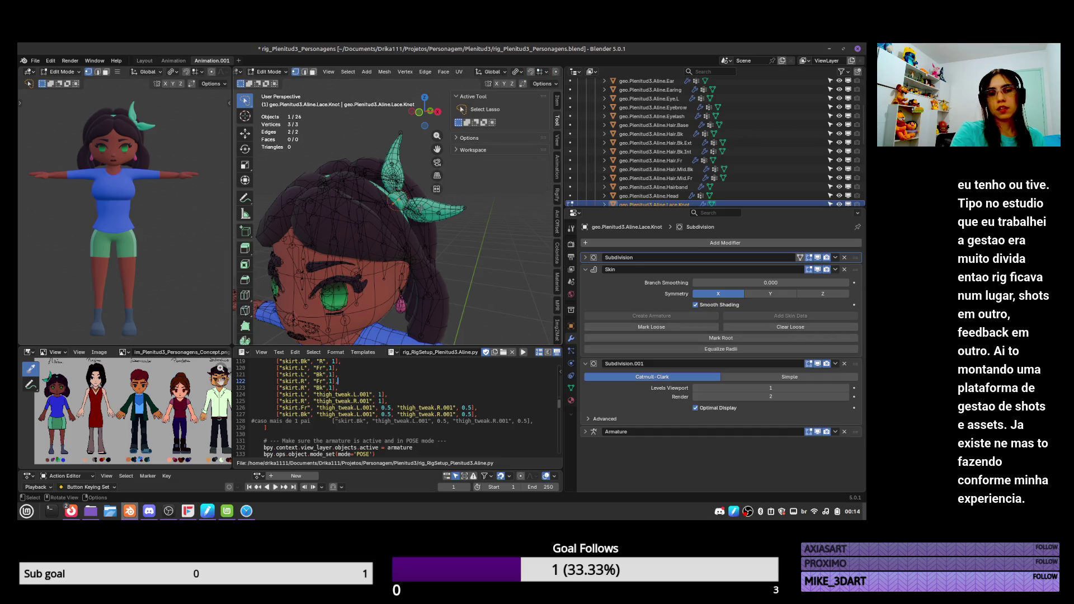
{"action": "left_click", "coordinate": [572, 388]}
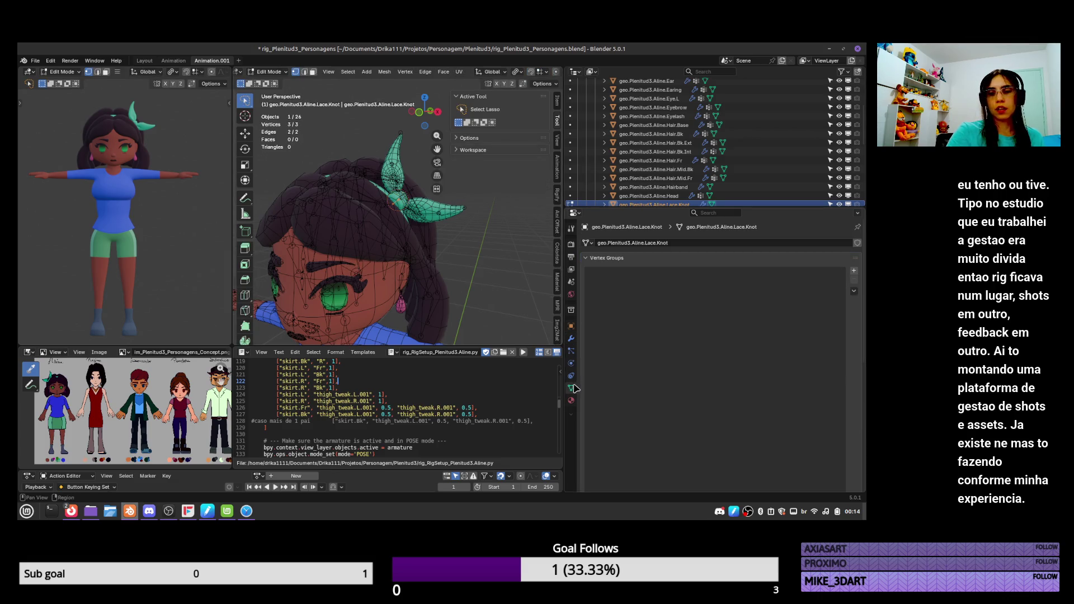
{"action": "left_click", "coordinate": [854, 270]}
{"action": "scroll", "coordinate": [721, 335], "scroll_direction": "down", "scroll_amount": 2}
{"action": "scroll", "coordinate": [722, 335], "scroll_direction": "up", "scroll_amount": 2}
{"action": "scroll", "coordinate": [426, 235], "scroll_direction": "up", "scroll_amount": 5}
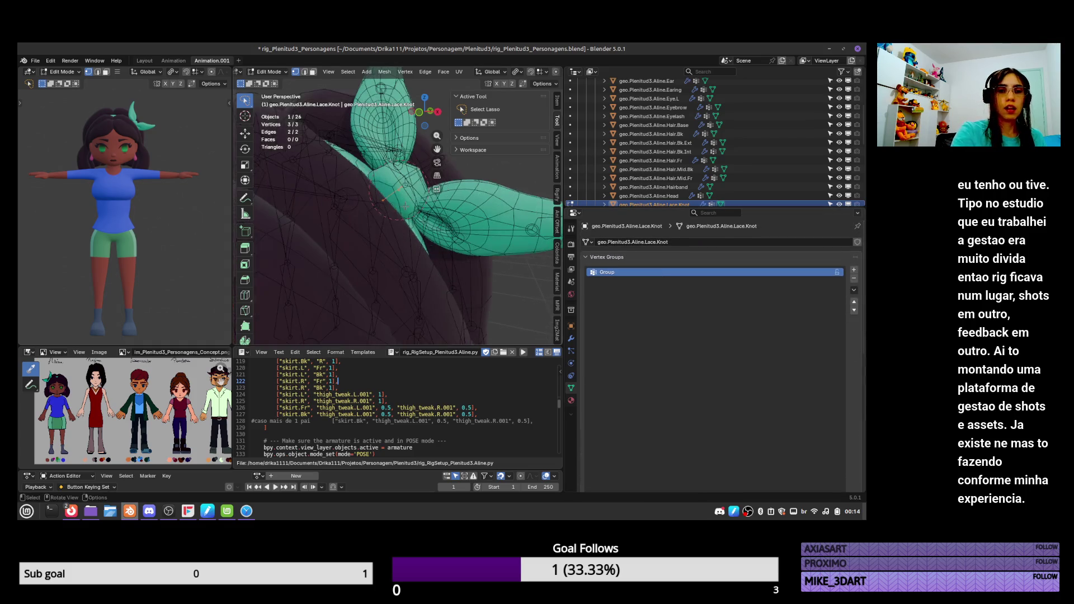
{"action": "key", "text": "Tab"}
In Pose Mode, inspect the name of bow bone DEF-lace.001.R.001, then return to Object Mode
{"action": "left_click", "coordinate": [412, 180]}
{"action": "key", "text": "ctrl+Tab"}
{"action": "left_click", "coordinate": [414, 184]}
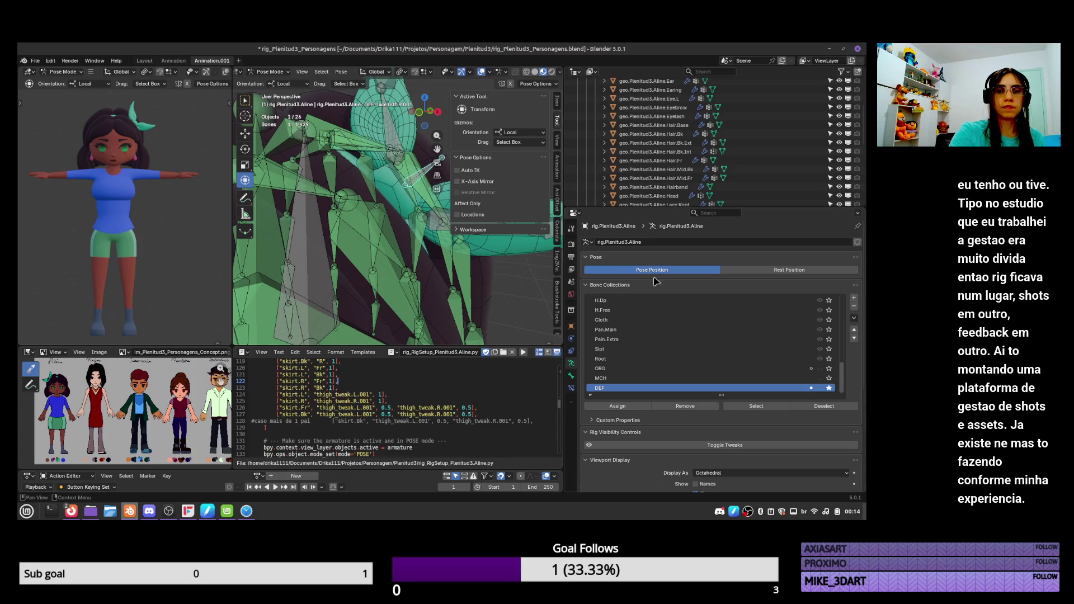
{"action": "left_click", "coordinate": [572, 376]}
{"action": "double_click", "coordinate": [660, 247]}
{"action": "key", "text": "ctrl+v"}
{"action": "key", "text": "ctrl+z"}
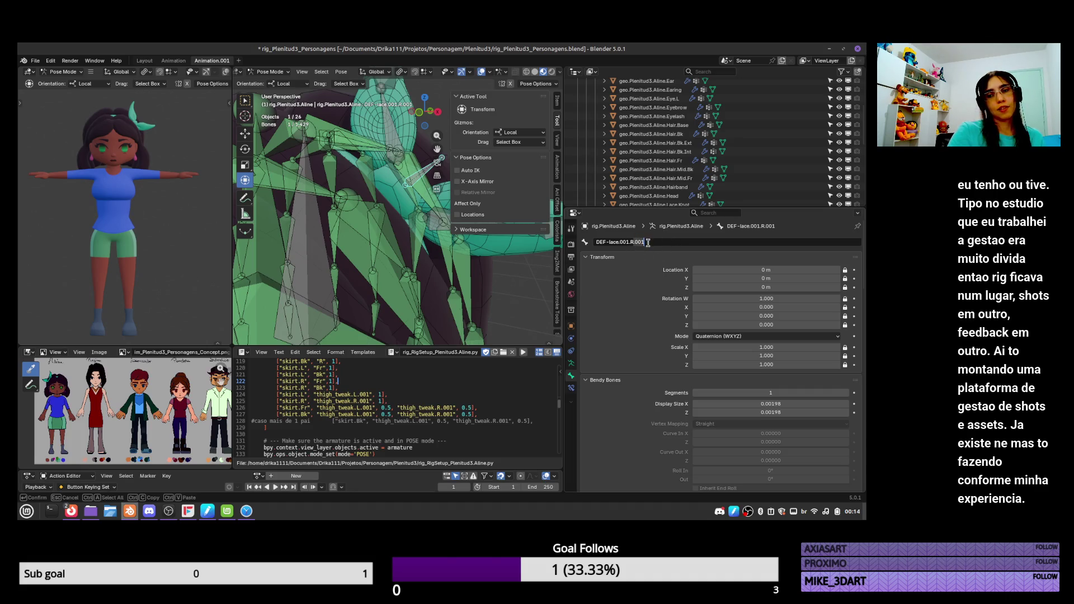
{"action": "key", "text": "Escape"}
{"action": "key", "text": "ctrl+Tab"}
Rename Lace.Knot's vertex group to the pasted DEF lace bone name
{"action": "left_click", "coordinate": [395, 203]}
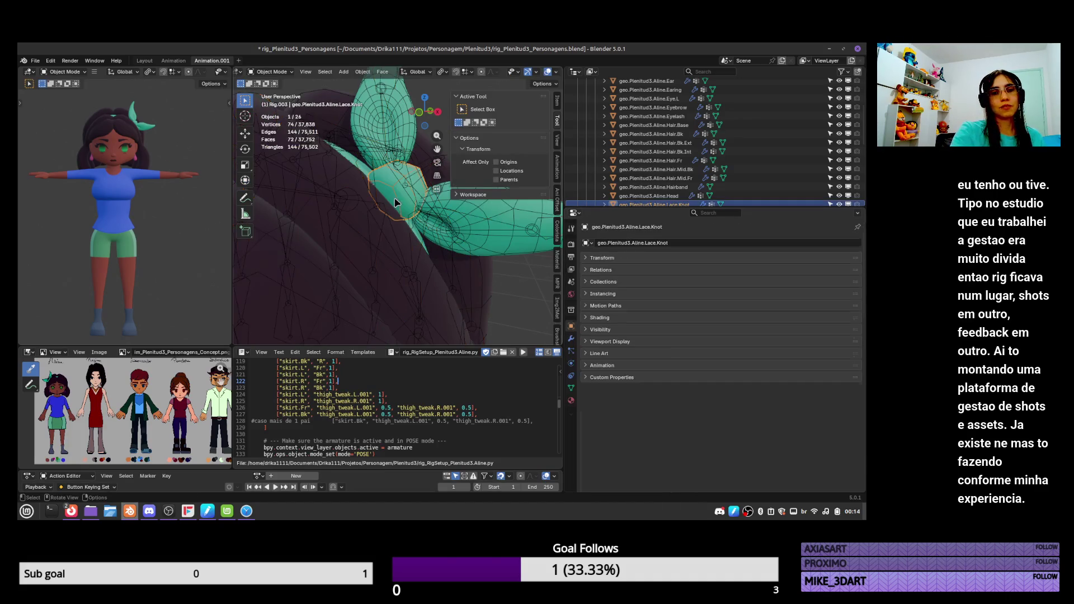
{"action": "left_click", "coordinate": [572, 385]}
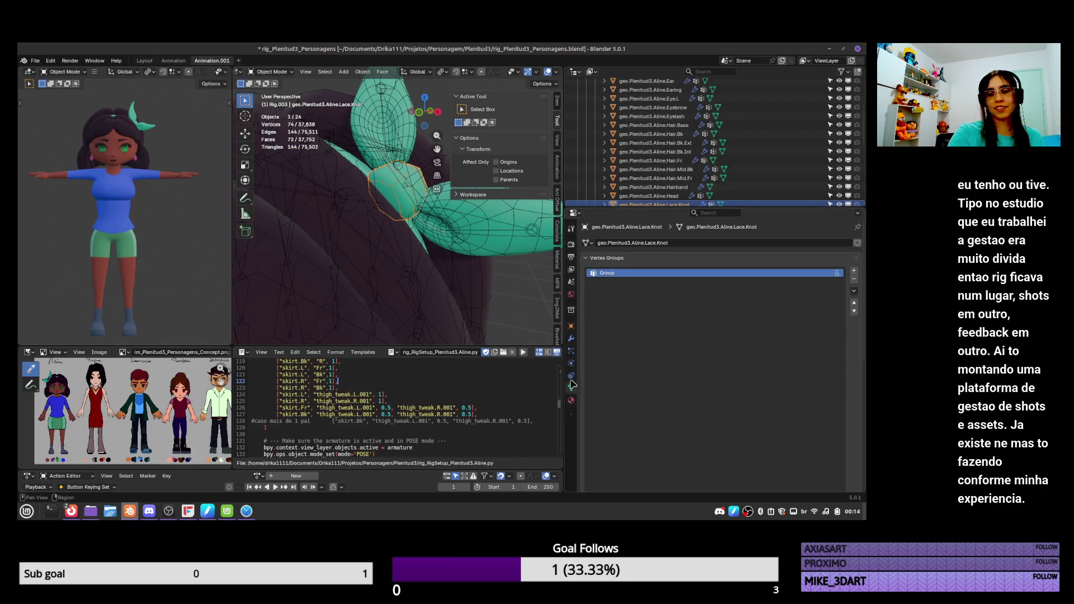
{"action": "double_click", "coordinate": [624, 276]}
{"action": "type", "text": "DEF-lace.001.R.001"}
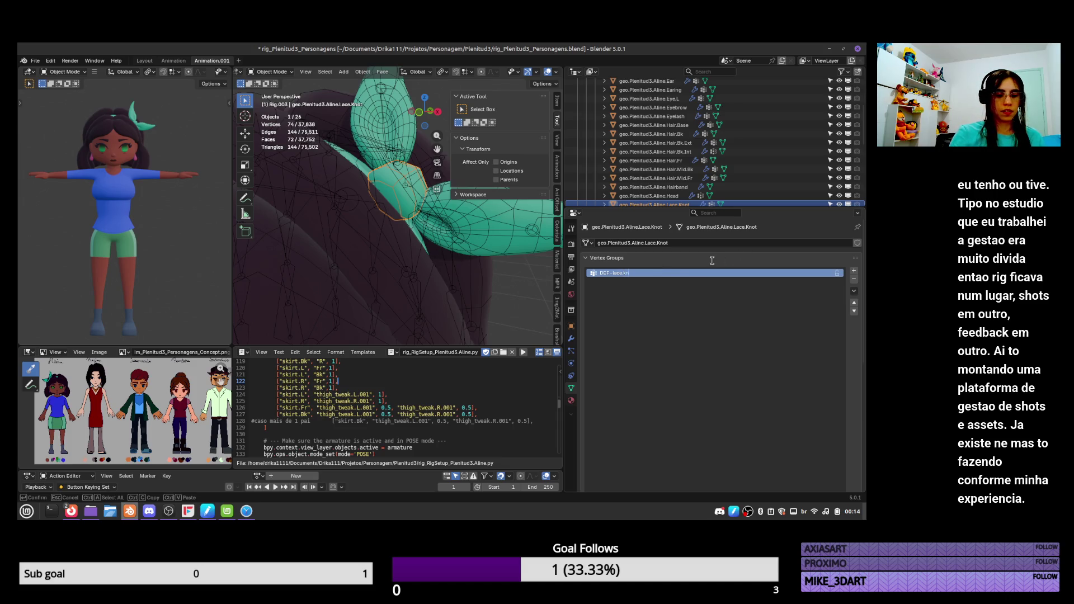
{"action": "key", "text": "Return"}
{"action": "scroll", "coordinate": [808, 387], "scroll_direction": "down", "scroll_amount": 5}
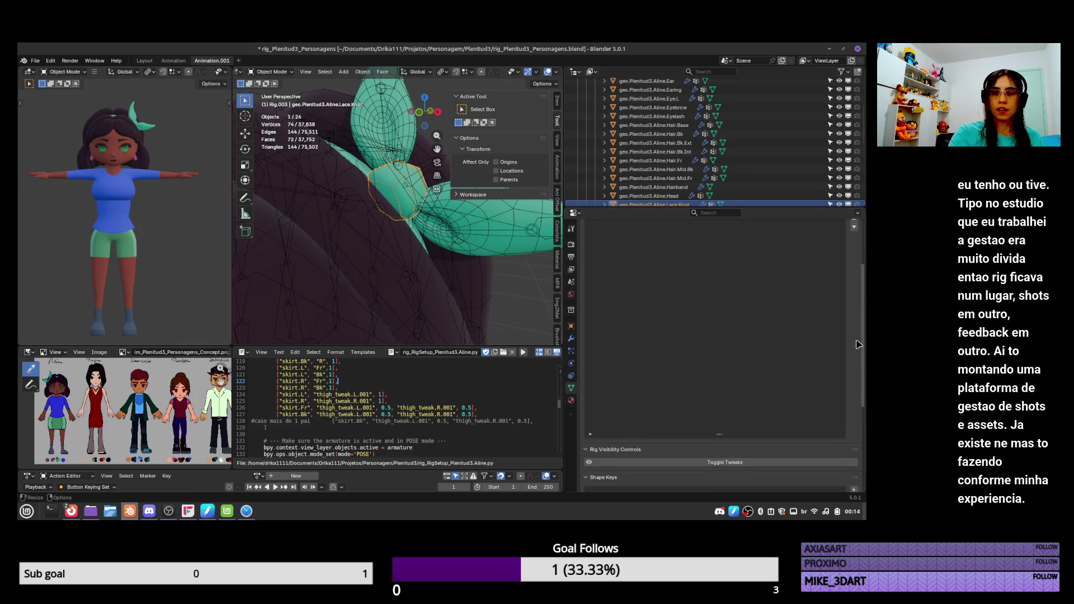
{"action": "key", "text": "Tab"}
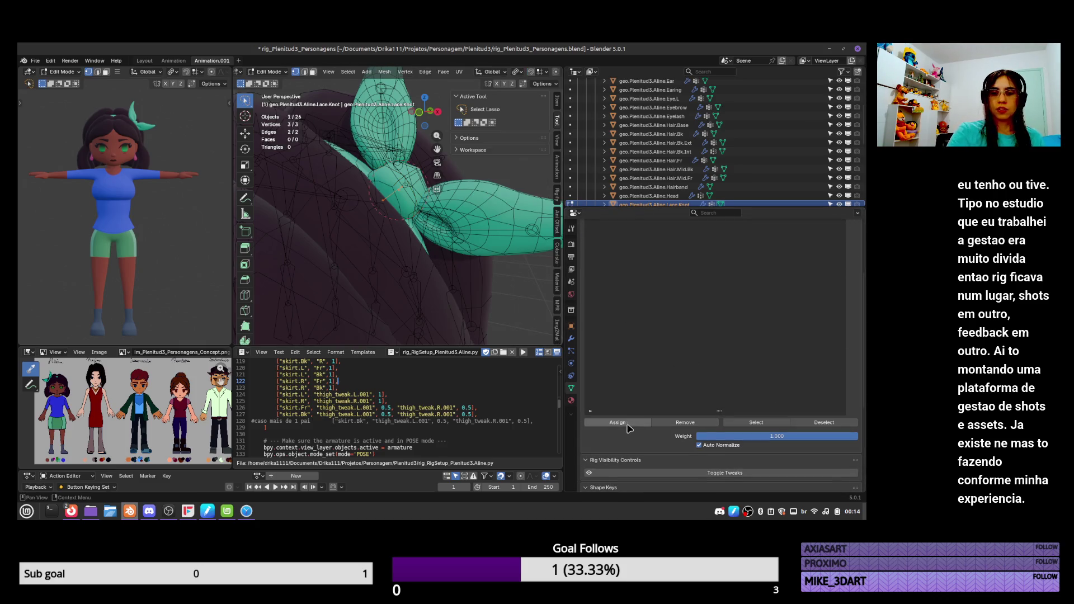
{"action": "key", "text": "Tab"}
Put the generated rig into Pose Mode and select a hair bone
{"action": "scroll", "coordinate": [412, 194], "scroll_direction": "down", "scroll_amount": 3}
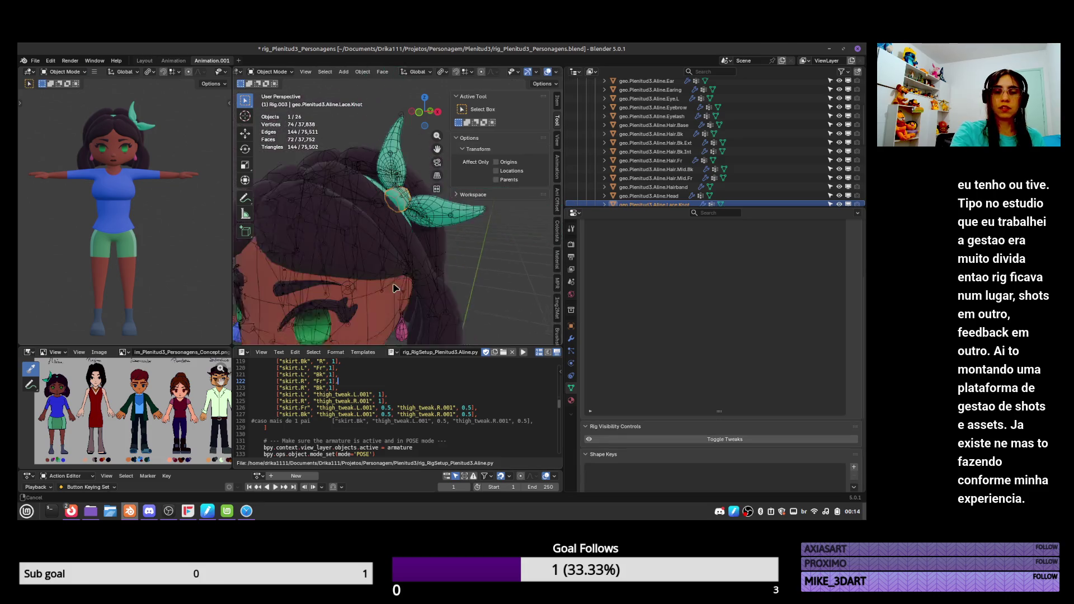
{"action": "left_click", "coordinate": [411, 194]}
{"action": "key", "text": "ctrl+Tab"}
{"action": "left_click", "coordinate": [428, 220]}
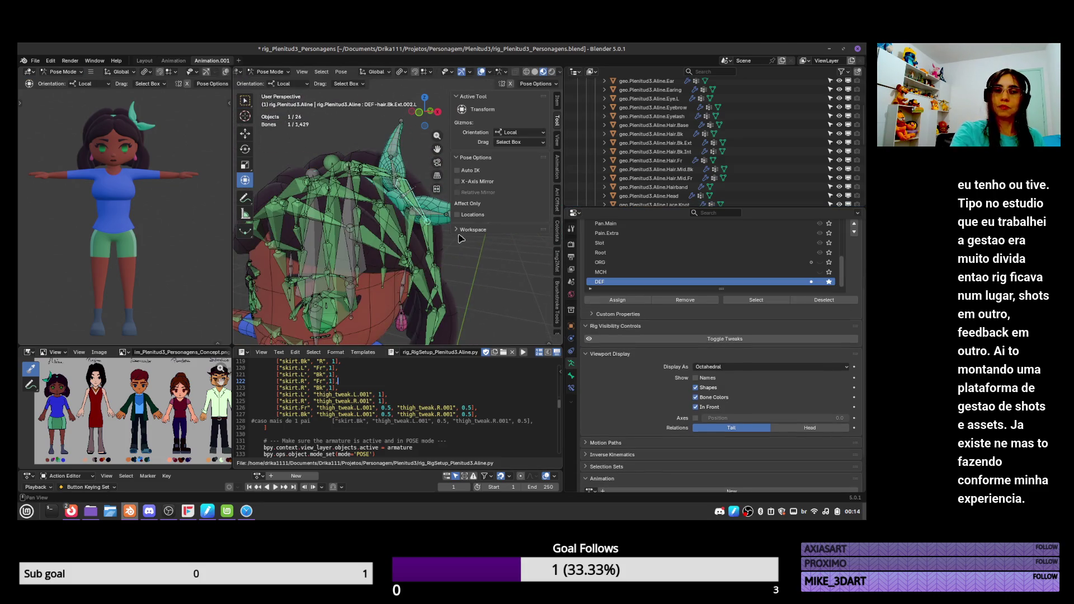
Hide the generated rig, show the metarig, and put the metarig into Pose Mode
{"action": "key", "text": "ctrl+Tab"}
{"action": "scroll", "coordinate": [728, 140], "scroll_direction": "down", "scroll_amount": 5}
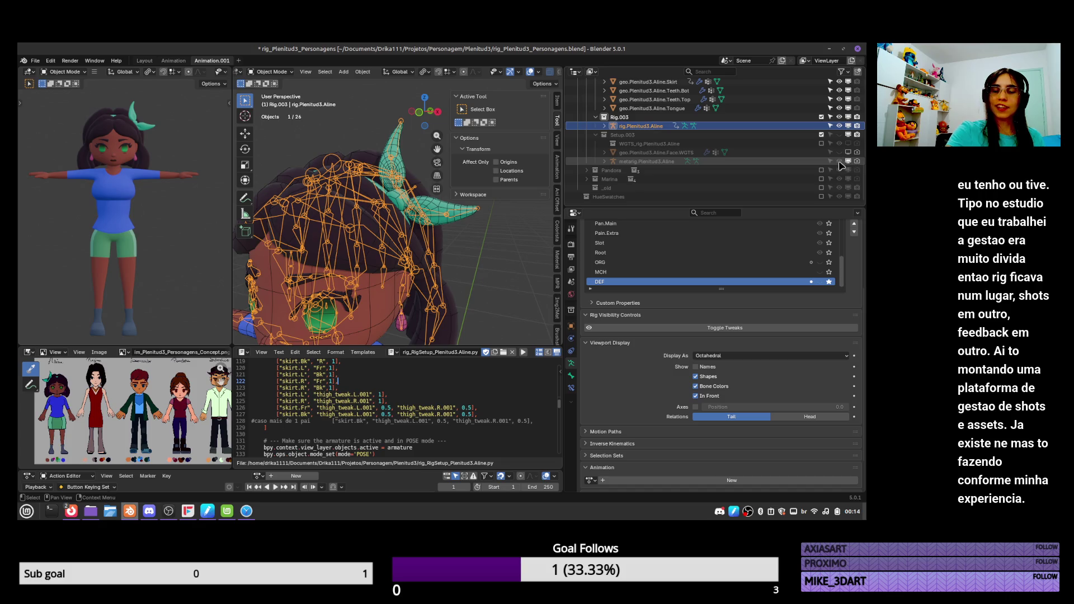
{"action": "left_click", "coordinate": [849, 126]}
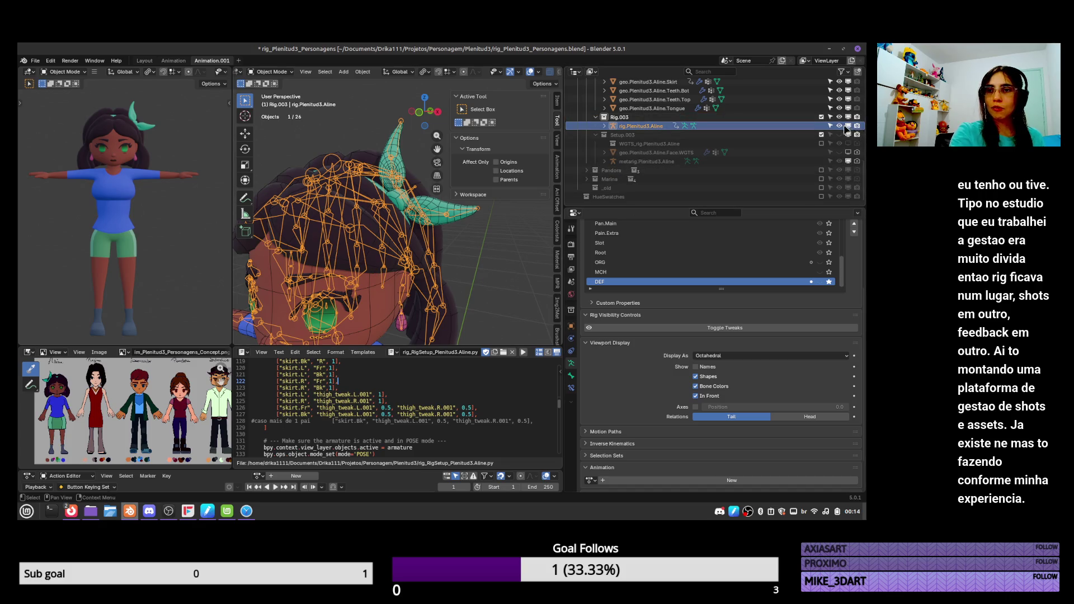
{"action": "left_click", "coordinate": [649, 161]}
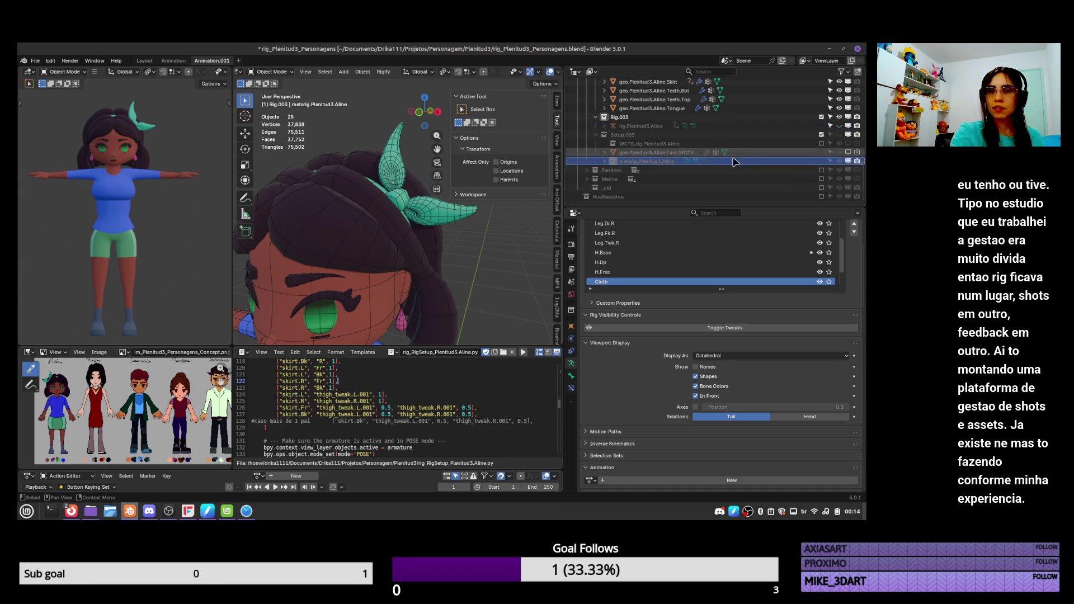
{"action": "left_click", "coordinate": [840, 135]}
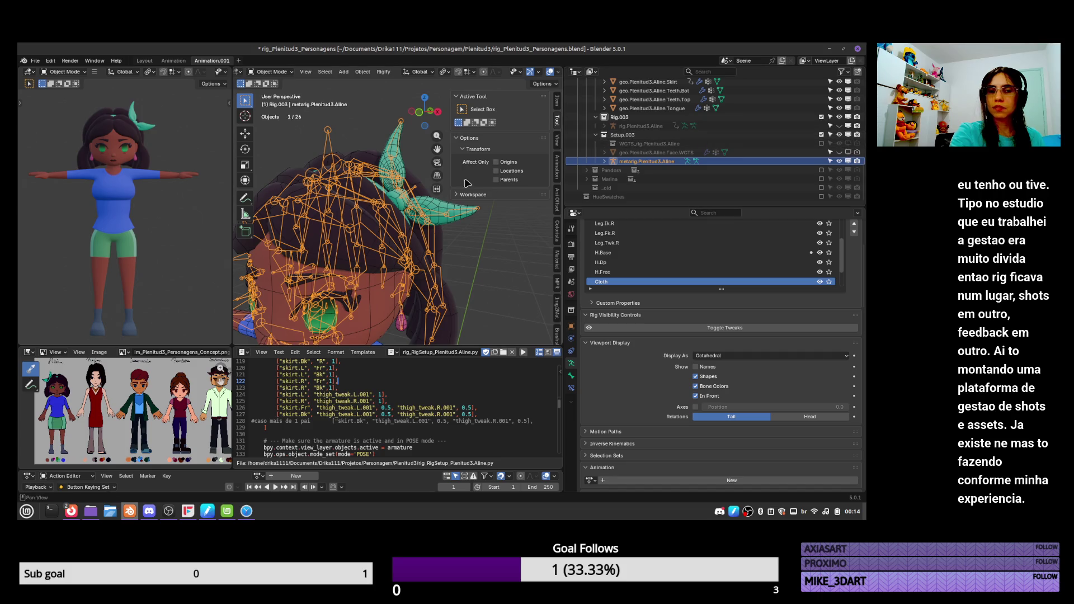
{"action": "key", "text": "ctrl+Tab"}
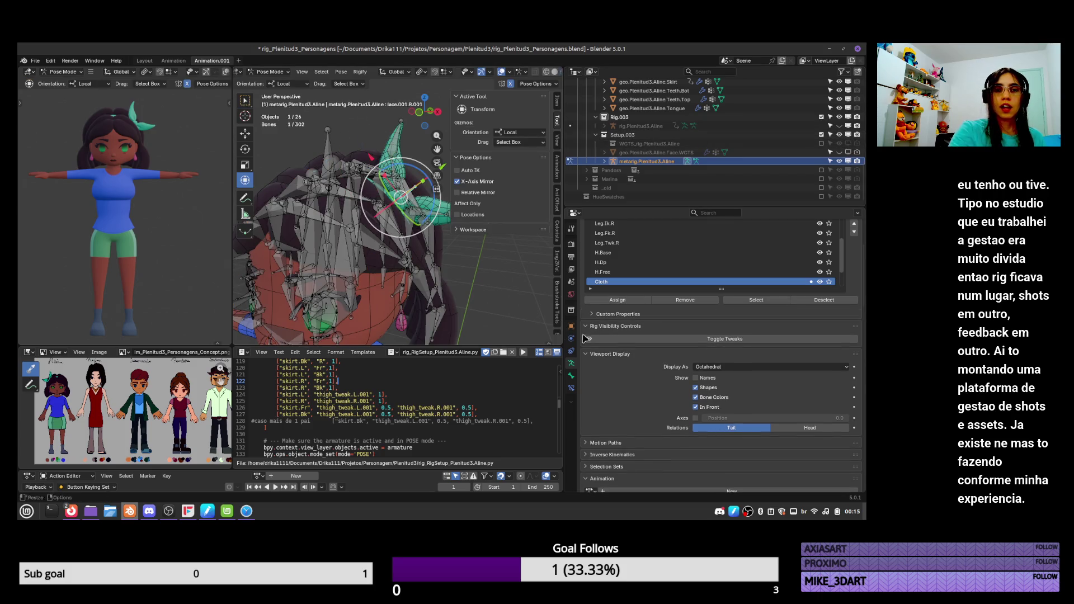
Rename bone lace.001.R.001 to lace.knot, save, and return to Object Mode
{"action": "scroll", "coordinate": [864, 300], "scroll_direction": "up", "scroll_amount": 5}
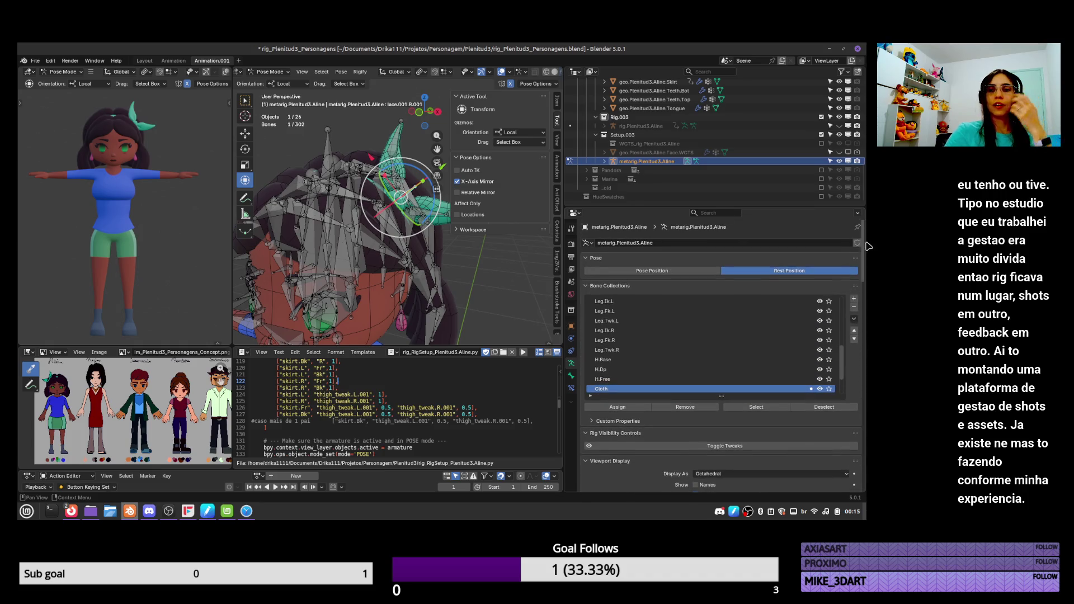
{"action": "left_click", "coordinate": [637, 245]}
{"action": "left_click", "coordinate": [572, 376]}
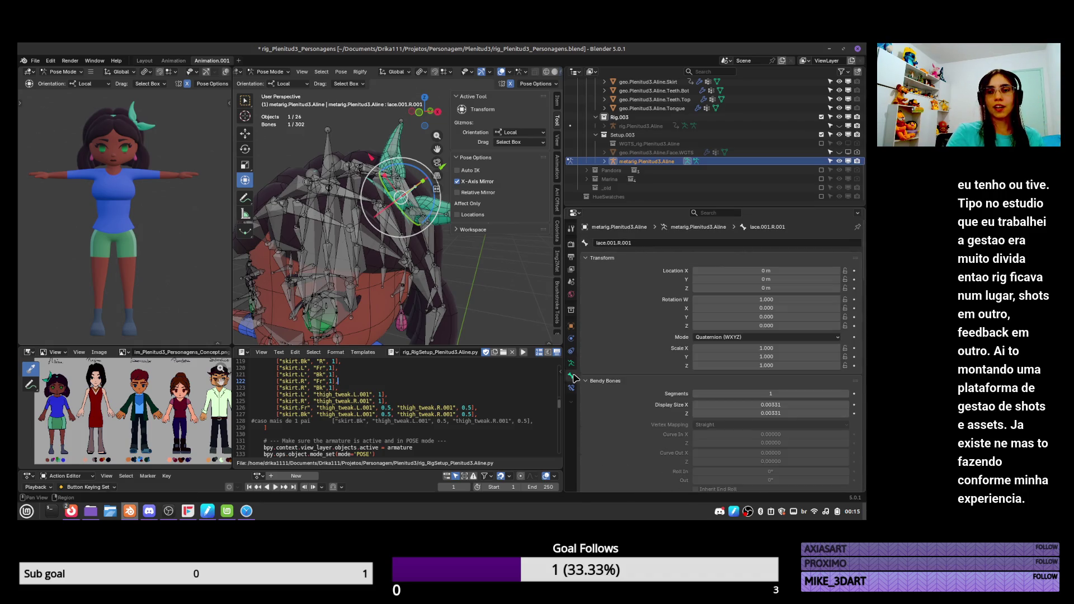
{"action": "left_click_drag", "start_coordinate": [622, 239], "coordinate": [690, 234]}
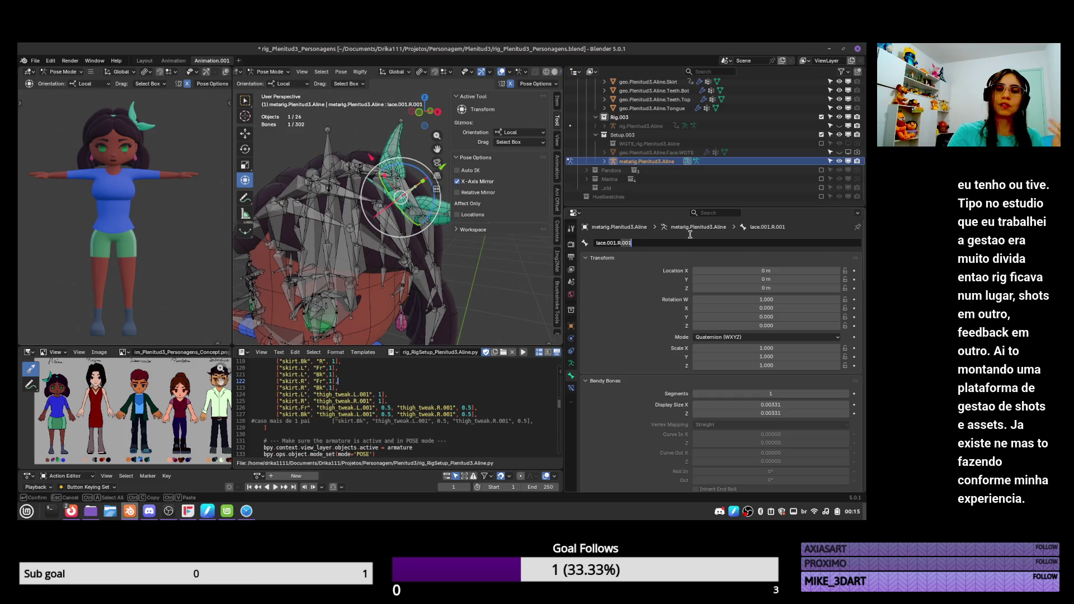
{"action": "key", "text": "BackSpace"}
{"action": "type", "text": "lace.knot"}
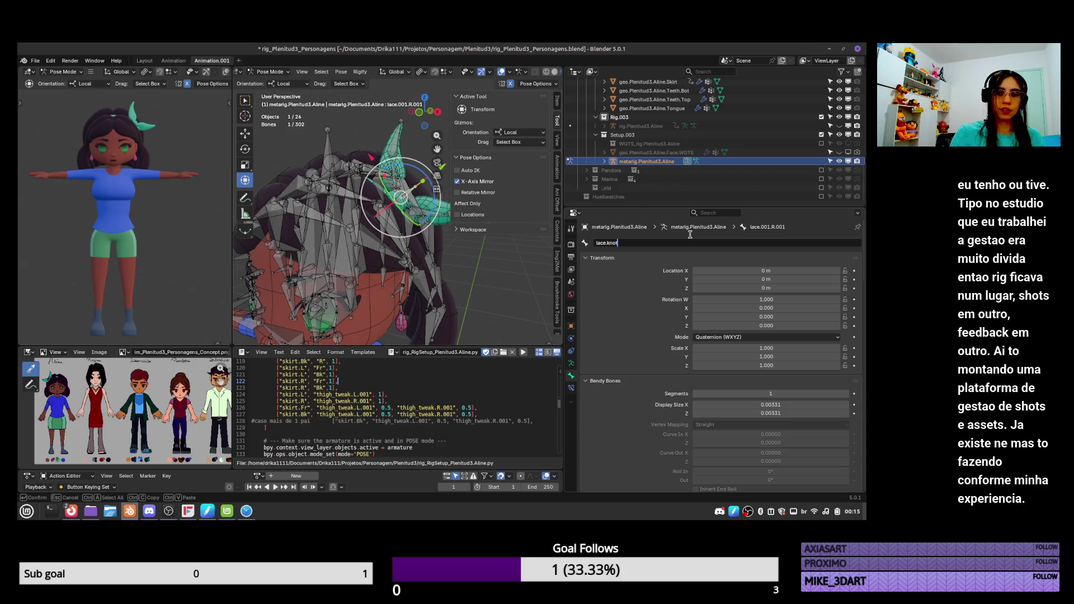
{"action": "key", "text": "Return"}
{"action": "key", "text": "ctrl+s"}
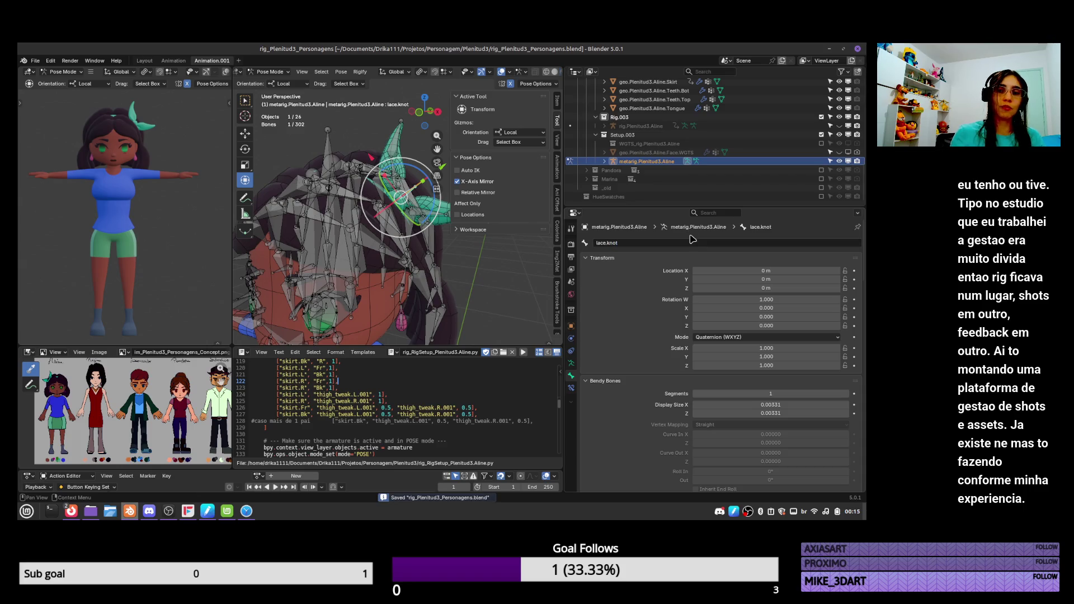
{"action": "key", "text": "ctrl+Tab"}
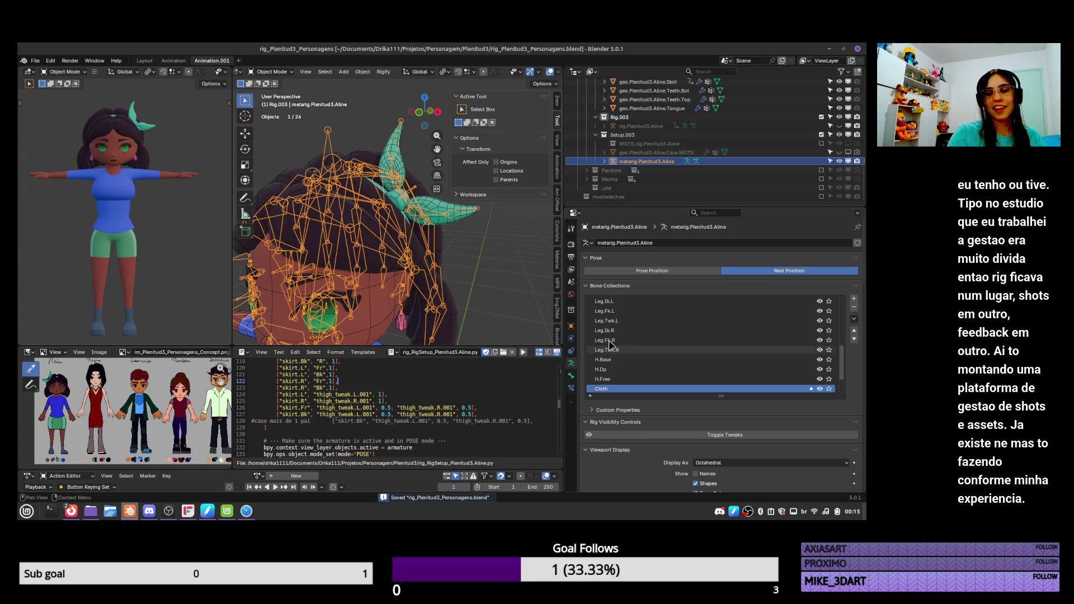
Re-generate rig.Plenitud3.Aline from the metarig using the Rigify panel
{"action": "left_click_drag", "start_coordinate": [860, 297], "coordinate": [865, 347]}
{"action": "left_click", "coordinate": [786, 377]}
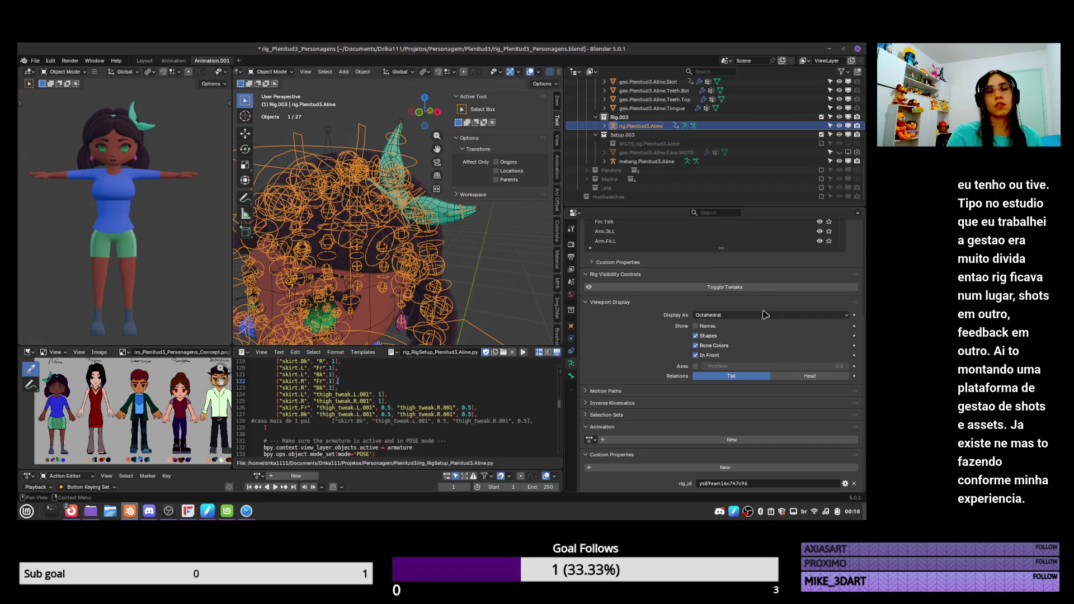
In Pose Mode, inspect the bow-knot bones, including lace.002.L and tweak_hair.Bk.Ext.003.L
{"action": "key", "text": "ctrl+Tab"}
{"action": "left_click", "coordinate": [463, 217]}
{"action": "middle_click_drag", "start_coordinate": [425, 246], "coordinate": [408, 240]}
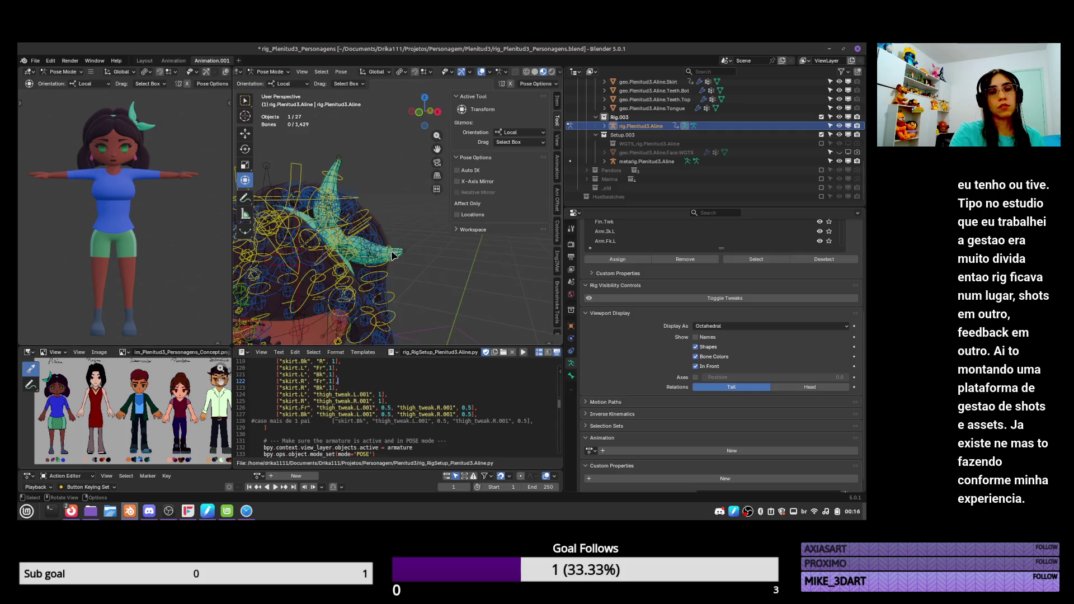
{"action": "left_click", "coordinate": [423, 247]}
{"action": "left_click", "coordinate": [423, 248]}
{"action": "left_click", "coordinate": [419, 248]}
{"action": "left_click", "coordinate": [414, 249]}
{"action": "left_click", "coordinate": [410, 250]}
Return the rig to Object Mode and hide the metarig from the viewport
{"action": "key", "text": "ctrl+Tab"}
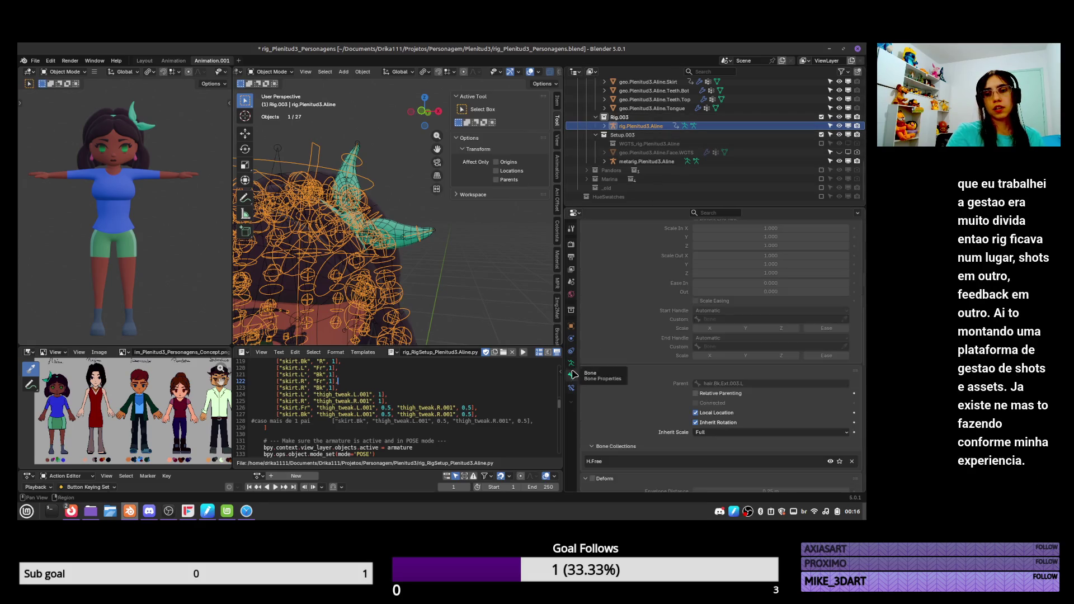
{"action": "scroll", "coordinate": [845, 296], "scroll_direction": "up", "scroll_amount": 5}
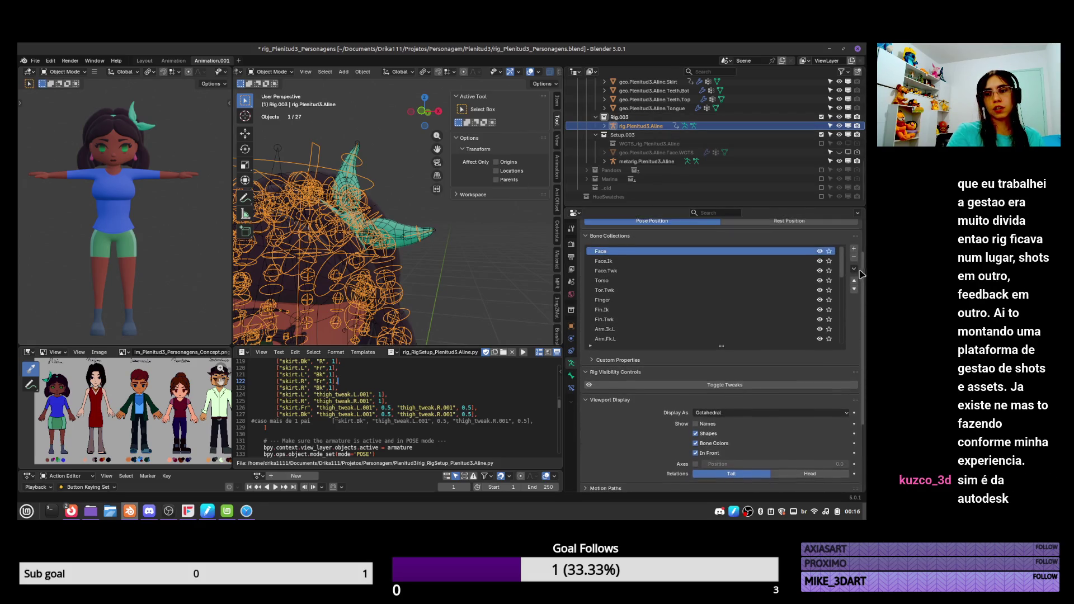
{"action": "left_click_drag", "start_coordinate": [844, 286], "coordinate": [832, 354]}
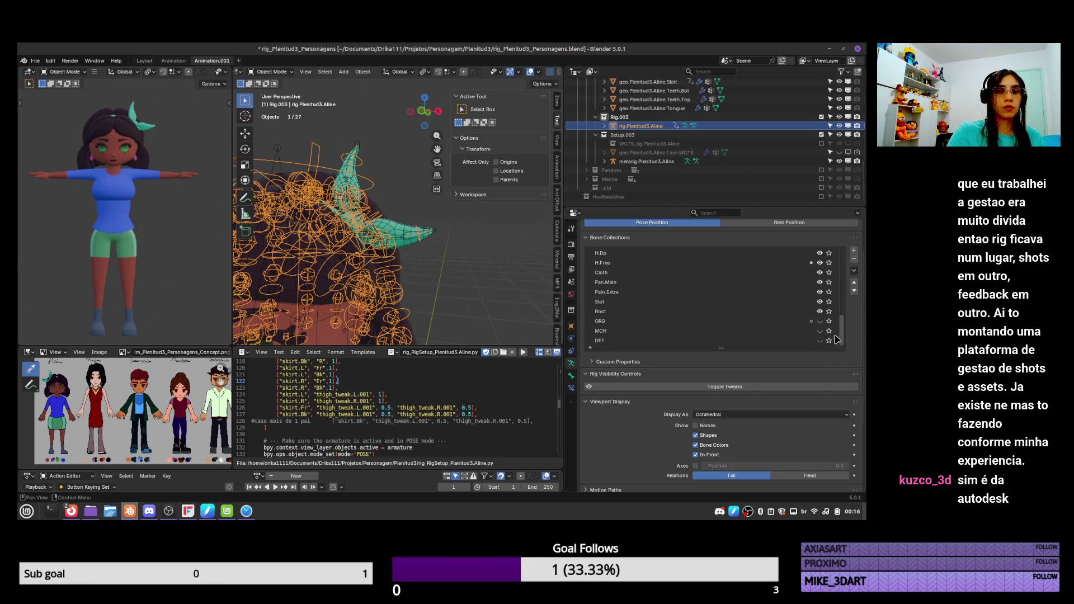
{"action": "left_click", "coordinate": [840, 162]}
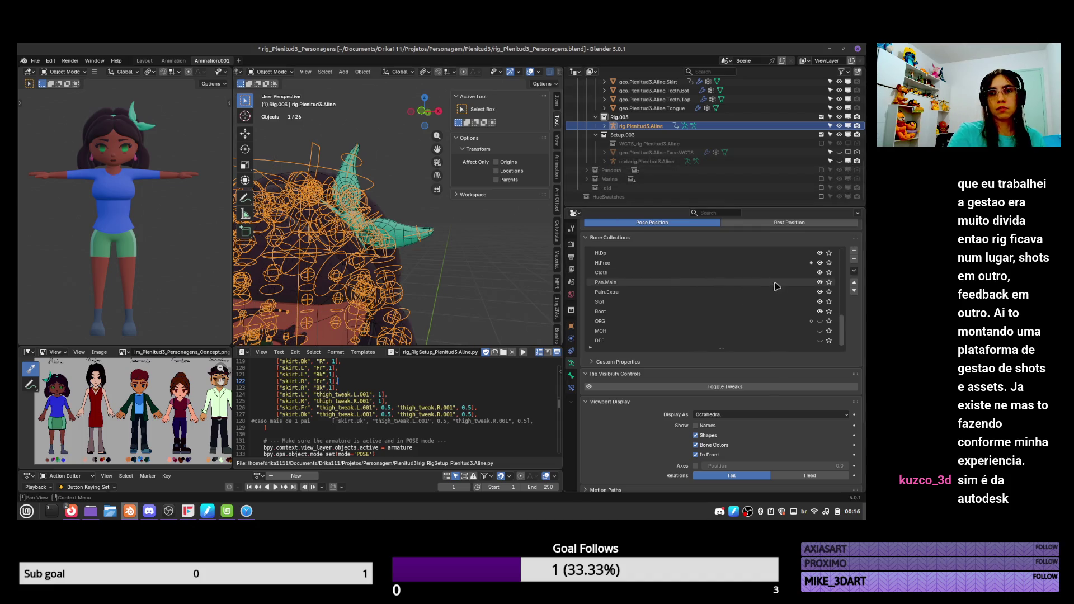